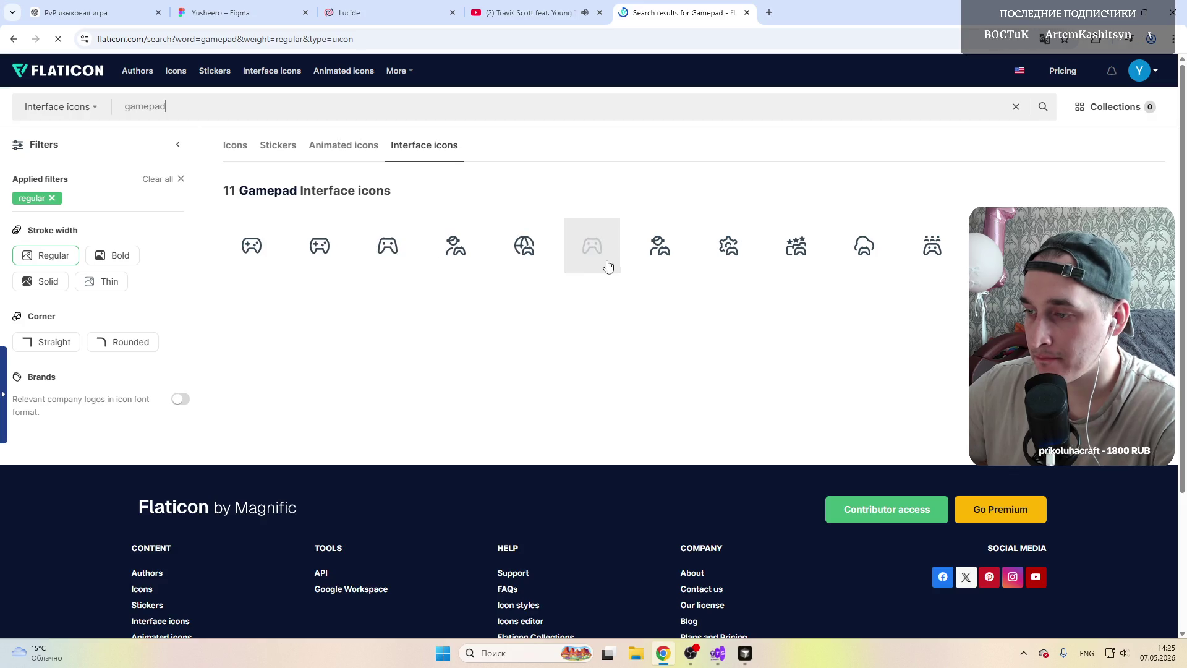
Step: Copy the filled console-controller gamepad icon from Flaticon as a PNG image
{"action": "left_click", "coordinate": [603, 257]}
{"action": "scroll", "coordinate": [234, 306], "scroll_direction": "down", "scroll_amount": 1}
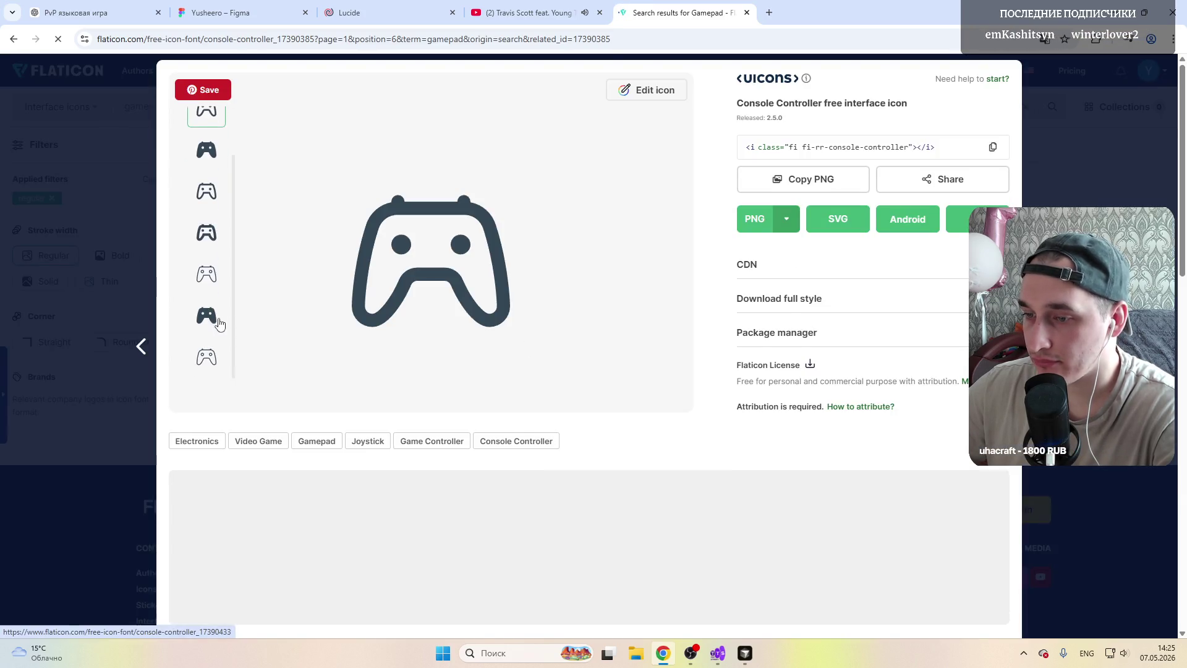
{"action": "scroll", "coordinate": [216, 322], "scroll_direction": "down", "scroll_amount": 2}
{"action": "left_click", "coordinate": [204, 202]}
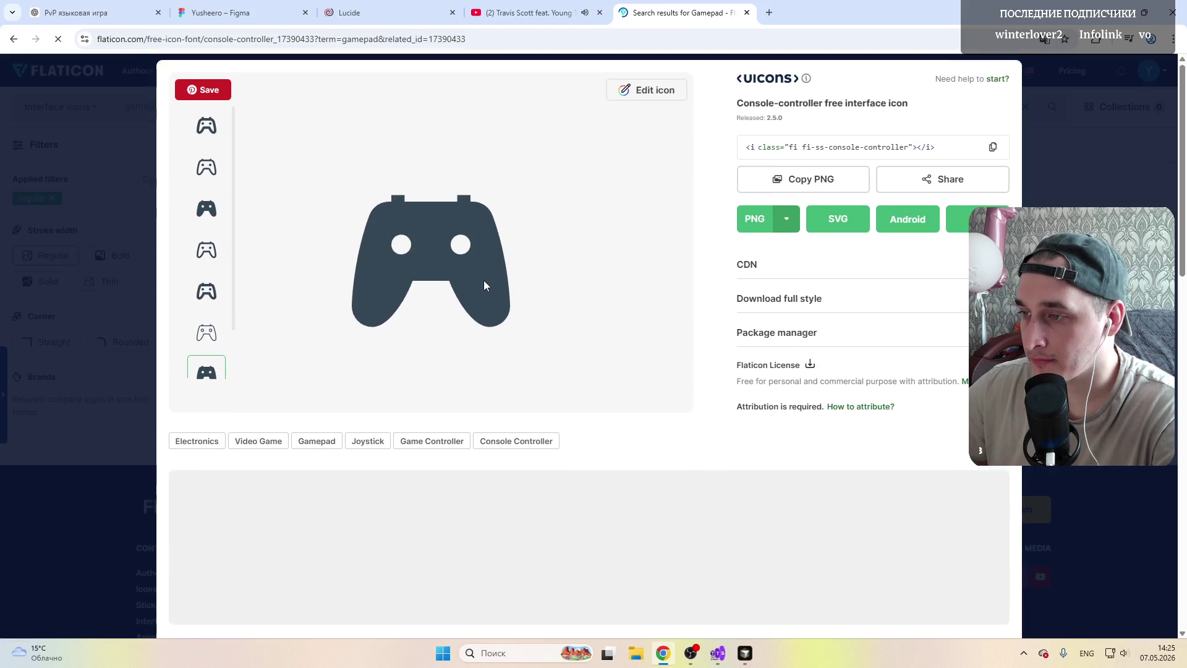
{"action": "left_click", "coordinate": [819, 181]}
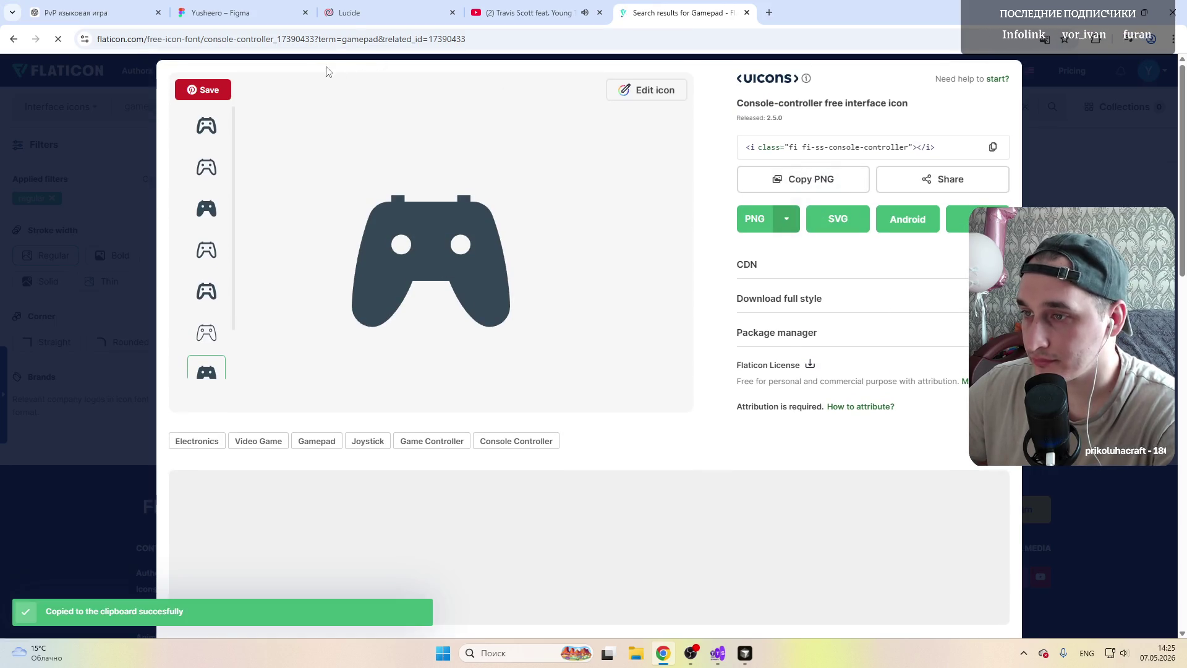
{"action": "left_click", "coordinate": [222, 12]}
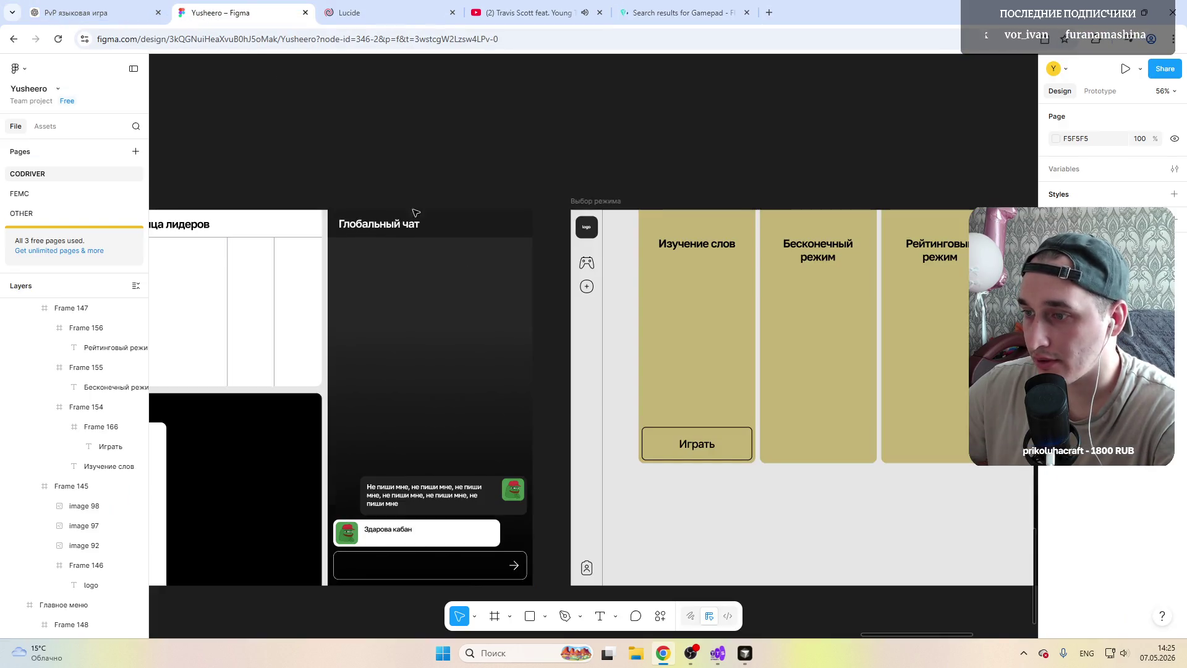
Step: Swap the sidebar's outline gamepad for the pasted filled one at 42×42, centred in the column
{"action": "left_click", "coordinate": [590, 264]}
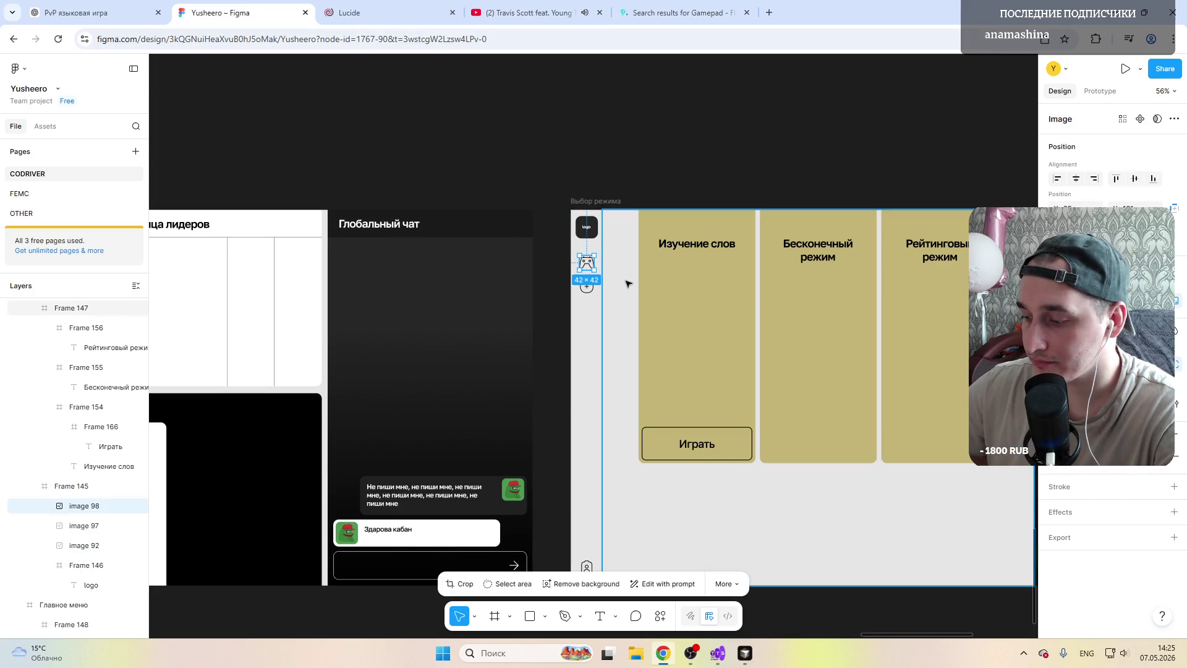
{"action": "key", "text": "Delete"}
{"action": "scroll", "coordinate": [628, 284], "scroll_direction": "left", "scroll_amount": 4}
{"action": "scroll", "coordinate": [752, 281], "scroll_direction": "right", "scroll_amount": 6}
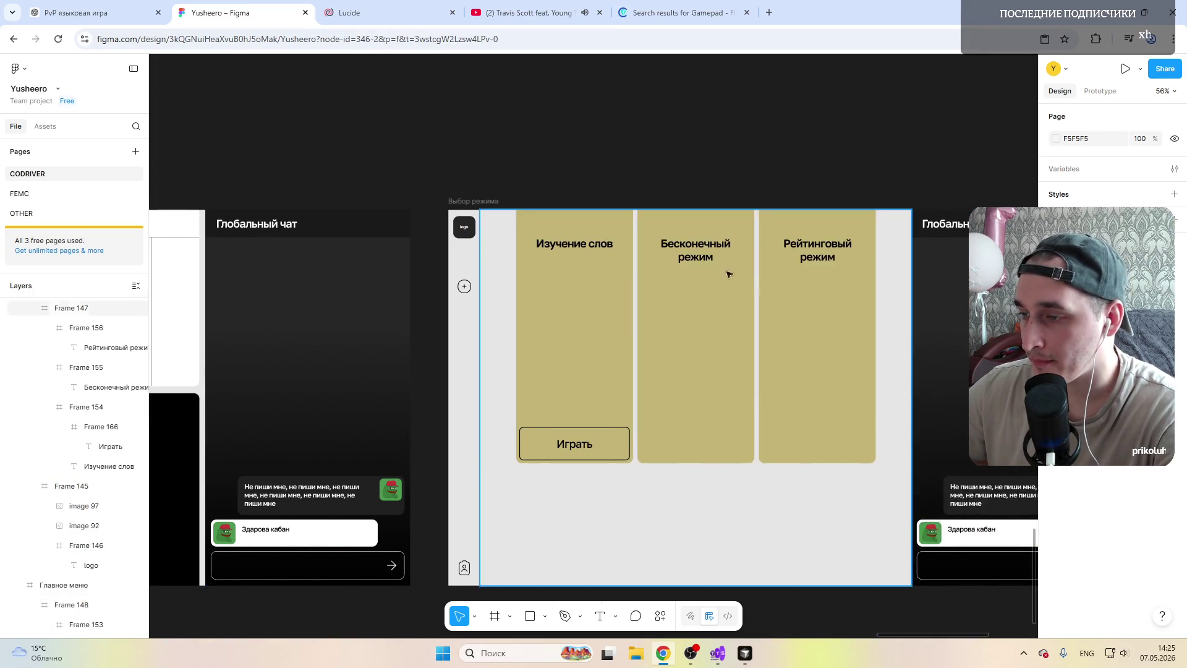
{"action": "scroll", "coordinate": [482, 261], "scroll_direction": "up", "scroll_amount": 5}
{"action": "left_click", "coordinate": [466, 257]}
{"action": "key", "text": "ctrl+v"}
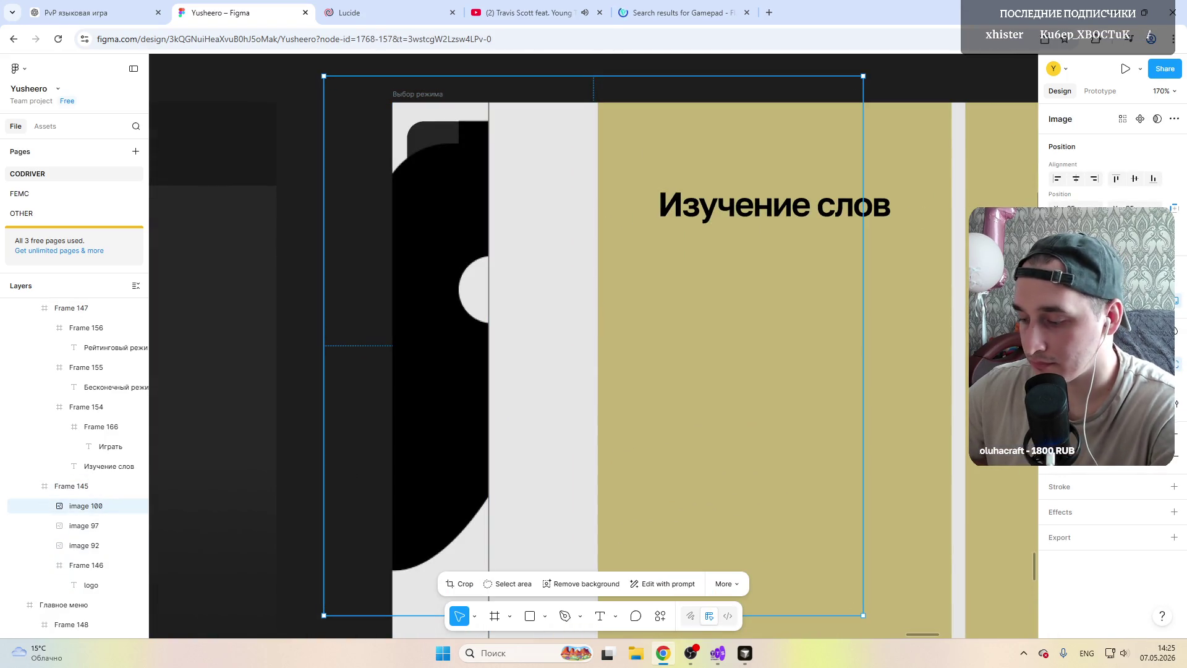
{"action": "type", "text": "42"}
{"action": "key", "text": "Return"}
{"action": "left_click_drag", "start_coordinate": [350, 111], "coordinate": [441, 267]}
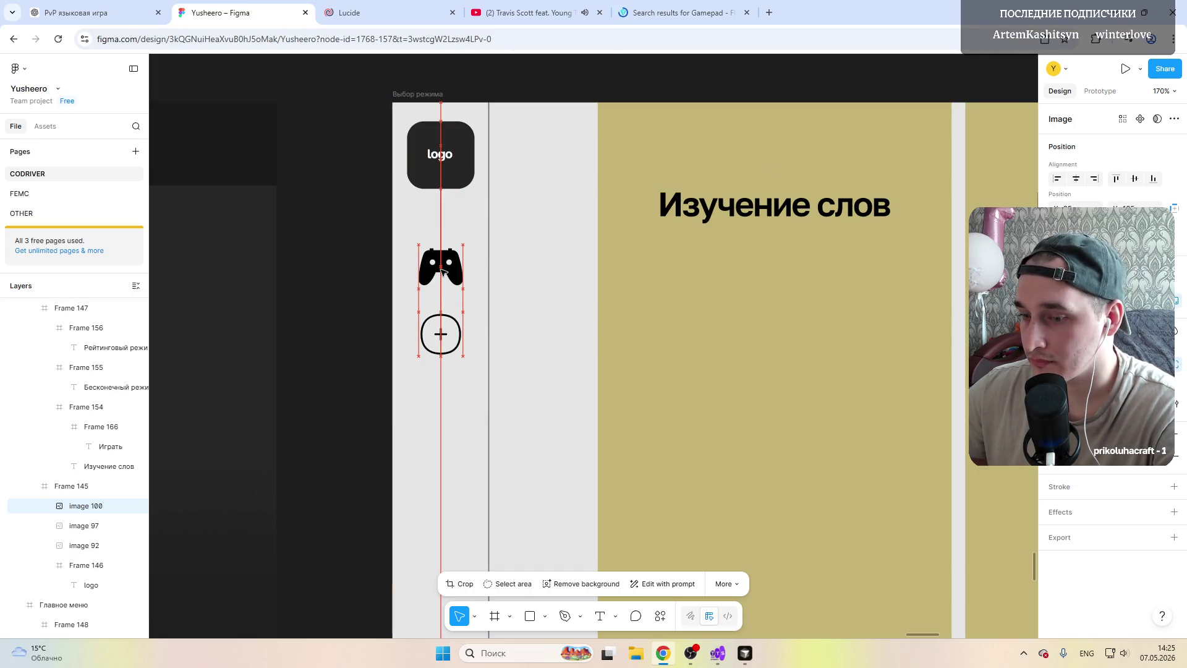
{"action": "left_click_drag", "start_coordinate": [442, 271], "coordinate": [442, 269]}
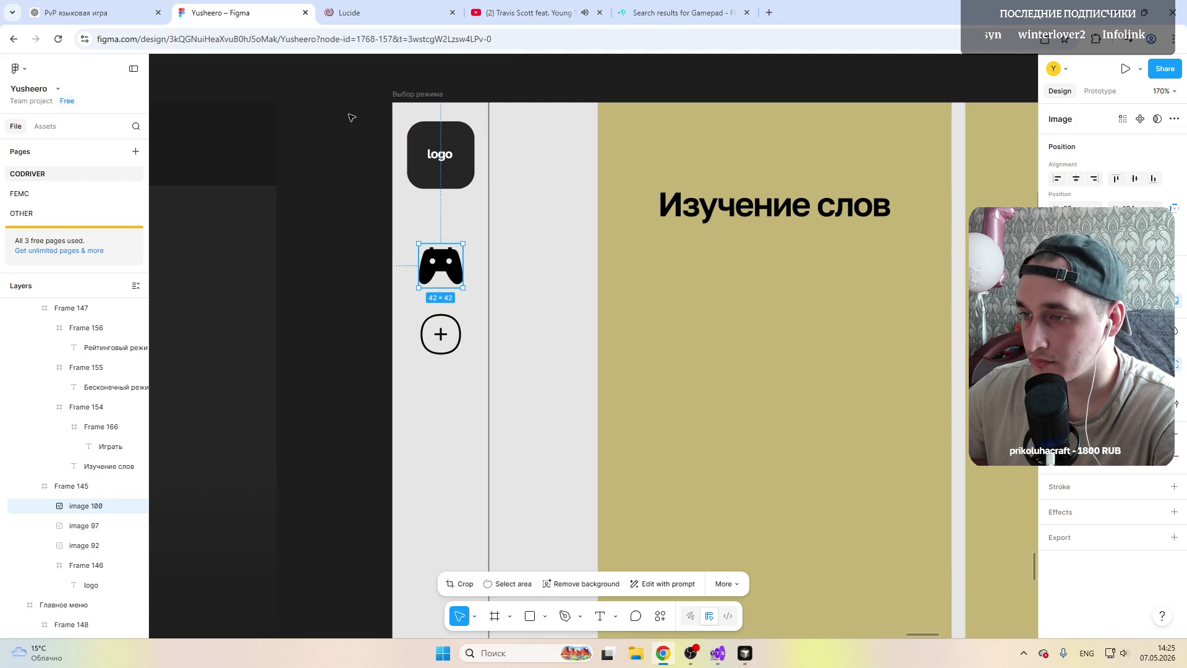
Step: Make the logo tile fill white (FFFFFF) and its text black (000000)
{"action": "scroll", "coordinate": [346, 167], "scroll_direction": "up", "scroll_amount": 1}
{"action": "left_click", "coordinate": [442, 162]}
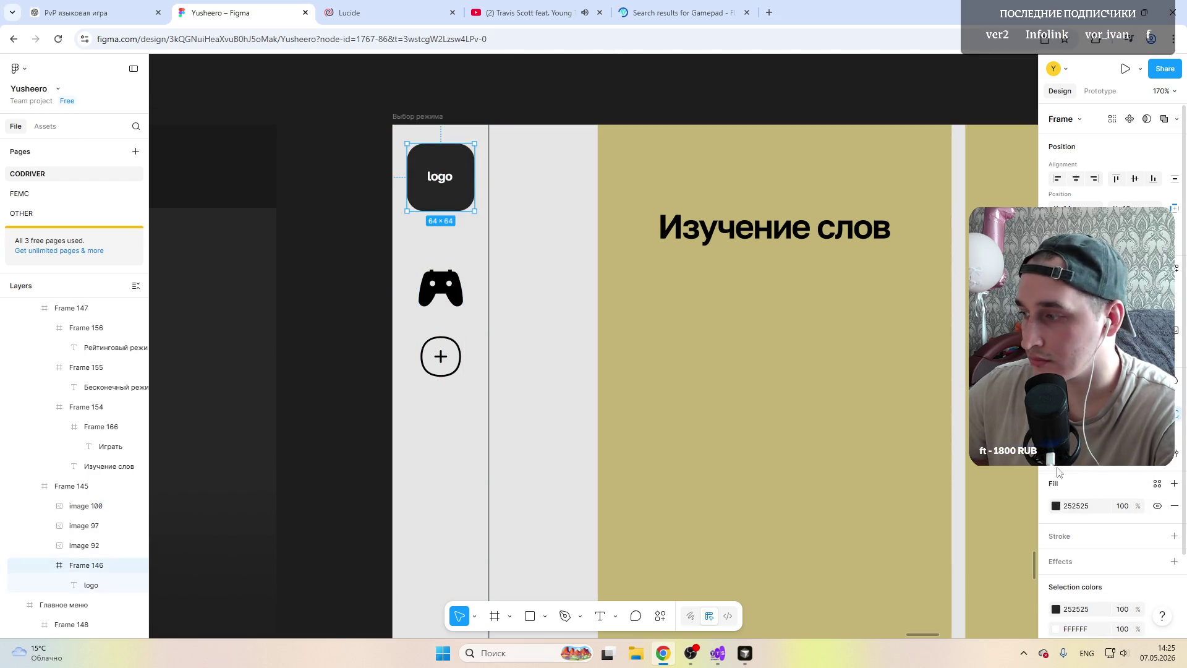
{"action": "left_click", "coordinate": [1056, 506]}
{"action": "left_click_drag", "start_coordinate": [989, 480], "coordinate": [897, 410]}
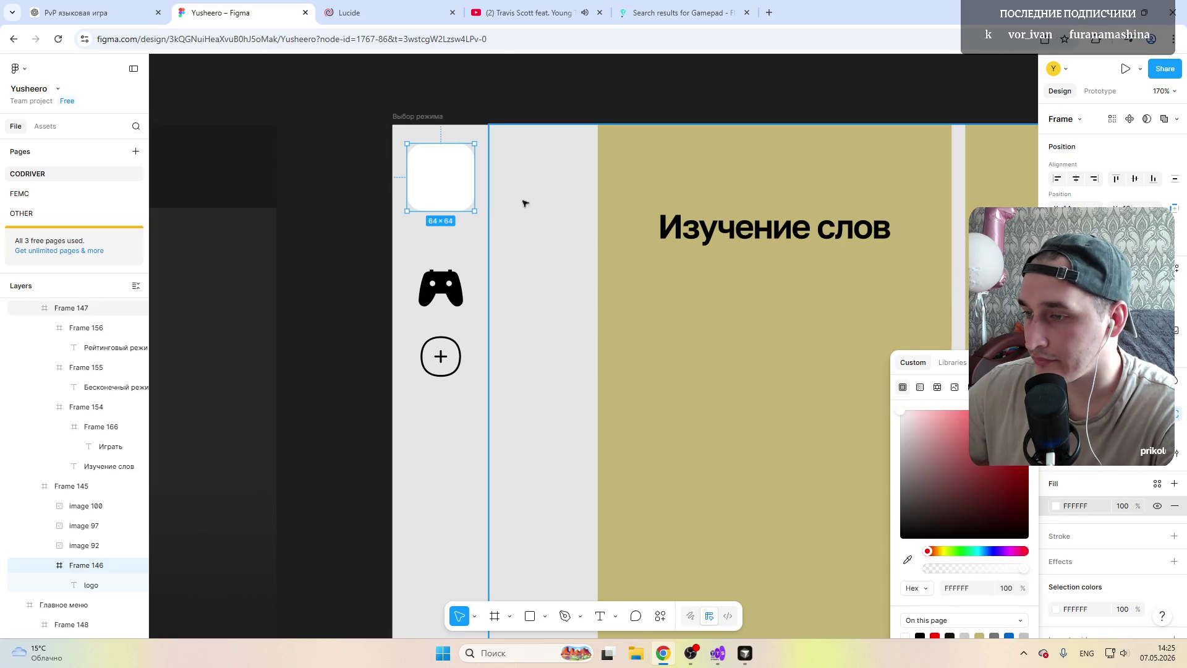
{"action": "double_click", "coordinate": [437, 183]}
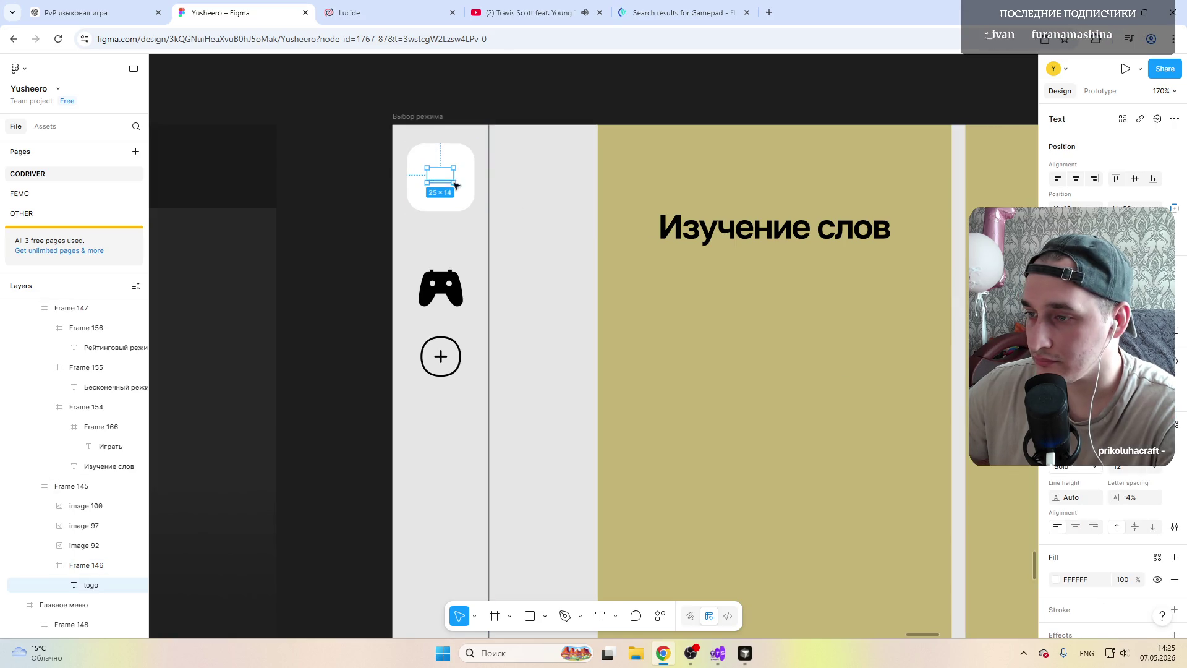
{"action": "left_click", "coordinate": [1057, 580]}
{"action": "left_click_drag", "start_coordinate": [910, 480], "coordinate": [866, 555]}
{"action": "scroll", "coordinate": [664, 333], "scroll_direction": "down", "scroll_amount": 5}
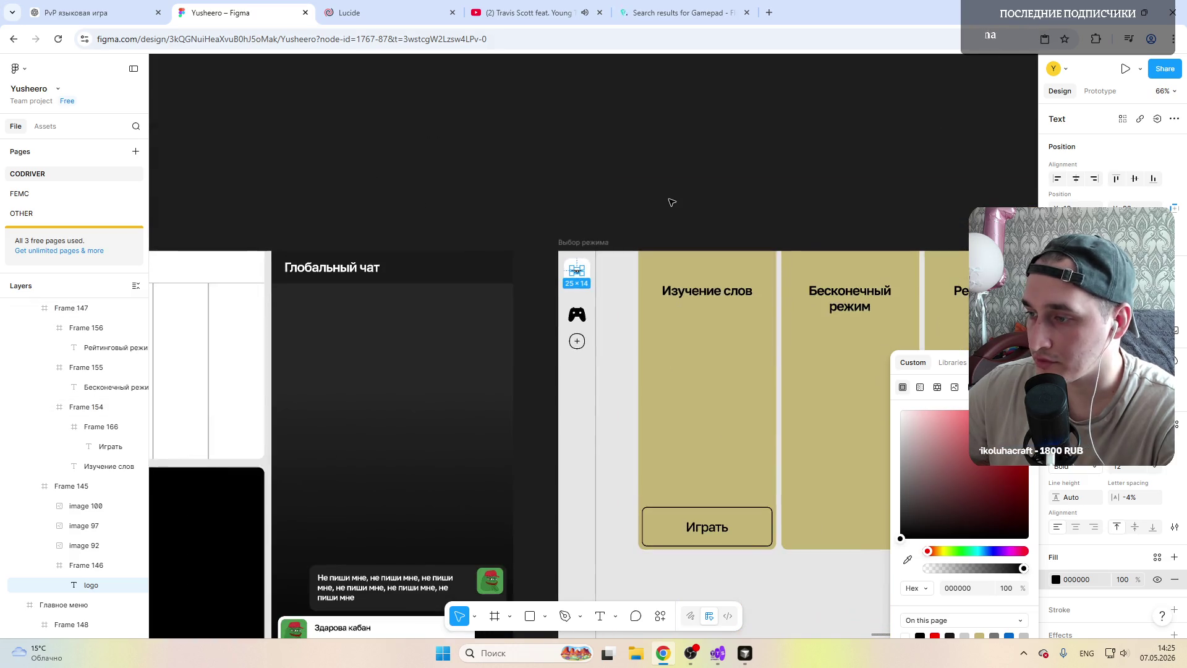
{"action": "left_click", "coordinate": [672, 202]}
{"action": "scroll", "coordinate": [697, 247], "scroll_direction": "down", "scroll_amount": 2}
{"action": "scroll", "coordinate": [697, 247], "scroll_direction": "down", "scroll_amount": 3}
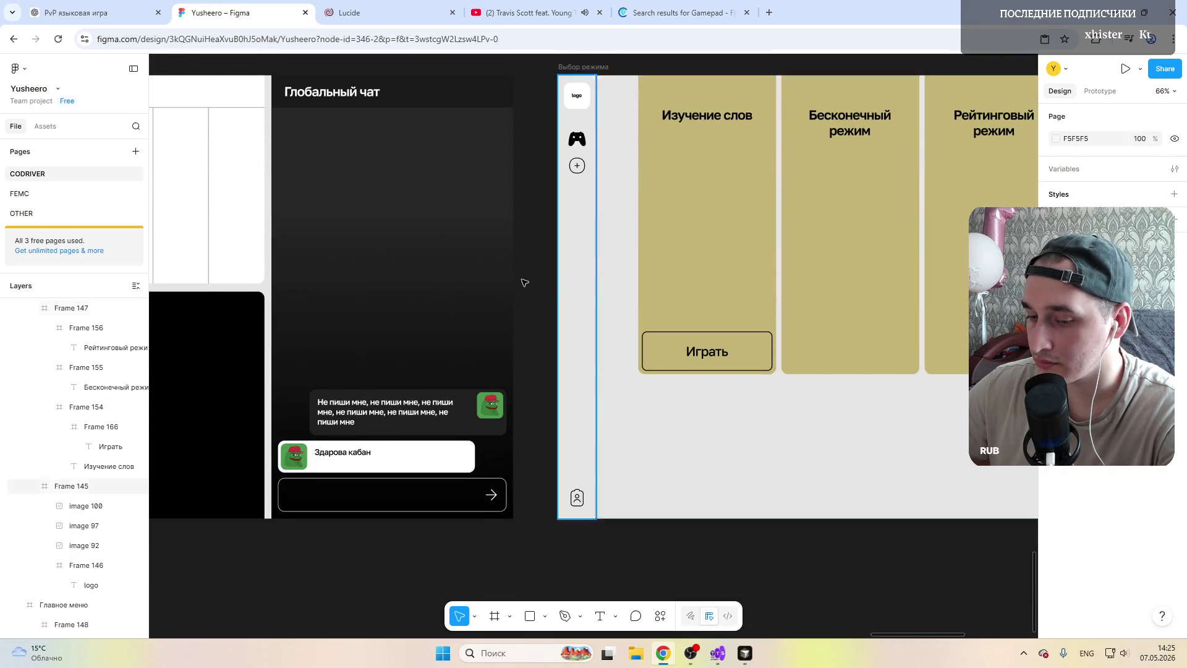
Step: Pan across the canvas to the Выбор режима frame and select the Изучение слов card
{"action": "scroll", "coordinate": [498, 282], "scroll_direction": "right", "scroll_amount": 4}
{"action": "scroll", "coordinate": [498, 282], "scroll_direction": "right", "scroll_amount": 5}
{"action": "scroll", "coordinate": [500, 284], "scroll_direction": "right", "scroll_amount": 1}
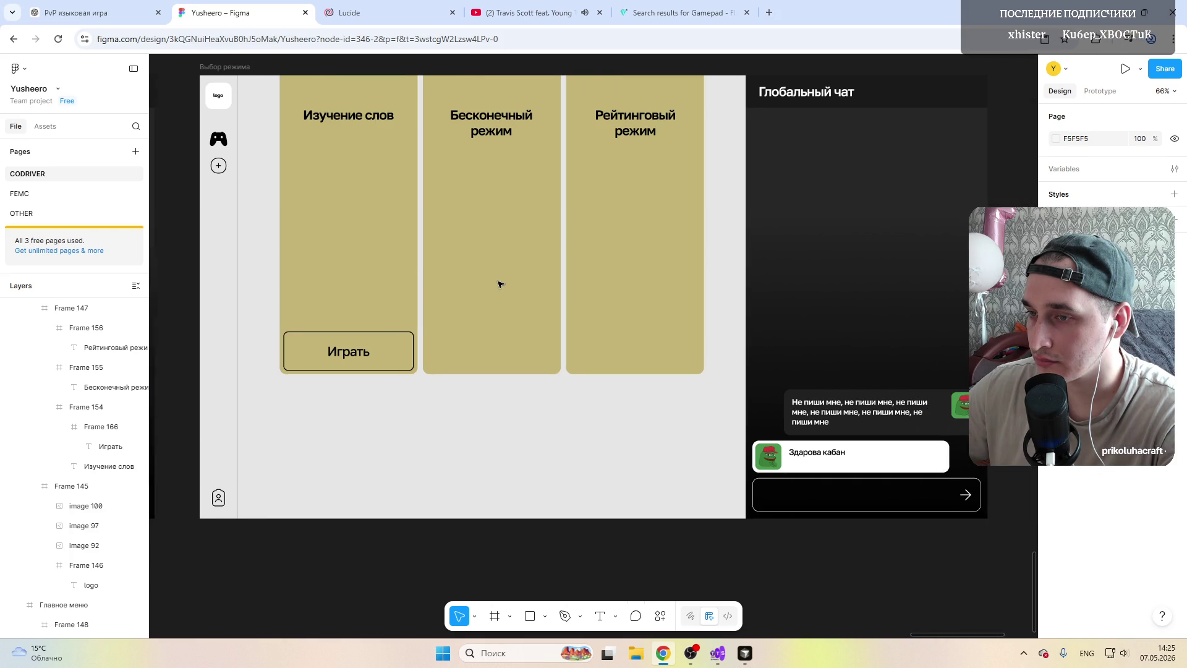
{"action": "scroll", "coordinate": [501, 285], "scroll_direction": "up", "scroll_amount": 1}
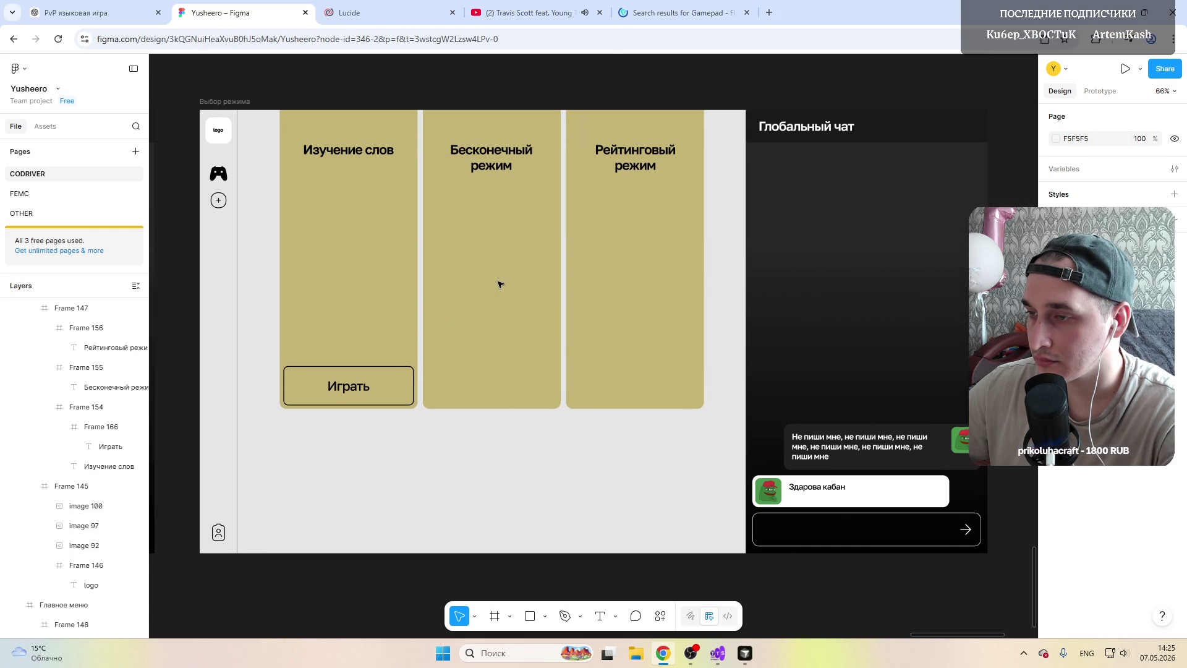
{"action": "scroll", "coordinate": [501, 284], "scroll_direction": "left", "scroll_amount": 1}
{"action": "scroll", "coordinate": [501, 284], "scroll_direction": "right", "scroll_amount": 3}
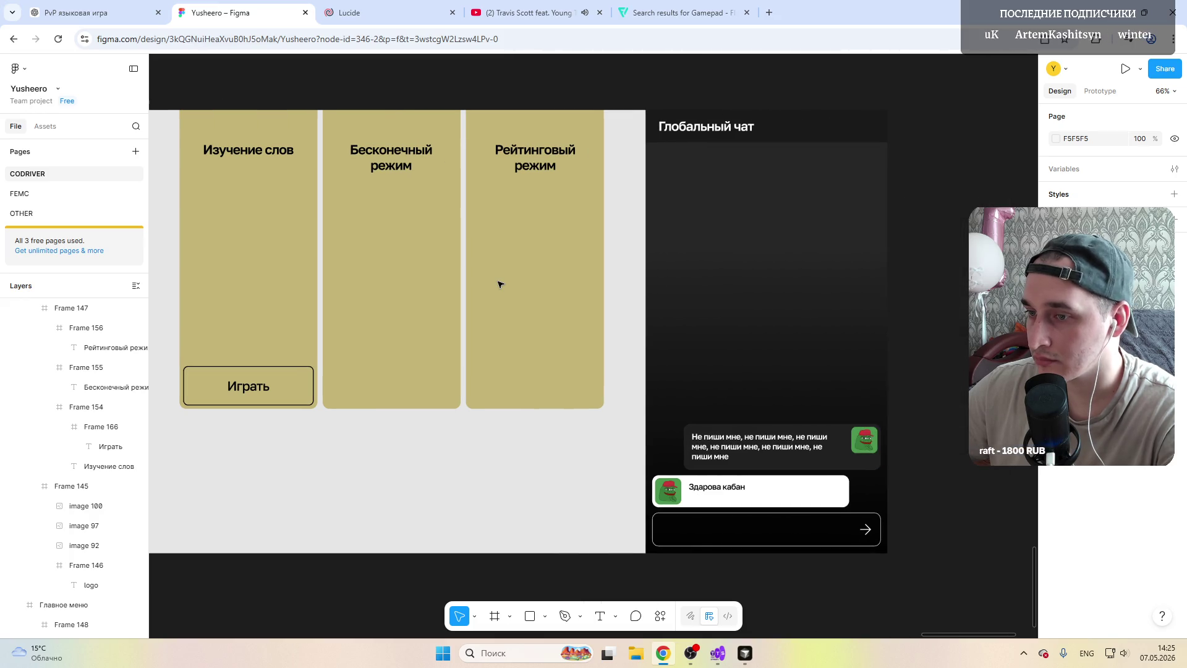
{"action": "scroll", "coordinate": [501, 285], "scroll_direction": "left", "scroll_amount": 5}
{"action": "scroll", "coordinate": [501, 285], "scroll_direction": "left", "scroll_amount": 13}
{"action": "scroll", "coordinate": [501, 285], "scroll_direction": "left", "scroll_amount": 8}
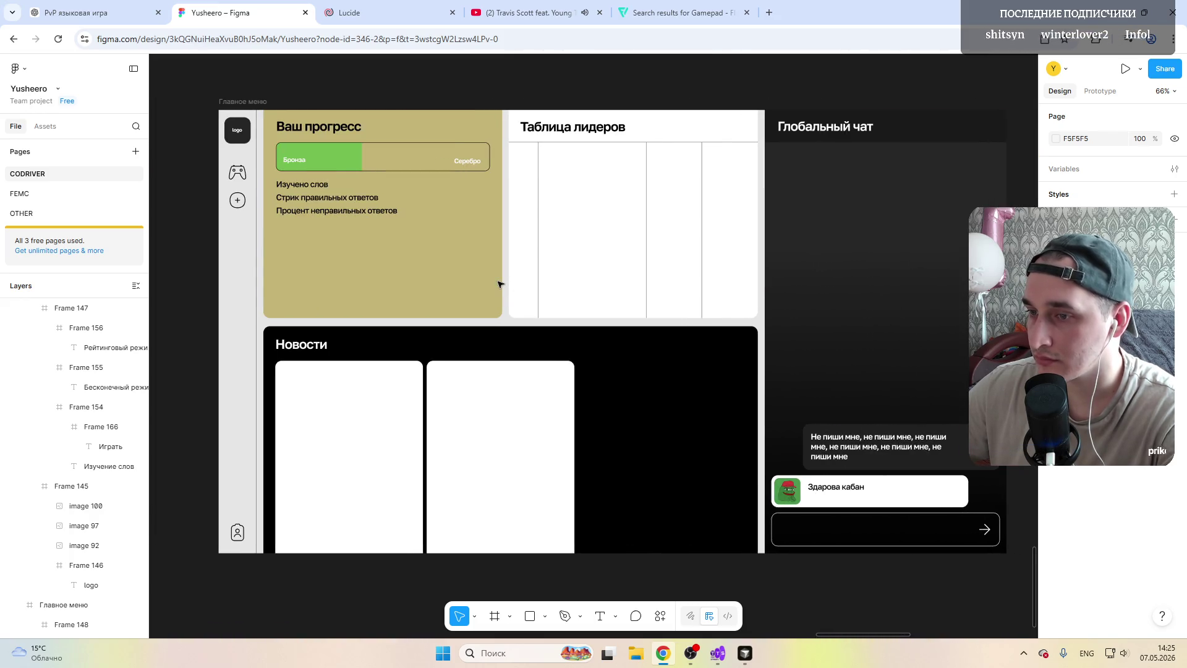
{"action": "scroll", "coordinate": [501, 284], "scroll_direction": "right", "scroll_amount": 6}
{"action": "scroll", "coordinate": [501, 284], "scroll_direction": "left", "scroll_amount": 1}
{"action": "scroll", "coordinate": [501, 285], "scroll_direction": "left", "scroll_amount": 4}
{"action": "scroll", "coordinate": [500, 284], "scroll_direction": "right", "scroll_amount": 5}
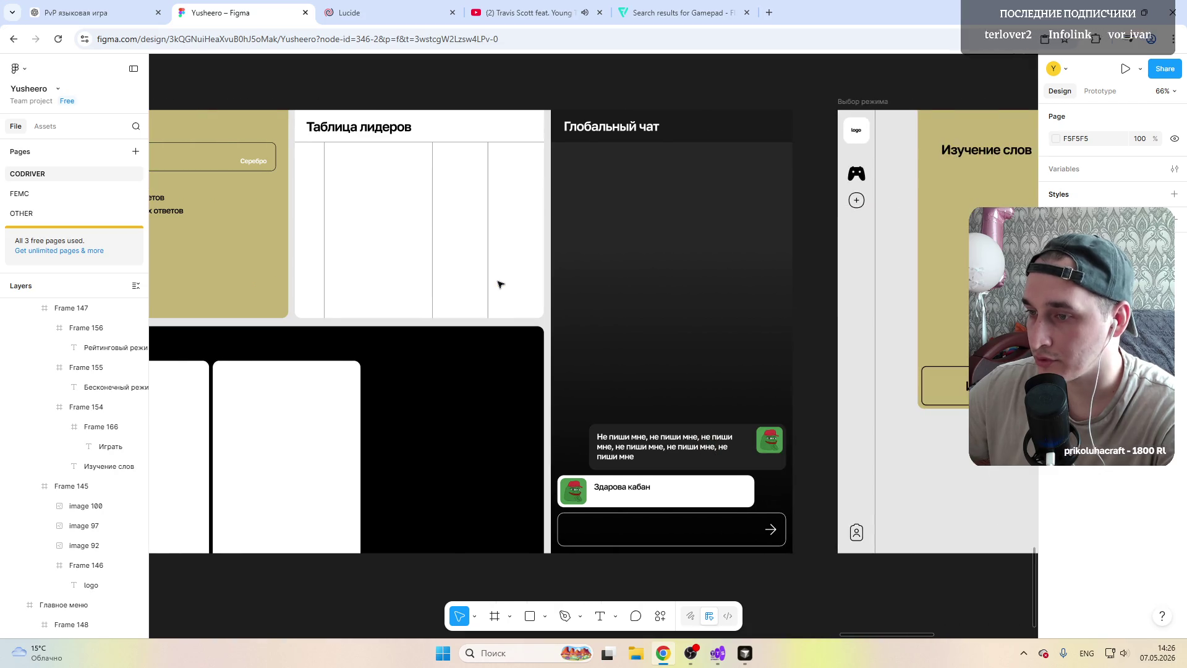
{"action": "scroll", "coordinate": [501, 285], "scroll_direction": "right", "scroll_amount": 4}
{"action": "scroll", "coordinate": [501, 284], "scroll_direction": "right", "scroll_amount": 2}
{"action": "scroll", "coordinate": [501, 284], "scroll_direction": "right", "scroll_amount": 1}
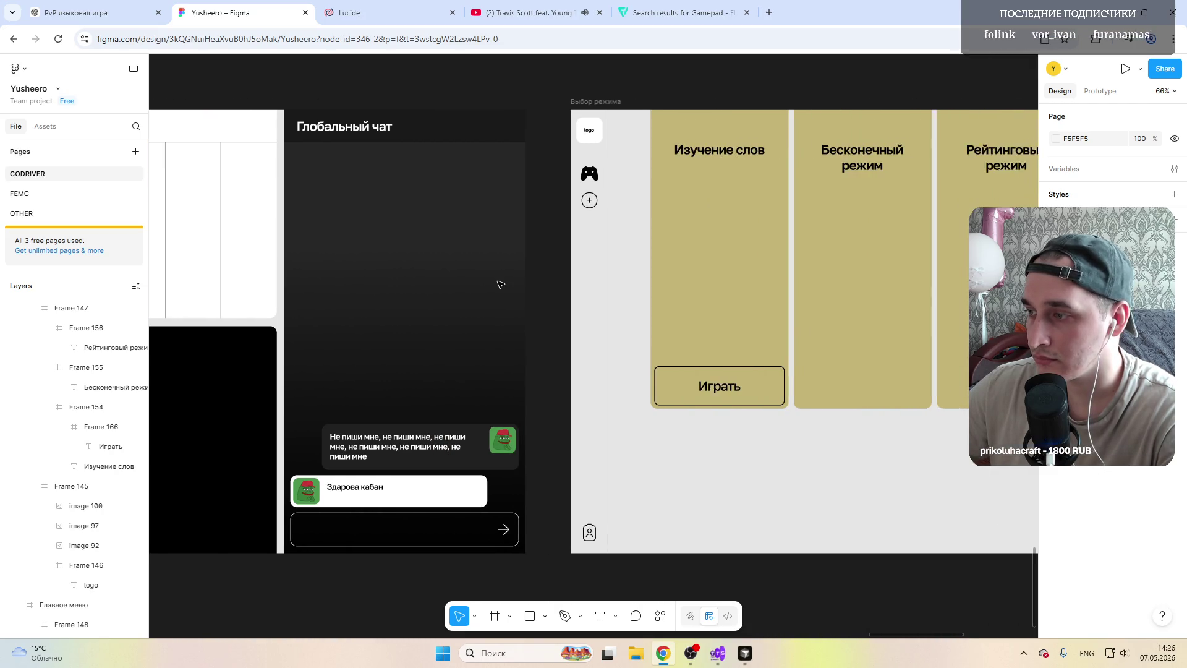
{"action": "scroll", "coordinate": [501, 285], "scroll_direction": "right", "scroll_amount": 3}
{"action": "scroll", "coordinate": [500, 284], "scroll_direction": "down", "scroll_amount": 3}
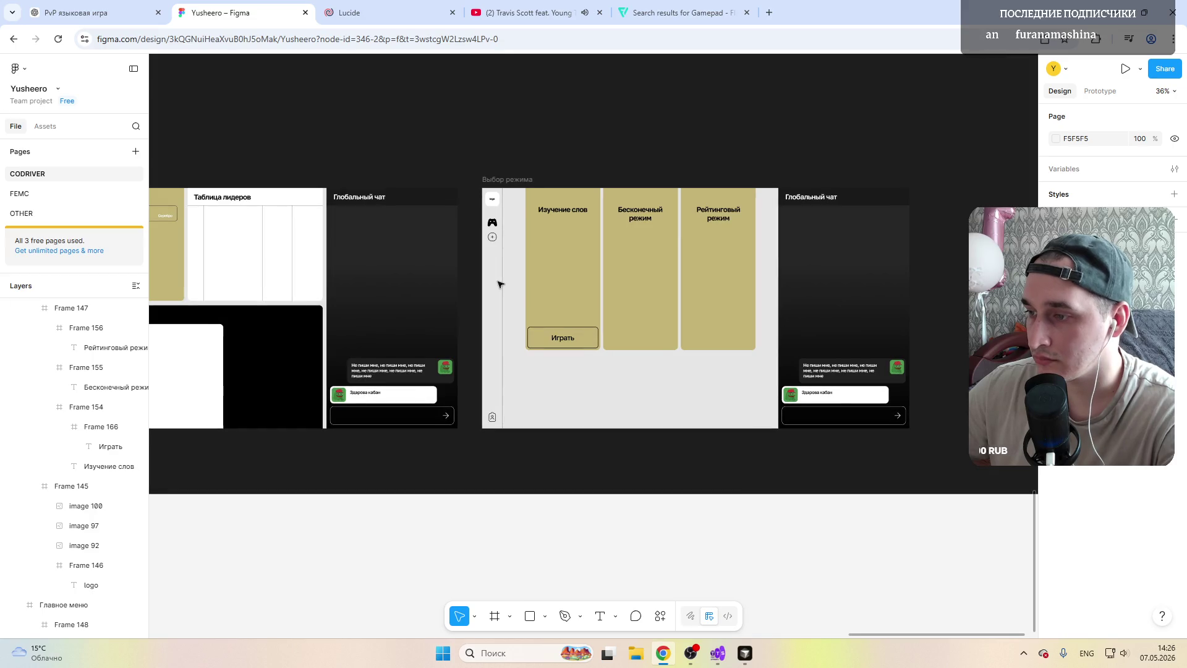
{"action": "scroll", "coordinate": [501, 285], "scroll_direction": "right", "scroll_amount": 2}
{"action": "scroll", "coordinate": [501, 285], "scroll_direction": "left", "scroll_amount": 6}
{"action": "scroll", "coordinate": [501, 285], "scroll_direction": "right", "scroll_amount": 3}
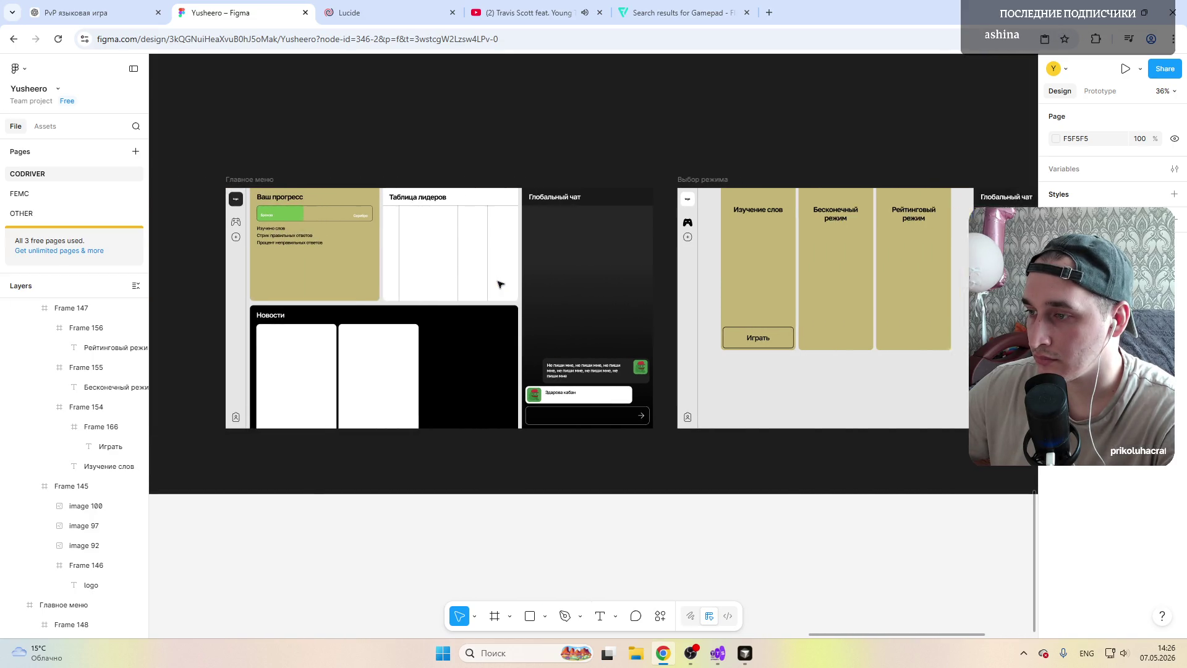
{"action": "scroll", "coordinate": [501, 284], "scroll_direction": "right", "scroll_amount": 3}
{"action": "scroll", "coordinate": [501, 285], "scroll_direction": "left", "scroll_amount": 4}
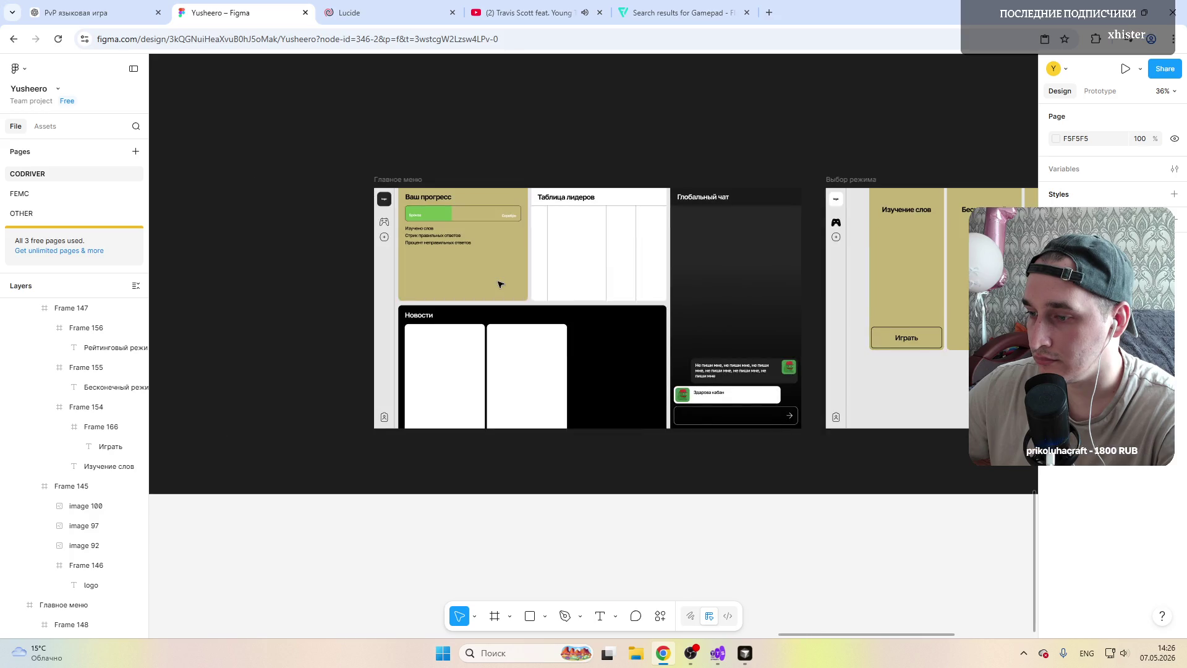
{"action": "scroll", "coordinate": [501, 284], "scroll_direction": "right", "scroll_amount": 1}
{"action": "scroll", "coordinate": [501, 284], "scroll_direction": "right", "scroll_amount": 1}
{"action": "scroll", "coordinate": [500, 284], "scroll_direction": "right", "scroll_amount": 1}
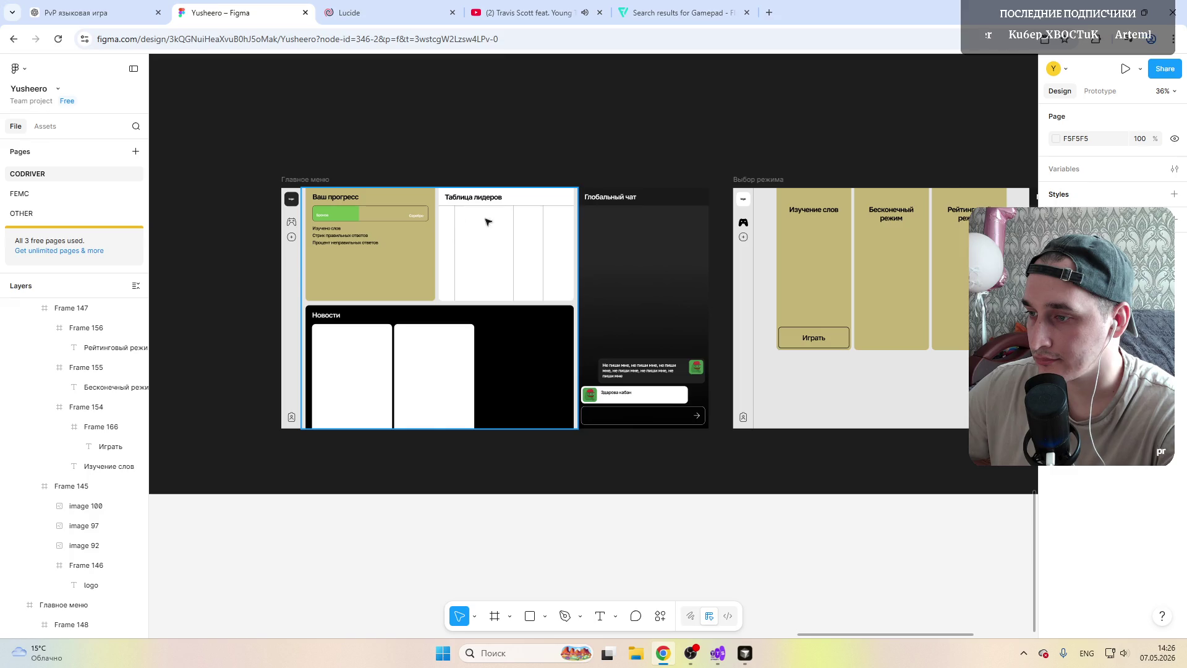
{"action": "scroll", "coordinate": [481, 219], "scroll_direction": "right", "scroll_amount": 2}
{"action": "scroll", "coordinate": [433, 247], "scroll_direction": "right", "scroll_amount": 4}
{"action": "scroll", "coordinate": [419, 264], "scroll_direction": "left", "scroll_amount": 7}
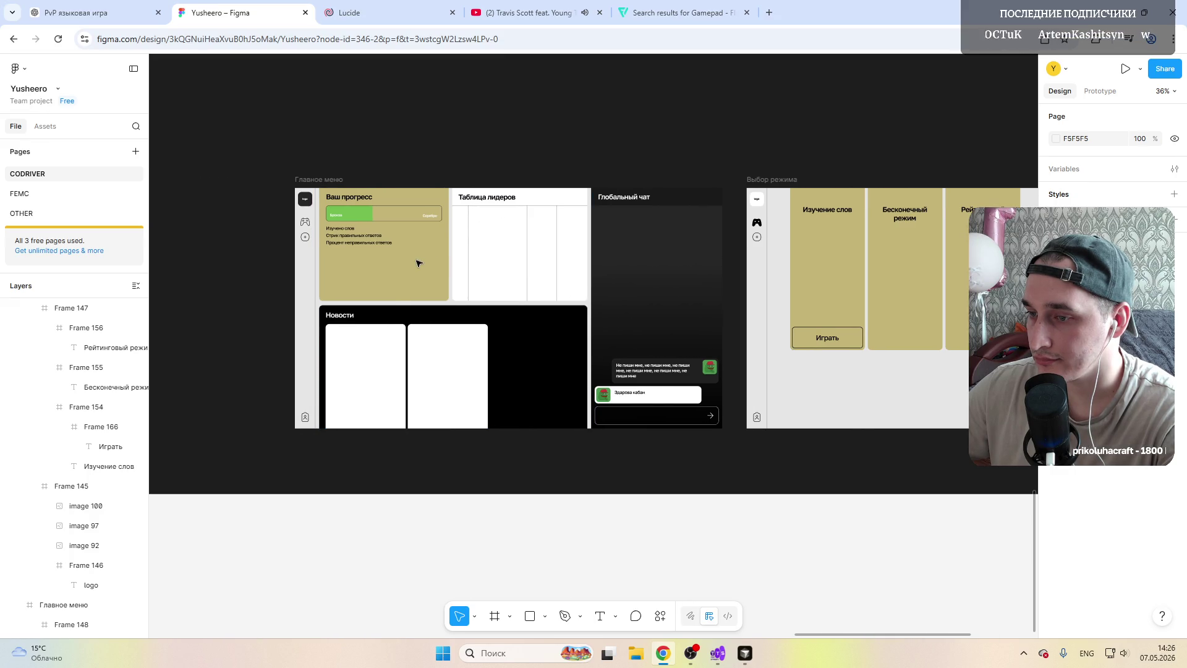
{"action": "scroll", "coordinate": [311, 198], "scroll_direction": "right", "scroll_amount": 1}
{"action": "scroll", "coordinate": [347, 216], "scroll_direction": "right", "scroll_amount": 9}
{"action": "scroll", "coordinate": [402, 248], "scroll_direction": "left", "scroll_amount": 6}
{"action": "scroll", "coordinate": [451, 261], "scroll_direction": "left", "scroll_amount": 4}
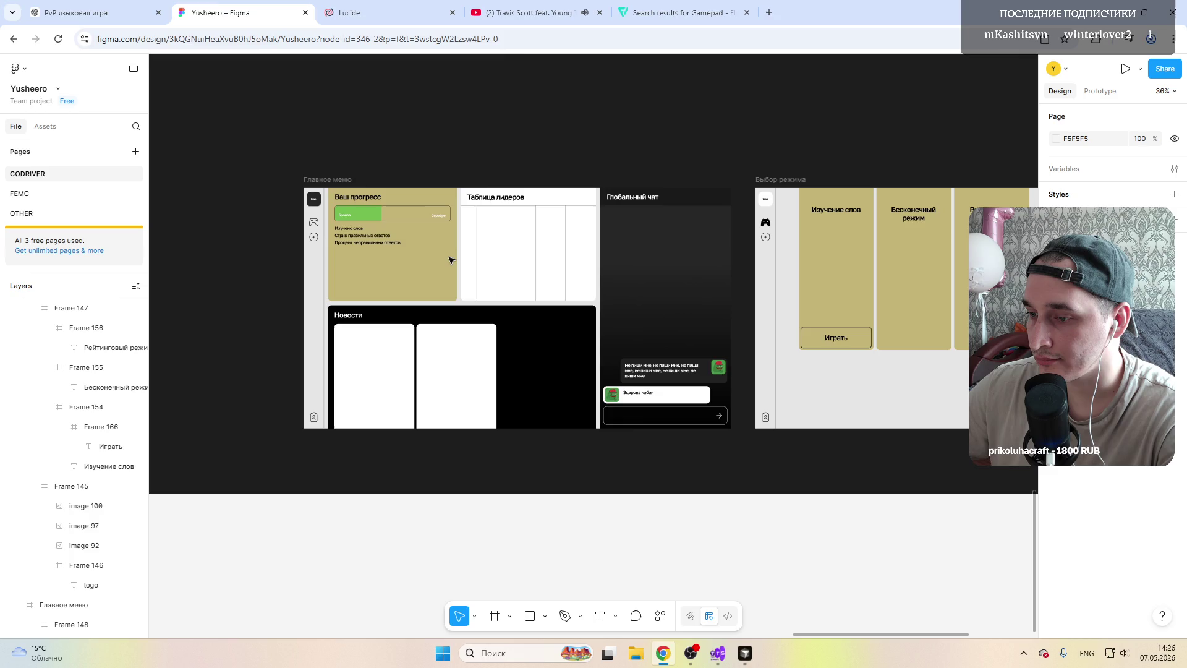
{"action": "scroll", "coordinate": [450, 260], "scroll_direction": "right", "scroll_amount": 3}
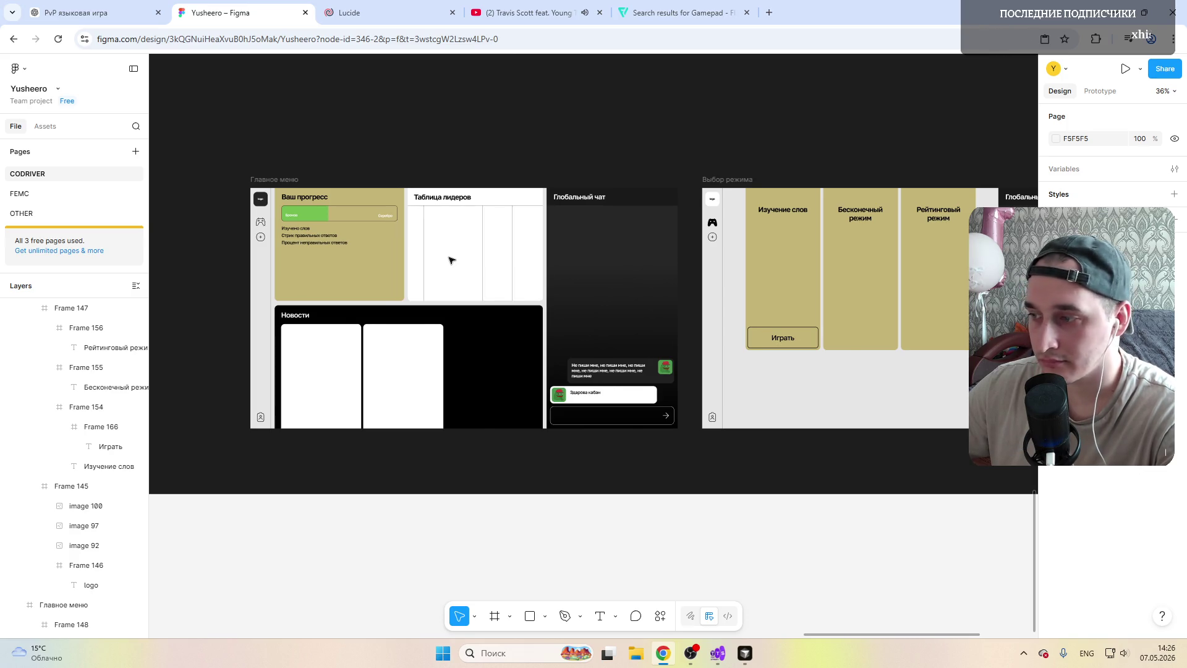
{"action": "scroll", "coordinate": [450, 260], "scroll_direction": "right", "scroll_amount": 2}
{"action": "scroll", "coordinate": [450, 260], "scroll_direction": "right", "scroll_amount": 2}
{"action": "scroll", "coordinate": [451, 260], "scroll_direction": "right", "scroll_amount": 2}
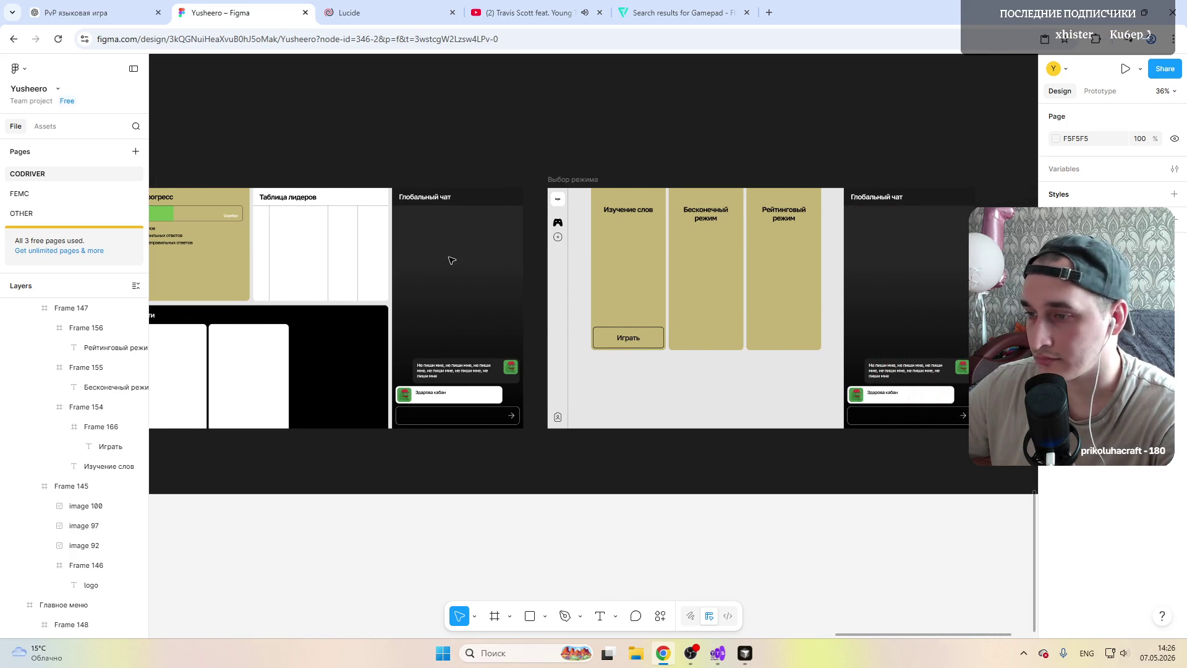
{"action": "scroll", "coordinate": [451, 259], "scroll_direction": "right", "scroll_amount": 2}
{"action": "scroll", "coordinate": [451, 260], "scroll_direction": "right", "scroll_amount": 2}
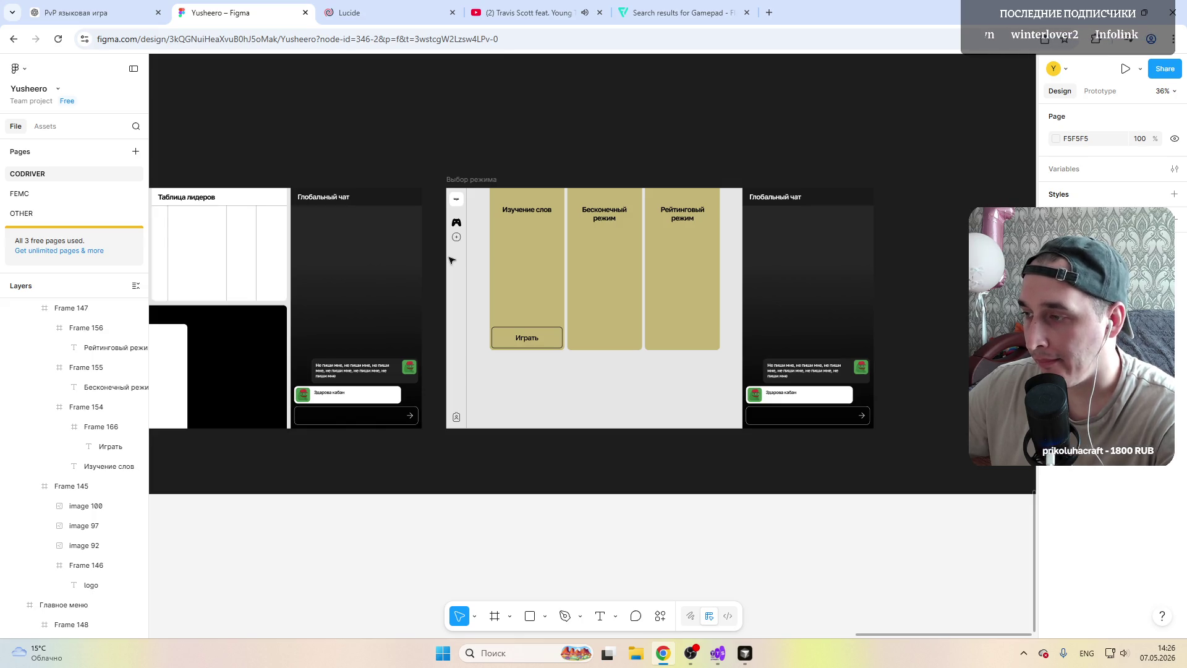
{"action": "scroll", "coordinate": [451, 260], "scroll_direction": "right", "scroll_amount": 1}
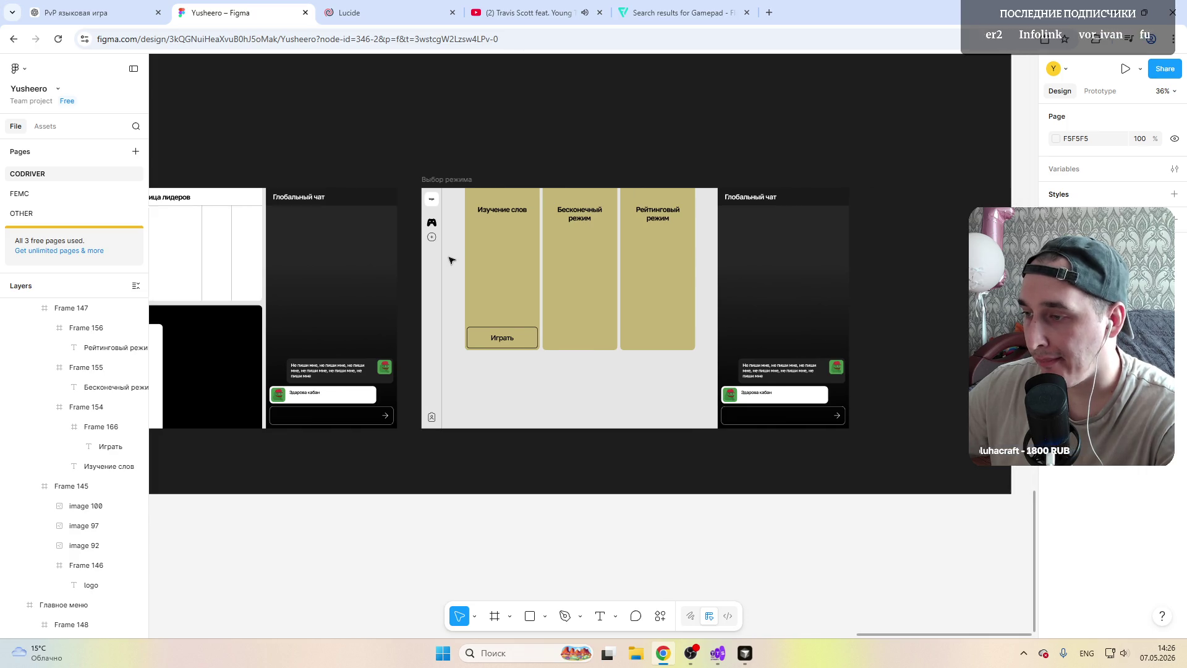
{"action": "scroll", "coordinate": [451, 260], "scroll_direction": "left", "scroll_amount": 10}
{"action": "scroll", "coordinate": [451, 260], "scroll_direction": "left", "scroll_amount": 10}
{"action": "scroll", "coordinate": [451, 260], "scroll_direction": "right", "scroll_amount": 9}
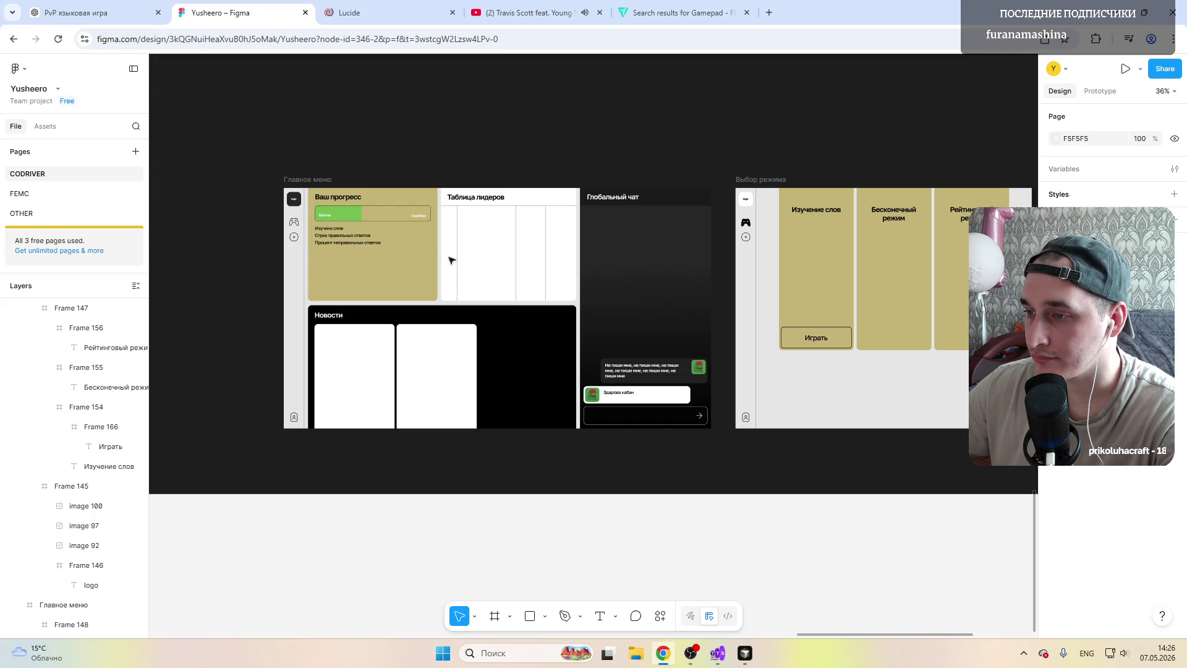
{"action": "scroll", "coordinate": [451, 260], "scroll_direction": "right", "scroll_amount": 1}
{"action": "scroll", "coordinate": [451, 260], "scroll_direction": "right", "scroll_amount": 3}
{"action": "scroll", "coordinate": [451, 259], "scroll_direction": "left", "scroll_amount": 6}
{"action": "scroll", "coordinate": [451, 260], "scroll_direction": "left", "scroll_amount": 1}
{"action": "scroll", "coordinate": [451, 260], "scroll_direction": "right", "scroll_amount": 1}
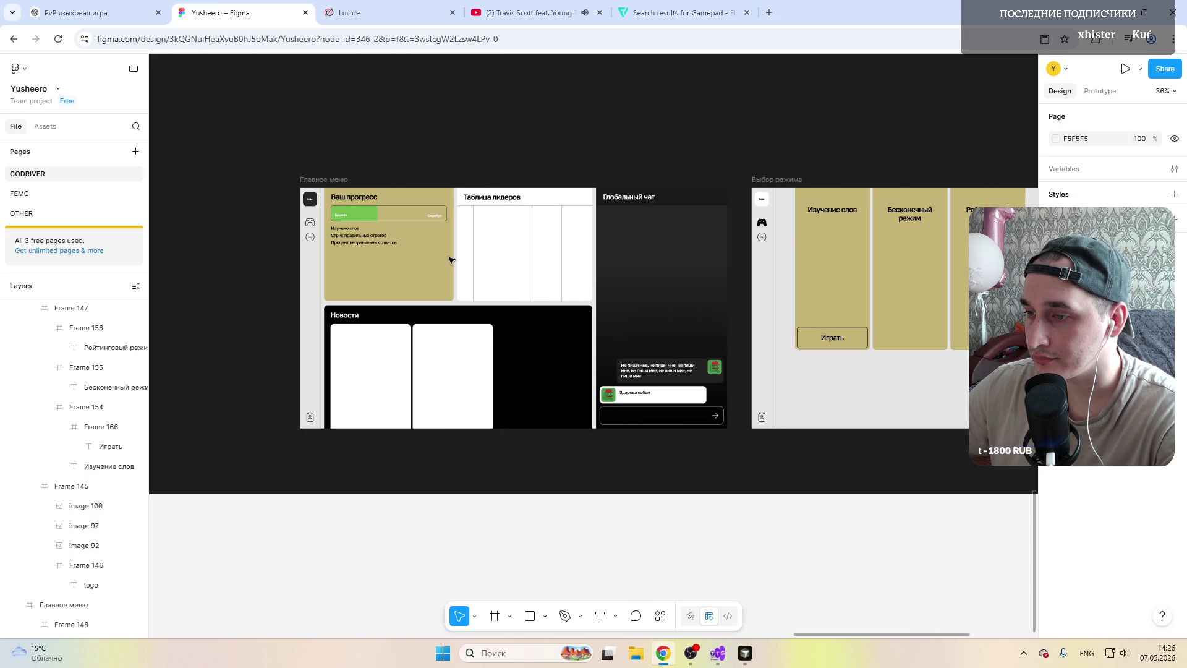
{"action": "scroll", "coordinate": [451, 259], "scroll_direction": "right", "scroll_amount": 1}
{"action": "scroll", "coordinate": [450, 260], "scroll_direction": "right", "scroll_amount": 3}
{"action": "scroll", "coordinate": [451, 259], "scroll_direction": "right", "scroll_amount": 2}
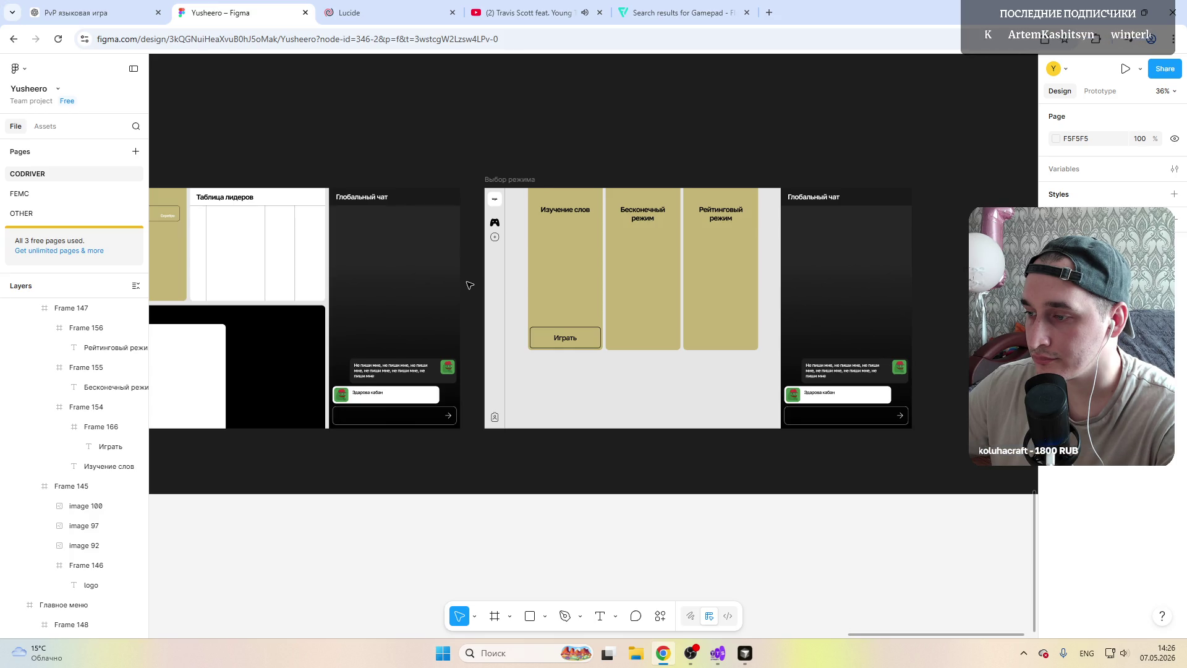
{"action": "scroll", "coordinate": [470, 285], "scroll_direction": "left", "scroll_amount": 1}
{"action": "scroll", "coordinate": [470, 285], "scroll_direction": "left", "scroll_amount": 3}
{"action": "scroll", "coordinate": [470, 285], "scroll_direction": "right", "scroll_amount": 4}
{"action": "scroll", "coordinate": [480, 275], "scroll_direction": "up", "scroll_amount": 5, "text": "ctrl"}
{"action": "scroll", "coordinate": [480, 275], "scroll_direction": "up", "scroll_amount": 2, "text": "ctrl"}
{"action": "left_click", "coordinate": [400, 334]}
Step: Shorten the Изучение слов, Бесконечный режим and Рейтинговый режим cards to 503 high
{"action": "left_click", "coordinate": [401, 334]}
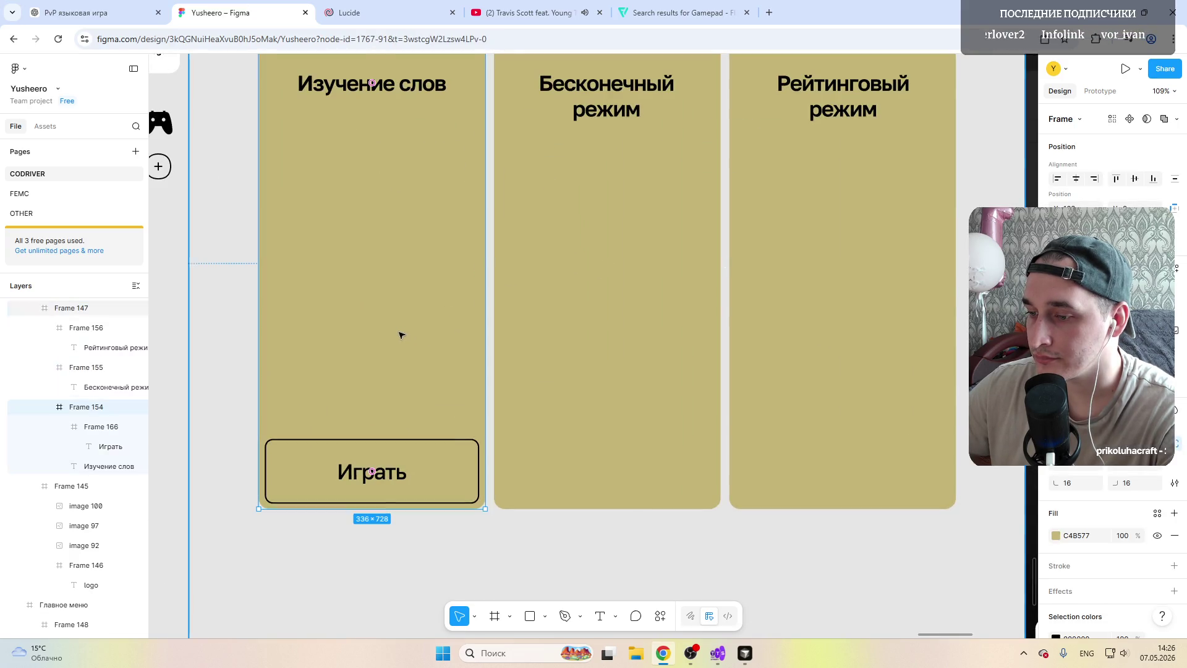
{"action": "left_click_drag", "start_coordinate": [358, 503], "coordinate": [359, 351]}
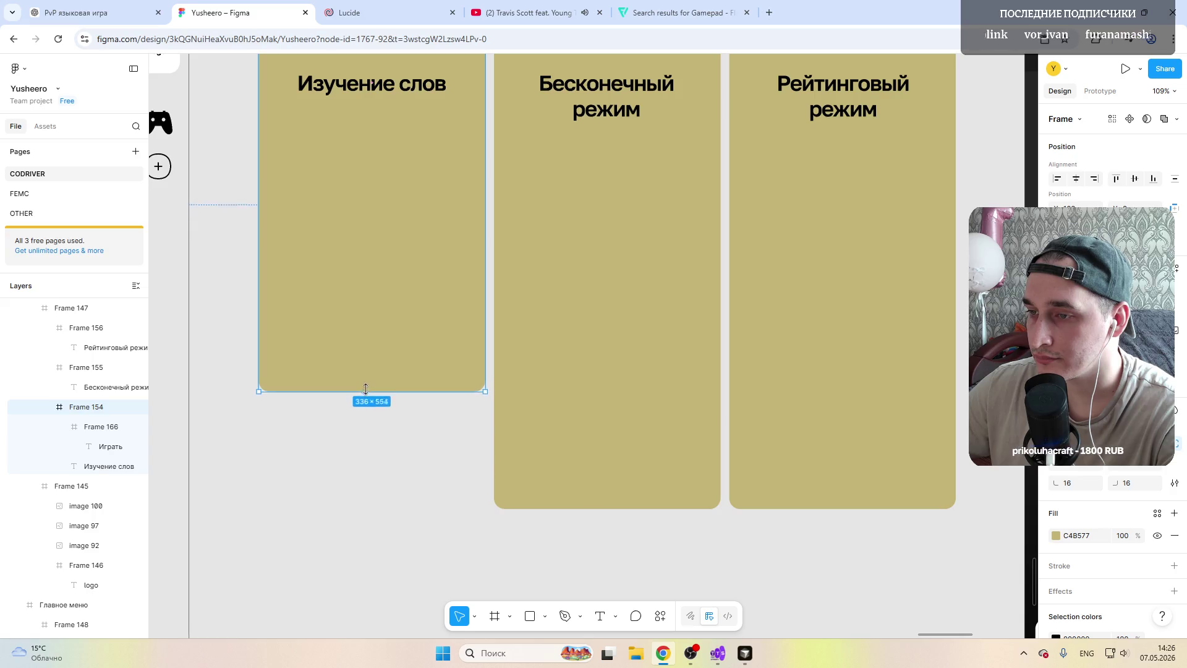
{"action": "left_click", "coordinate": [532, 380]}
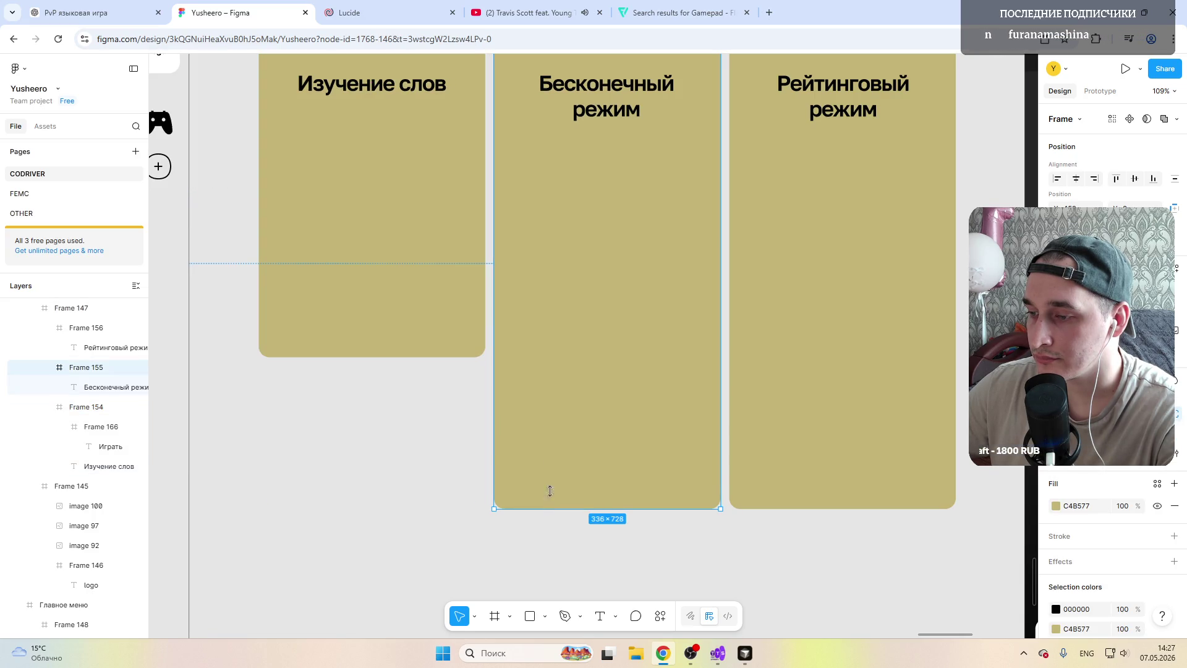
{"action": "left_click_drag", "start_coordinate": [549, 509], "coordinate": [574, 358]}
{"action": "left_click", "coordinate": [778, 463]}
{"action": "left_click_drag", "start_coordinate": [786, 508], "coordinate": [787, 358]}
Step: Move the Играть button (Frame 166) back inside the Изучение слов card
{"action": "left_click", "coordinate": [369, 323]}
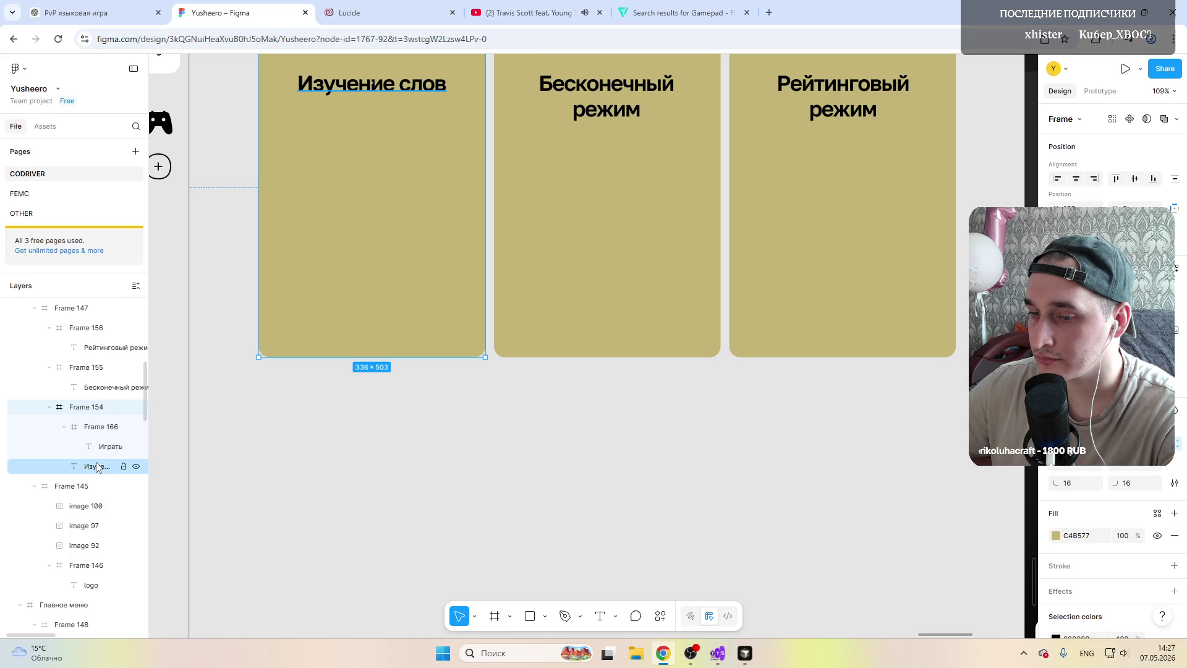
{"action": "left_click", "coordinate": [107, 431]}
{"action": "left_click_drag", "start_coordinate": [344, 472], "coordinate": [344, 326]}
{"action": "scroll", "coordinate": [344, 326], "scroll_direction": "down", "scroll_amount": 2, "text": "ctrl"}
{"action": "scroll", "coordinate": [346, 327], "scroll_direction": "down", "scroll_amount": 4, "text": "ctrl"}
{"action": "left_click", "coordinate": [432, 191]}
{"action": "scroll", "coordinate": [315, 396], "scroll_direction": "up", "scroll_amount": 2, "text": "ctrl"}
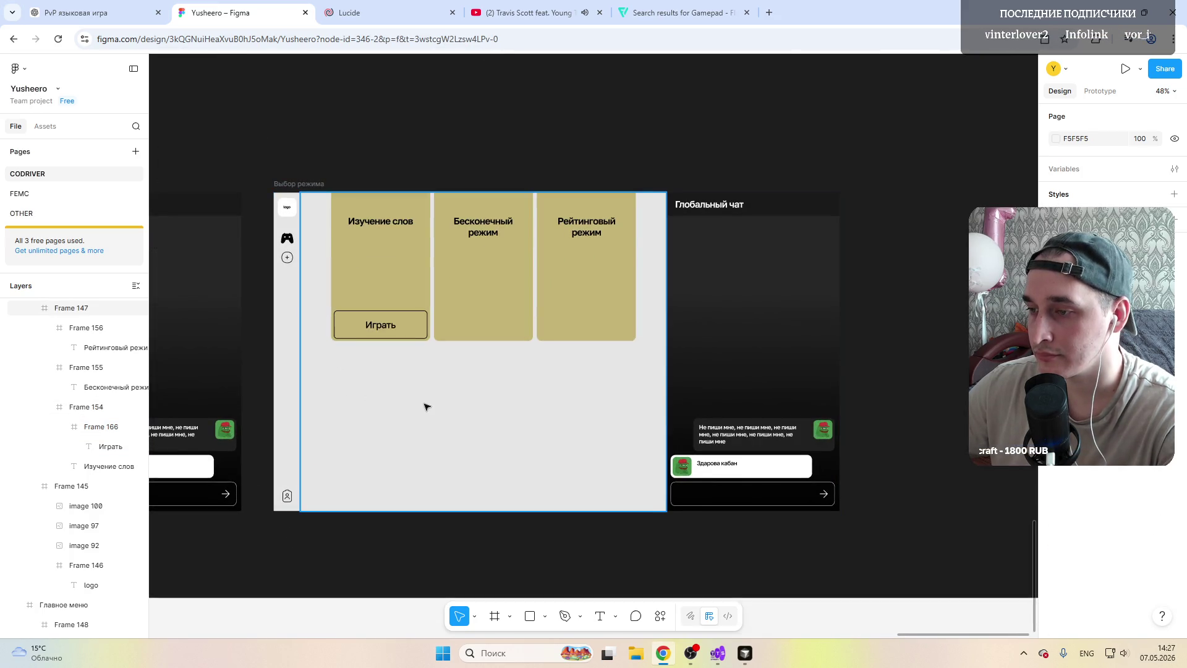
{"action": "scroll", "coordinate": [349, 418], "scroll_direction": "left", "scroll_amount": 1}
{"action": "scroll", "coordinate": [350, 419], "scroll_direction": "left", "scroll_amount": 1}
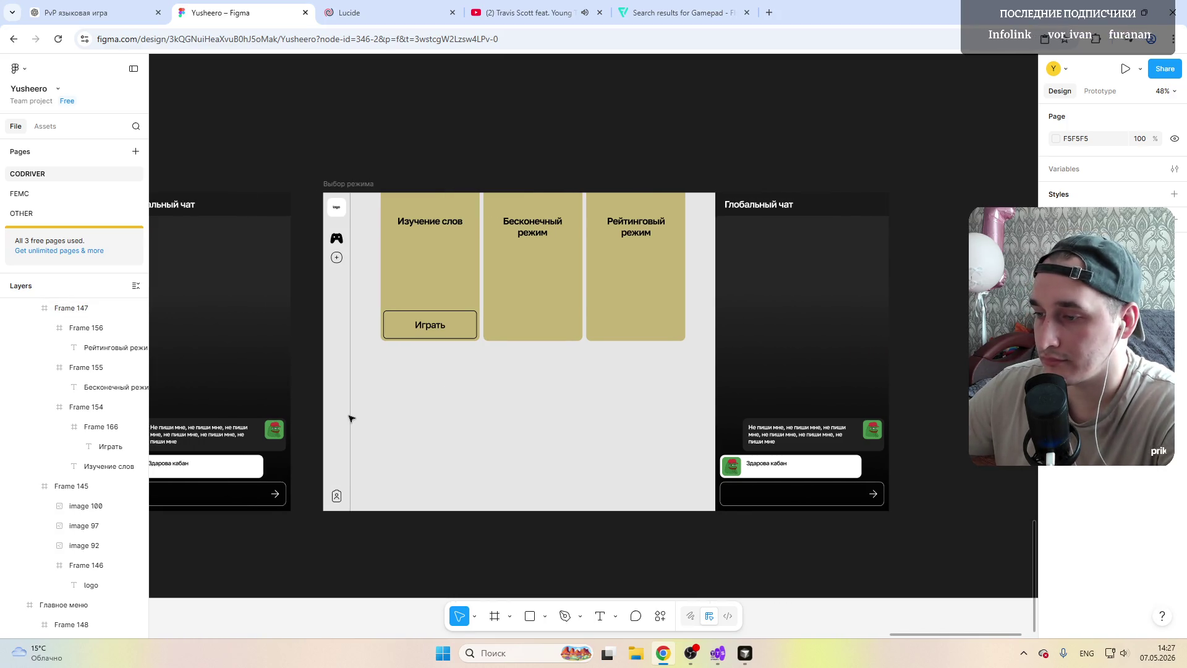
{"action": "scroll", "coordinate": [350, 416], "scroll_direction": "right", "scroll_amount": 2}
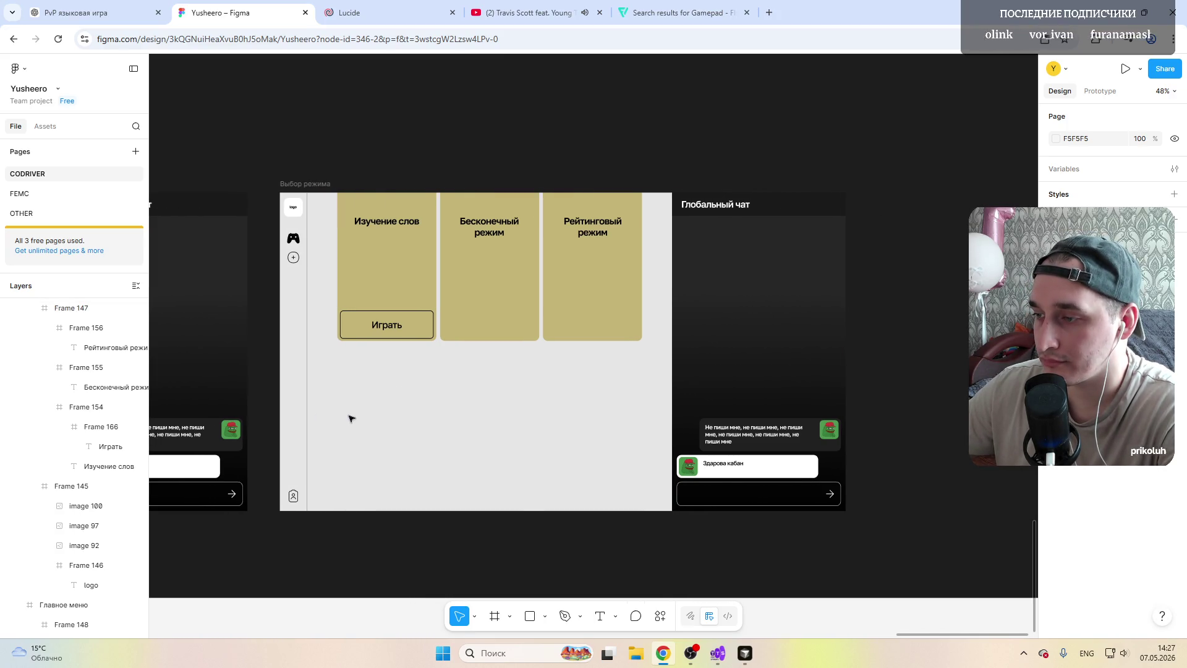
Step: Lengthen all three mode cards to 603 high so each measures 336×603
{"action": "left_click", "coordinate": [382, 288]}
{"action": "scroll", "coordinate": [408, 421], "scroll_direction": "left", "scroll_amount": 5}
{"action": "scroll", "coordinate": [532, 384], "scroll_direction": "right", "scroll_amount": 1}
{"action": "scroll", "coordinate": [519, 371], "scroll_direction": "up", "scroll_amount": 2, "text": "ctrl"}
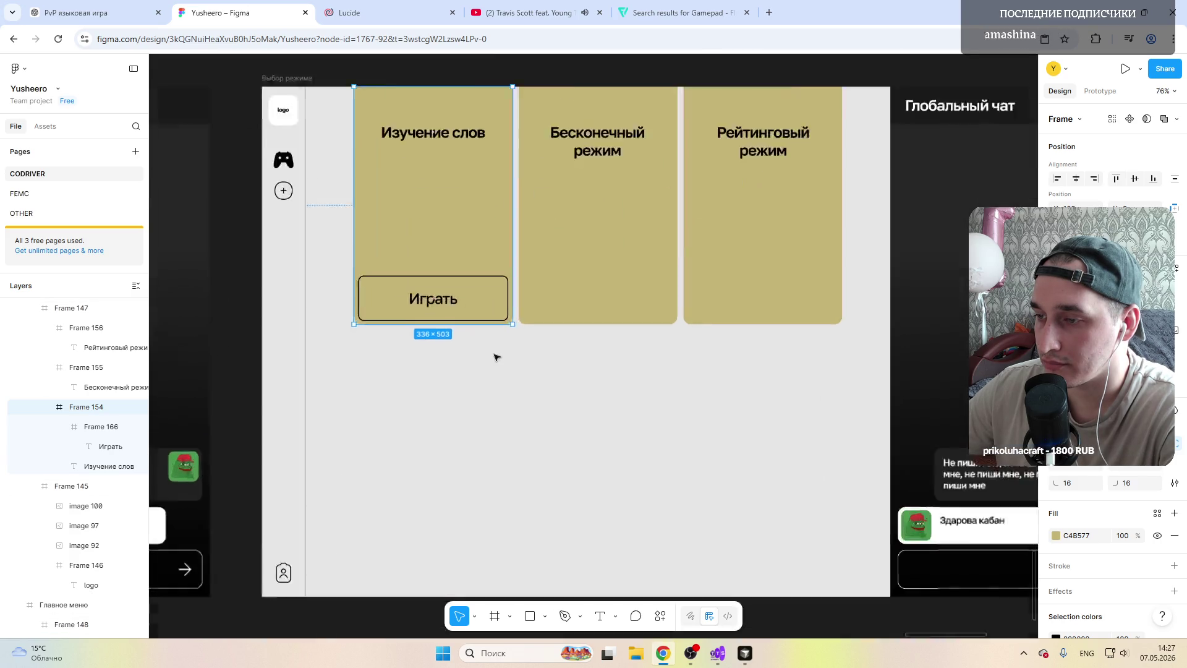
{"action": "scroll", "coordinate": [497, 358], "scroll_direction": "up", "scroll_amount": 3, "text": "ctrl"}
{"action": "left_click_drag", "start_coordinate": [456, 311], "coordinate": [456, 379]}
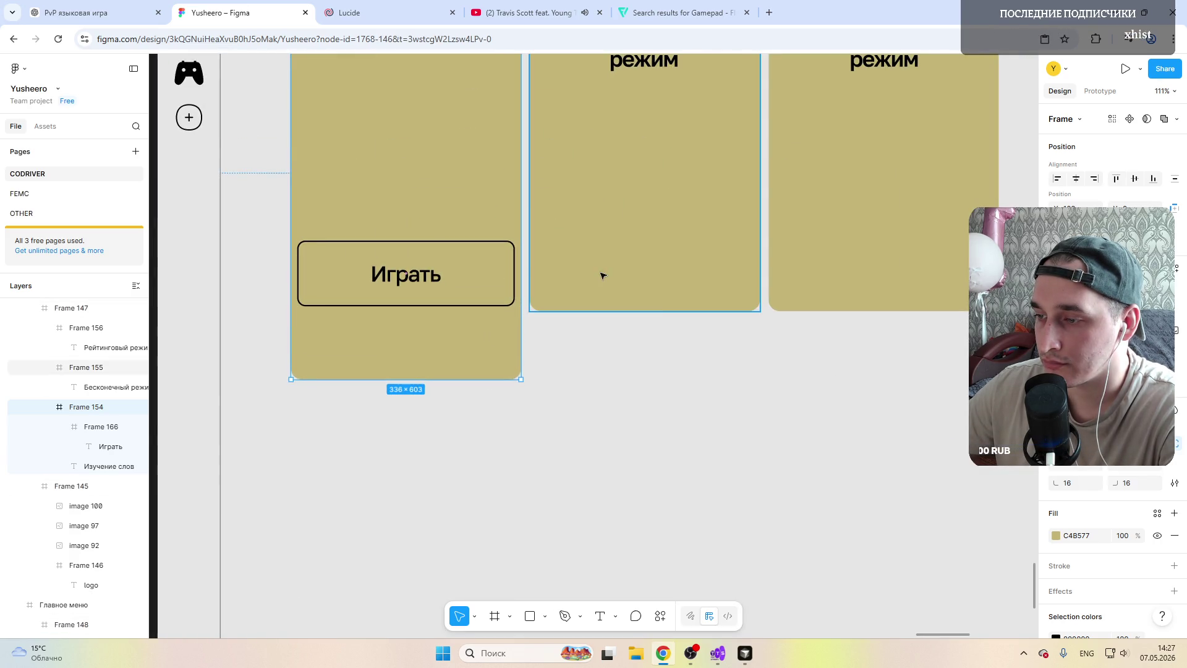
{"action": "left_click", "coordinate": [599, 296]}
{"action": "left_click_drag", "start_coordinate": [596, 311], "coordinate": [596, 379]}
{"action": "left_click", "coordinate": [820, 310]}
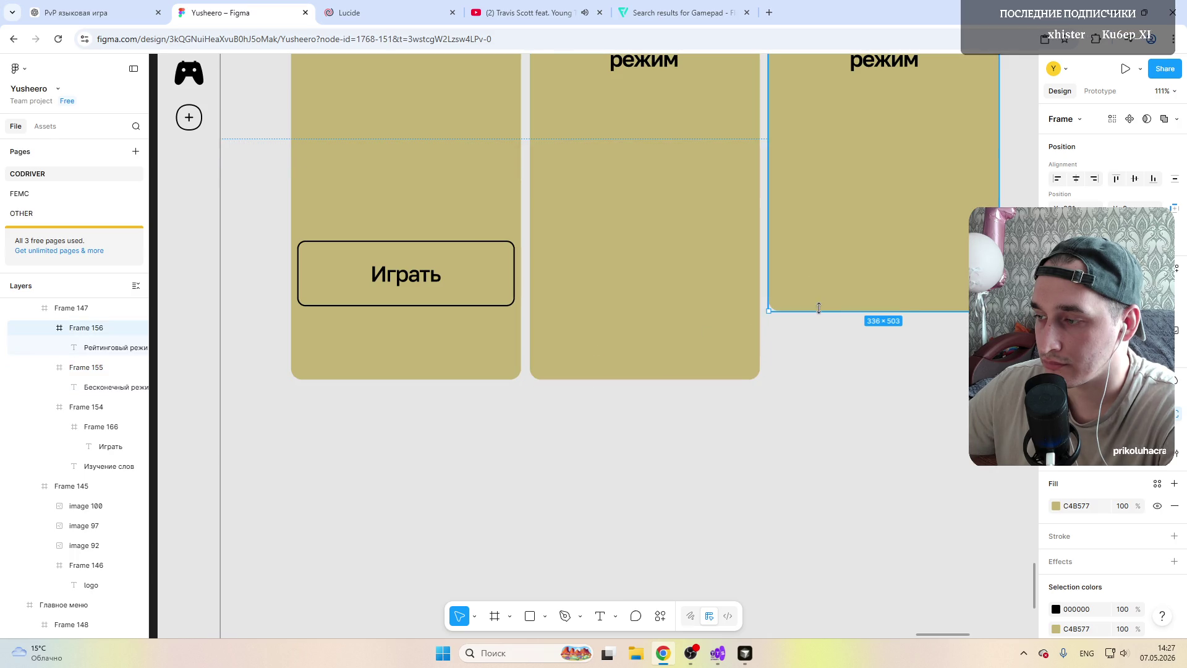
{"action": "left_click_drag", "start_coordinate": [821, 310], "coordinate": [821, 379]}
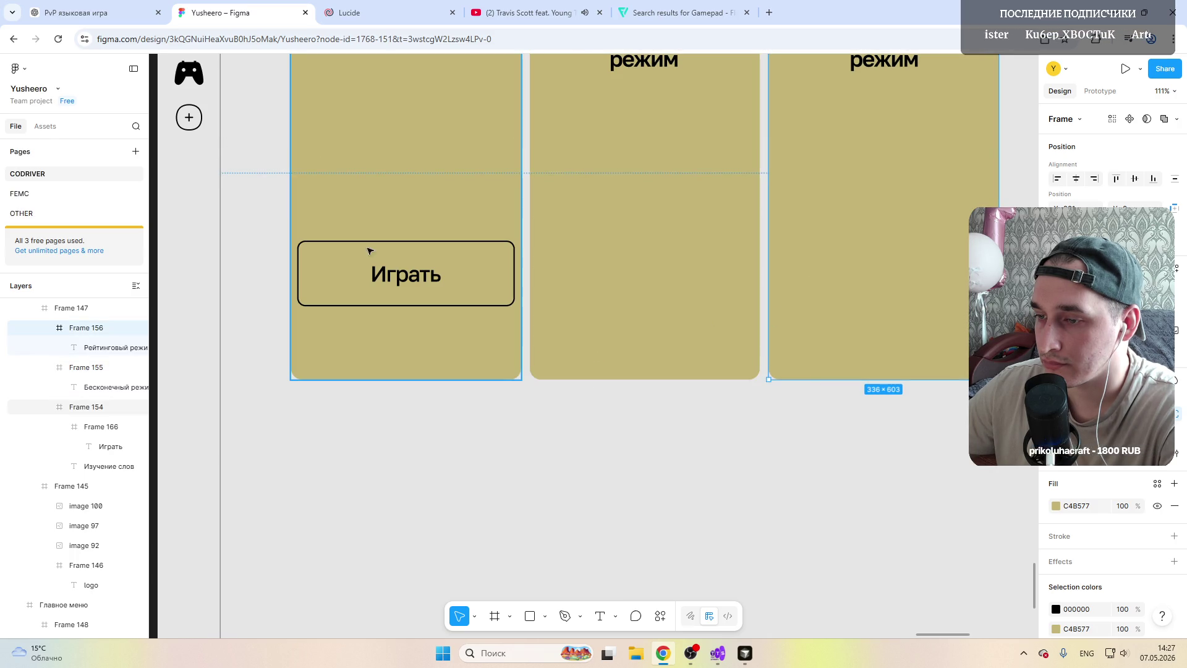
Step: Move the Играть button down to the bottom of the Изучение слов card
{"action": "left_click", "coordinate": [330, 251]}
{"action": "left_click_drag", "start_coordinate": [331, 277], "coordinate": [333, 341]}
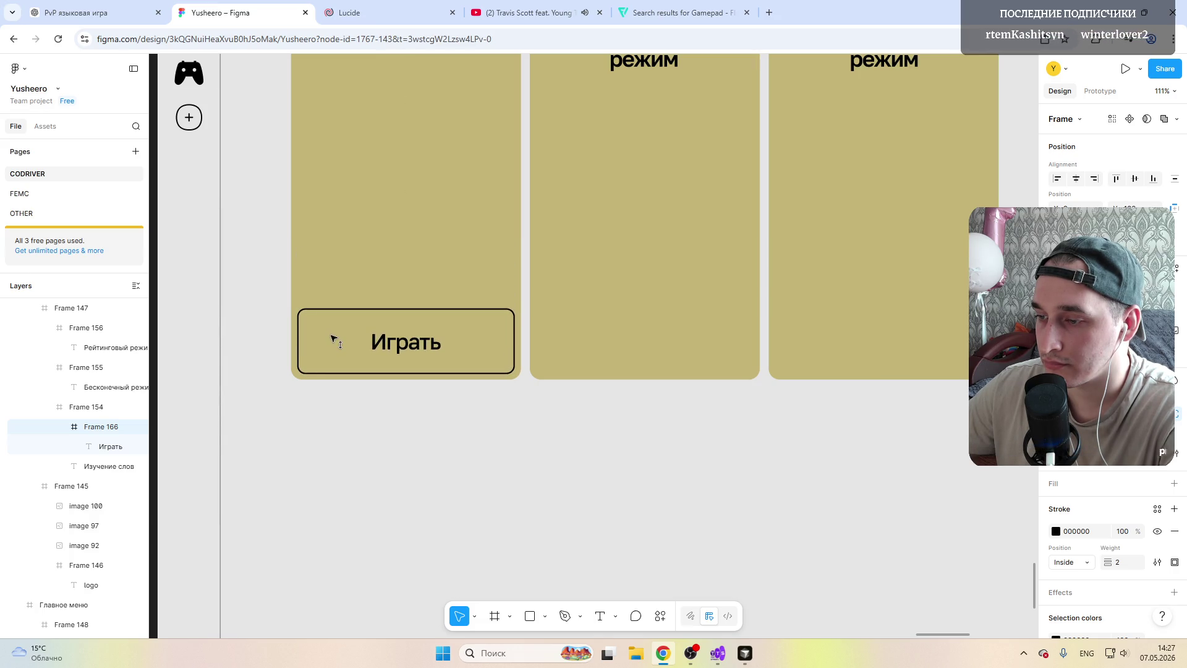
{"action": "scroll", "coordinate": [332, 339], "scroll_direction": "down", "scroll_amount": 3, "text": "ctrl"}
Step: Set the Играть button's stroke weight to 1
{"action": "scroll", "coordinate": [346, 337], "scroll_direction": "down", "scroll_amount": 3, "text": "ctrl"}
{"action": "key", "text": "Escape"}
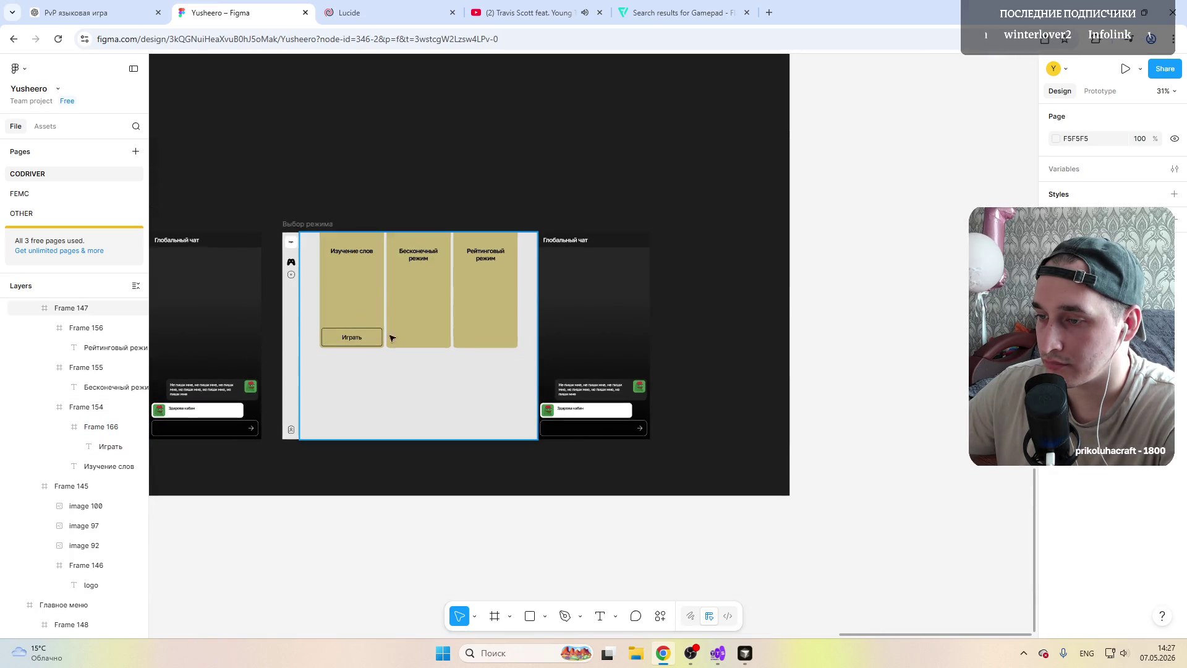
{"action": "scroll", "coordinate": [328, 359], "scroll_direction": "up", "scroll_amount": 3, "text": "ctrl"}
{"action": "scroll", "coordinate": [331, 334], "scroll_direction": "up", "scroll_amount": 2, "text": "ctrl"}
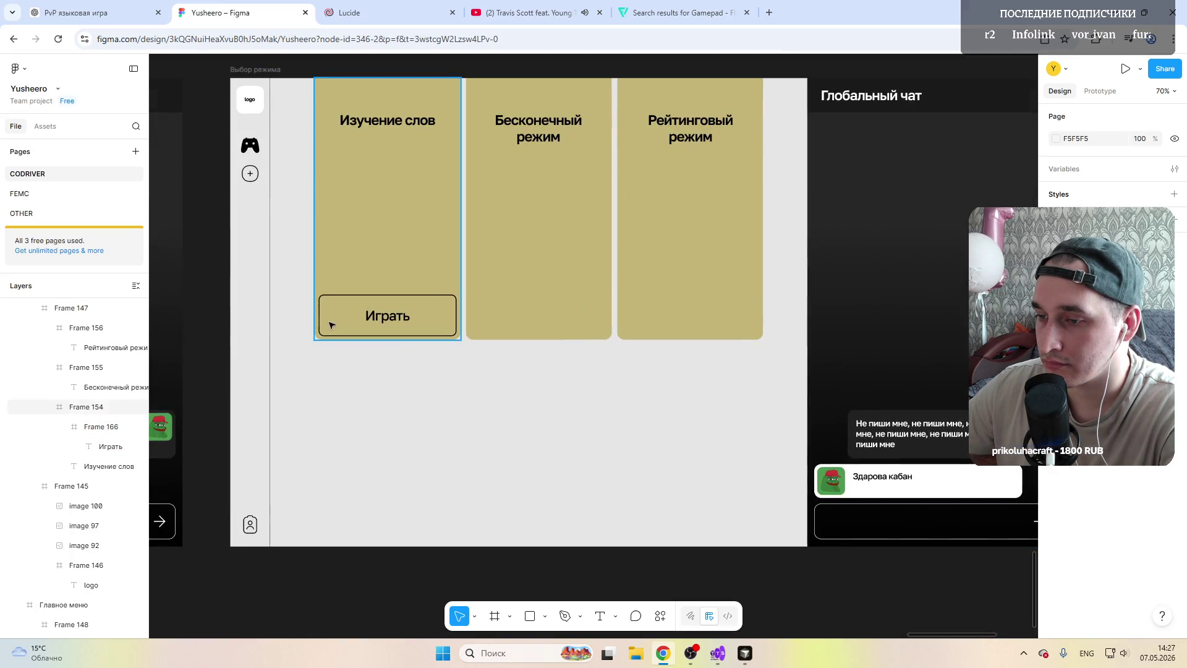
{"action": "left_click", "coordinate": [332, 318]}
{"action": "left_click", "coordinate": [332, 314]}
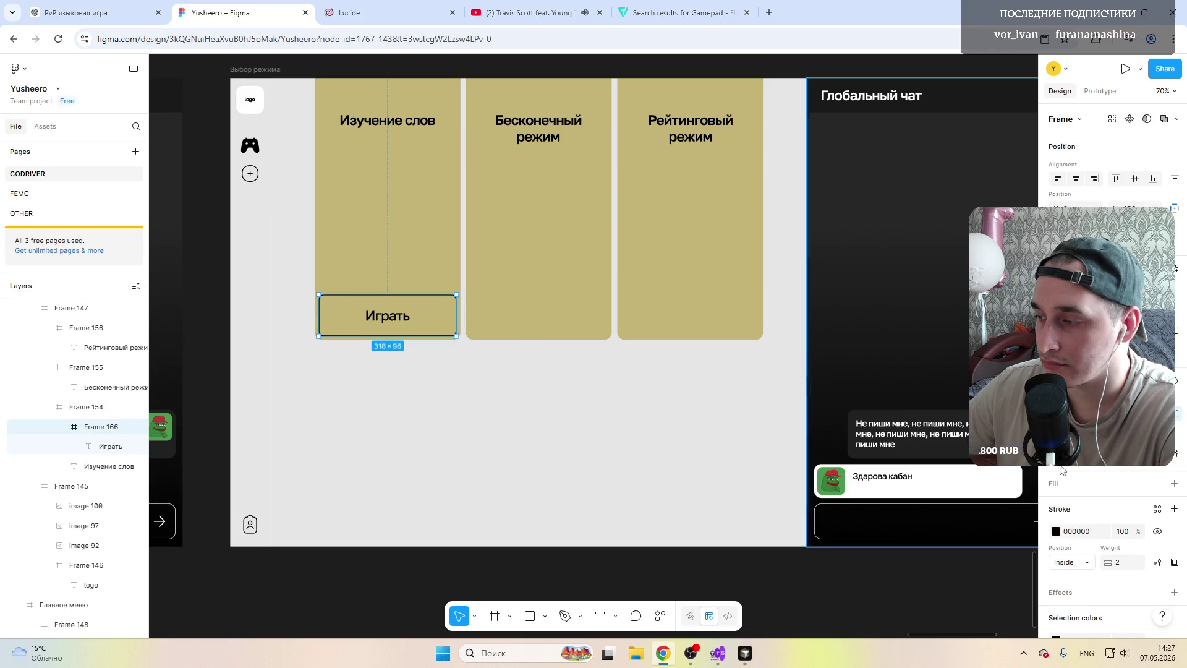
{"action": "type", "text": "1"}
{"action": "key", "text": "Return"}
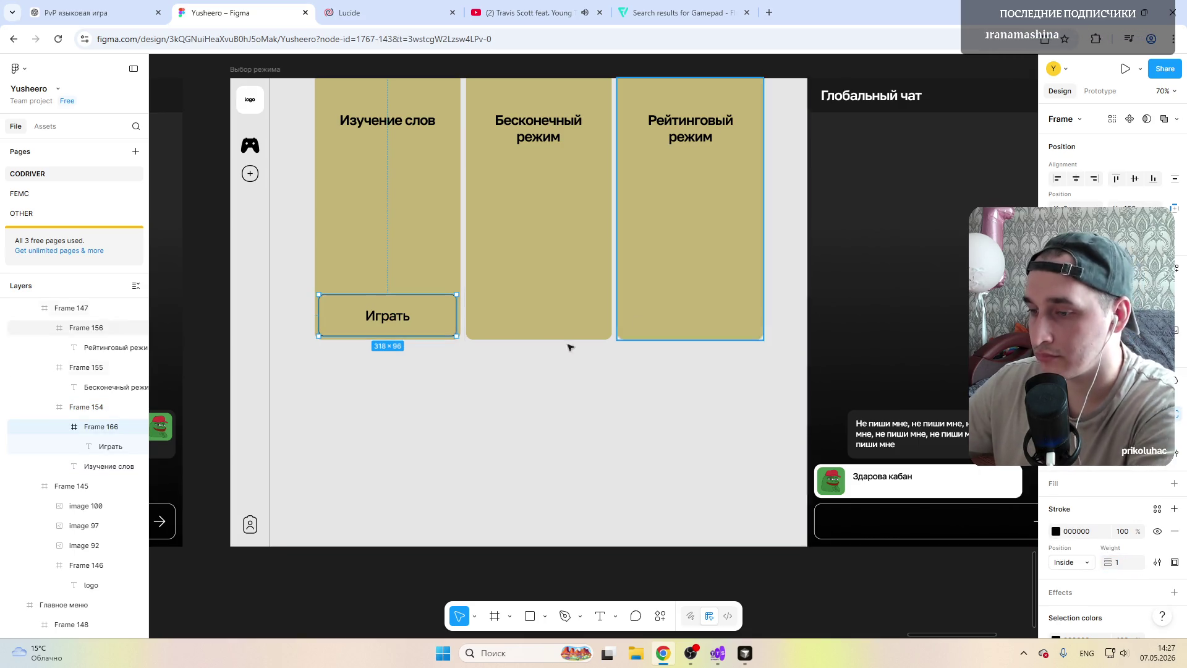
{"action": "left_click", "coordinate": [313, 363]}
Step: Make the Играть label text Bold
{"action": "scroll", "coordinate": [316, 363], "scroll_direction": "down", "scroll_amount": 2, "text": "ctrl"}
{"action": "scroll", "coordinate": [315, 363], "scroll_direction": "down", "scroll_amount": 1, "text": "ctrl"}
{"action": "scroll", "coordinate": [317, 363], "scroll_direction": "up", "scroll_amount": 4, "text": "ctrl"}
{"action": "scroll", "coordinate": [318, 363], "scroll_direction": "up", "scroll_amount": 1, "text": "ctrl"}
{"action": "double_click", "coordinate": [409, 302]}
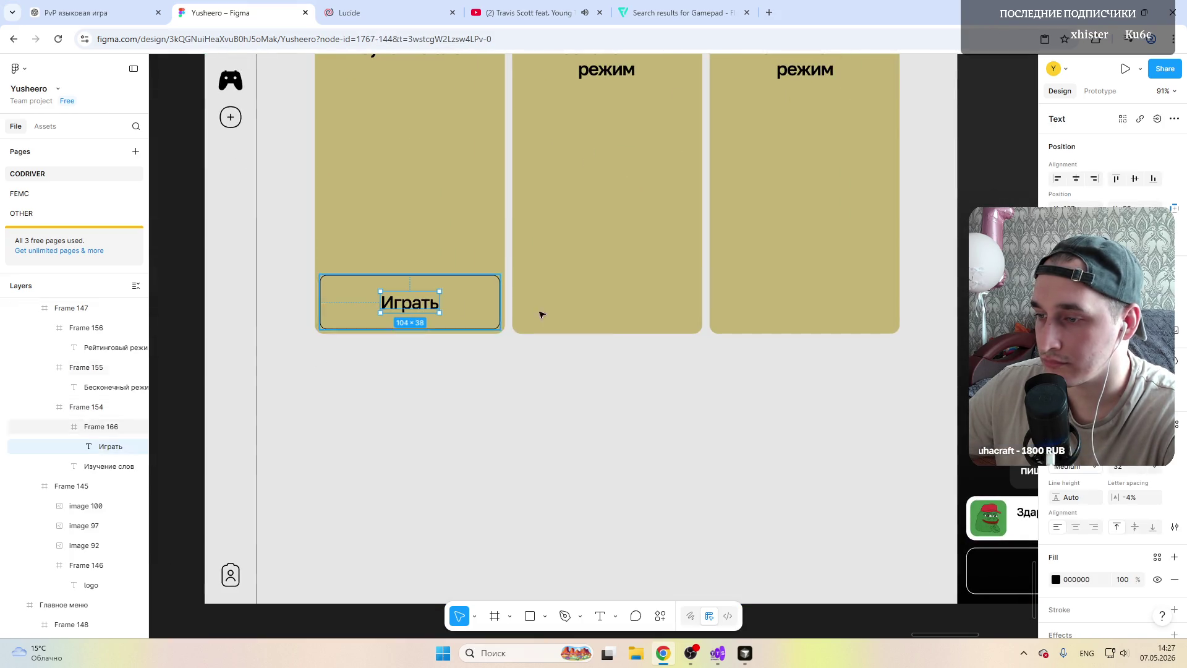
{"action": "left_click", "coordinate": [1097, 472]}
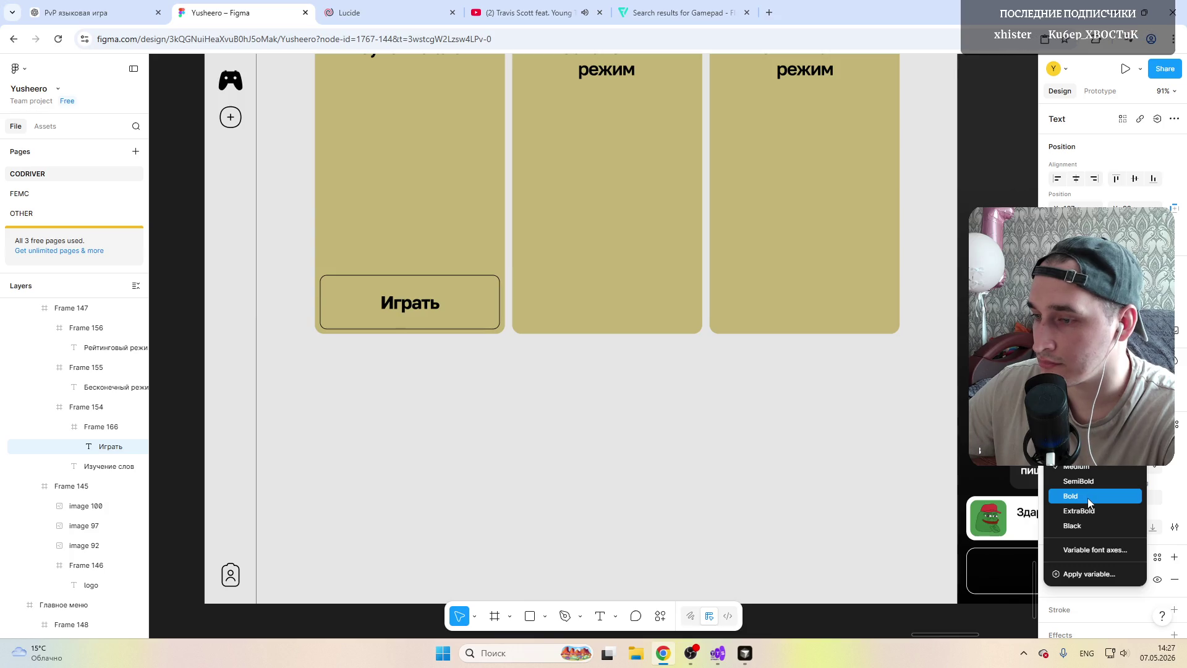
{"action": "left_click", "coordinate": [1088, 482]}
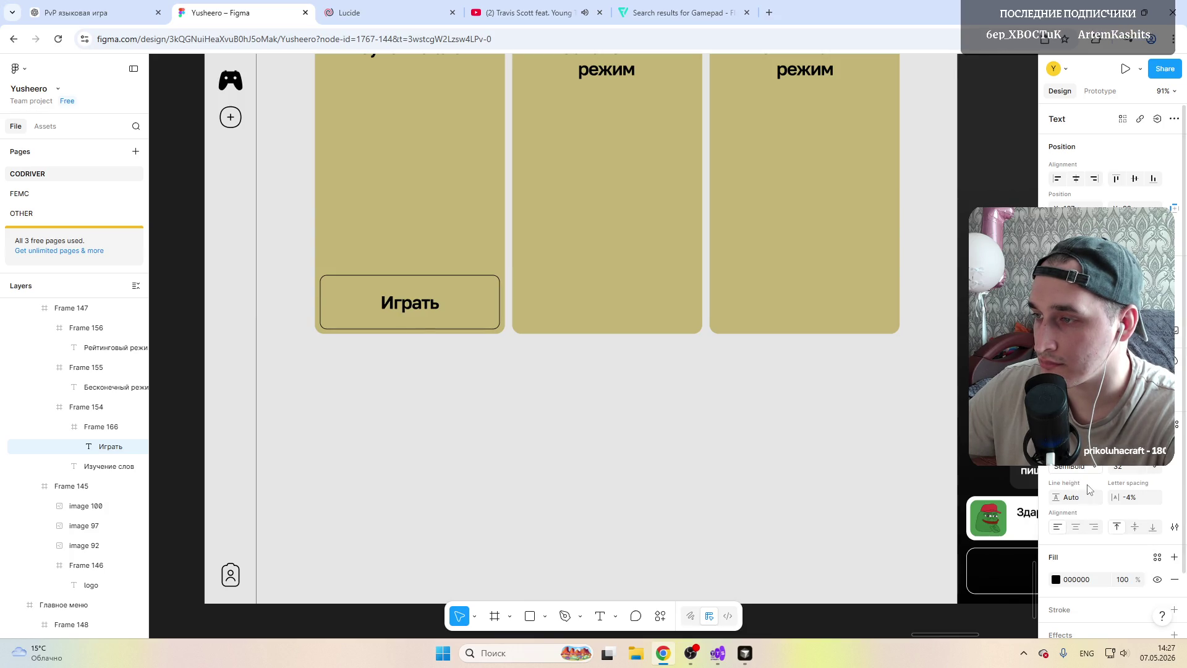
{"action": "scroll", "coordinate": [631, 396], "scroll_direction": "down", "scroll_amount": 3, "text": "ctrl"}
{"action": "scroll", "coordinate": [630, 396], "scroll_direction": "down", "scroll_amount": 2, "text": "ctrl"}
{"action": "left_click", "coordinate": [595, 157]}
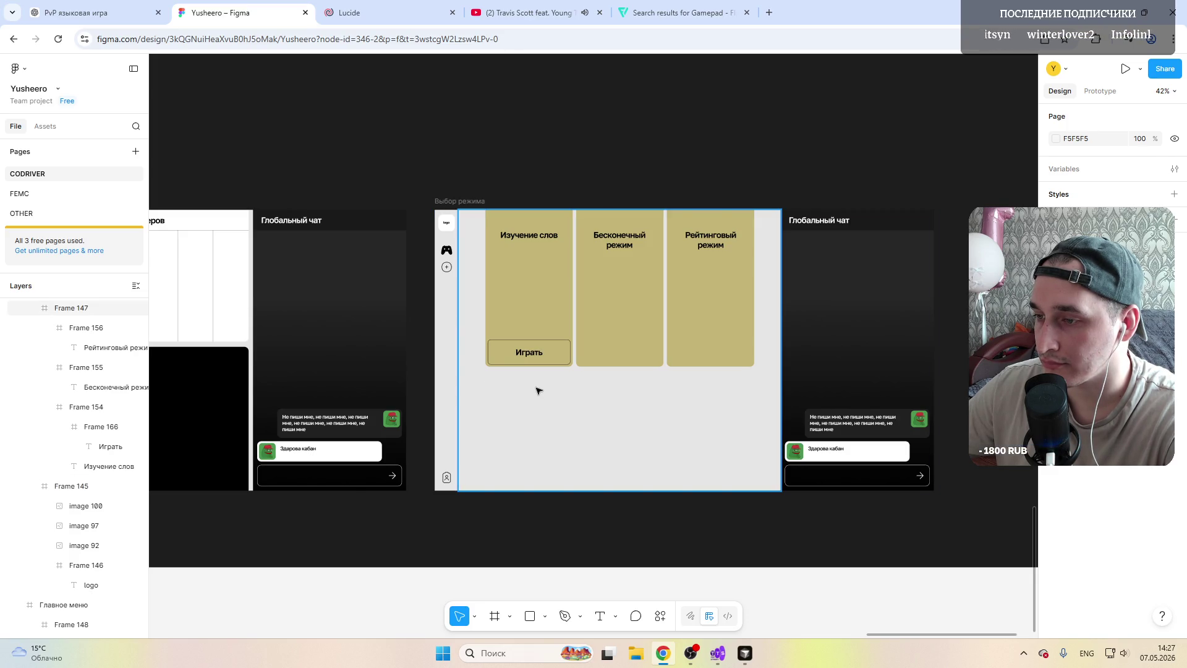
Step: Recolour the Изучение слов, Бесконечный режим and Рейтинговый режим cards from olive to white (FFFFFF)
{"action": "scroll", "coordinate": [525, 461], "scroll_direction": "right", "scroll_amount": 2}
{"action": "scroll", "coordinate": [524, 460], "scroll_direction": "left", "scroll_amount": 4}
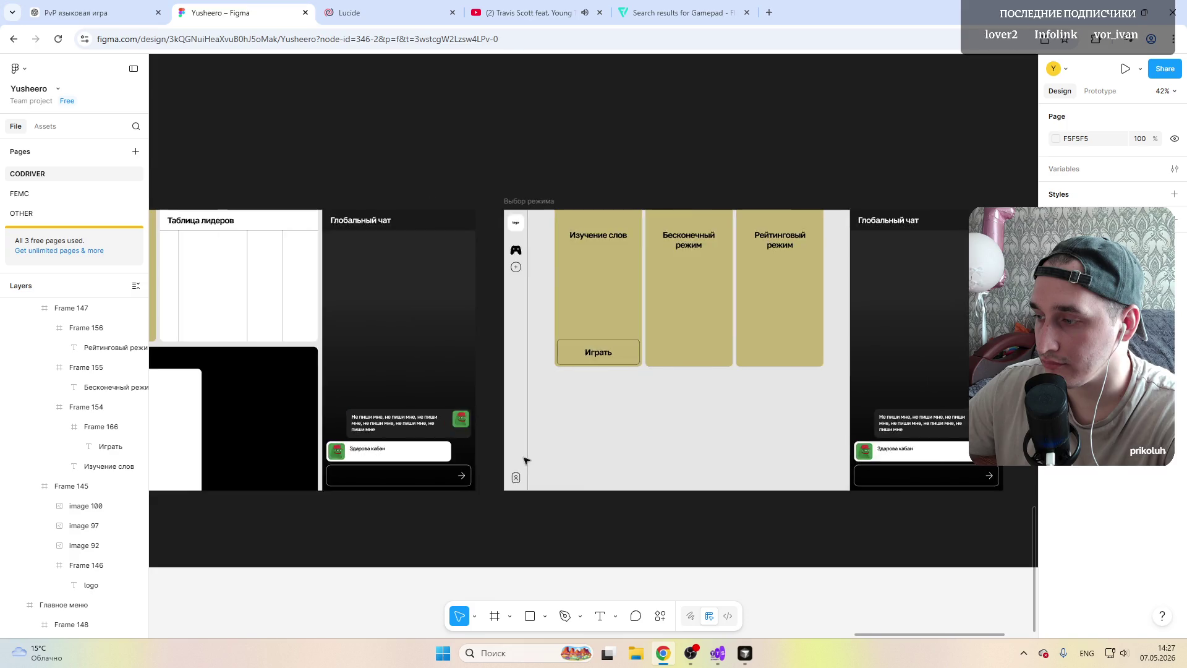
{"action": "scroll", "coordinate": [525, 461], "scroll_direction": "left", "scroll_amount": 5}
{"action": "scroll", "coordinate": [525, 462], "scroll_direction": "right", "scroll_amount": 2}
{"action": "scroll", "coordinate": [526, 461], "scroll_direction": "left", "scroll_amount": 1}
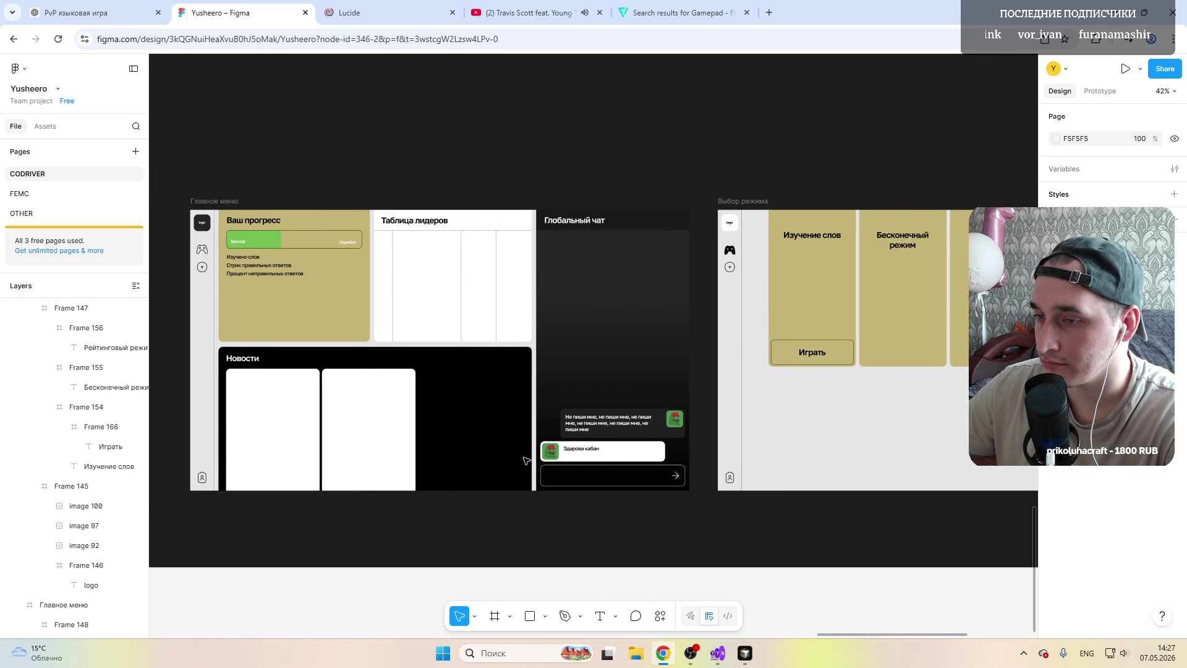
{"action": "scroll", "coordinate": [526, 460], "scroll_direction": "right", "scroll_amount": 4}
{"action": "scroll", "coordinate": [526, 461], "scroll_direction": "right", "scroll_amount": 1}
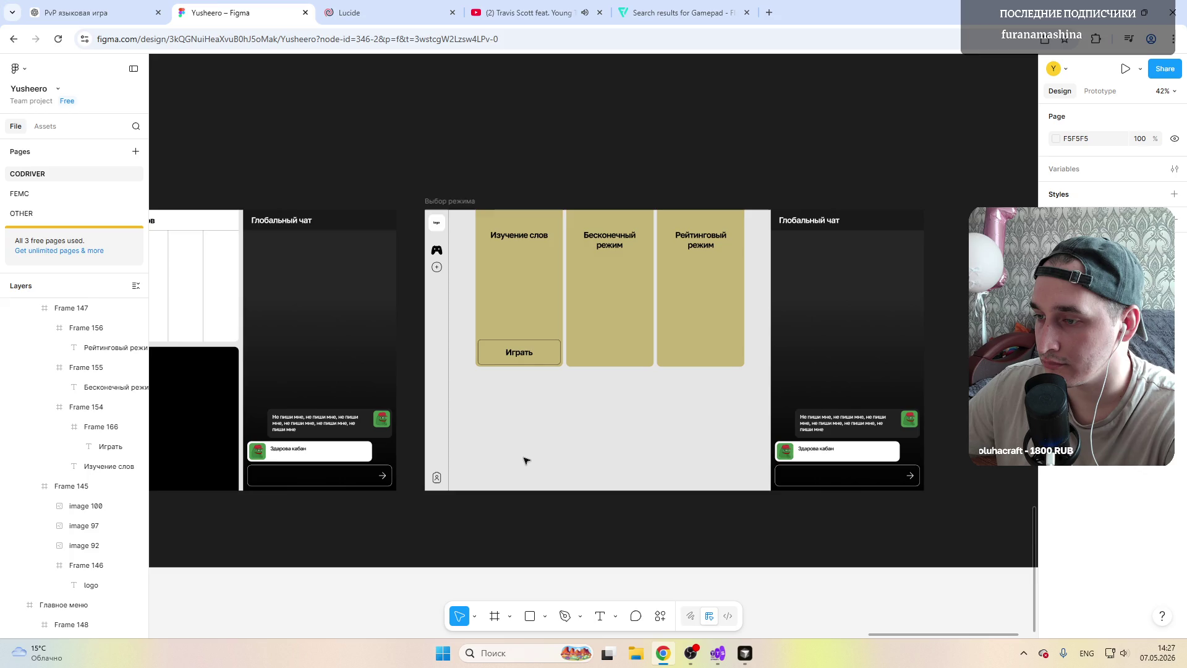
{"action": "scroll", "coordinate": [526, 460], "scroll_direction": "left", "scroll_amount": 5}
{"action": "scroll", "coordinate": [525, 461], "scroll_direction": "right", "scroll_amount": 1}
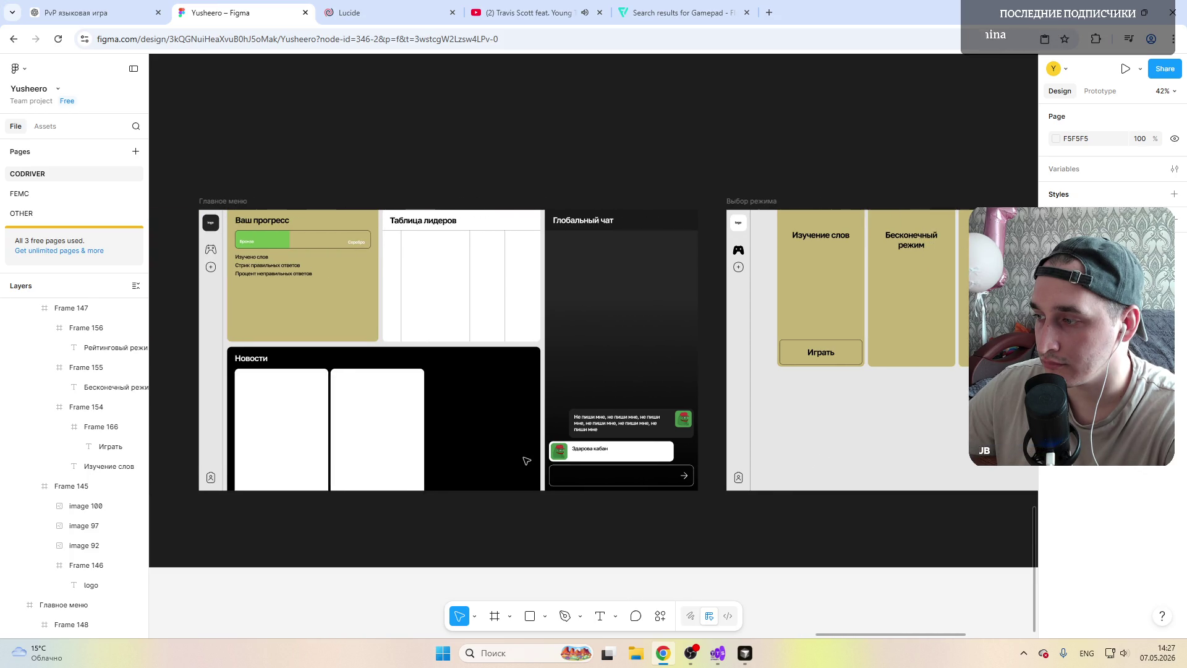
{"action": "scroll", "coordinate": [526, 461], "scroll_direction": "right", "scroll_amount": 1}
{"action": "scroll", "coordinate": [525, 460], "scroll_direction": "right", "scroll_amount": 3}
{"action": "left_click", "coordinate": [614, 286]}
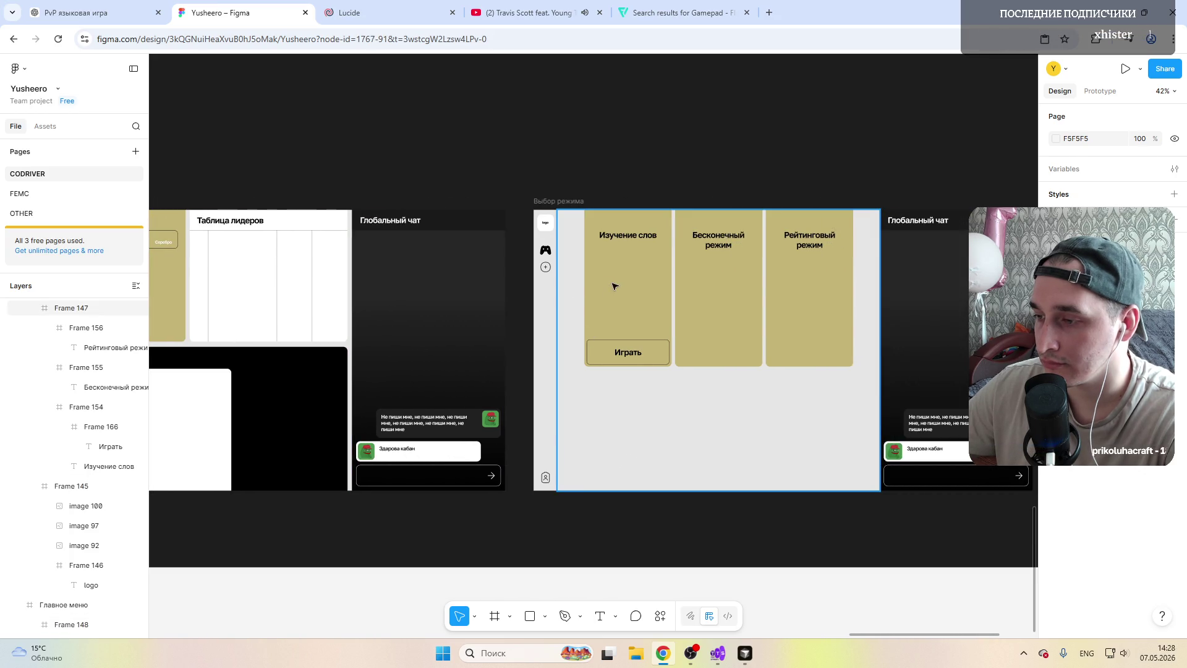
{"action": "left_click", "coordinate": [1055, 535]}
{"action": "mouse_move", "coordinate": [950, 439]}
{"action": "left_mouse_down"}
{"action": "mouse_move", "coordinate": [926, 502]}
{"action": "mouse_move", "coordinate": [893, 401]}
{"action": "left_mouse_up"}
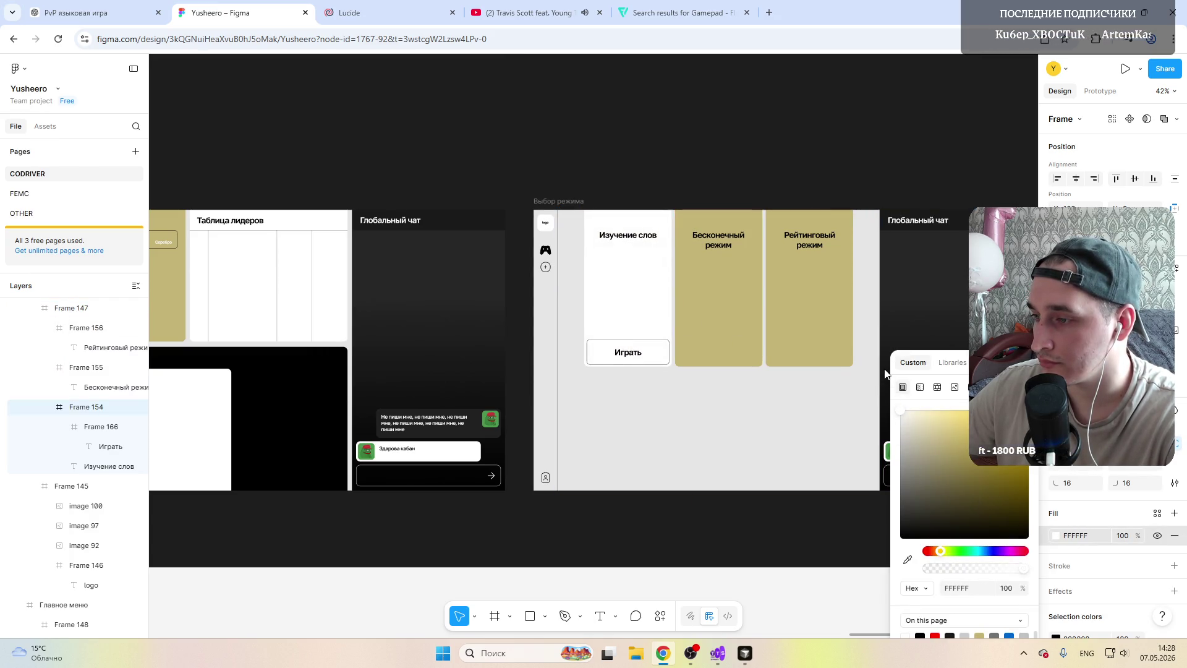
{"action": "left_click", "coordinate": [720, 297]}
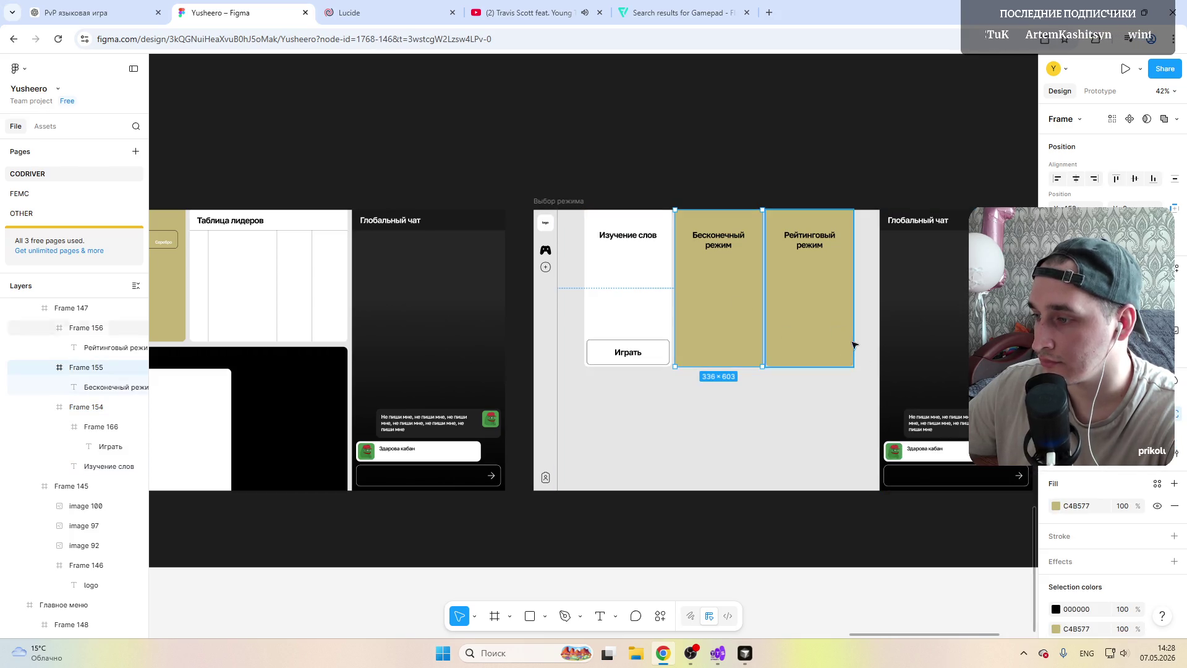
{"action": "left_click", "coordinate": [1057, 506]}
{"action": "left_click_drag", "start_coordinate": [930, 434], "coordinate": [893, 401]}
{"action": "left_click", "coordinate": [804, 297]}
{"action": "left_click", "coordinate": [1056, 506]}
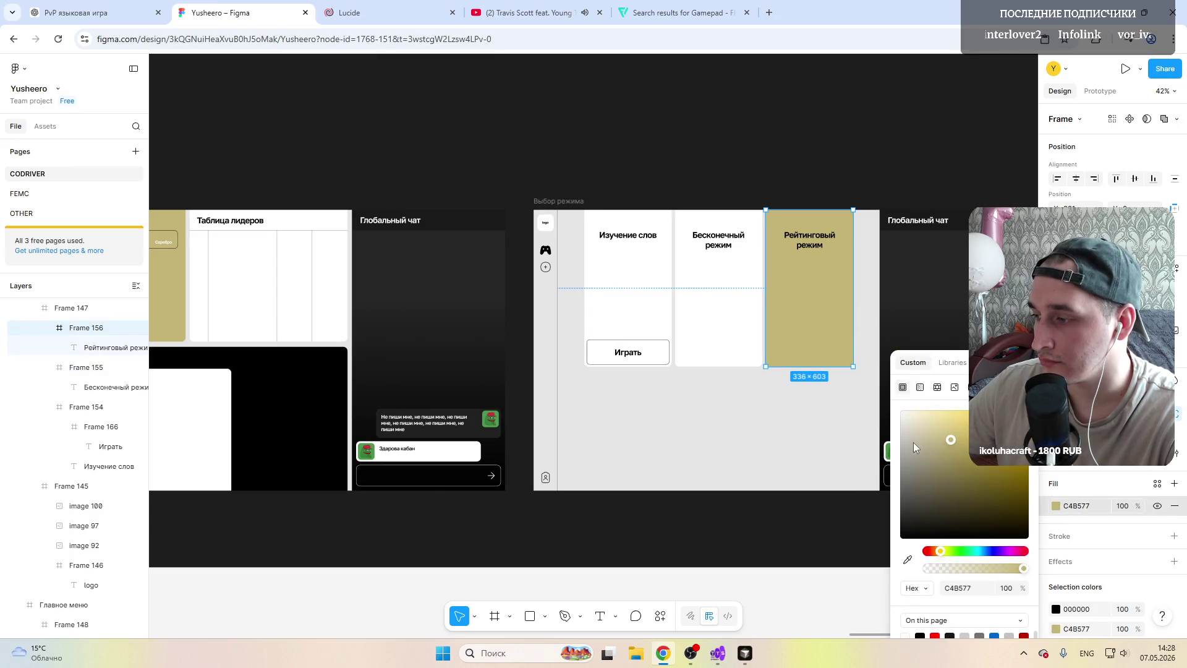
{"action": "left_click_drag", "start_coordinate": [930, 435], "coordinate": [904, 401]}
{"action": "key", "text": "Escape"}
Step: Pan around the Выбор режима screen to check the three white mode cards
{"action": "scroll", "coordinate": [625, 305], "scroll_direction": "down", "scroll_amount": 2}
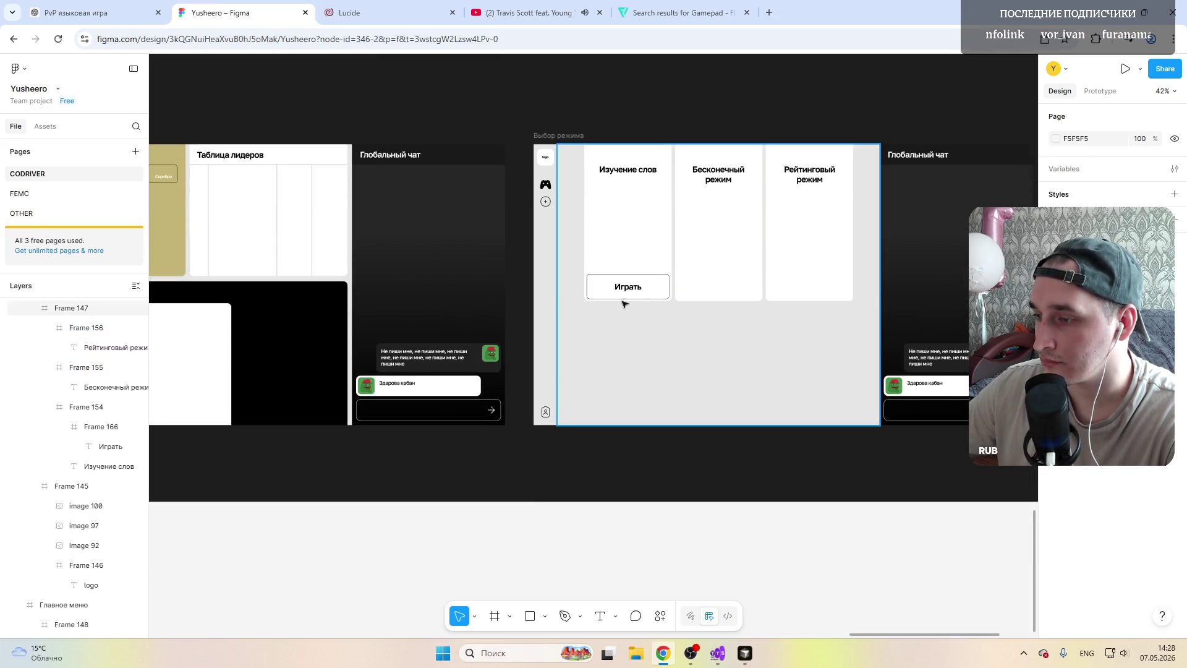
{"action": "scroll", "coordinate": [619, 309], "scroll_direction": "up", "scroll_amount": 4}
{"action": "scroll", "coordinate": [426, 377], "scroll_direction": "right", "scroll_amount": 2}
{"action": "scroll", "coordinate": [427, 378], "scroll_direction": "right", "scroll_amount": 3}
{"action": "scroll", "coordinate": [427, 377], "scroll_direction": "left", "scroll_amount": 8}
{"action": "scroll", "coordinate": [426, 377], "scroll_direction": "right", "scroll_amount": 1}
{"action": "scroll", "coordinate": [429, 373], "scroll_direction": "right", "scroll_amount": 4}
{"action": "scroll", "coordinate": [430, 369], "scroll_direction": "right", "scroll_amount": 4}
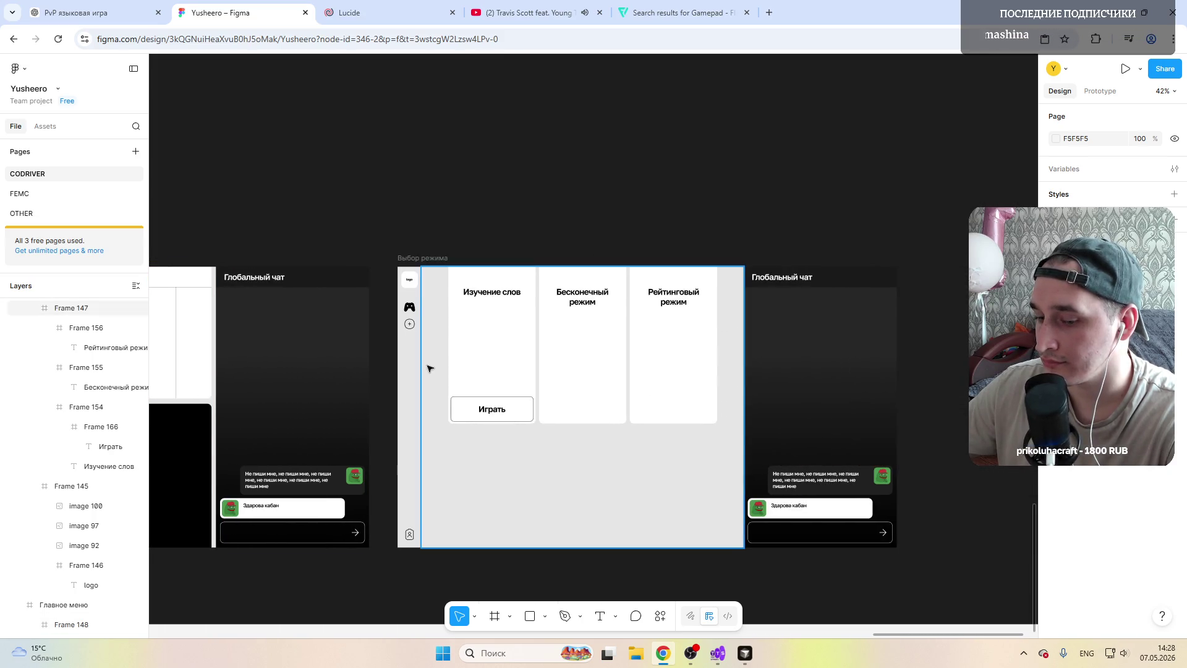
{"action": "scroll", "coordinate": [430, 370], "scroll_direction": "left", "scroll_amount": 5}
{"action": "scroll", "coordinate": [431, 367], "scroll_direction": "left", "scroll_amount": 3}
{"action": "scroll", "coordinate": [431, 367], "scroll_direction": "left", "scroll_amount": 2}
{"action": "scroll", "coordinate": [431, 366], "scroll_direction": "left", "scroll_amount": 1}
{"action": "scroll", "coordinate": [432, 366], "scroll_direction": "up", "scroll_amount": 1, "text": "ctrl"}
{"action": "scroll", "coordinate": [427, 408], "scroll_direction": "up", "scroll_amount": 2, "text": "ctrl"}
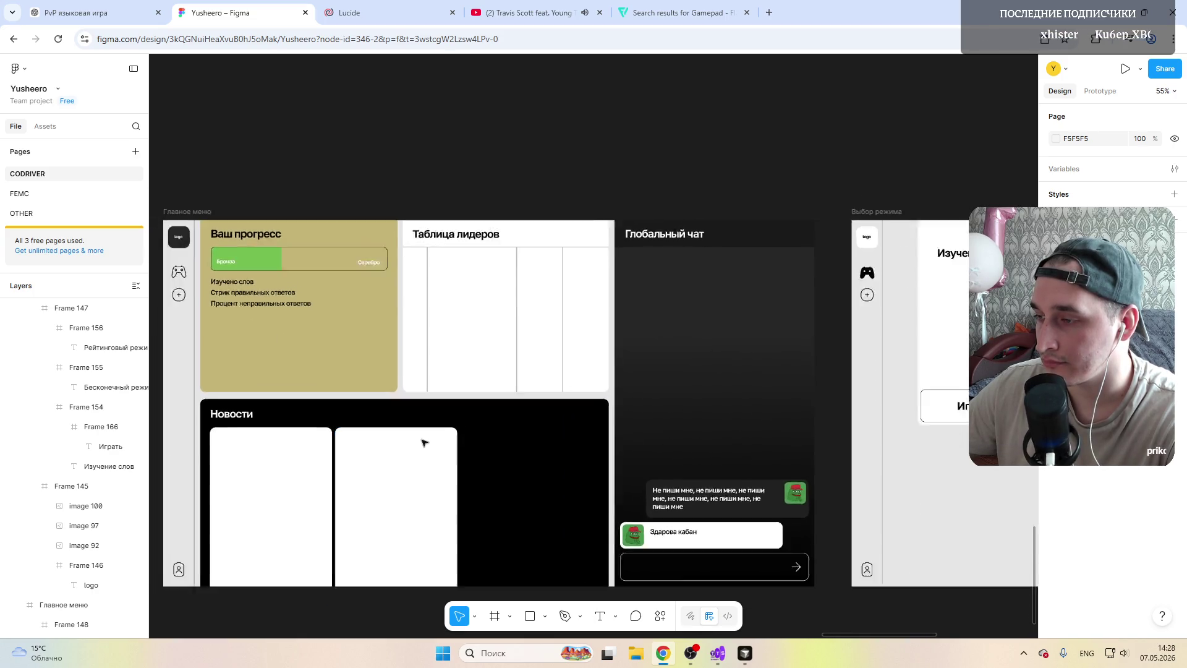
{"action": "scroll", "coordinate": [422, 444], "scroll_direction": "down", "scroll_amount": 1, "text": "ctrl"}
{"action": "scroll", "coordinate": [424, 438], "scroll_direction": "right", "scroll_amount": 1}
{"action": "scroll", "coordinate": [426, 432], "scroll_direction": "left", "scroll_amount": 3}
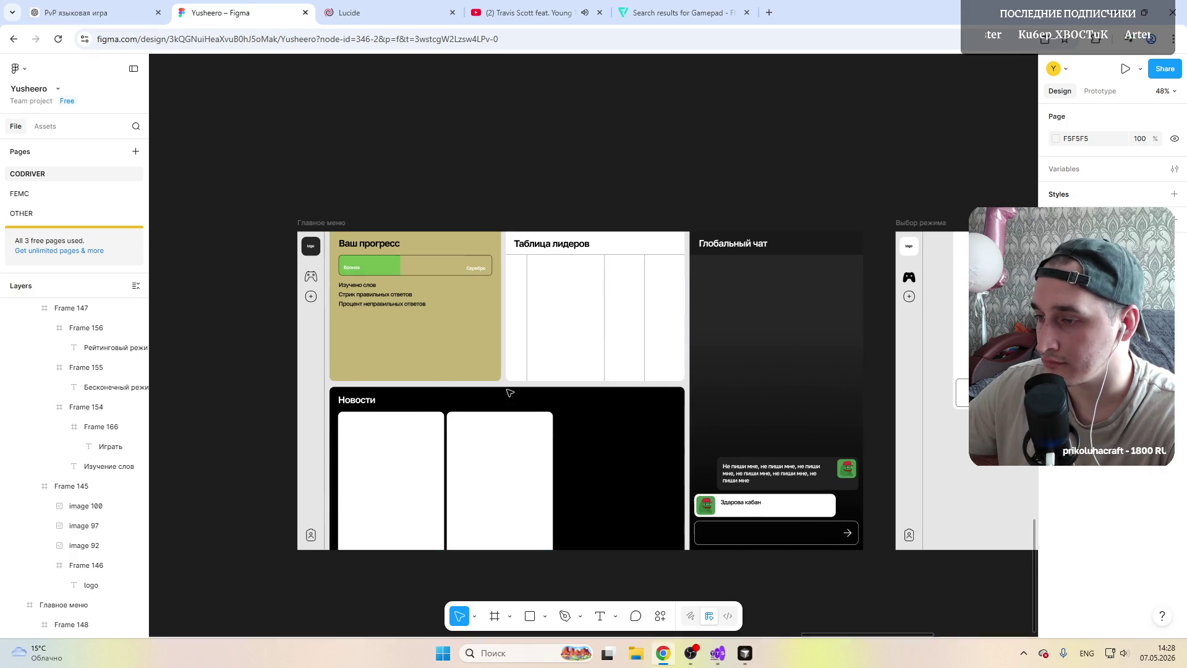
{"action": "scroll", "coordinate": [507, 393], "scroll_direction": "down", "scroll_amount": 2}
{"action": "scroll", "coordinate": [538, 390], "scroll_direction": "down", "scroll_amount": 1}
{"action": "scroll", "coordinate": [510, 387], "scroll_direction": "left", "scroll_amount": 1}
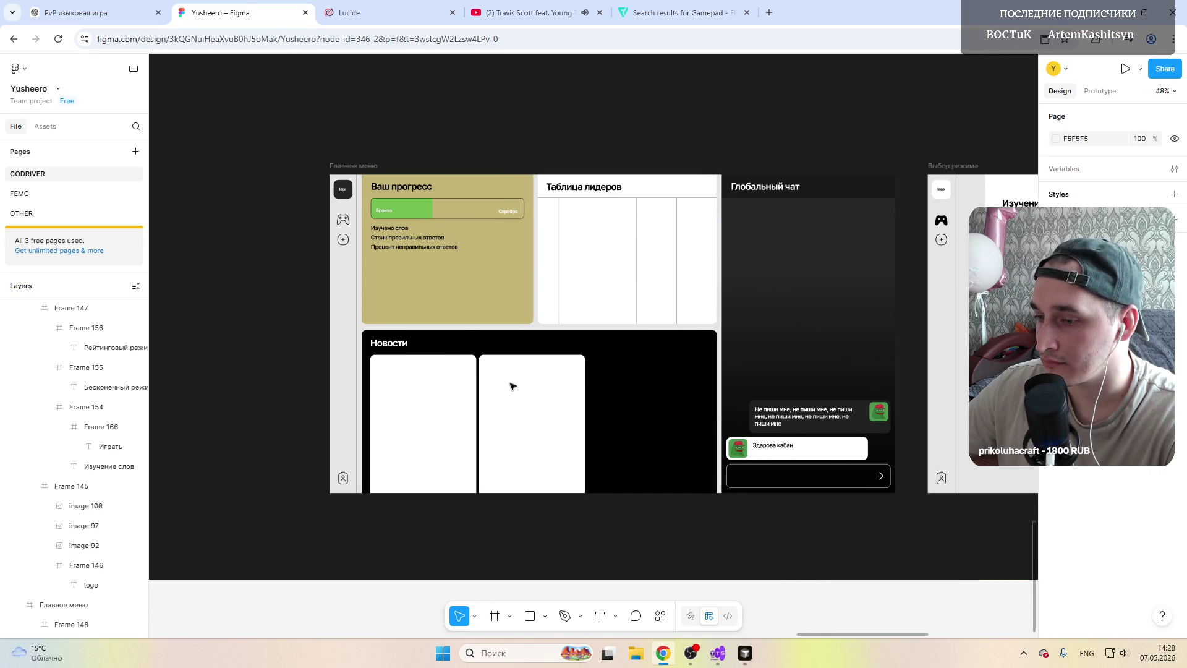
{"action": "scroll", "coordinate": [511, 386], "scroll_direction": "right", "scroll_amount": 5}
{"action": "scroll", "coordinate": [513, 387], "scroll_direction": "right", "scroll_amount": 3}
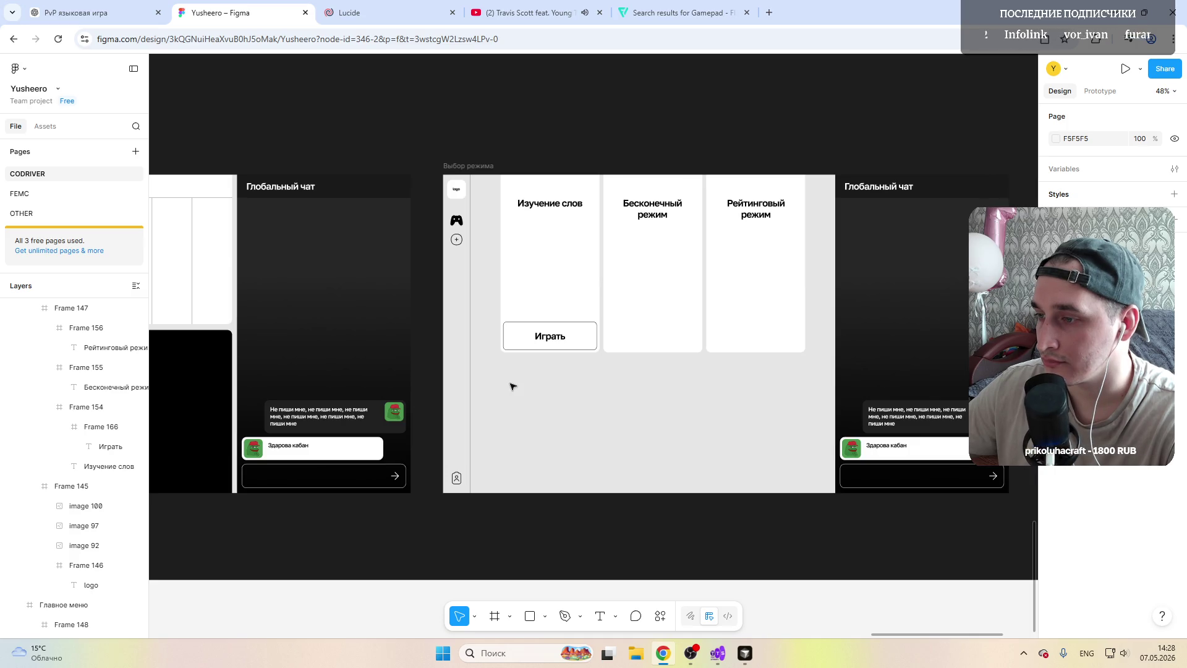
Step: Delete 'режим' from the middle and right card titles, leaving 'Бесконечный' and 'Рейтинговый'
{"action": "scroll", "coordinate": [512, 387], "scroll_direction": "right", "scroll_amount": 3}
{"action": "double_click", "coordinate": [459, 215]}
{"action": "double_click", "coordinate": [459, 216]}
{"action": "key", "text": "BackSpace"}
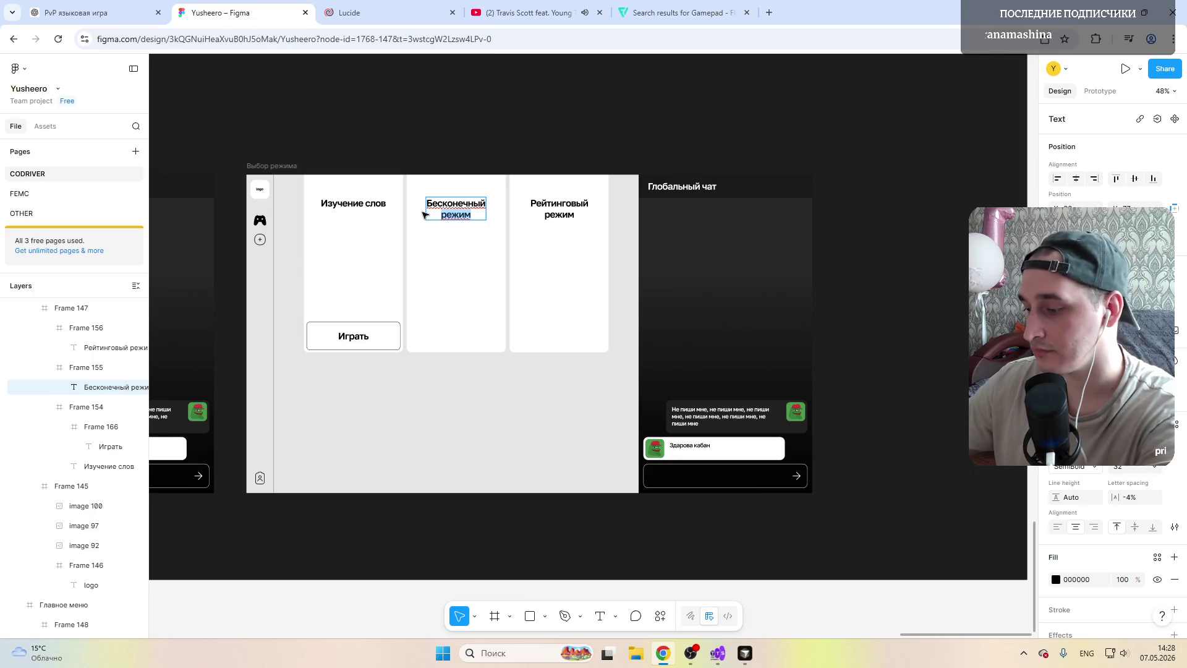
{"action": "double_click", "coordinate": [574, 213]}
{"action": "left_click", "coordinate": [574, 214]}
{"action": "key", "text": "BackSpace"}
{"action": "key", "text": "BackSpace"}
{"action": "key", "text": "BackSpace"}
{"action": "key", "text": "BackSpace"}
{"action": "key", "text": "Escape"}
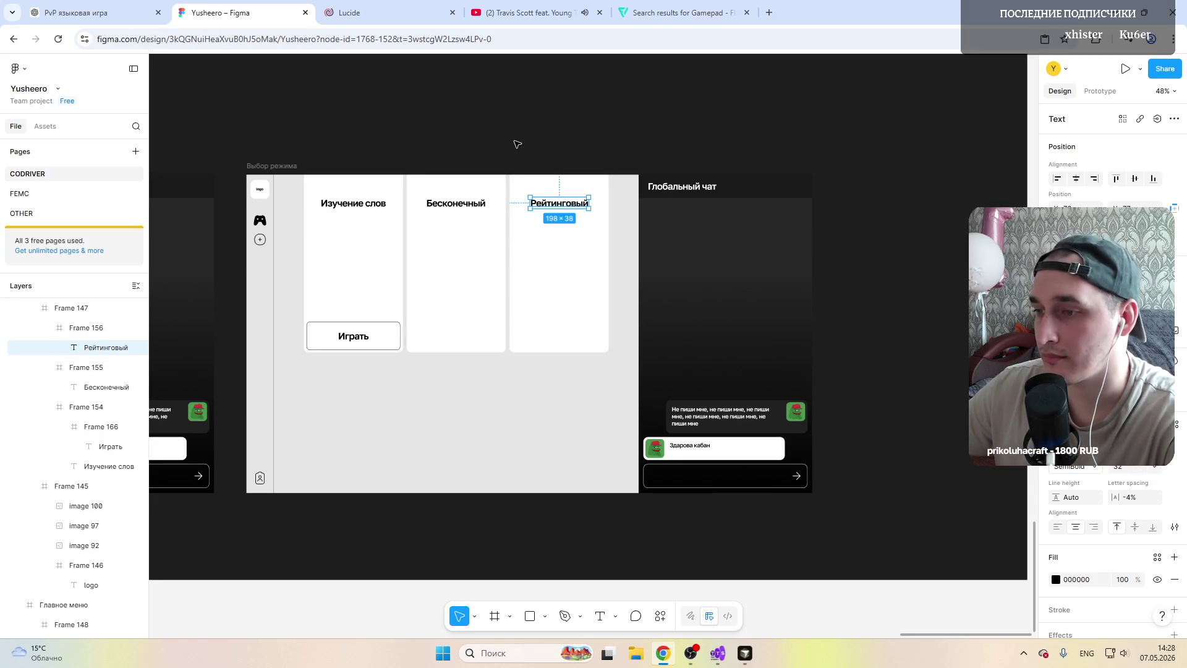
{"action": "left_click", "coordinate": [517, 147]}
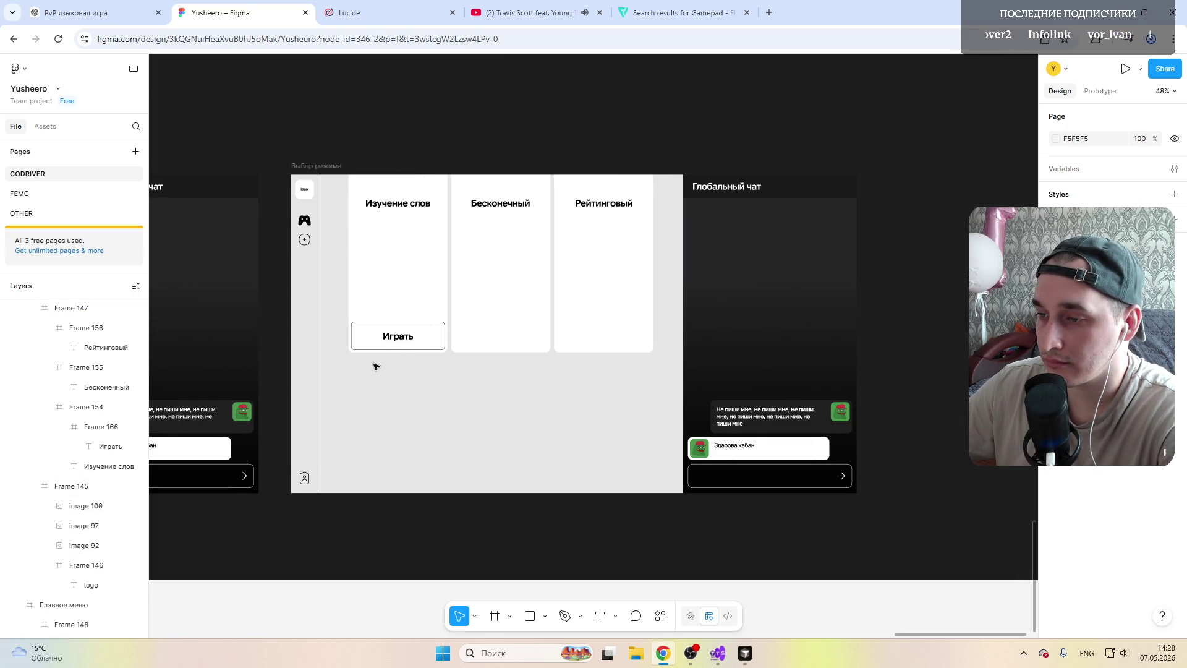
{"action": "scroll", "coordinate": [376, 367], "scroll_direction": "left", "scroll_amount": 8}
{"action": "scroll", "coordinate": [376, 367], "scroll_direction": "left", "scroll_amount": 4}
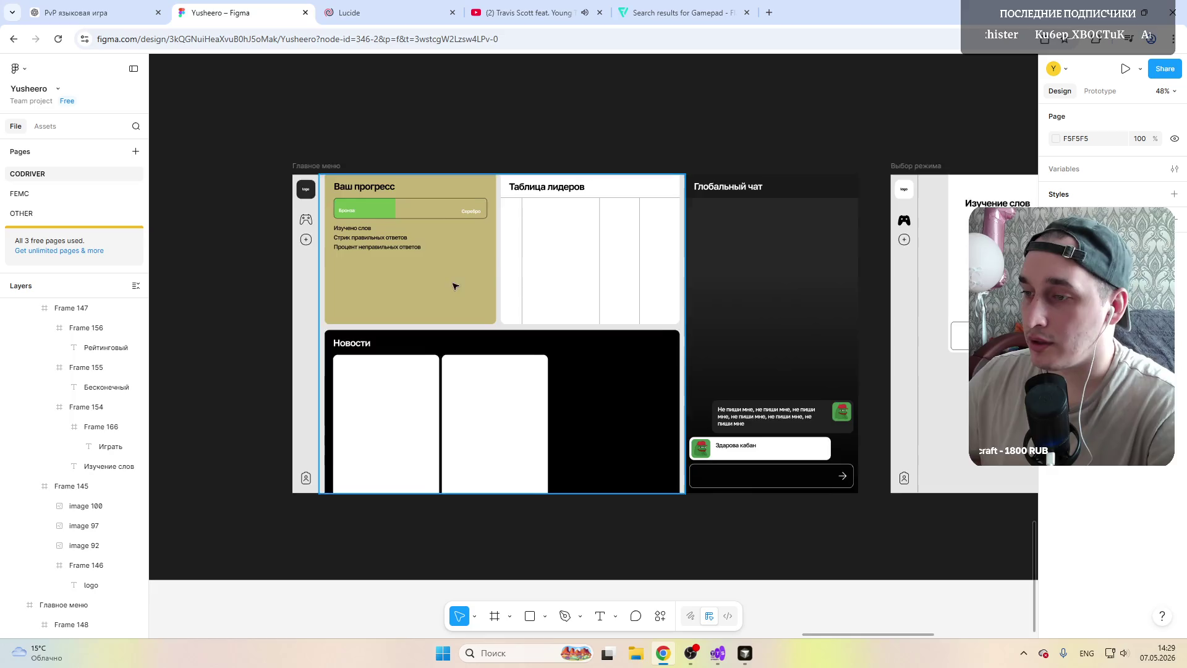
{"action": "scroll", "coordinate": [454, 285], "scroll_direction": "right", "scroll_amount": 6}
{"action": "scroll", "coordinate": [455, 285], "scroll_direction": "right", "scroll_amount": 2}
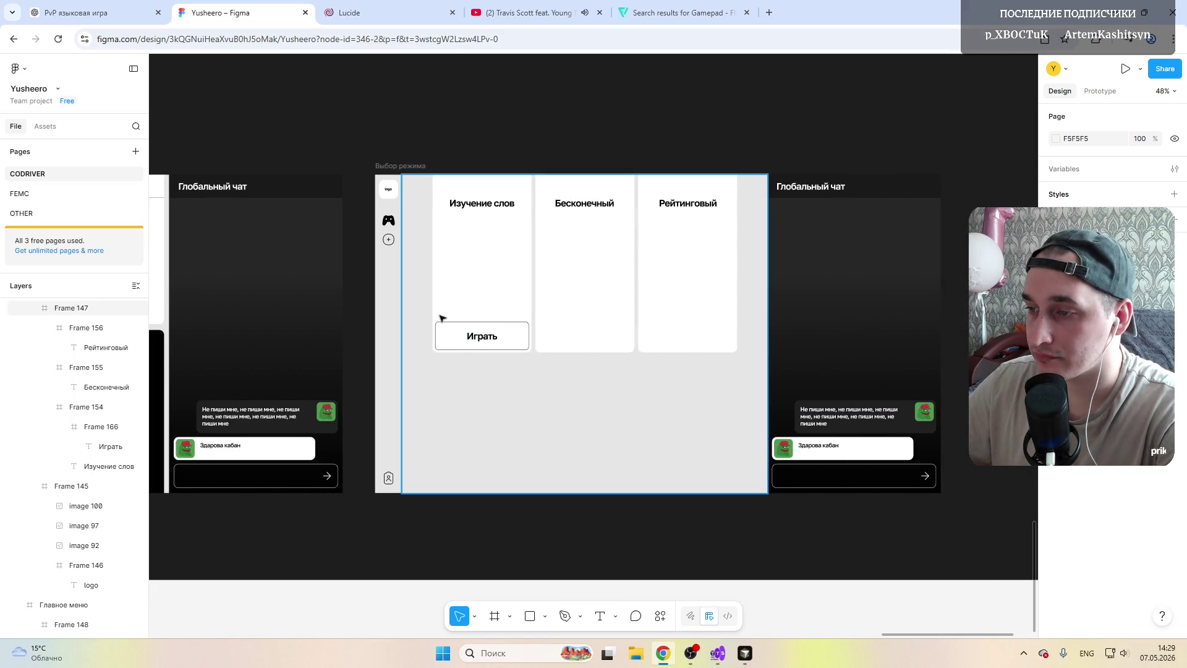
{"action": "scroll", "coordinate": [443, 318], "scroll_direction": "left", "scroll_amount": 3}
{"action": "scroll", "coordinate": [442, 317], "scroll_direction": "right", "scroll_amount": 2}
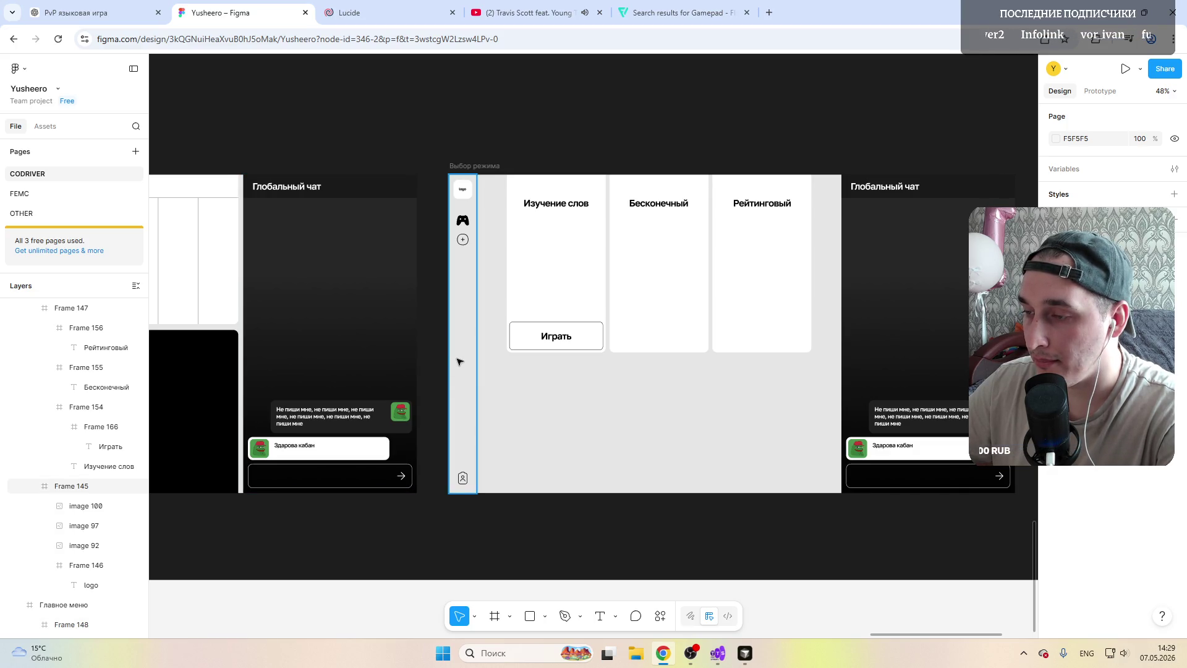
{"action": "scroll", "coordinate": [459, 361], "scroll_direction": "up", "scroll_amount": 3}
{"action": "scroll", "coordinate": [458, 360], "scroll_direction": "down", "scroll_amount": 3}
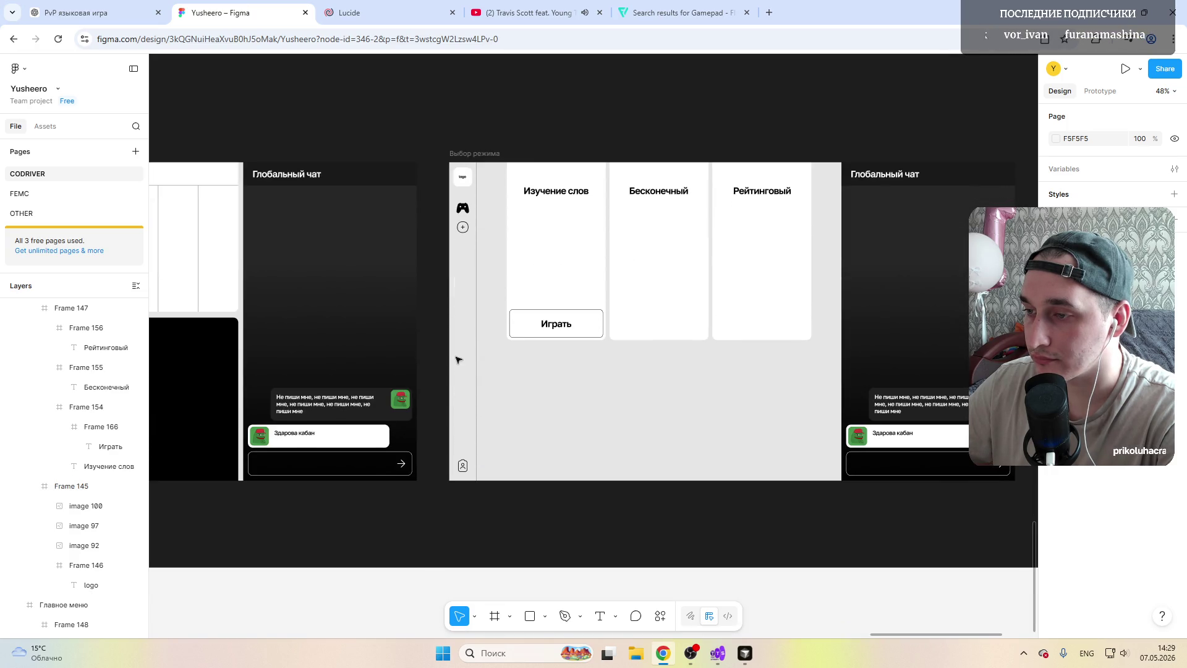
{"action": "scroll", "coordinate": [459, 360], "scroll_direction": "right", "scroll_amount": 1}
{"action": "scroll", "coordinate": [458, 360], "scroll_direction": "left", "scroll_amount": 6}
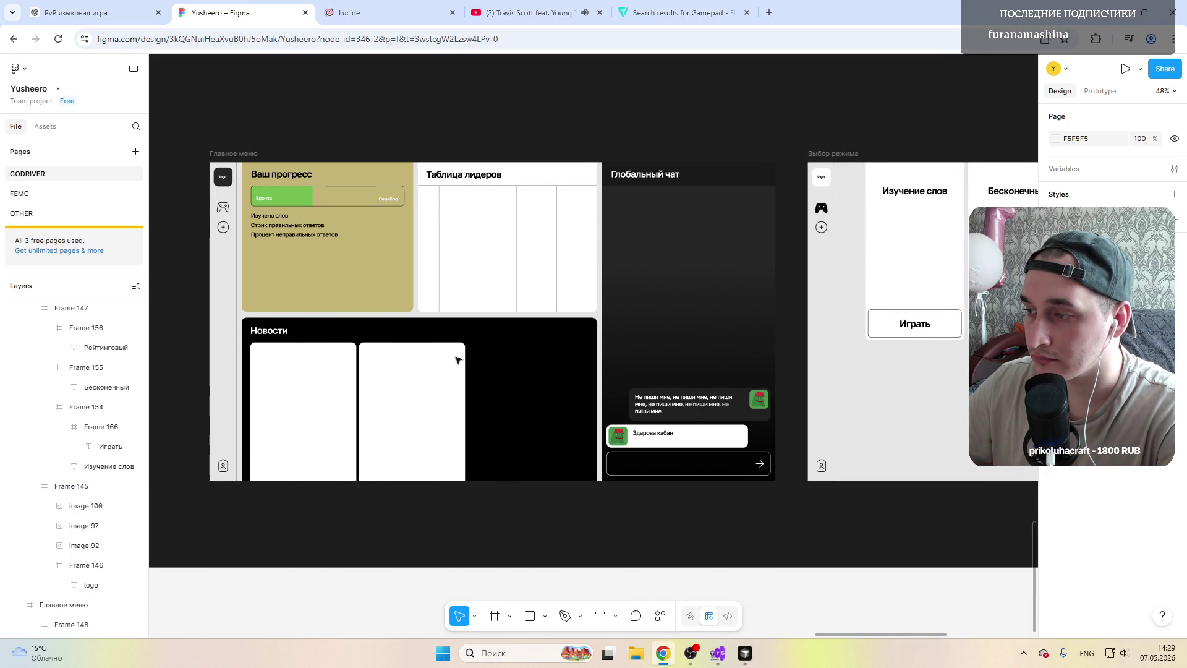
{"action": "scroll", "coordinate": [458, 359], "scroll_direction": "right", "scroll_amount": 5}
{"action": "scroll", "coordinate": [458, 359], "scroll_direction": "right", "scroll_amount": 1}
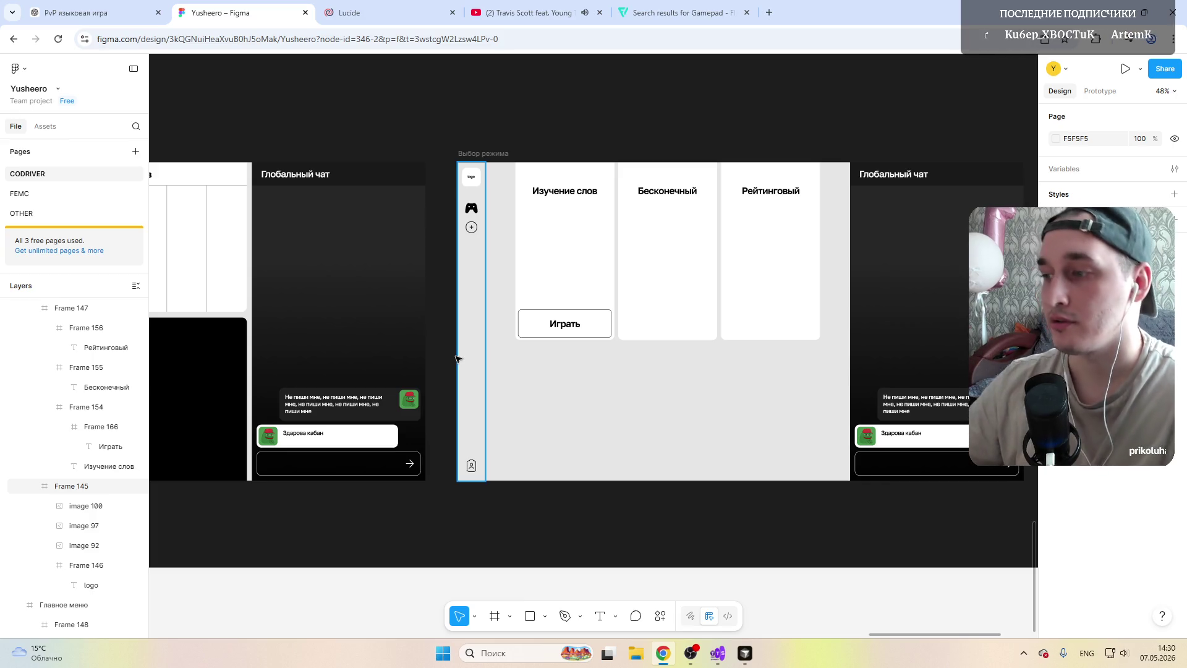
{"action": "left_click", "coordinate": [674, 235]}
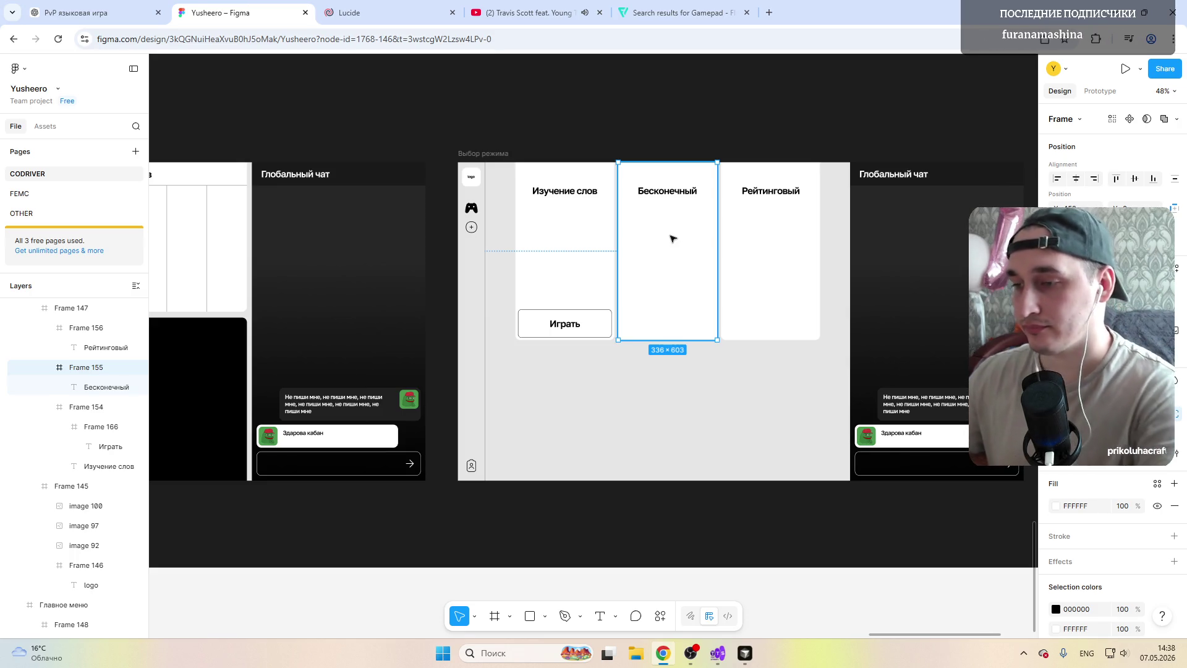
Step: Switch from the Figma file to the ChatGPT tab, then to the YouTube music video tab
{"action": "left_click", "coordinate": [92, 13]}
{"action": "left_click", "coordinate": [572, 7]}
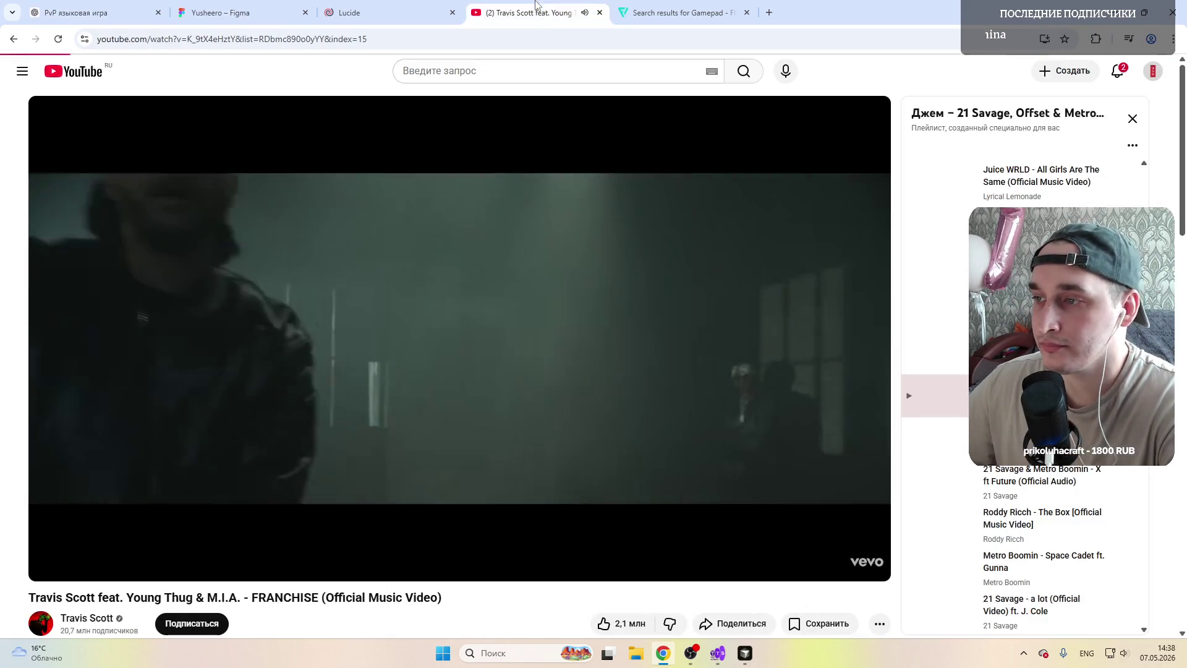
Step: Return from OBS to the browser and reopen the Figma tab showing the Выбор режима screen
{"action": "left_click", "coordinate": [687, 5]}
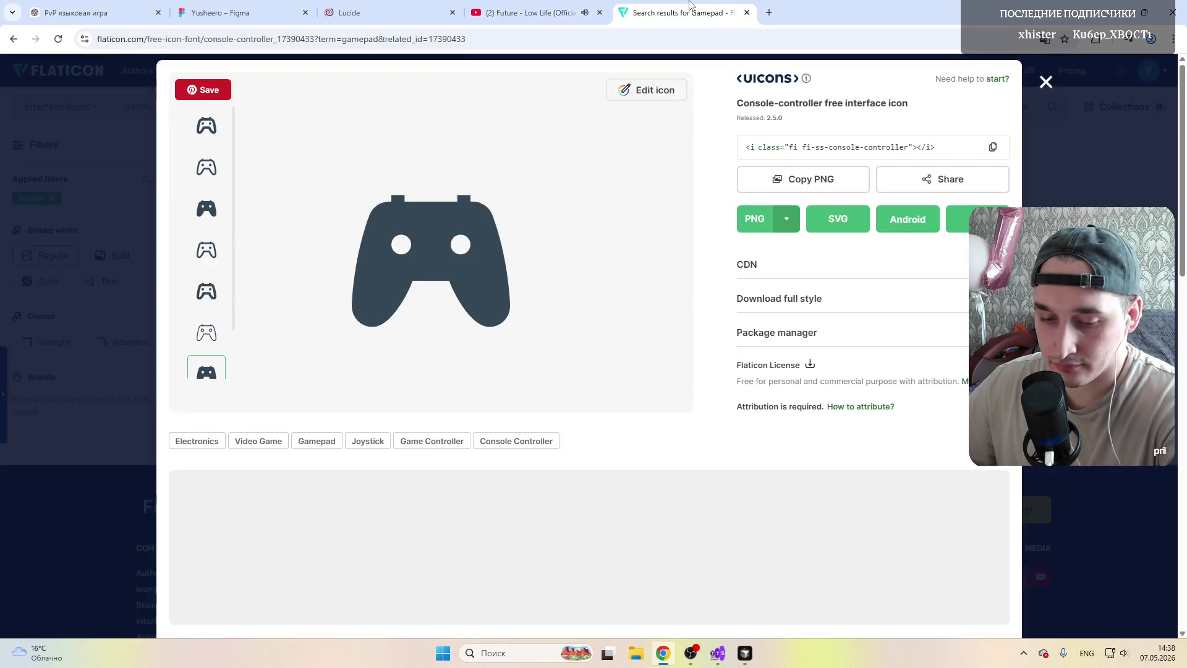
{"action": "key", "text": "alt+Tab"}
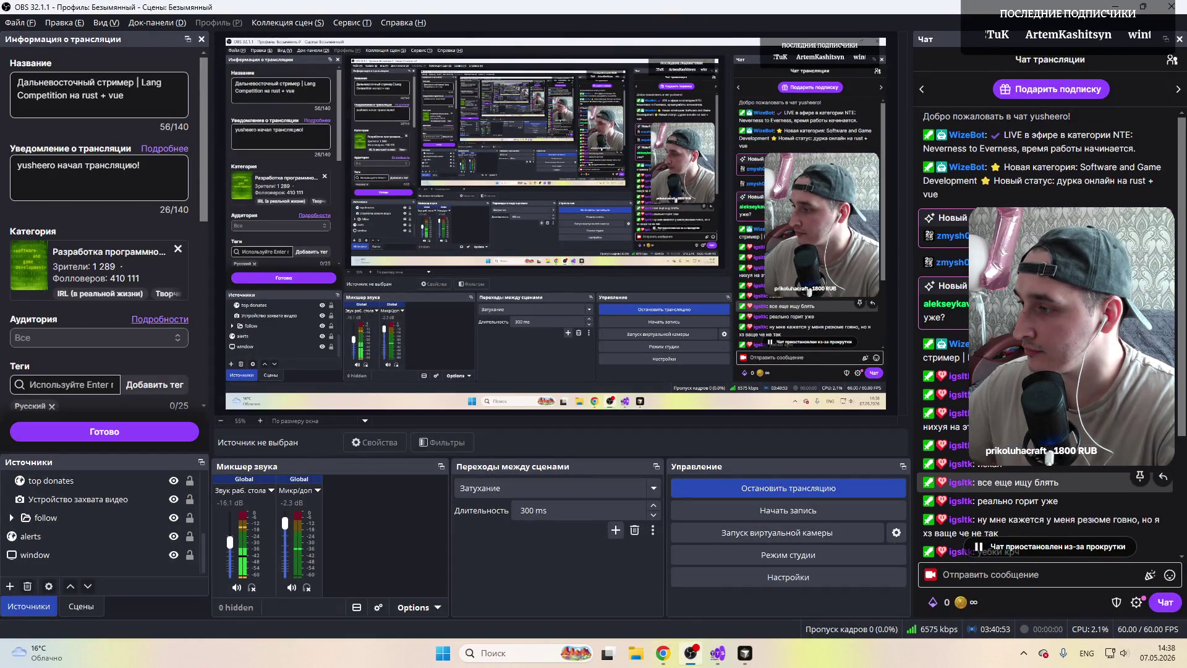
{"action": "scroll", "coordinate": [1045, 309], "scroll_direction": "down", "scroll_amount": 1}
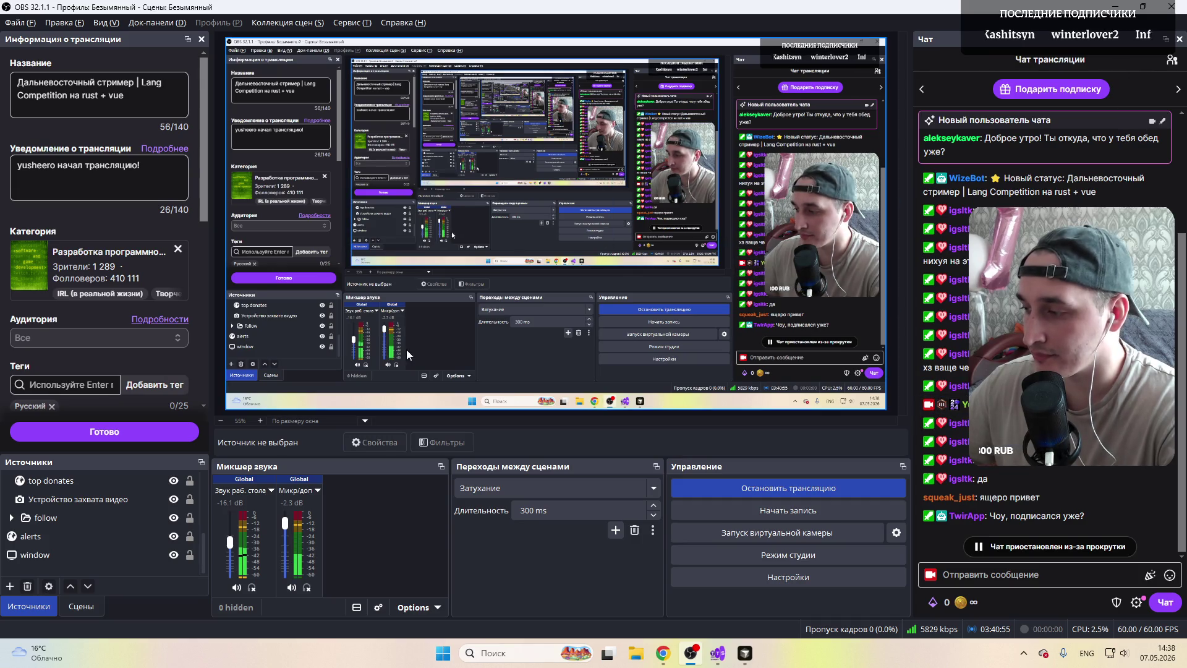
{"action": "key", "text": "alt+Tab"}
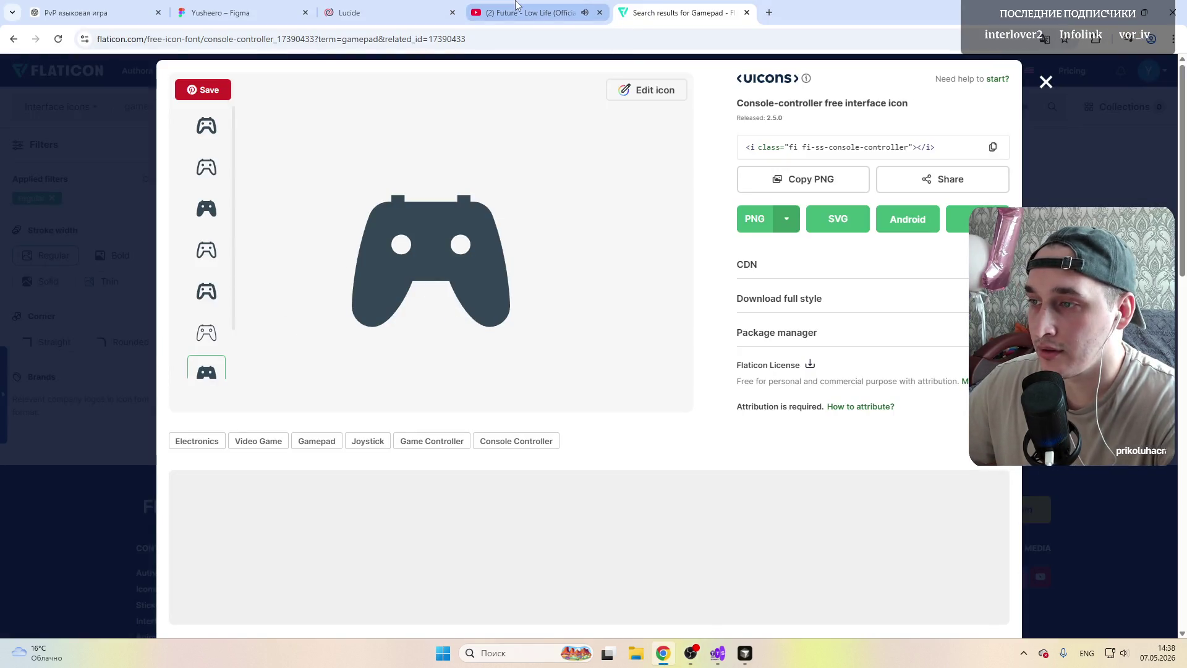
{"action": "left_click", "coordinate": [398, 8]}
{"action": "left_click", "coordinate": [272, 9]}
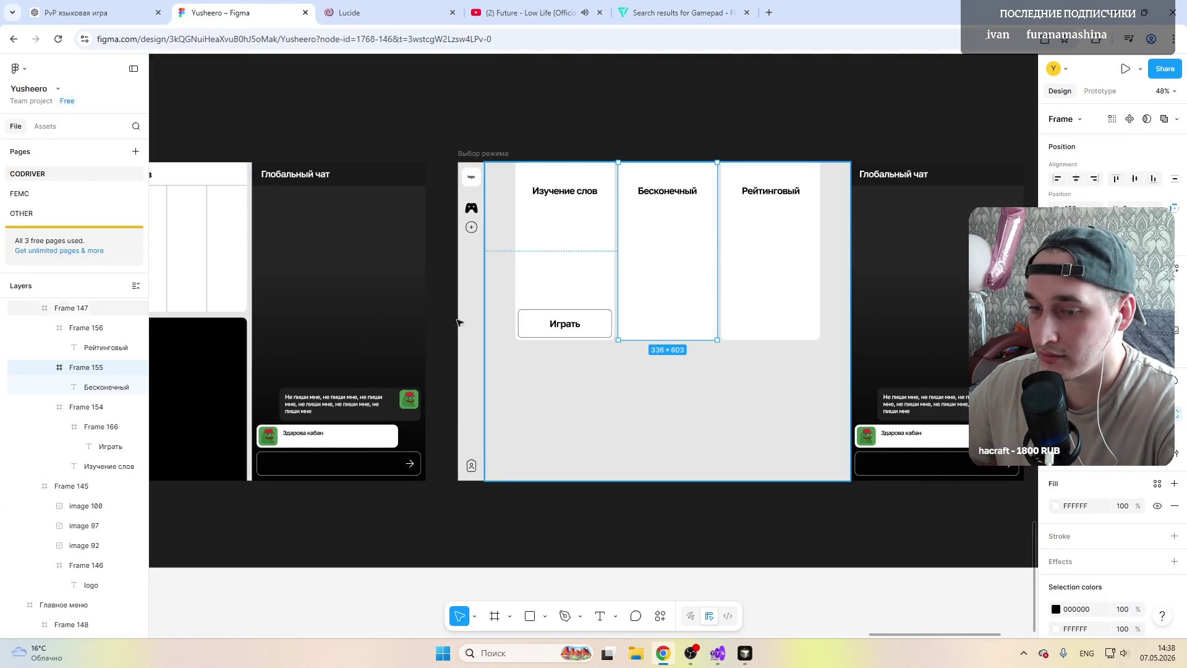
{"action": "scroll", "coordinate": [381, 361], "scroll_direction": "left", "scroll_amount": 2}
{"action": "scroll", "coordinate": [381, 361], "scroll_direction": "right", "scroll_amount": 1}
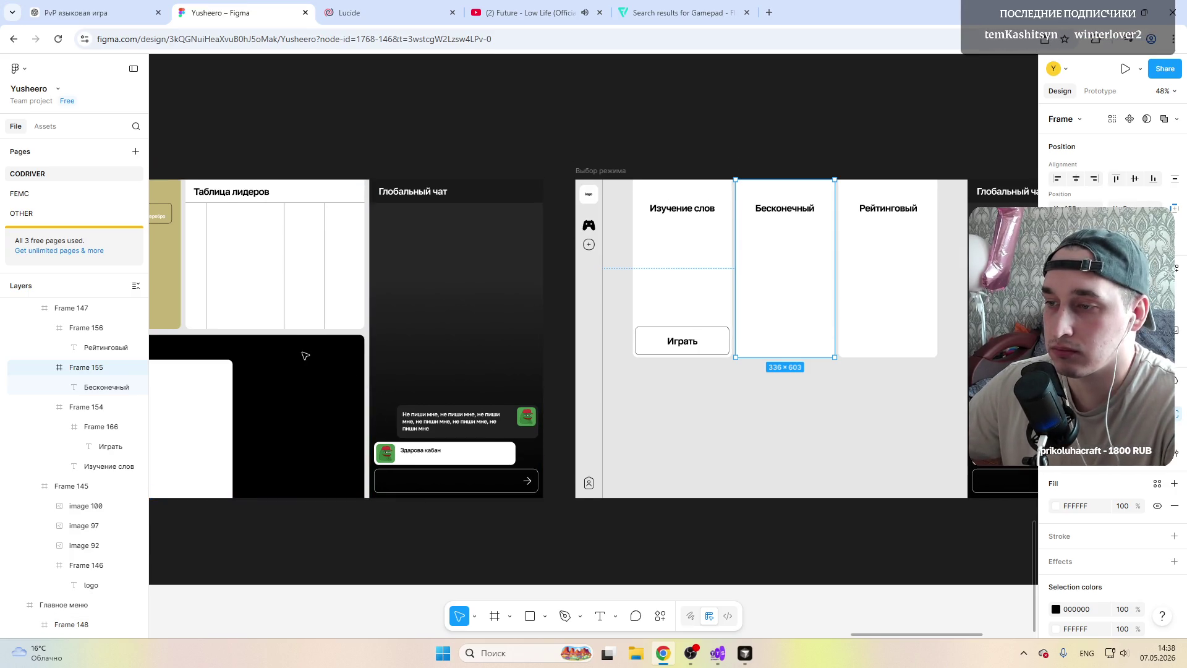
{"action": "scroll", "coordinate": [326, 345], "scroll_direction": "left", "scroll_amount": 2}
{"action": "scroll", "coordinate": [326, 345], "scroll_direction": "left", "scroll_amount": 6}
{"action": "scroll", "coordinate": [325, 344], "scroll_direction": "right", "scroll_amount": 1}
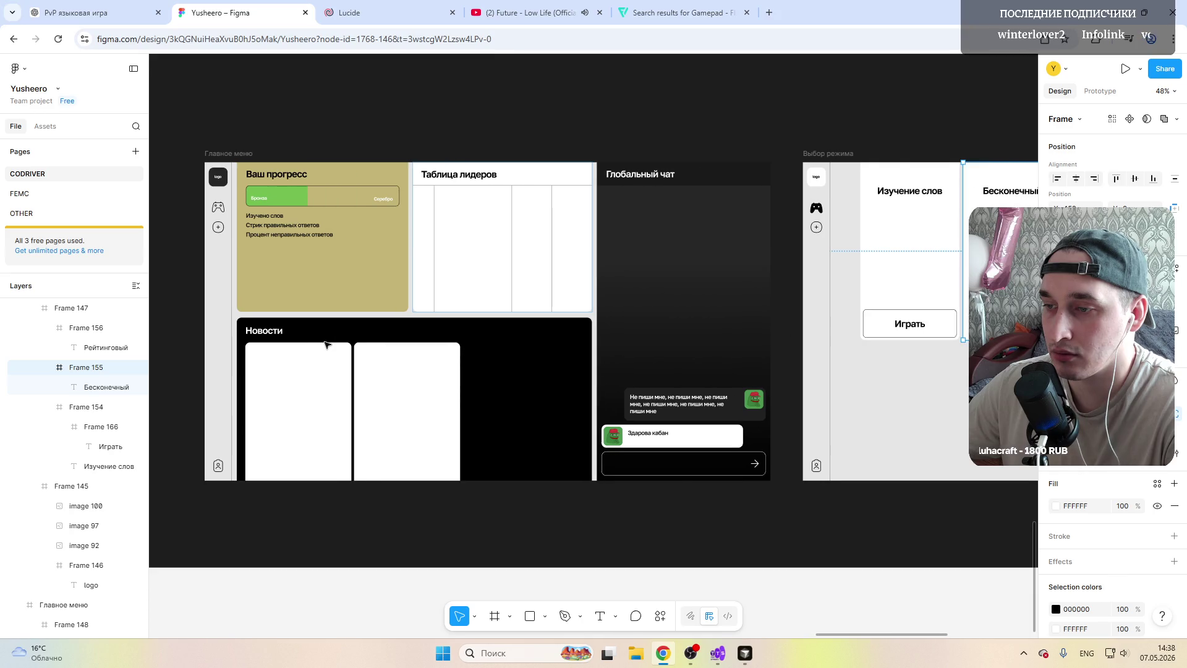
{"action": "scroll", "coordinate": [335, 350], "scroll_direction": "right", "scroll_amount": 6}
{"action": "scroll", "coordinate": [335, 350], "scroll_direction": "right", "scroll_amount": 2}
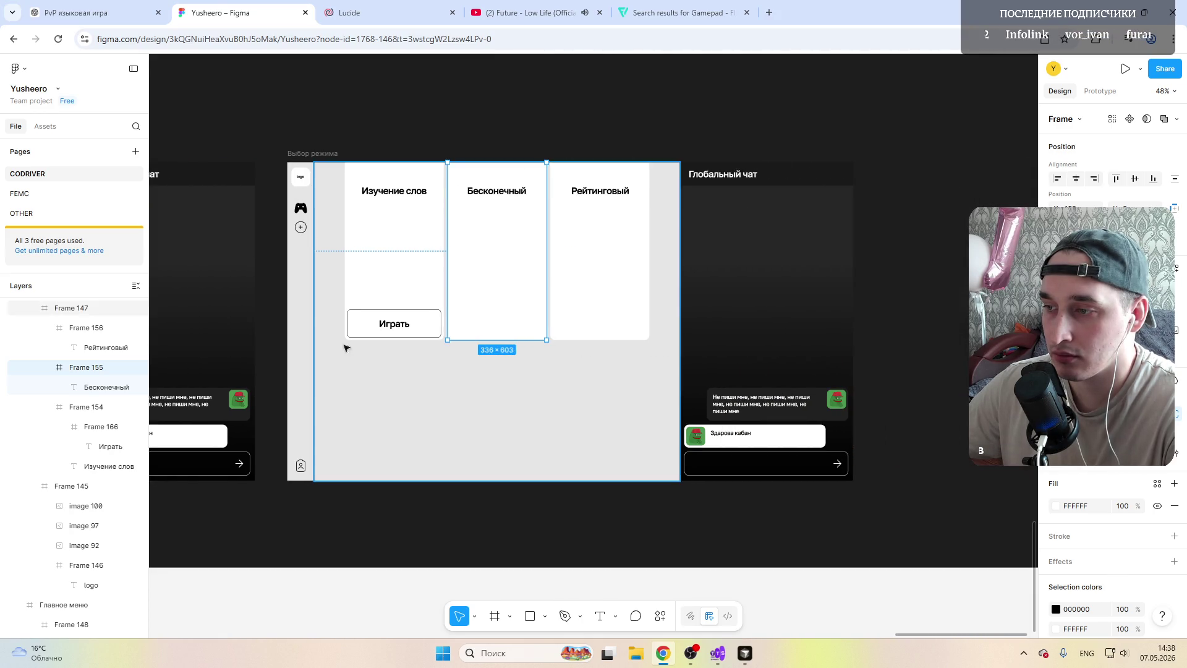
{"action": "left_click", "coordinate": [498, 245]}
{"action": "left_click", "coordinate": [498, 245]}
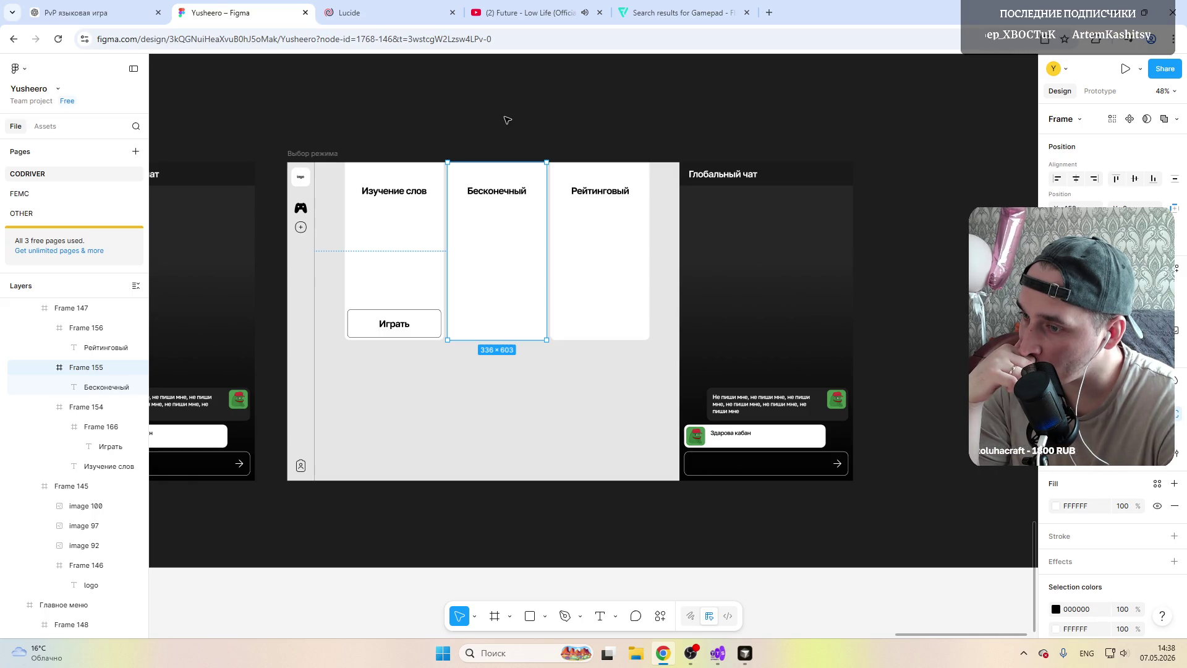
{"action": "left_click", "coordinate": [373, 235]}
{"action": "mouse_move", "coordinate": [394, 250]}
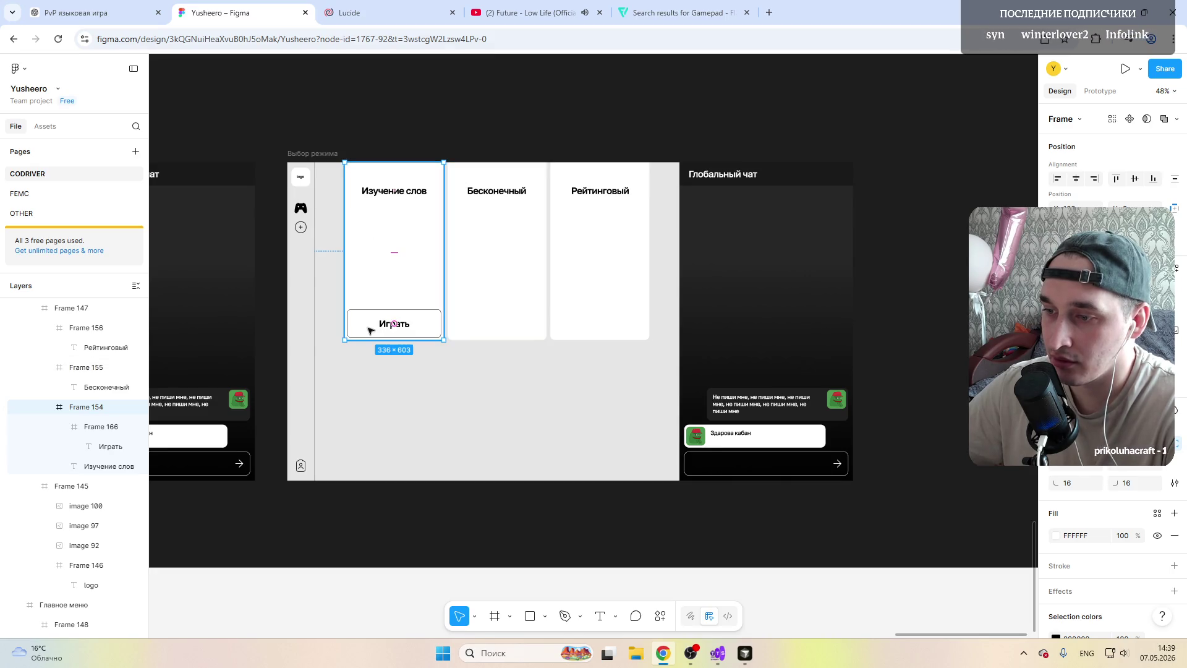
Step: Drag the Играть button into the Бесконечный card, nudge it up and centre it horizontally
{"action": "left_click", "coordinate": [373, 329]}
{"action": "left_click_drag", "start_coordinate": [370, 328], "coordinate": [473, 328]}
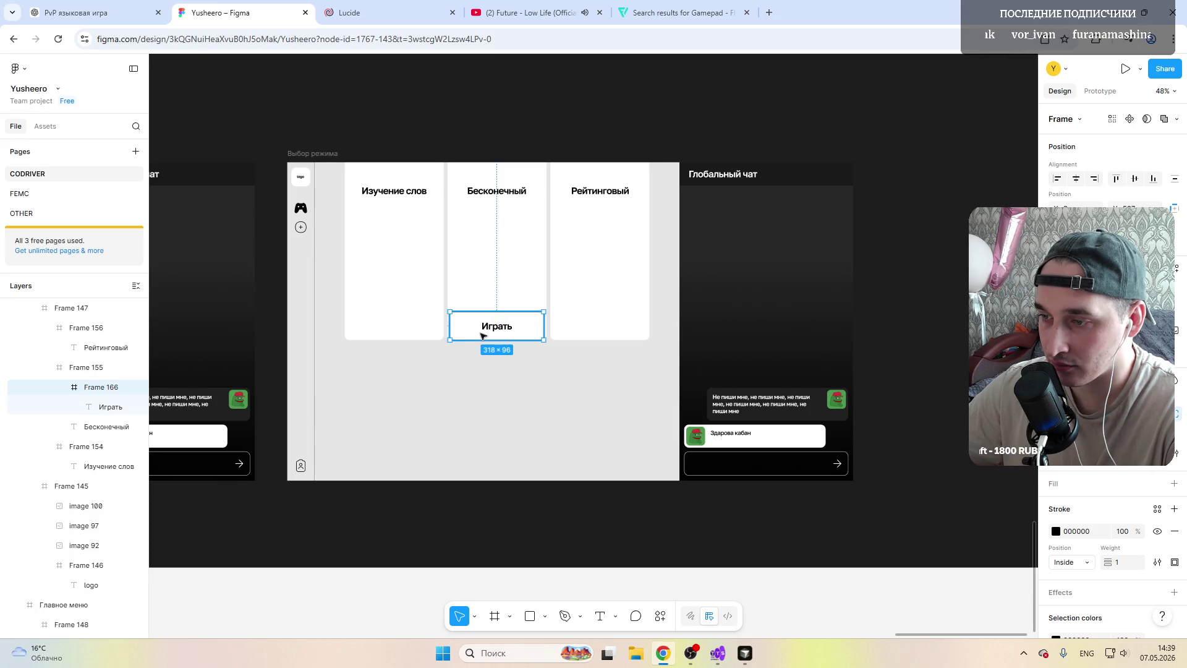
{"action": "scroll", "coordinate": [479, 334], "scroll_direction": "up", "scroll_amount": 5}
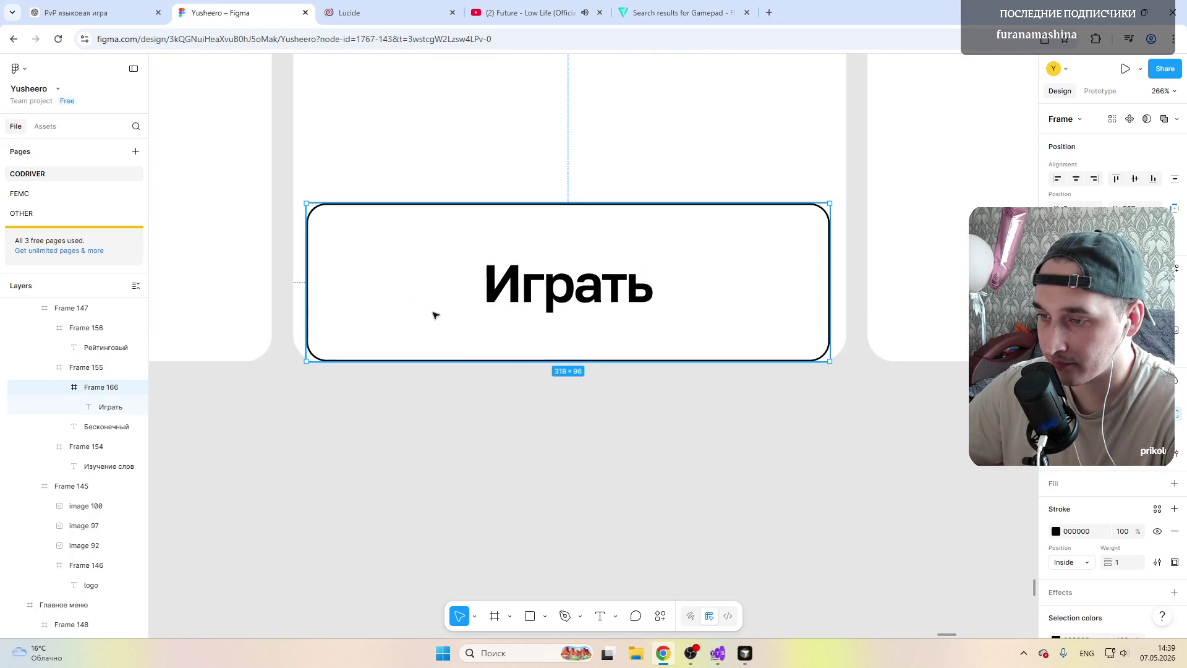
{"action": "scroll", "coordinate": [436, 309], "scroll_direction": "down", "scroll_amount": 1}
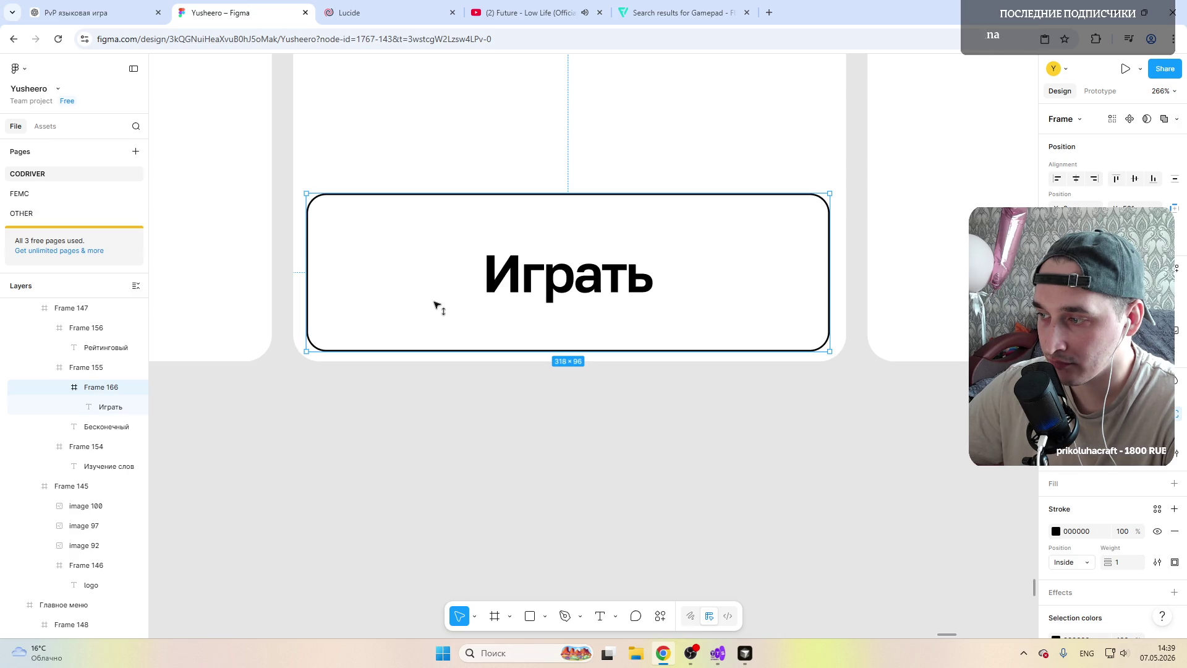
{"action": "key", "text": "Up"}
{"action": "left_click_drag", "start_coordinate": [433, 303], "coordinate": [436, 301]}
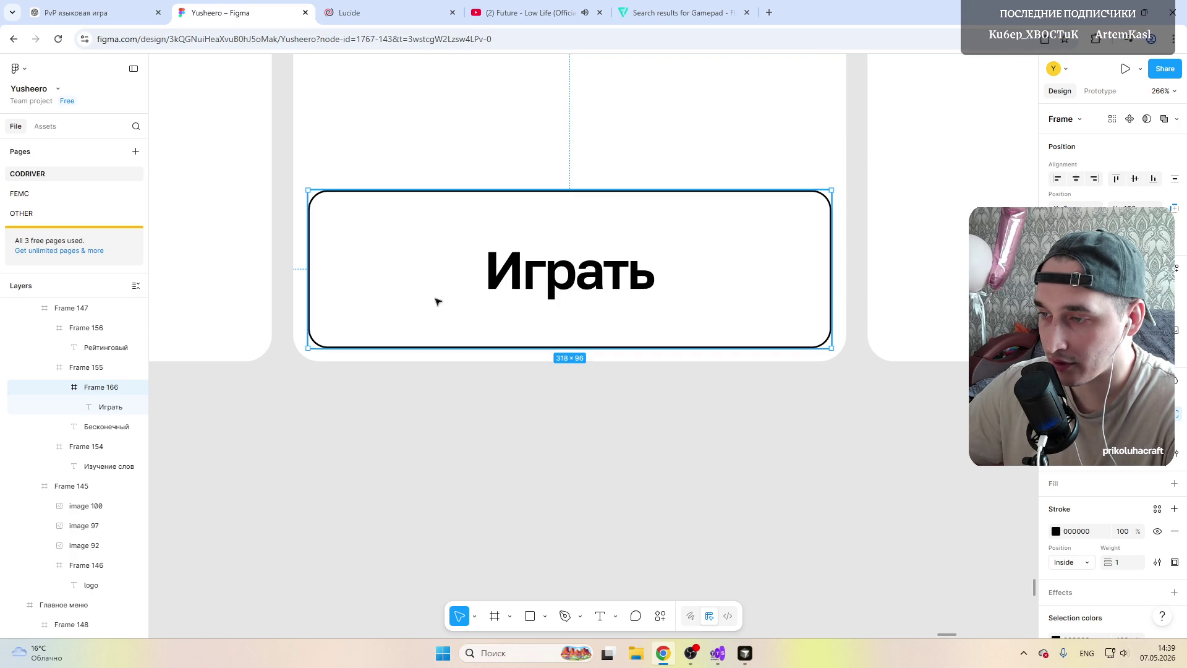
{"action": "scroll", "coordinate": [437, 302], "scroll_direction": "down", "scroll_amount": 5, "text": "ctrl"}
{"action": "left_click", "coordinate": [356, 191]}
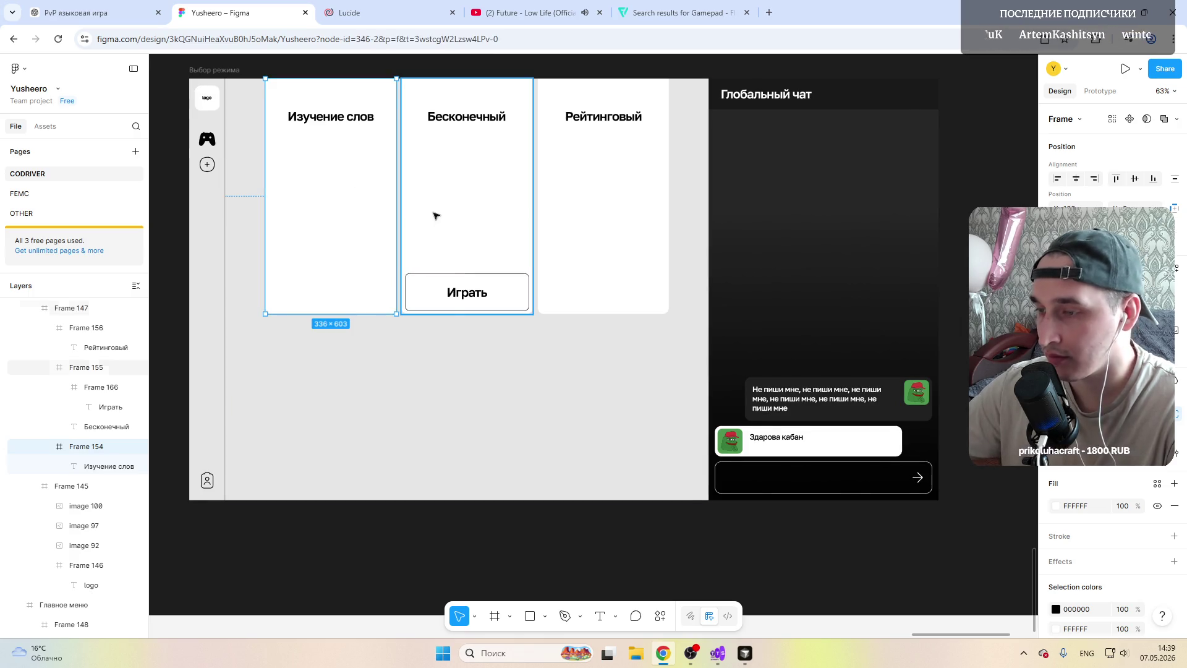
Step: Delete the Изучение слов card and slide Бесконечный and Рейтинговый left to close the gap
{"action": "key", "text": "Delete"}
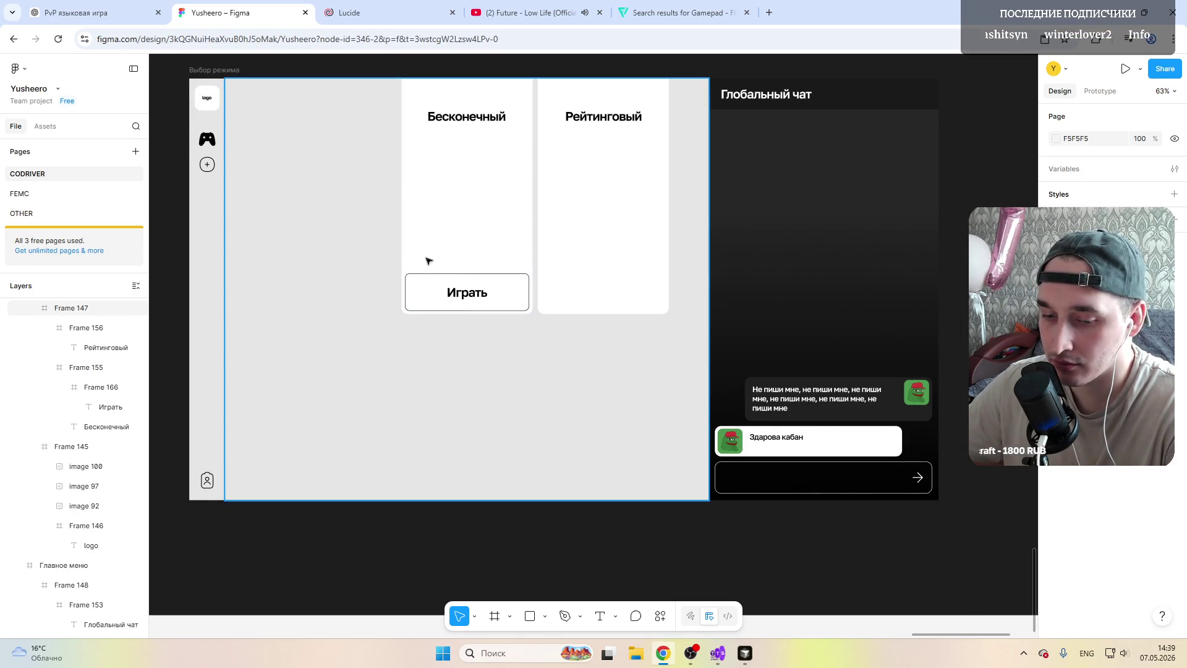
{"action": "left_click", "coordinate": [452, 222]}
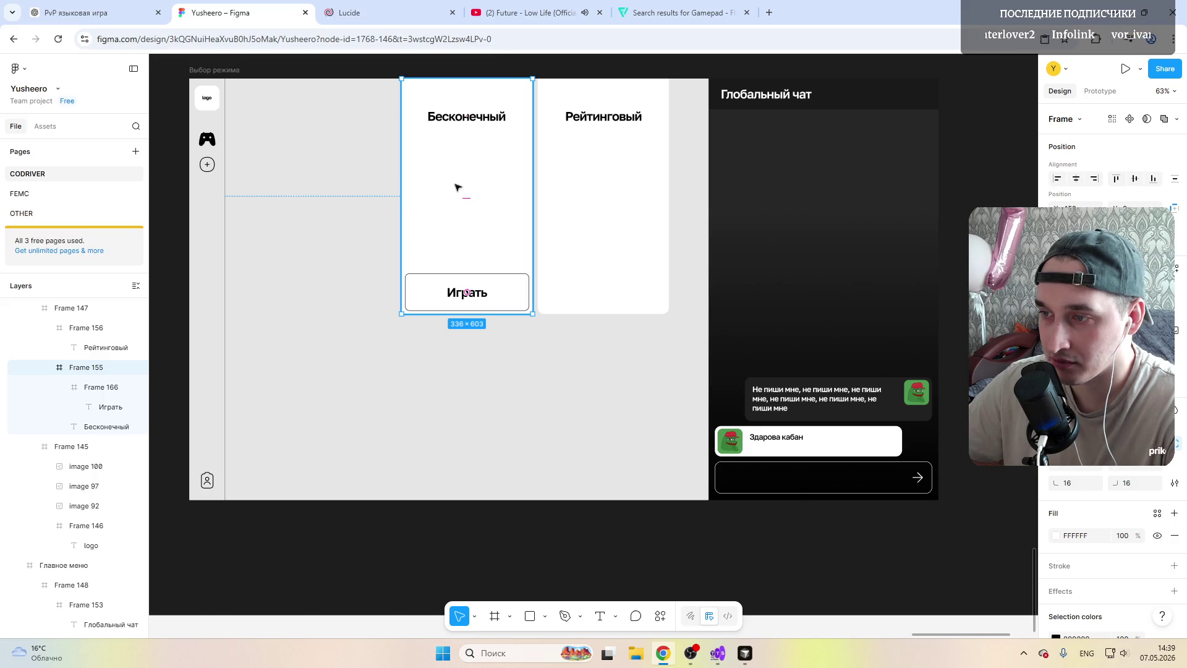
{"action": "left_click_drag", "start_coordinate": [459, 189], "coordinate": [381, 175]}
{"action": "left_click_drag", "start_coordinate": [565, 173], "coordinate": [485, 172]}
Step: Group the Бесконечный and Рейтинговый cards and centre the group on the screen
{"action": "scroll", "coordinate": [49, 371], "scroll_direction": "up", "scroll_amount": 2}
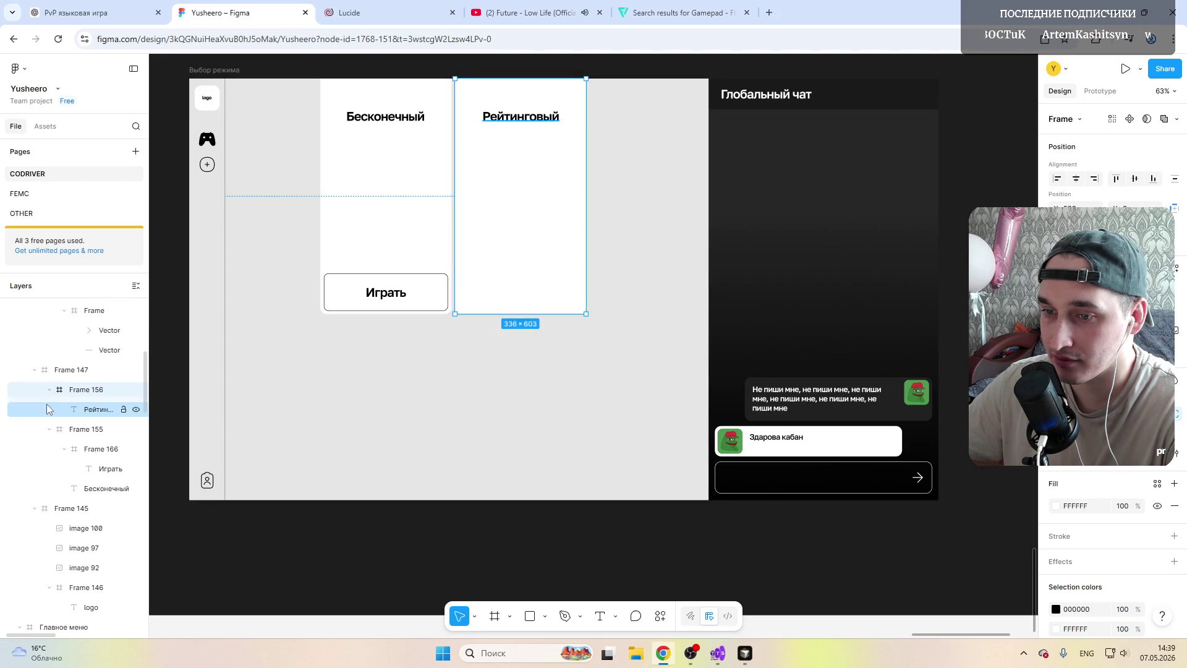
{"action": "left_click", "coordinate": [49, 389]}
{"action": "left_click", "coordinate": [49, 410]}
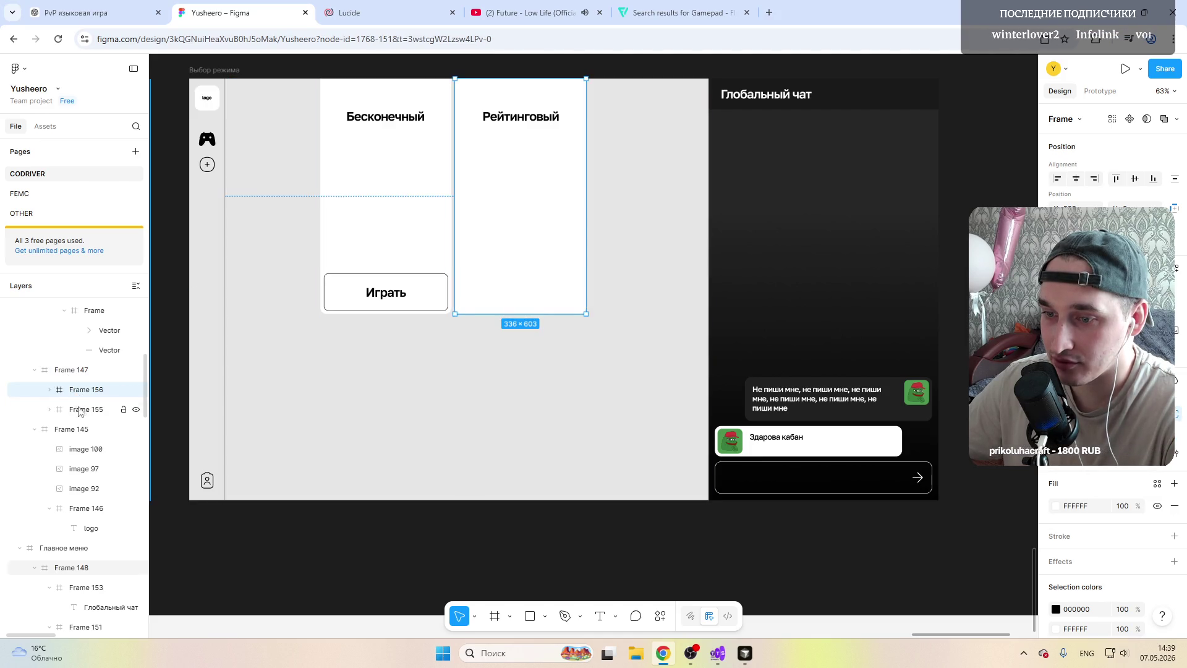
{"action": "left_click", "coordinate": [79, 410], "text": "shift"}
{"action": "right_click", "coordinate": [96, 397]}
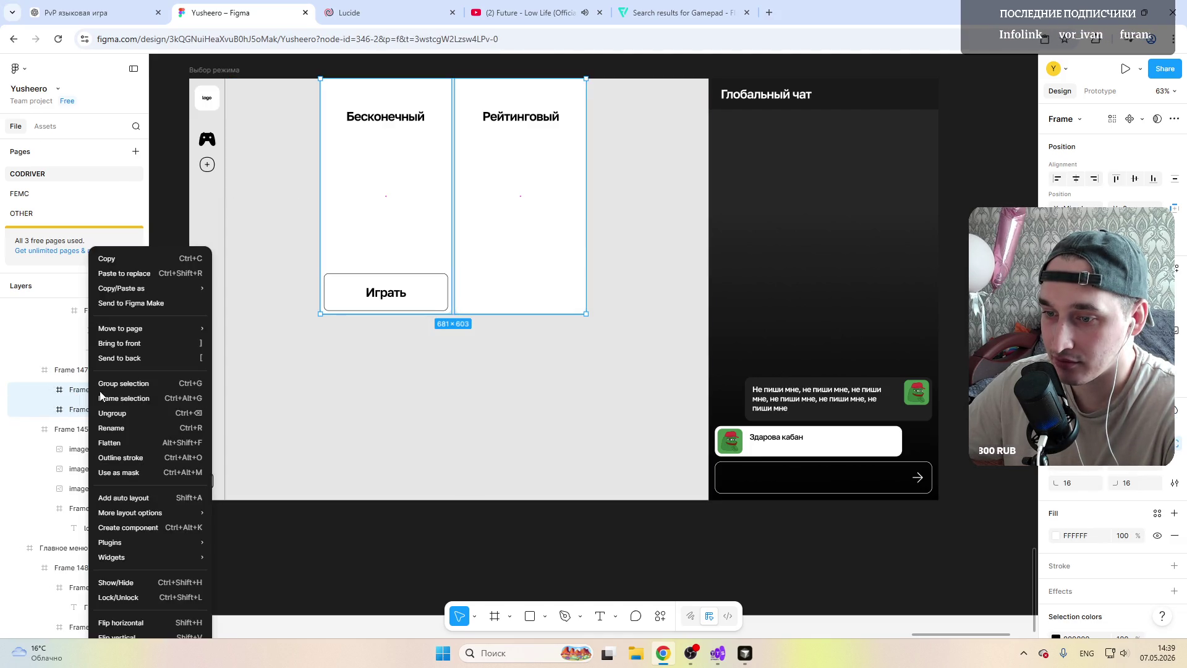
{"action": "left_click", "coordinate": [100, 384]}
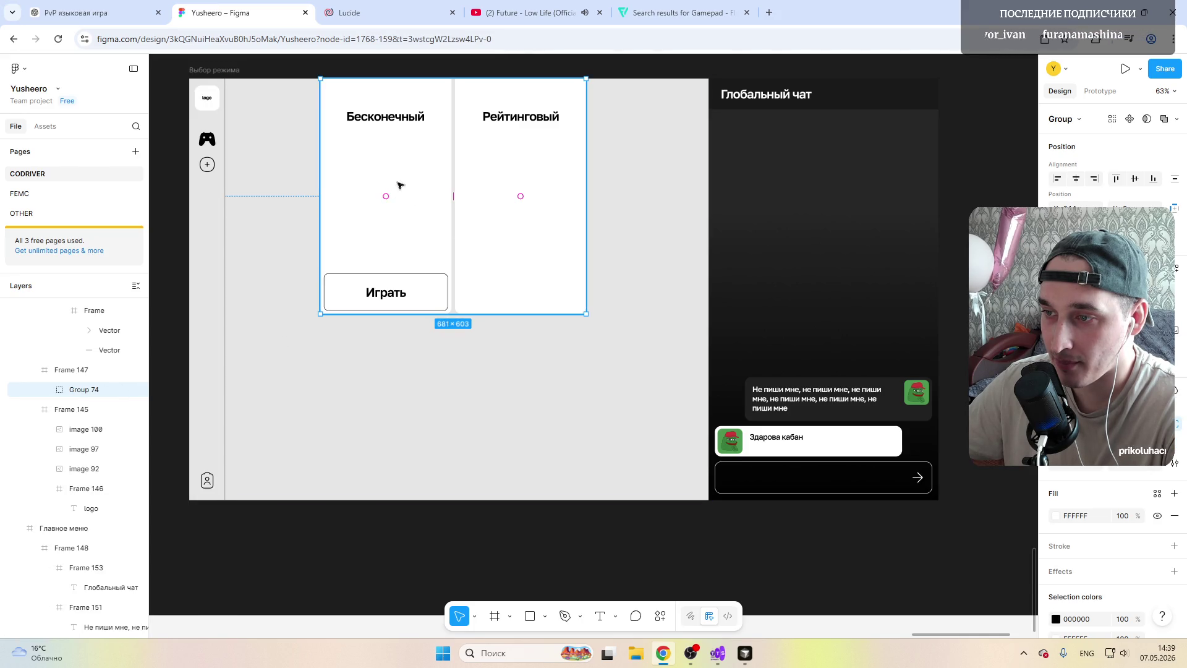
{"action": "left_click_drag", "start_coordinate": [429, 175], "coordinate": [443, 171]}
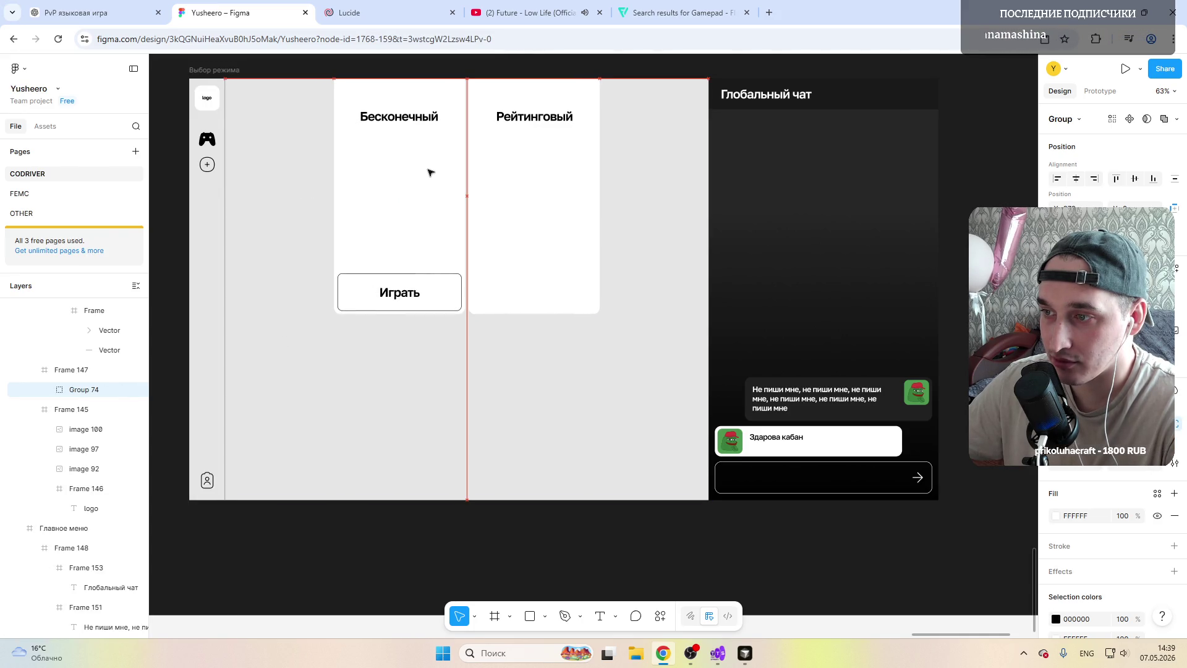
{"action": "key", "text": "Escape"}
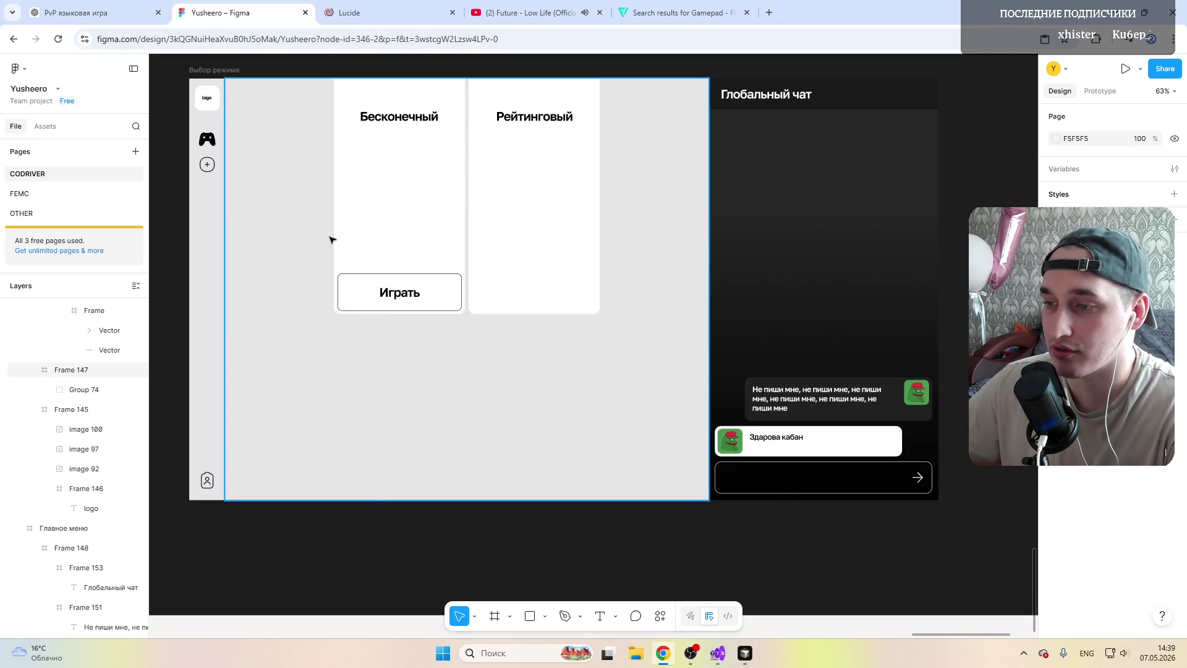
{"action": "scroll", "coordinate": [419, 217], "scroll_direction": "down", "scroll_amount": 5, "text": "ctrl"}
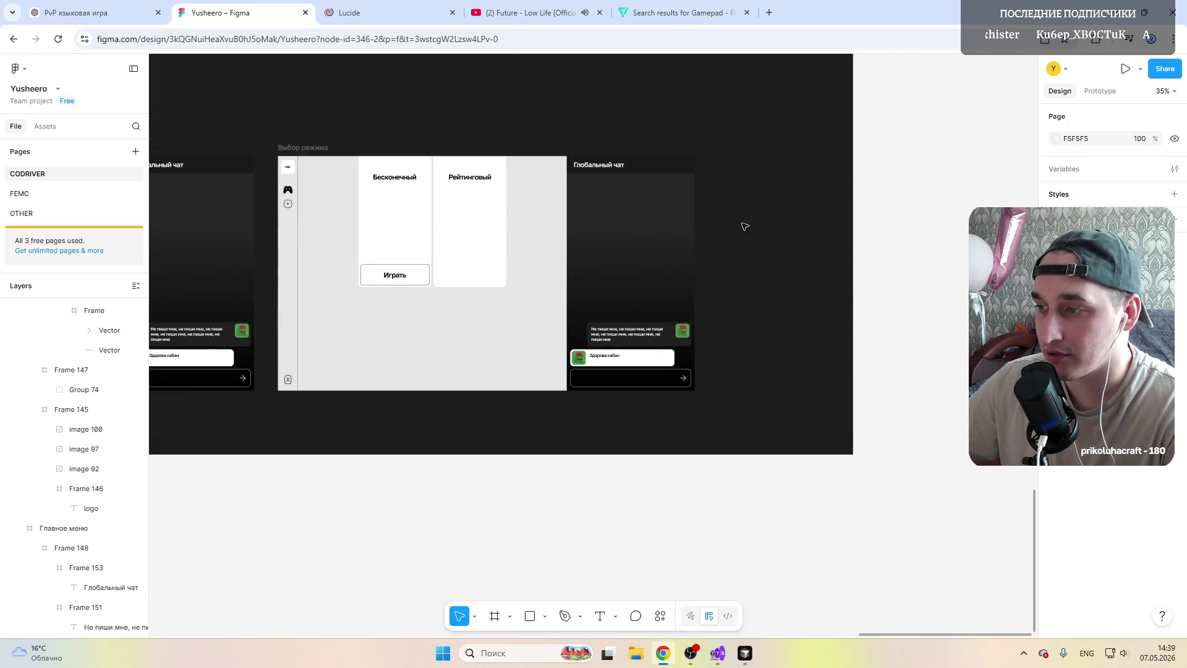
{"action": "key", "text": "ctrl+a"}
{"action": "scroll", "coordinate": [383, 222], "scroll_direction": "up", "scroll_amount": 1, "text": "ctrl"}
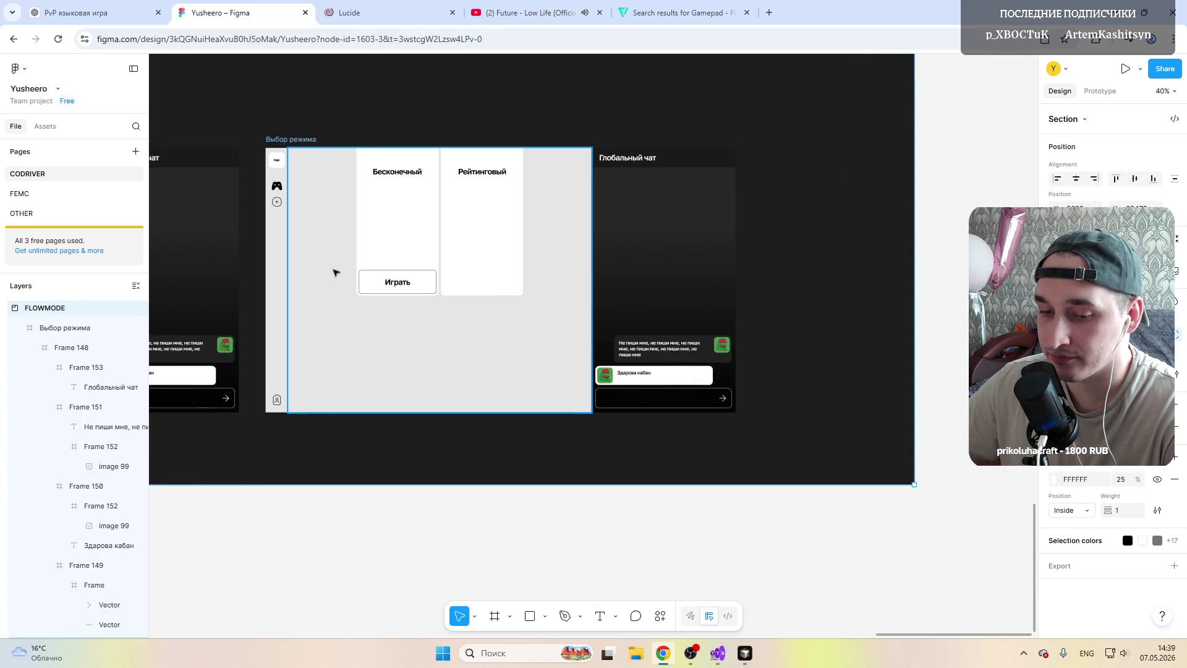
{"action": "scroll", "coordinate": [318, 272], "scroll_direction": "up", "scroll_amount": 1, "text": "ctrl"}
{"action": "scroll", "coordinate": [318, 272], "scroll_direction": "up", "scroll_amount": 1, "text": "ctrl"}
{"action": "scroll", "coordinate": [320, 271], "scroll_direction": "left", "scroll_amount": 1, "text": "shift"}
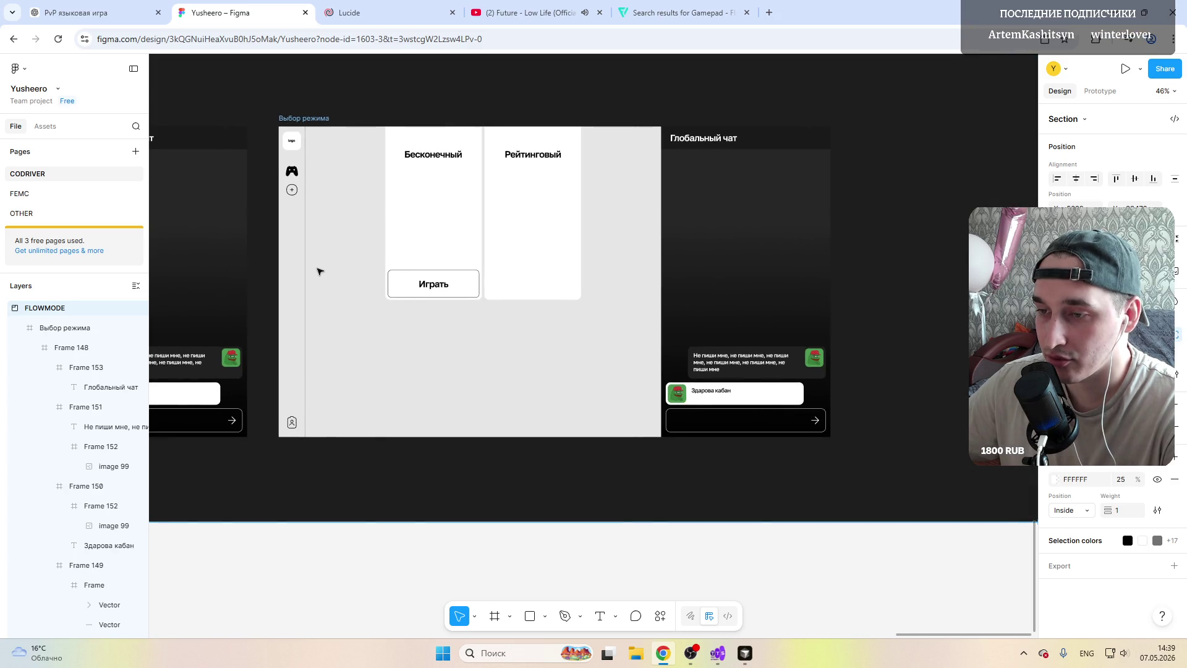
{"action": "scroll", "coordinate": [319, 271], "scroll_direction": "left", "scroll_amount": 5, "text": "shift"}
{"action": "scroll", "coordinate": [319, 271], "scroll_direction": "left", "scroll_amount": 5, "text": "shift"}
{"action": "scroll", "coordinate": [320, 271], "scroll_direction": "right", "scroll_amount": 3, "text": "shift"}
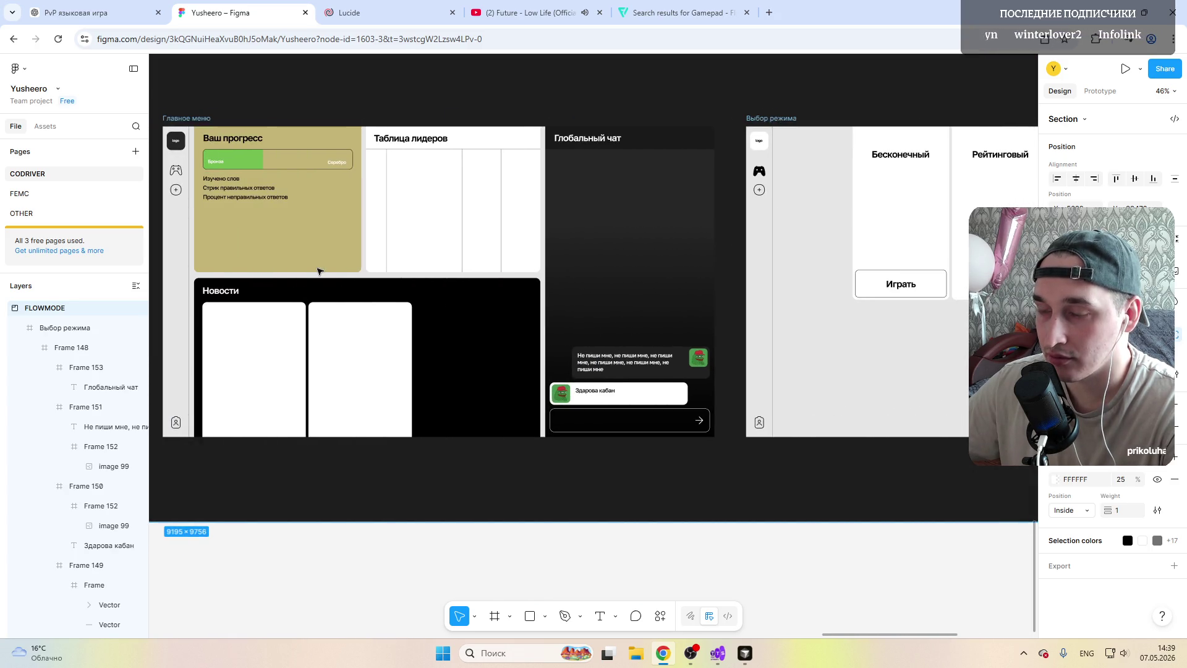
{"action": "scroll", "coordinate": [320, 271], "scroll_direction": "up", "scroll_amount": 1, "text": "ctrl"}
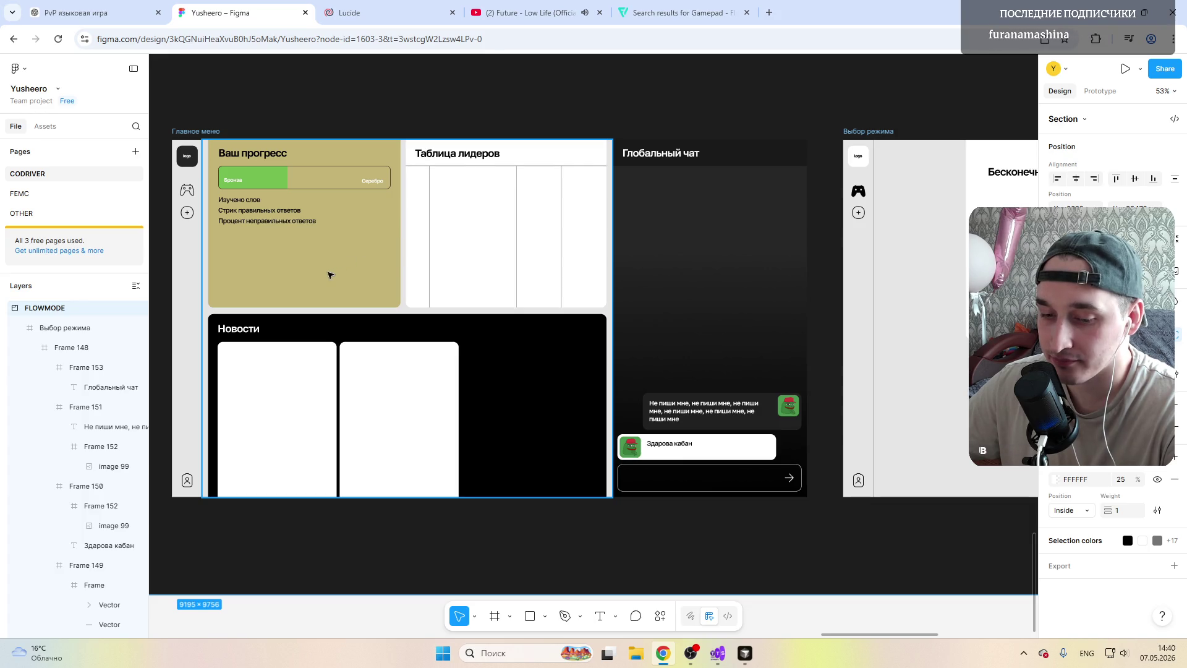
{"action": "scroll", "coordinate": [328, 275], "scroll_direction": "right", "scroll_amount": 4, "text": "shift"}
{"action": "scroll", "coordinate": [328, 274], "scroll_direction": "right", "scroll_amount": 4, "text": "shift"}
{"action": "scroll", "coordinate": [327, 275], "scroll_direction": "right", "scroll_amount": 1, "text": "shift"}
{"action": "scroll", "coordinate": [328, 275], "scroll_direction": "right", "scroll_amount": 1, "text": "shift"}
{"action": "scroll", "coordinate": [328, 275], "scroll_direction": "left", "scroll_amount": 1, "text": "shift"}
{"action": "scroll", "coordinate": [328, 275], "scroll_direction": "right", "scroll_amount": 2, "text": "shift"}
{"action": "scroll", "coordinate": [330, 275], "scroll_direction": "left", "scroll_amount": 4, "text": "shift"}
{"action": "scroll", "coordinate": [330, 275], "scroll_direction": "right", "scroll_amount": 2, "text": "shift"}
{"action": "scroll", "coordinate": [329, 275], "scroll_direction": "right", "scroll_amount": 2, "text": "shift"}
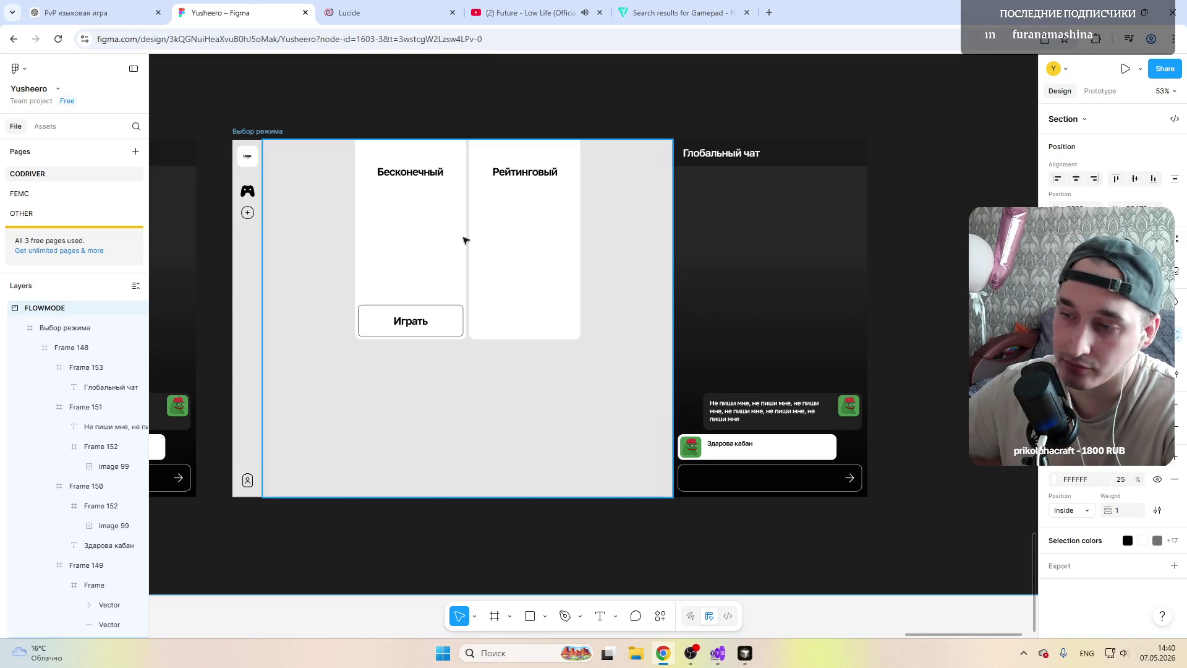
{"action": "double_click", "coordinate": [421, 336]}
Step: Change the Играть button label to 'Присоединиться' and recentre the text in the button
{"action": "double_click", "coordinate": [421, 333]}
{"action": "double_click", "coordinate": [419, 329]}
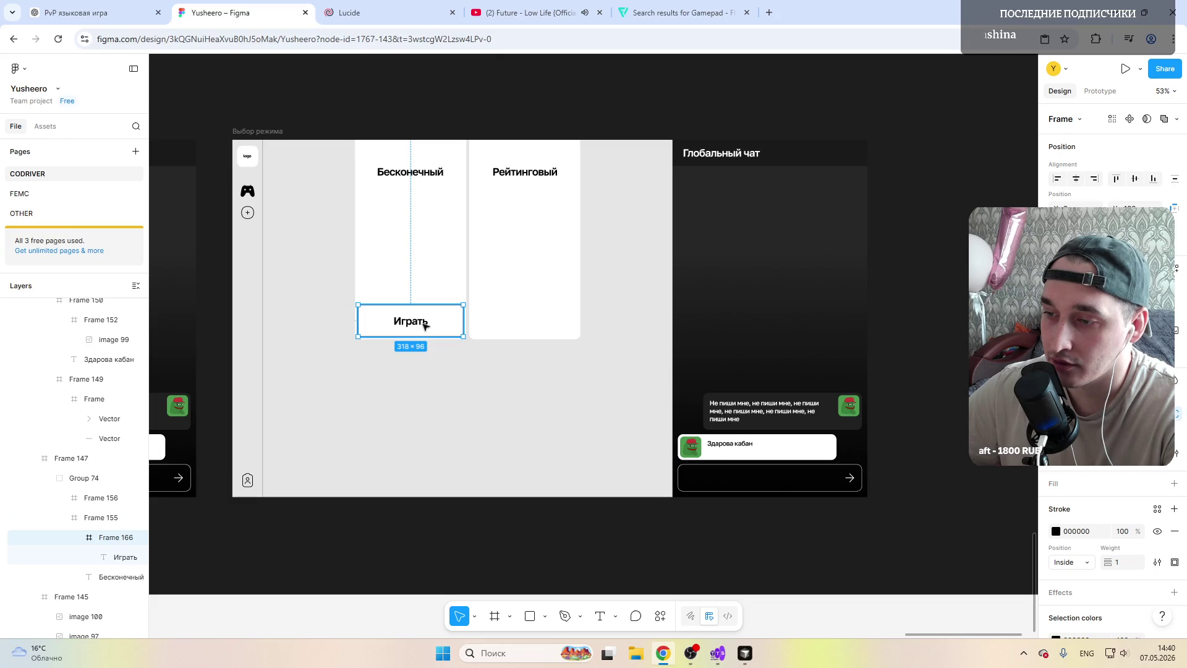
{"action": "double_click", "coordinate": [402, 324]}
{"action": "double_click", "coordinate": [419, 326]}
{"action": "key", "text": "alt+shift"}
{"action": "type", "text": "Присое"}
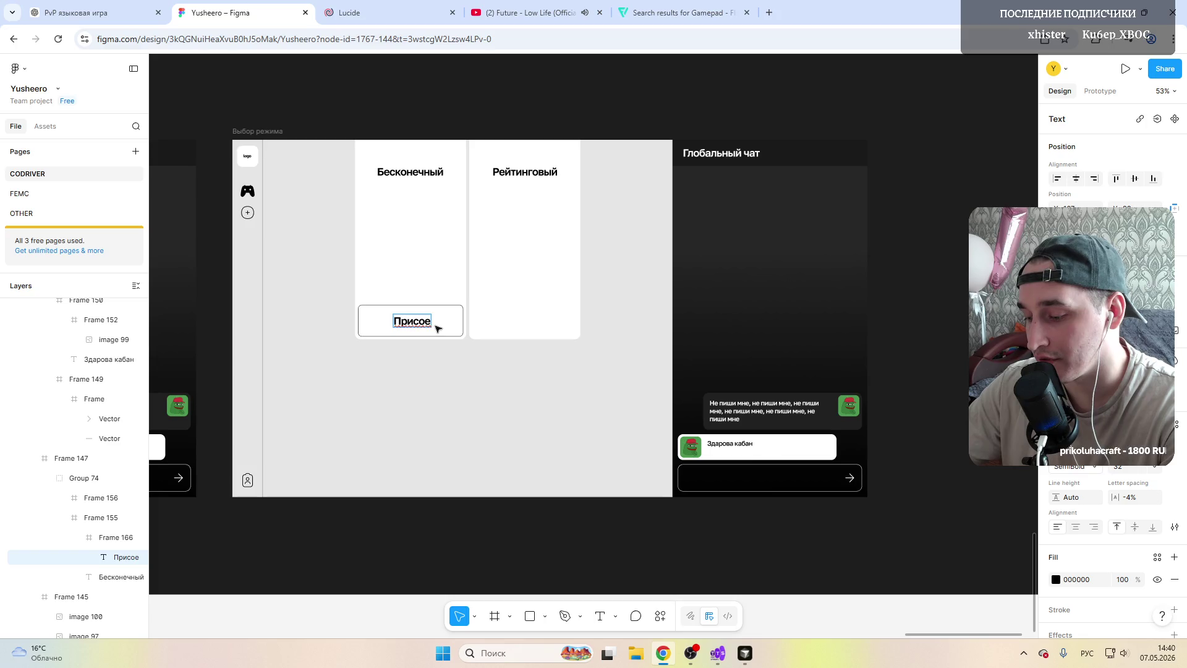
{"action": "type", "text": "динить"}
{"action": "key", "text": "Escape"}
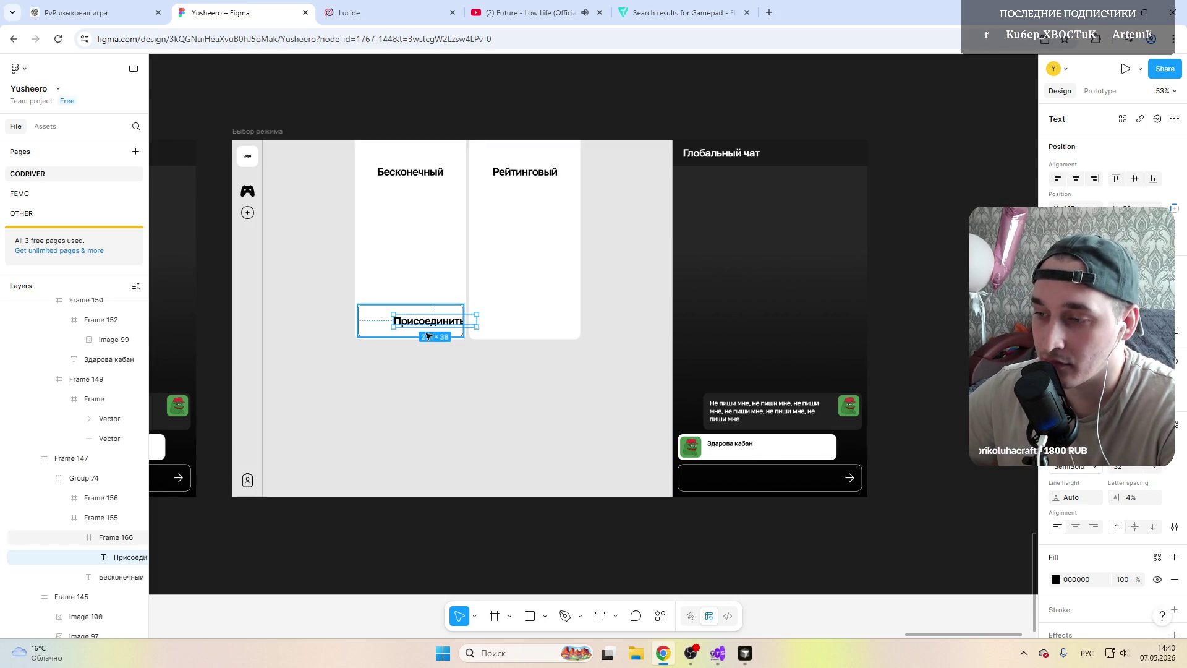
{"action": "left_click_drag", "start_coordinate": [430, 323], "coordinate": [413, 326]}
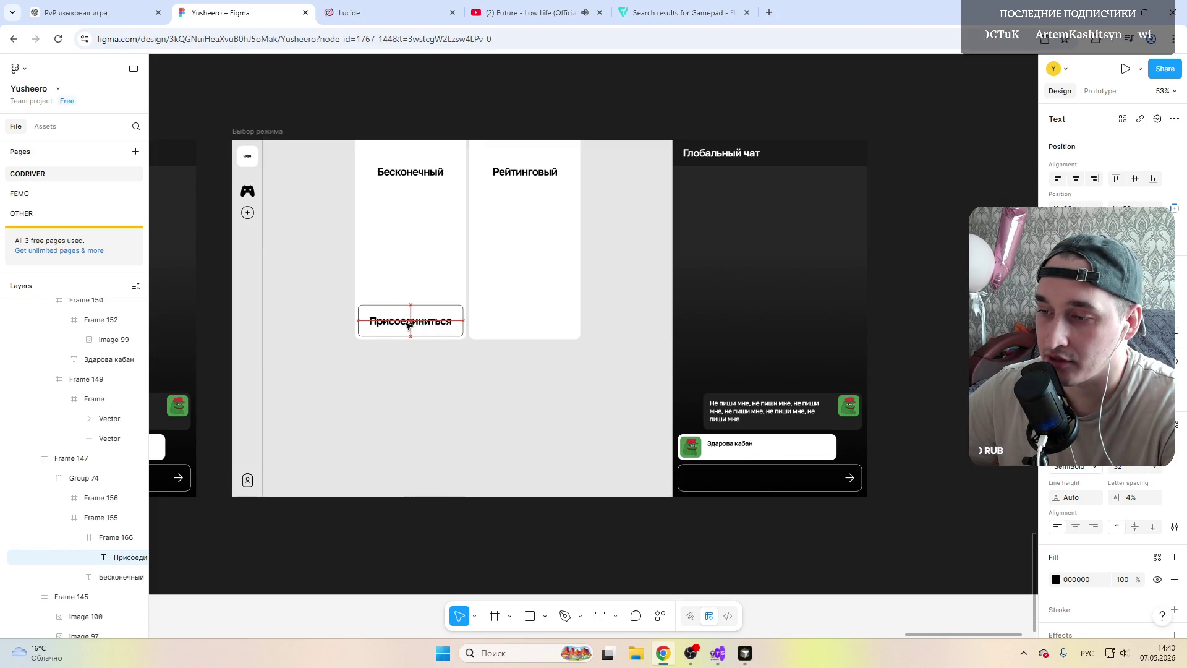
{"action": "left_click", "coordinate": [460, 106]}
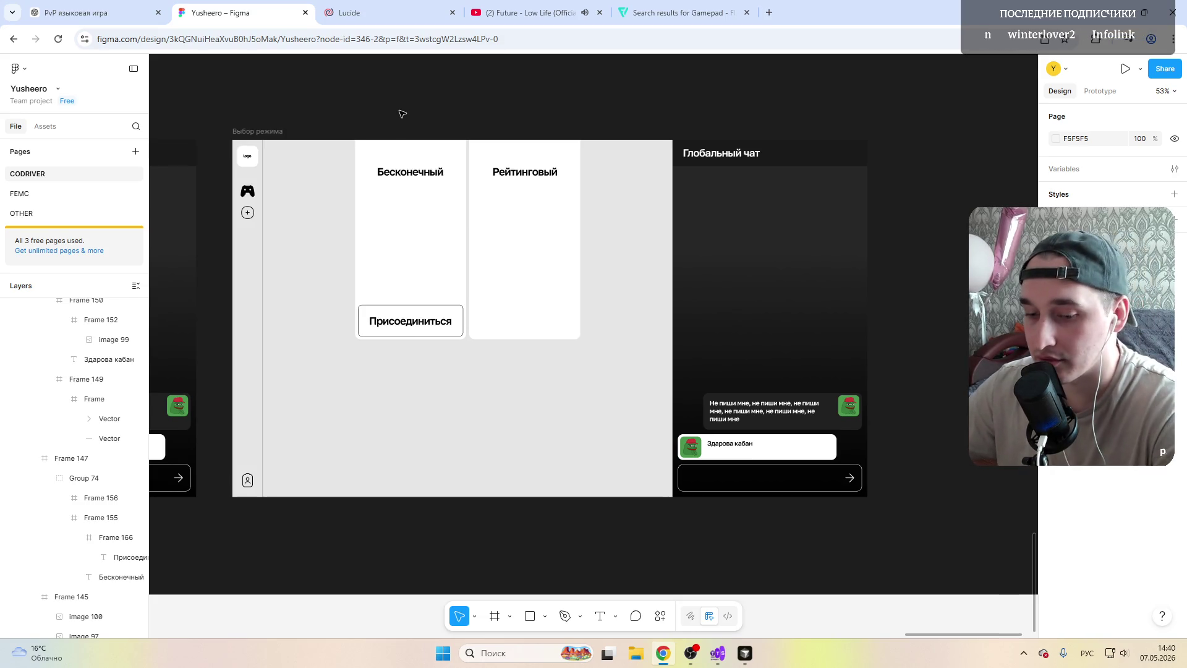
Step: Reselect the Присоединиться text layer inside the Бесконечный card
{"action": "left_click", "coordinate": [339, 107]}
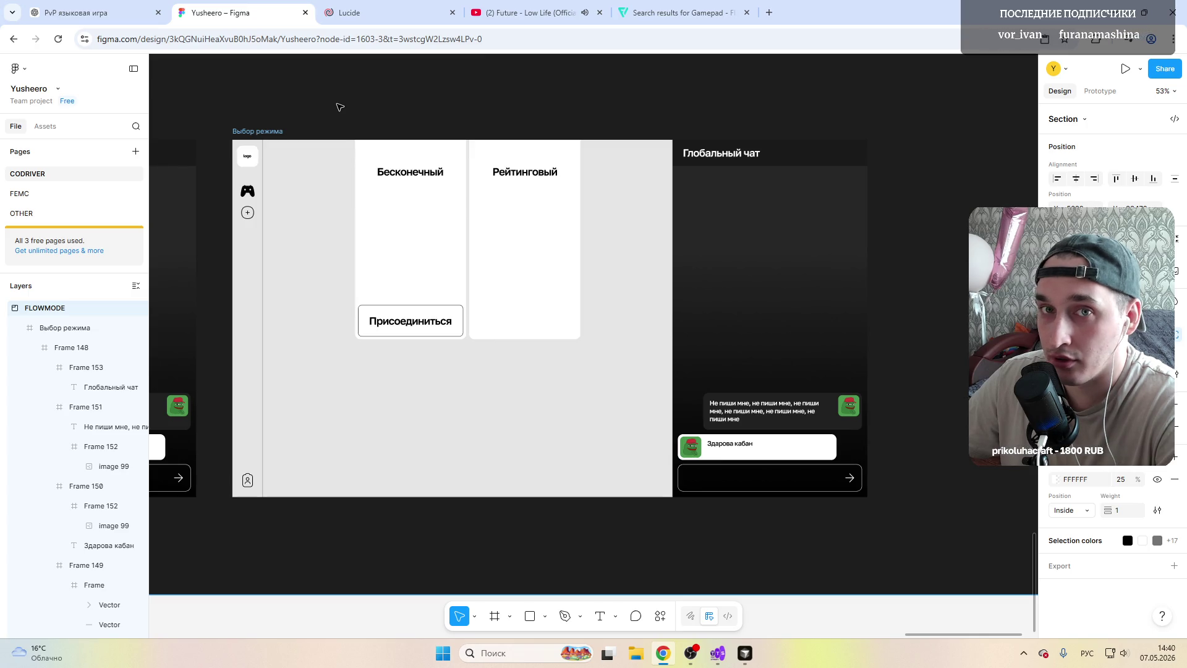
{"action": "left_click", "coordinate": [504, 227]}
{"action": "left_click", "coordinate": [505, 204]}
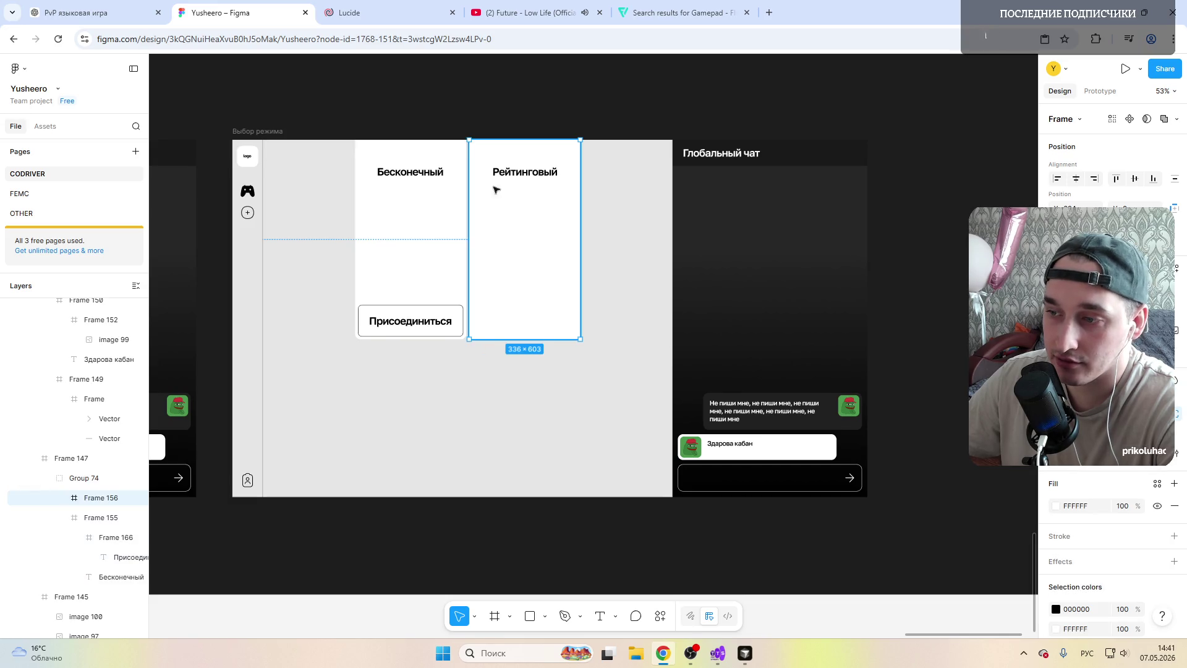
{"action": "left_click", "coordinate": [459, 106]}
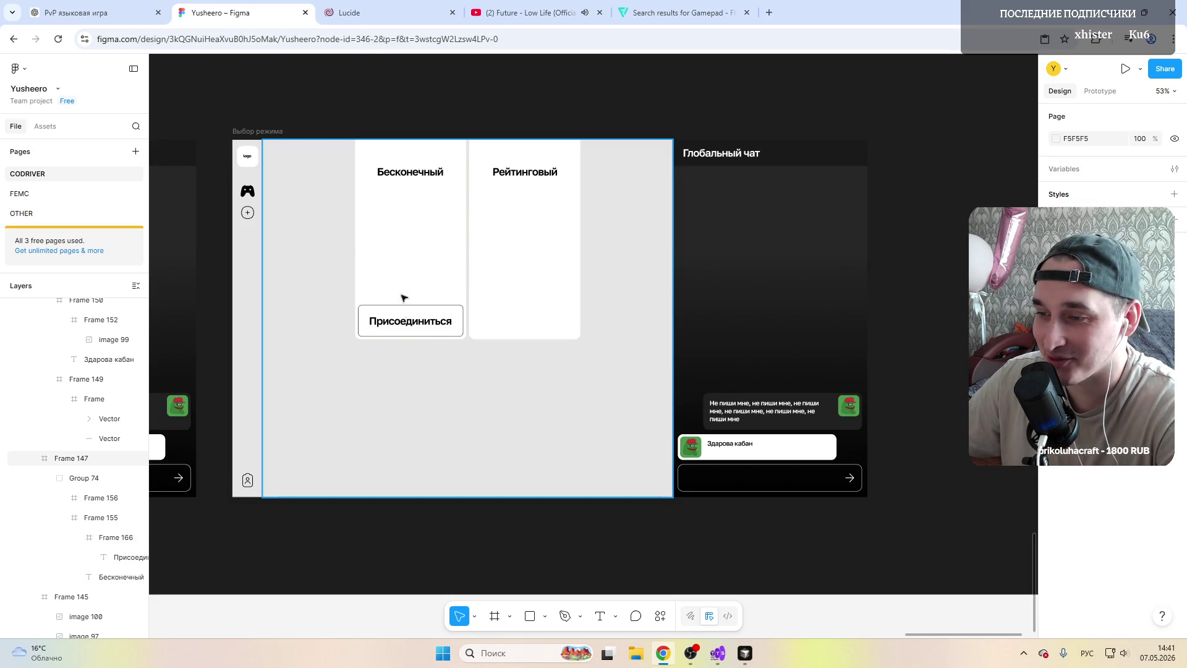
{"action": "double_click", "coordinate": [419, 325]}
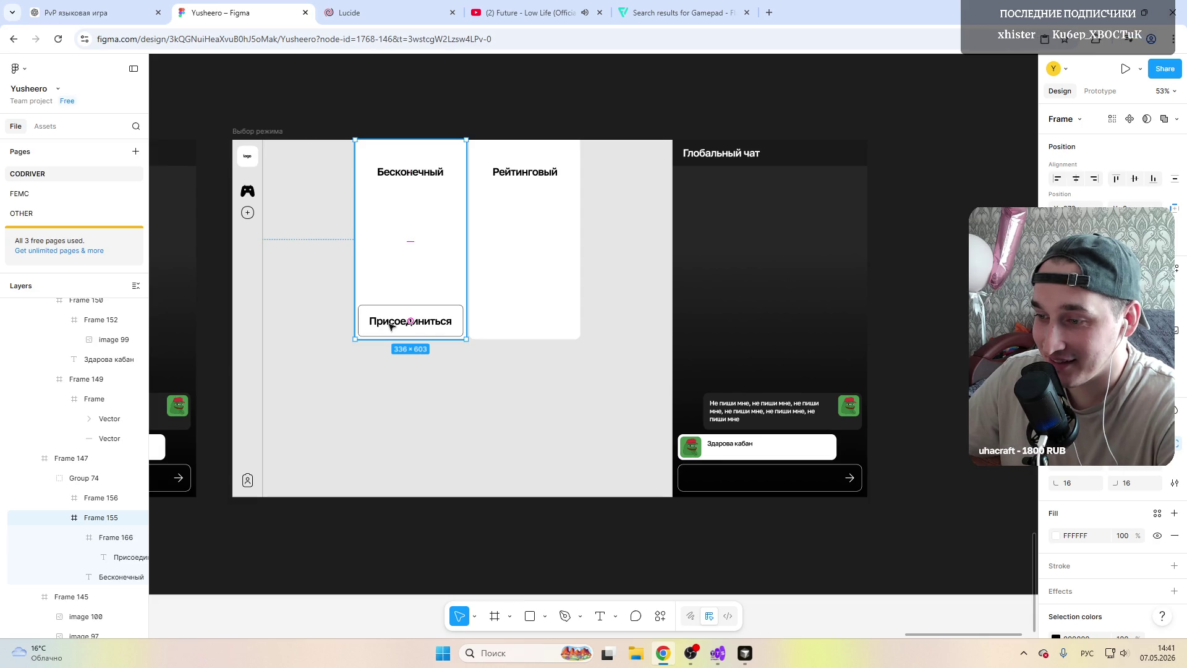
{"action": "double_click", "coordinate": [391, 324]}
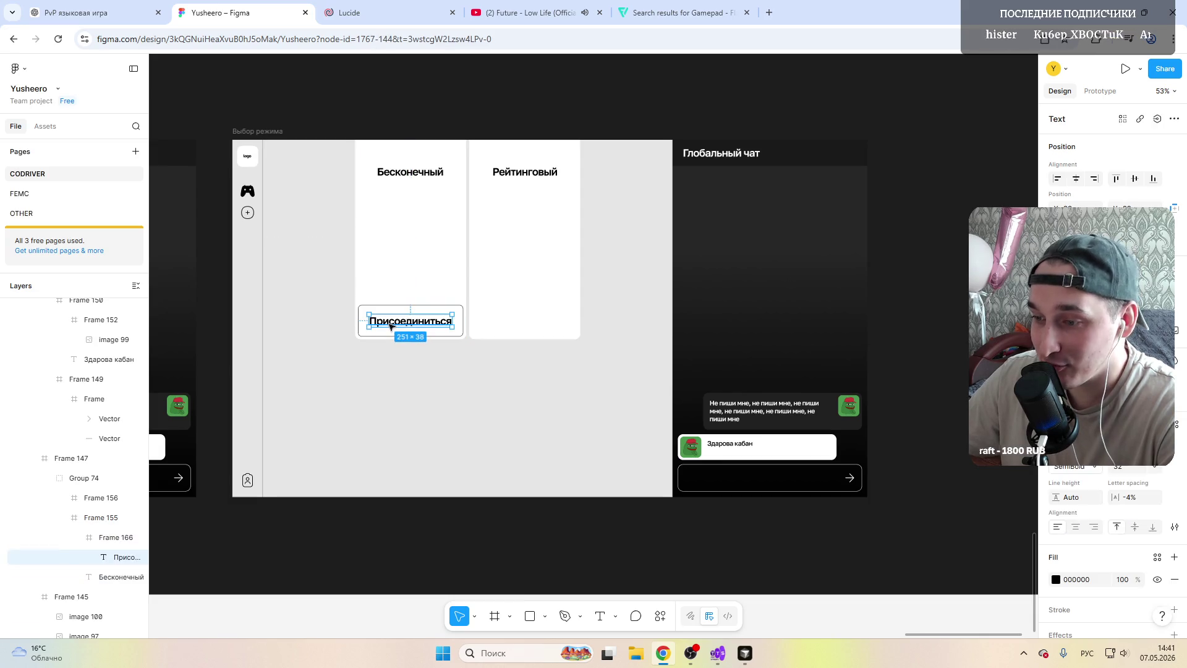
Step: Set the Присоединиться label's font size to 28
{"action": "left_click", "coordinate": [1157, 468]}
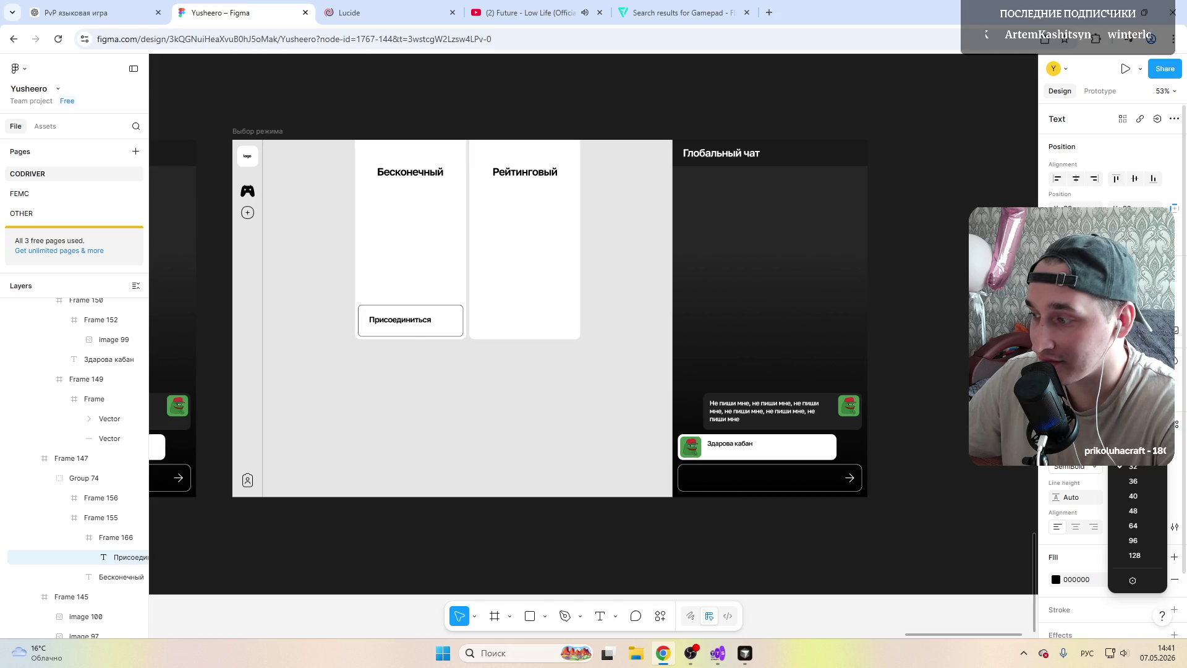
{"action": "left_click", "coordinate": [1133, 451]}
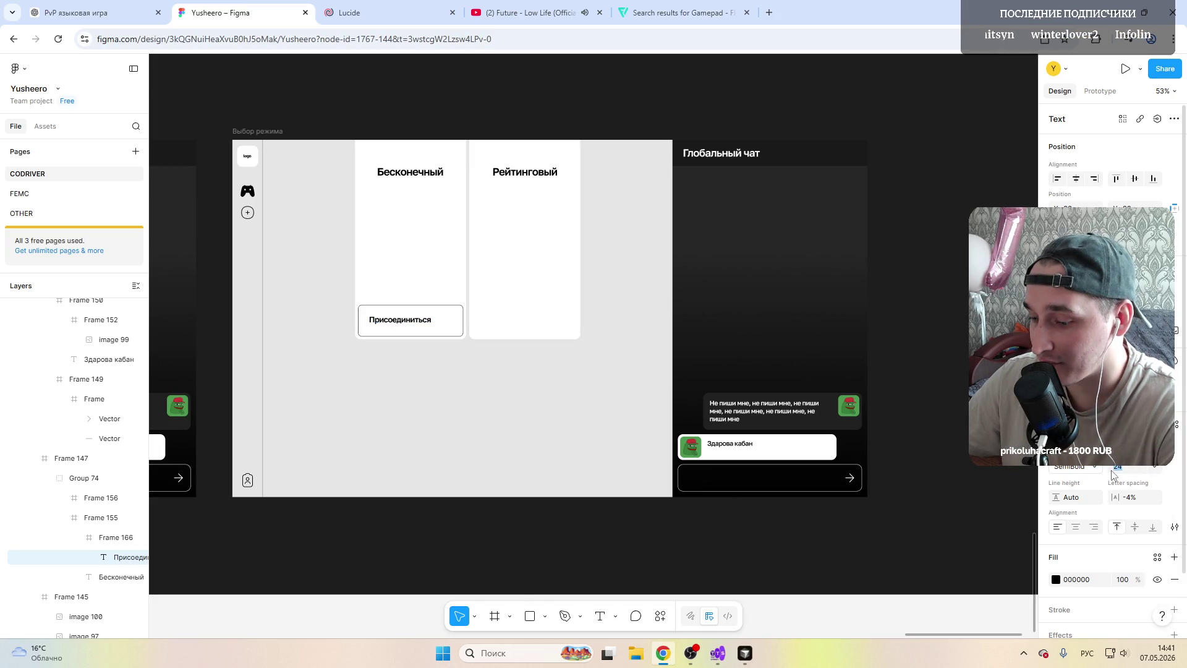
{"action": "type", "text": "28"}
{"action": "key", "text": "Return"}
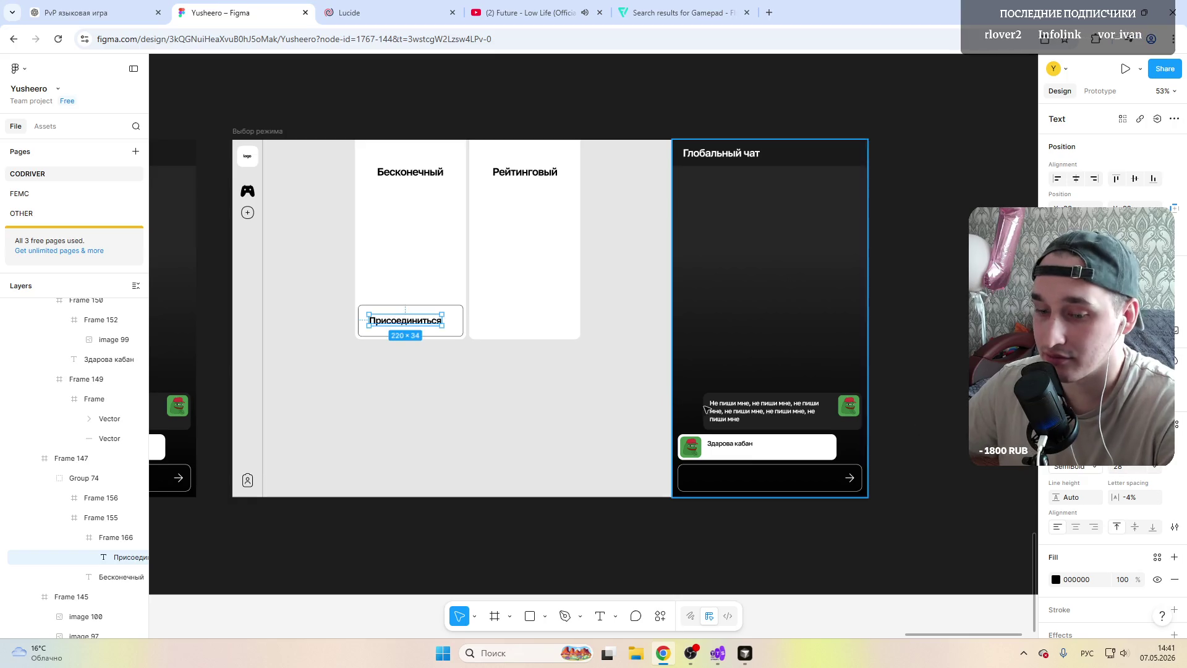
{"action": "scroll", "coordinate": [470, 396], "scroll_direction": "up", "scroll_amount": 5, "text": "ctrl"}
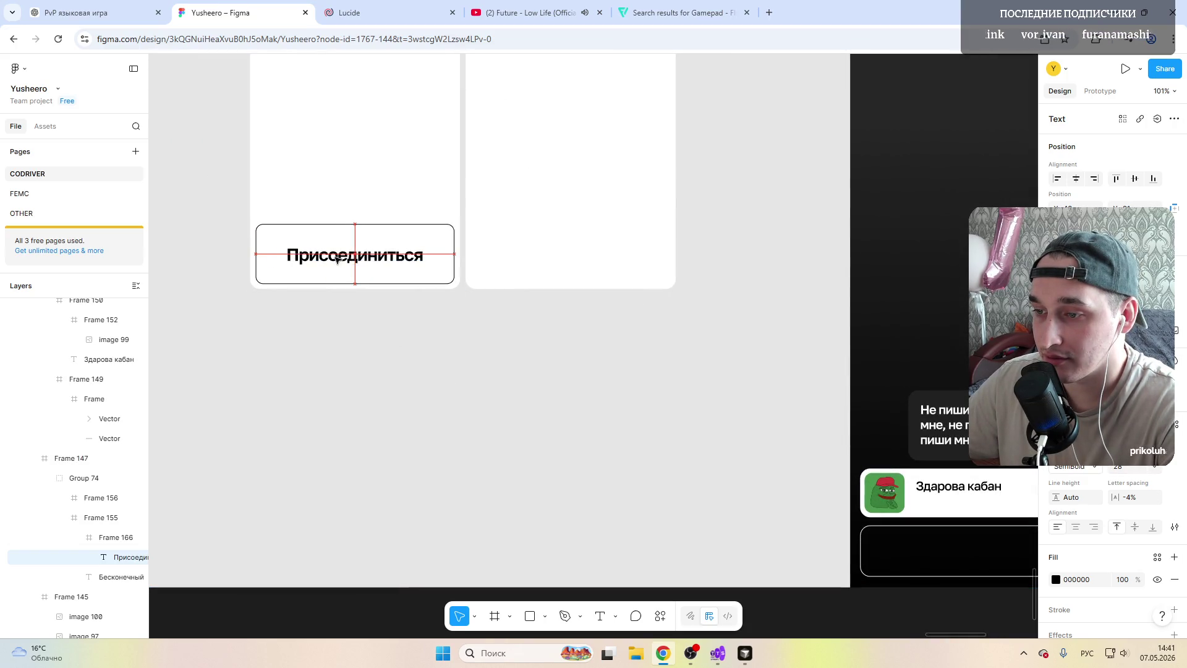
{"action": "scroll", "coordinate": [337, 259], "scroll_direction": "down", "scroll_amount": 5, "text": "ctrl"}
{"action": "scroll", "coordinate": [337, 258], "scroll_direction": "down", "scroll_amount": 3, "text": "ctrl"}
{"action": "left_click", "coordinate": [827, 173]}
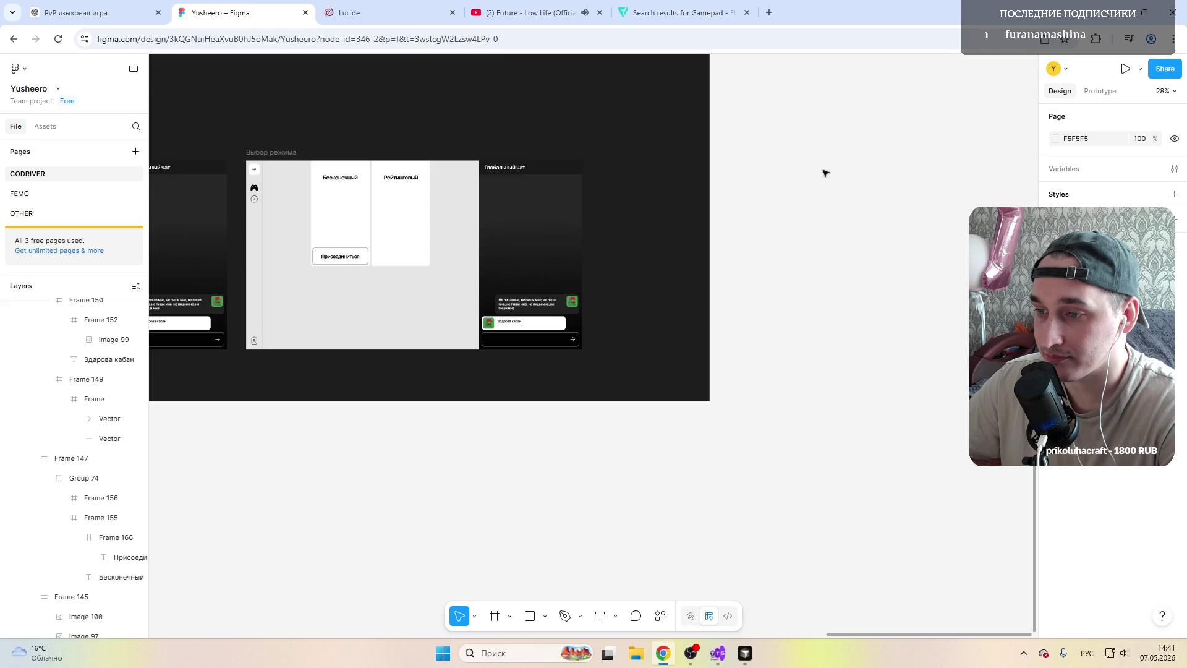
{"action": "scroll", "coordinate": [373, 227], "scroll_direction": "up", "scroll_amount": 3, "text": "ctrl"}
{"action": "scroll", "coordinate": [374, 227], "scroll_direction": "up", "scroll_amount": 1, "text": "ctrl"}
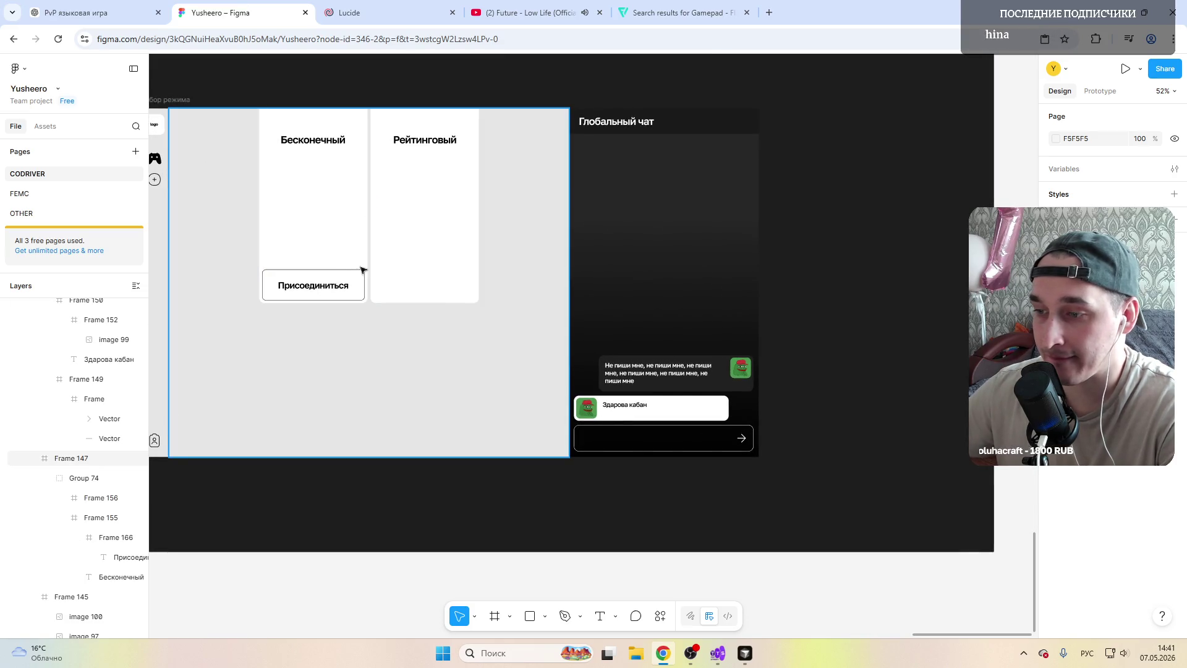
Step: Copy the Присоединиться button into the Рейтинговый card and relabel it 'Поиск игроков'
{"action": "left_click", "coordinate": [411, 257]}
{"action": "left_click", "coordinate": [353, 239]}
{"action": "left_click", "coordinate": [303, 279]}
{"action": "key", "text": "ctrl+c"}
{"action": "left_click", "coordinate": [426, 281]}
{"action": "key", "text": "ctrl+v"}
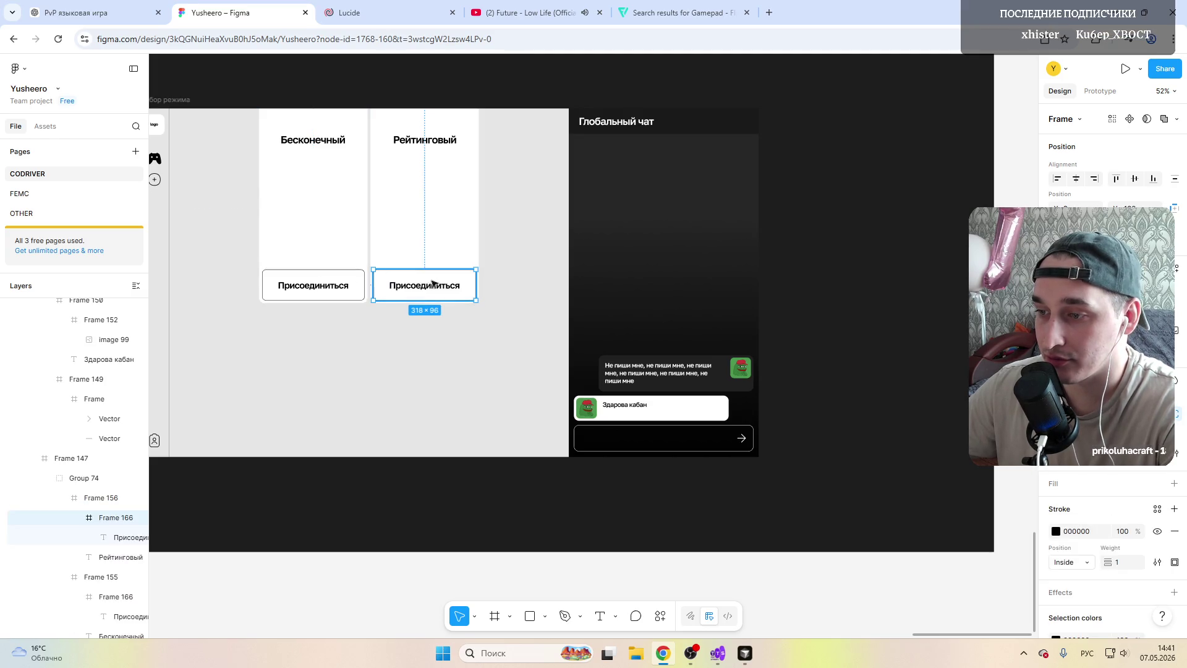
{"action": "double_click", "coordinate": [425, 286]}
{"action": "double_click", "coordinate": [425, 285]}
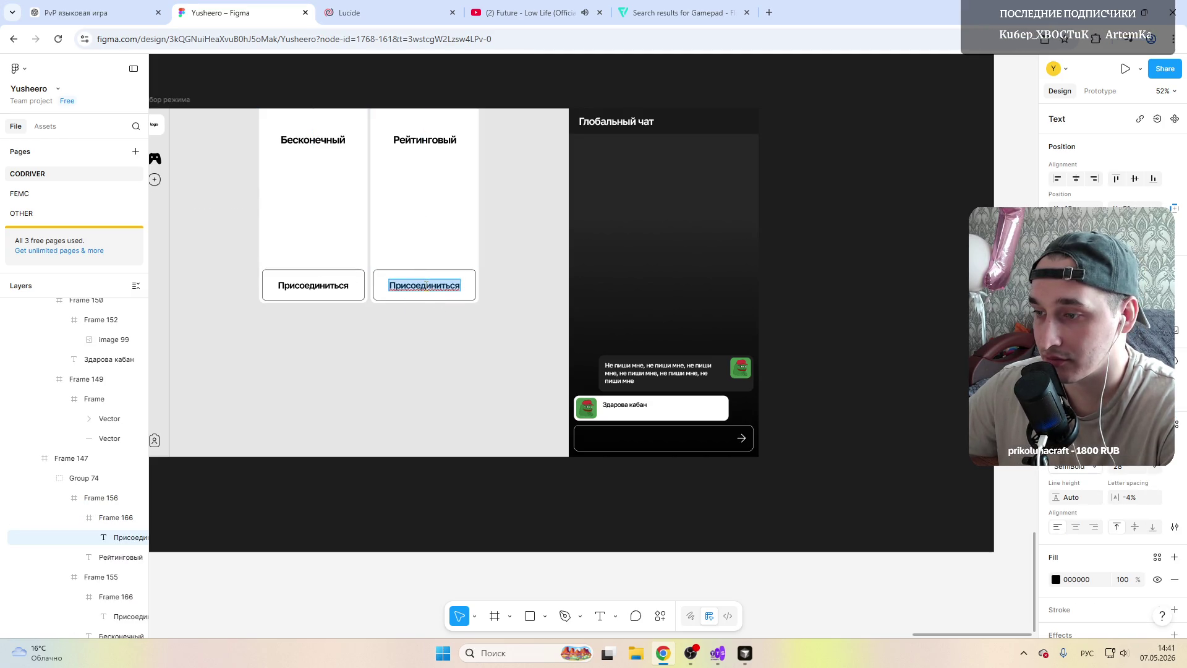
{"action": "type", "text": "Поиск иг"}
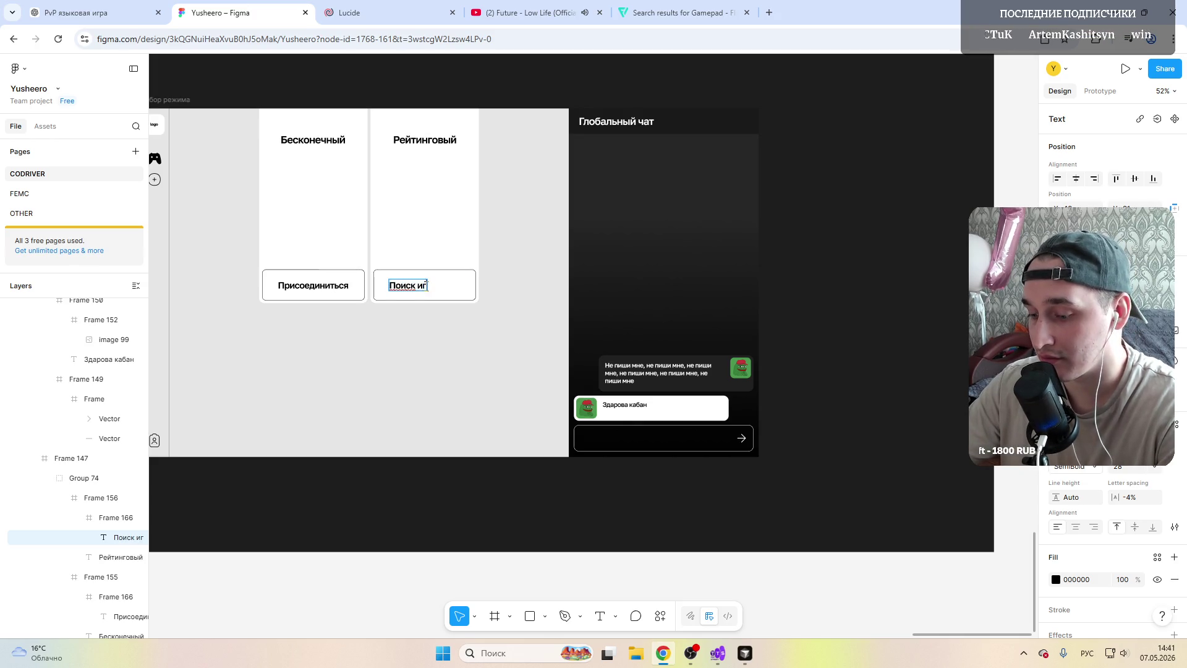
{"action": "type", "text": "роков"}
{"action": "key", "text": "Escape"}
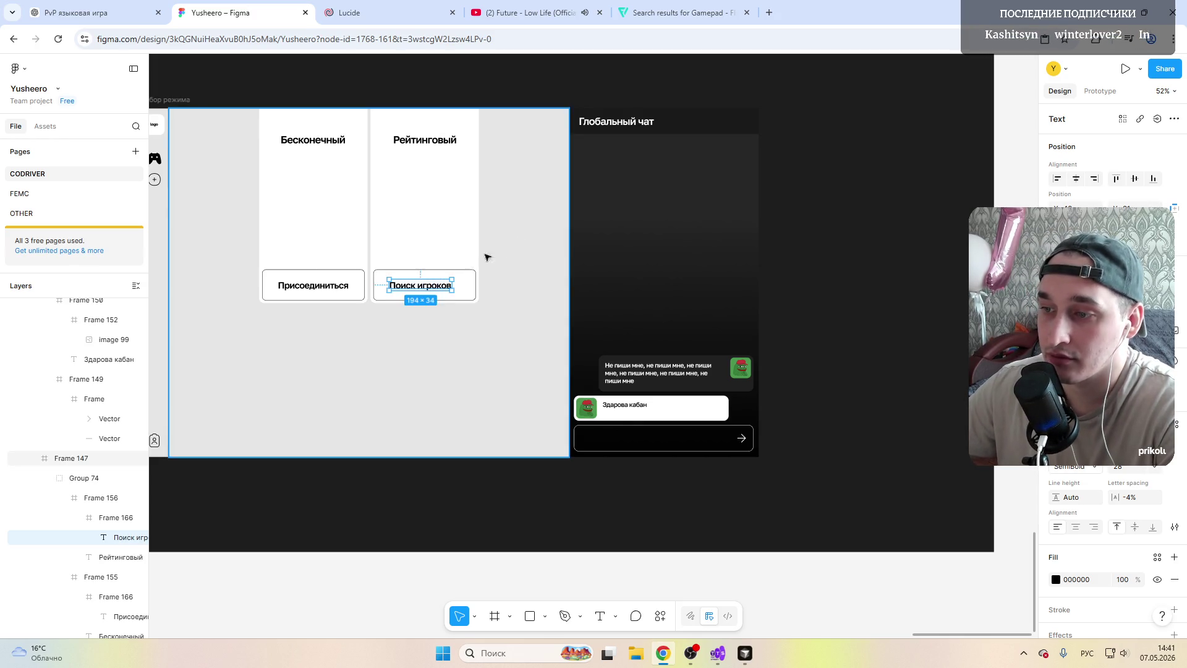
{"action": "left_click", "coordinate": [832, 269]}
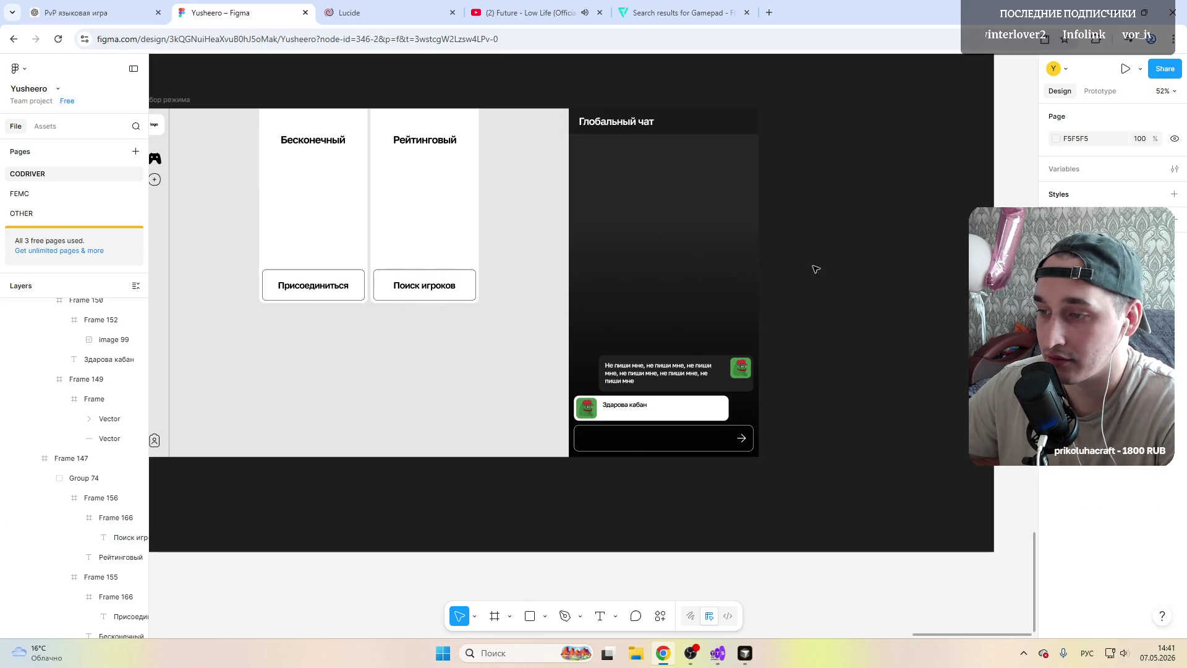
{"action": "scroll", "coordinate": [332, 269], "scroll_direction": "up", "scroll_amount": 1}
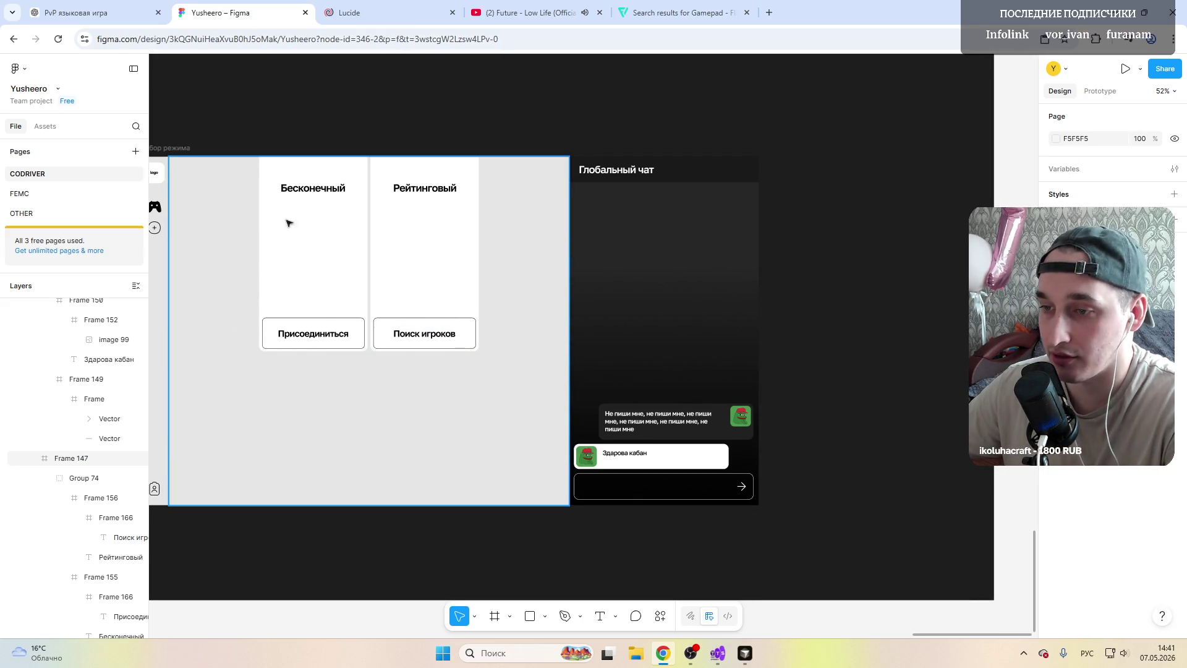
{"action": "scroll", "coordinate": [316, 402], "scroll_direction": "left", "scroll_amount": 1}
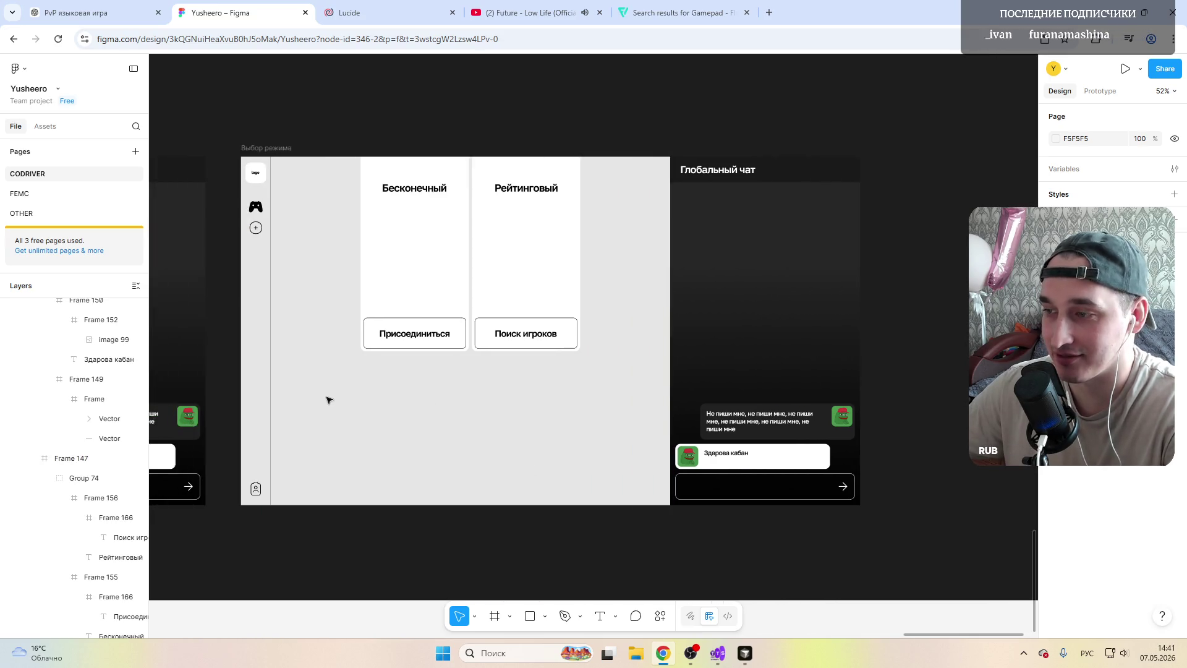
{"action": "scroll", "coordinate": [372, 420], "scroll_direction": "left", "scroll_amount": 5}
{"action": "scroll", "coordinate": [415, 442], "scroll_direction": "left", "scroll_amount": 5}
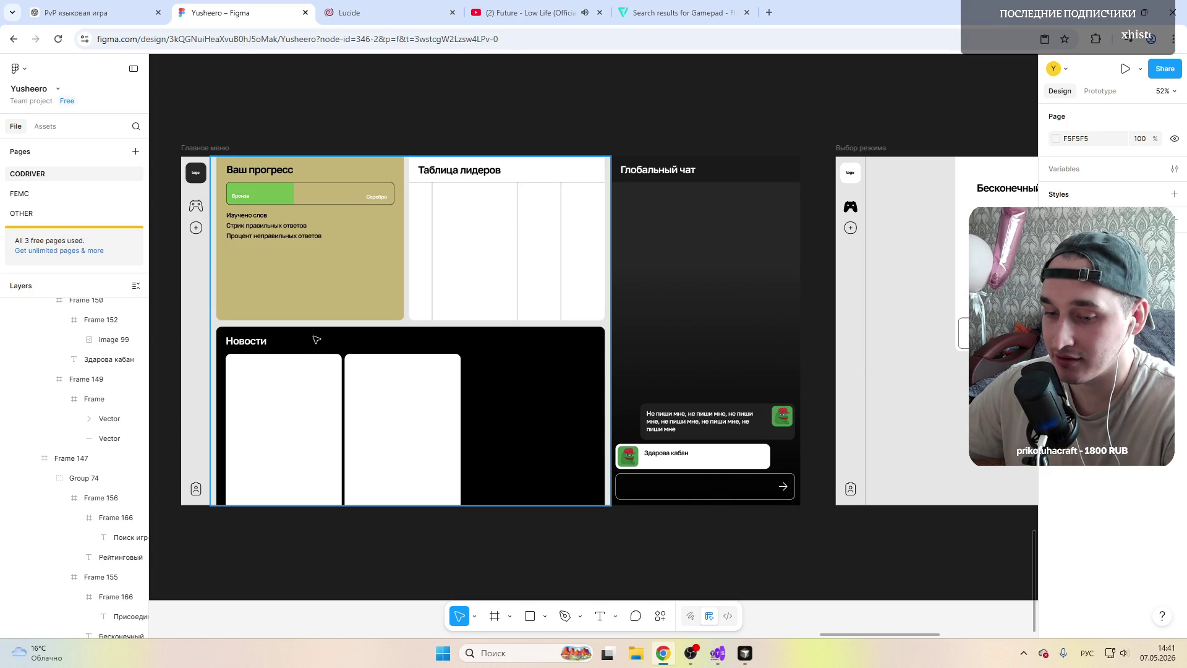
{"action": "scroll", "coordinate": [316, 340], "scroll_direction": "right", "scroll_amount": 1}
{"action": "scroll", "coordinate": [316, 340], "scroll_direction": "right", "scroll_amount": 1}
{"action": "scroll", "coordinate": [316, 339], "scroll_direction": "right", "scroll_amount": 5}
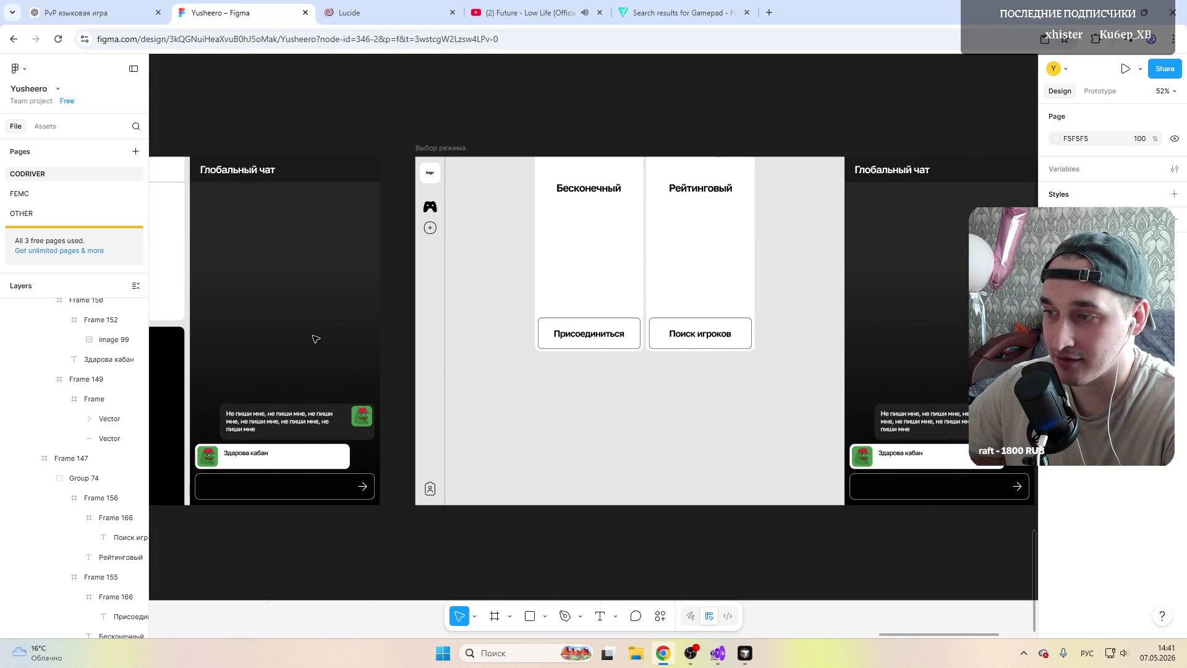
{"action": "scroll", "coordinate": [315, 339], "scroll_direction": "right", "scroll_amount": 2}
{"action": "scroll", "coordinate": [315, 339], "scroll_direction": "right", "scroll_amount": 2}
{"action": "scroll", "coordinate": [315, 339], "scroll_direction": "right", "scroll_amount": 1}
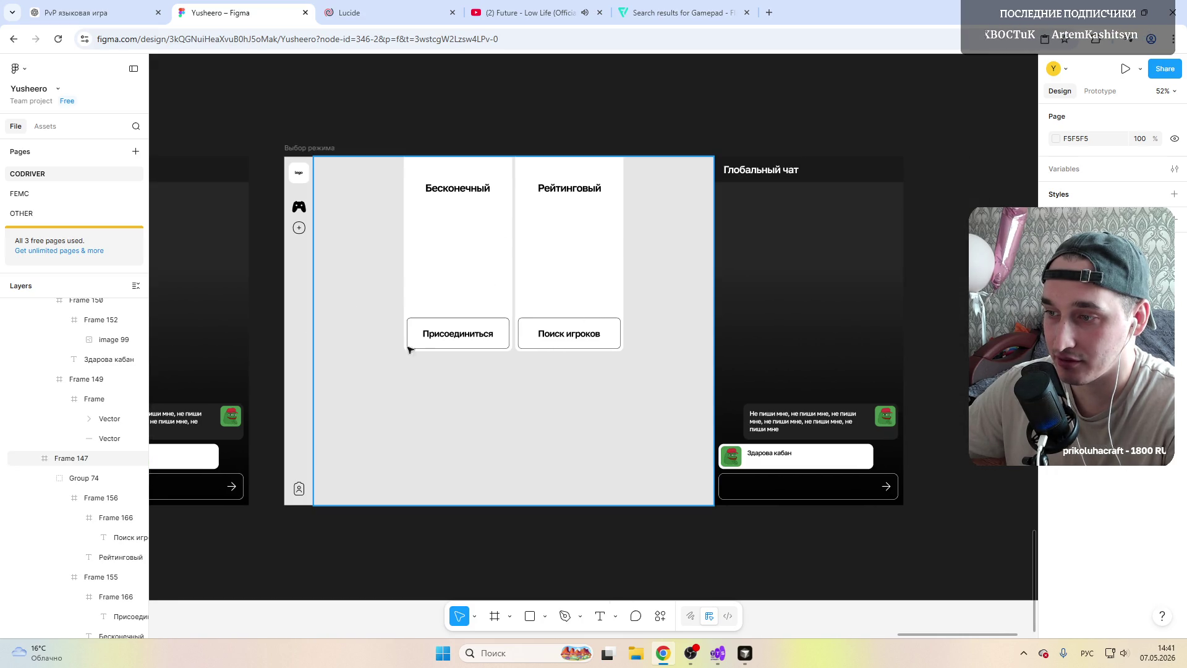
{"action": "scroll", "coordinate": [559, 329], "scroll_direction": "right", "scroll_amount": 2}
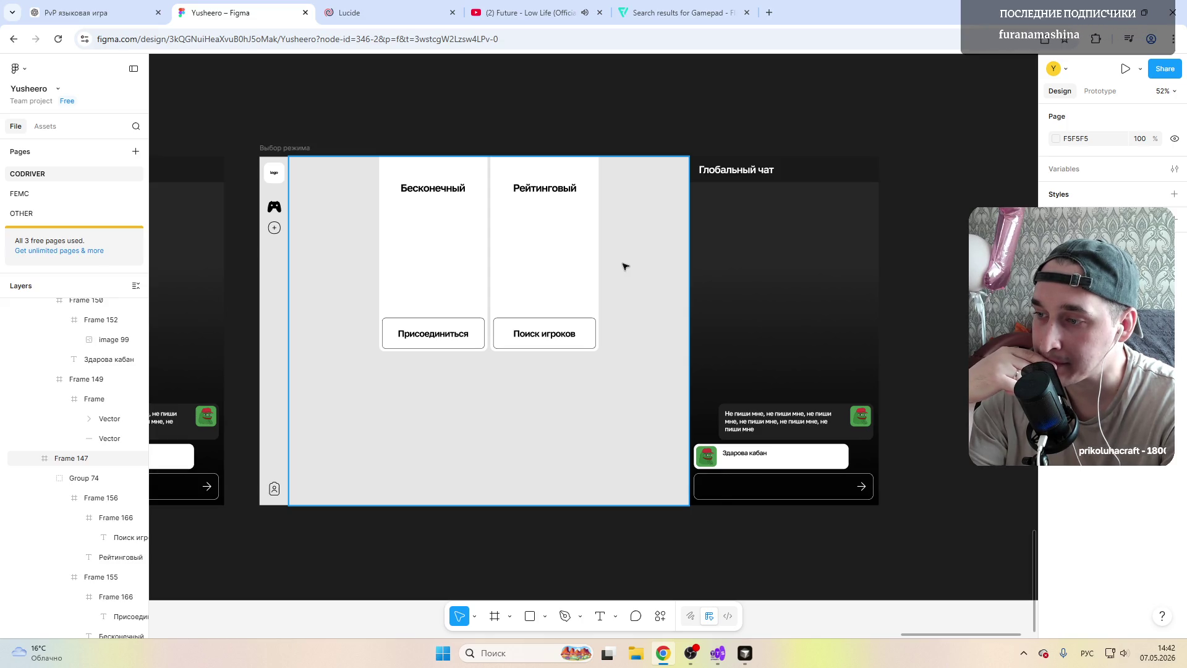
{"action": "left_click", "coordinate": [540, 220]}
{"action": "double_click", "coordinate": [549, 220]}
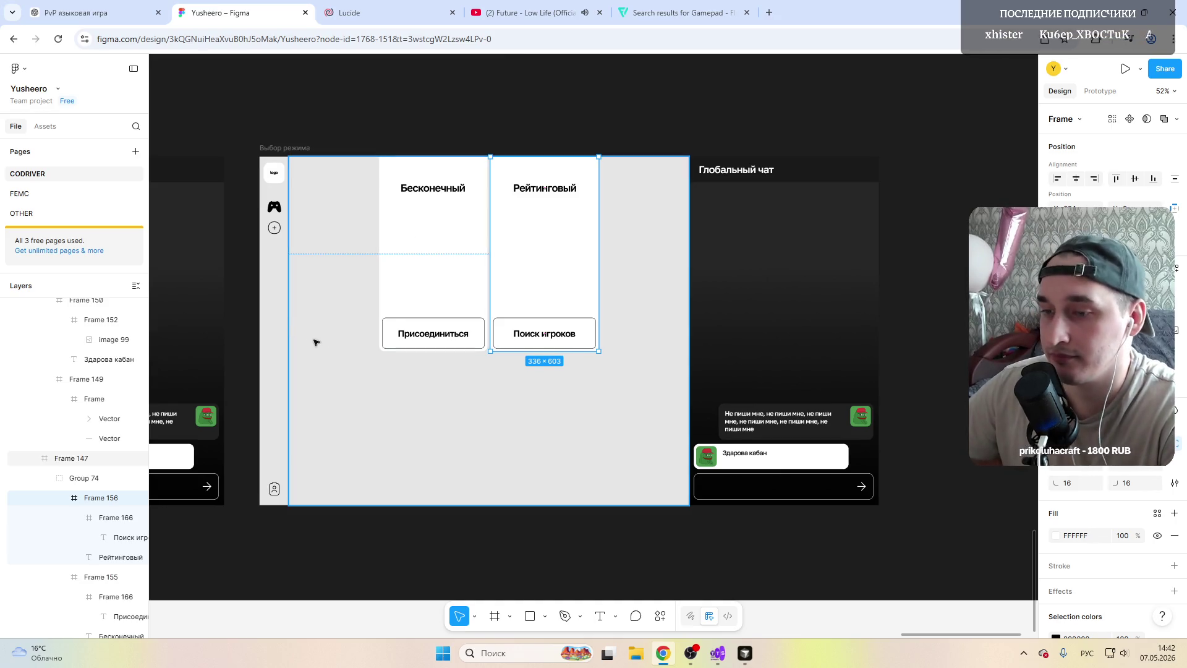
Step: Resize the Бесконечный card to 409×672 by dragging its left and bottom edges
{"action": "scroll", "coordinate": [350, 350], "scroll_direction": "up", "scroll_amount": 2}
{"action": "scroll", "coordinate": [352, 347], "scroll_direction": "down", "scroll_amount": 3}
{"action": "scroll", "coordinate": [354, 351], "scroll_direction": "up", "scroll_amount": 2}
{"action": "scroll", "coordinate": [353, 350], "scroll_direction": "left", "scroll_amount": 4}
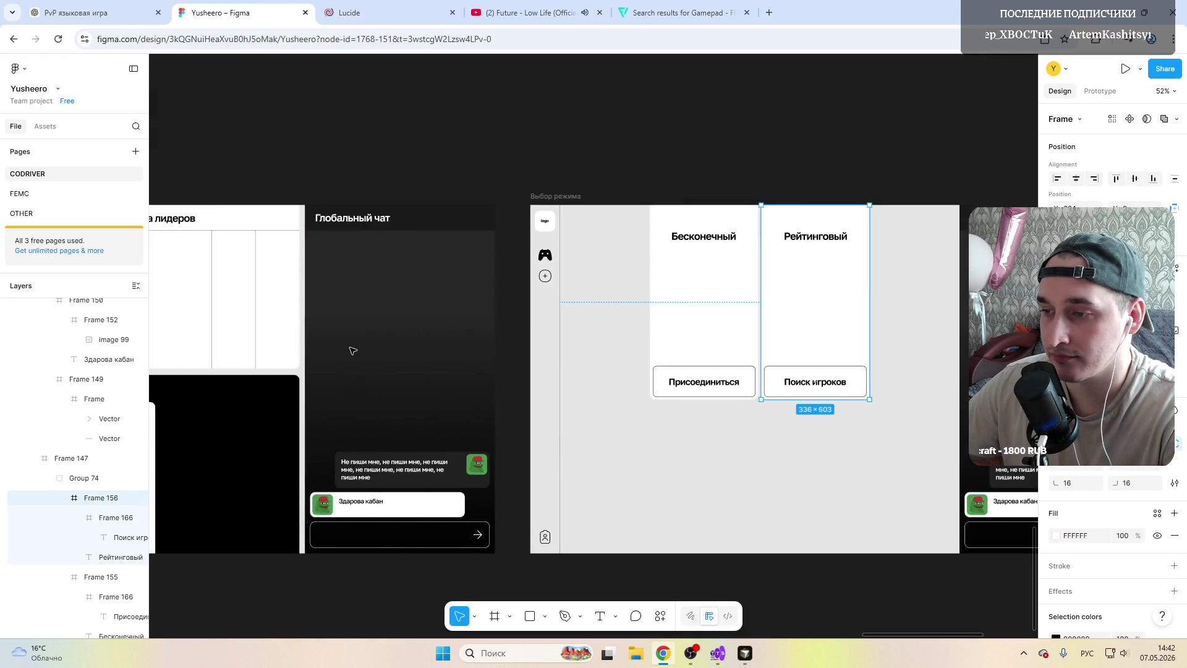
{"action": "scroll", "coordinate": [354, 347], "scroll_direction": "left", "scroll_amount": 5}
{"action": "scroll", "coordinate": [353, 347], "scroll_direction": "left", "scroll_amount": 1}
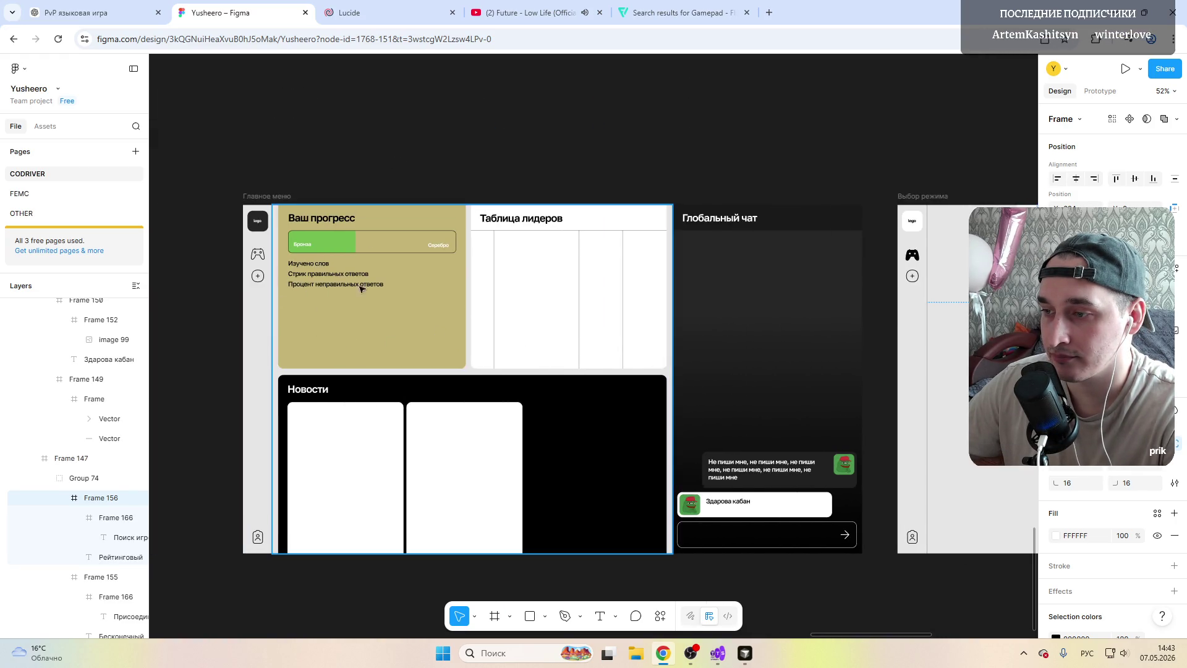
{"action": "scroll", "coordinate": [376, 334], "scroll_direction": "right", "scroll_amount": 2}
{"action": "scroll", "coordinate": [377, 334], "scroll_direction": "right", "scroll_amount": 2}
{"action": "scroll", "coordinate": [378, 334], "scroll_direction": "right", "scroll_amount": 3}
{"action": "scroll", "coordinate": [381, 334], "scroll_direction": "right", "scroll_amount": 1}
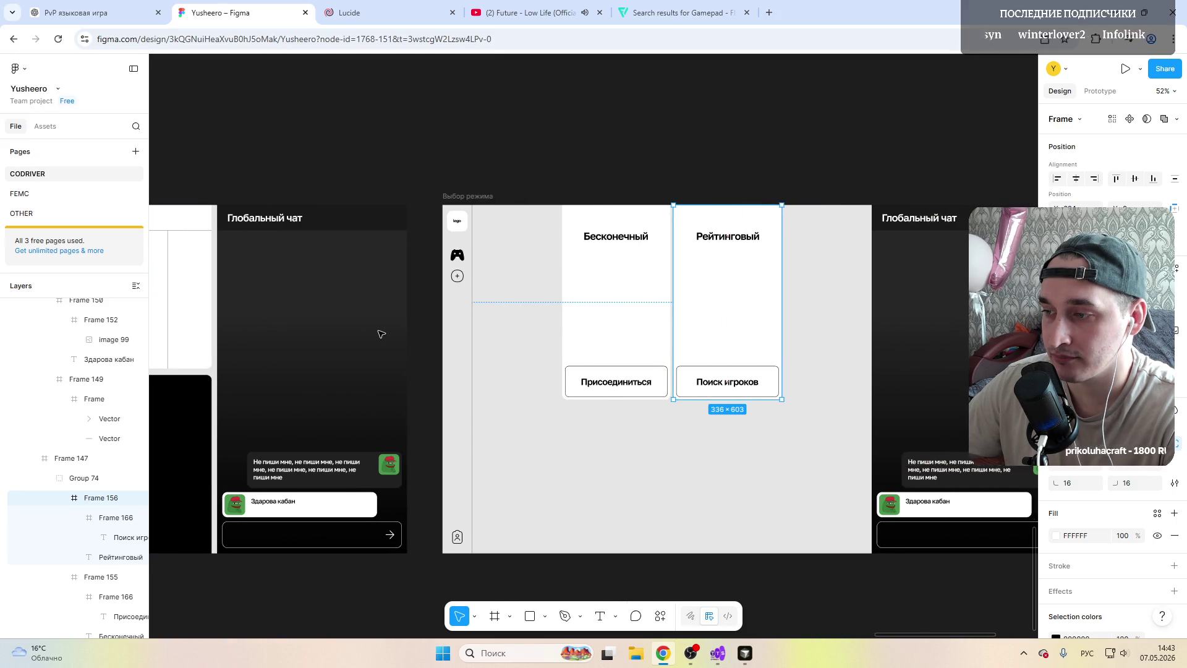
{"action": "scroll", "coordinate": [381, 334], "scroll_direction": "right", "scroll_amount": 2}
{"action": "key", "text": "Escape"}
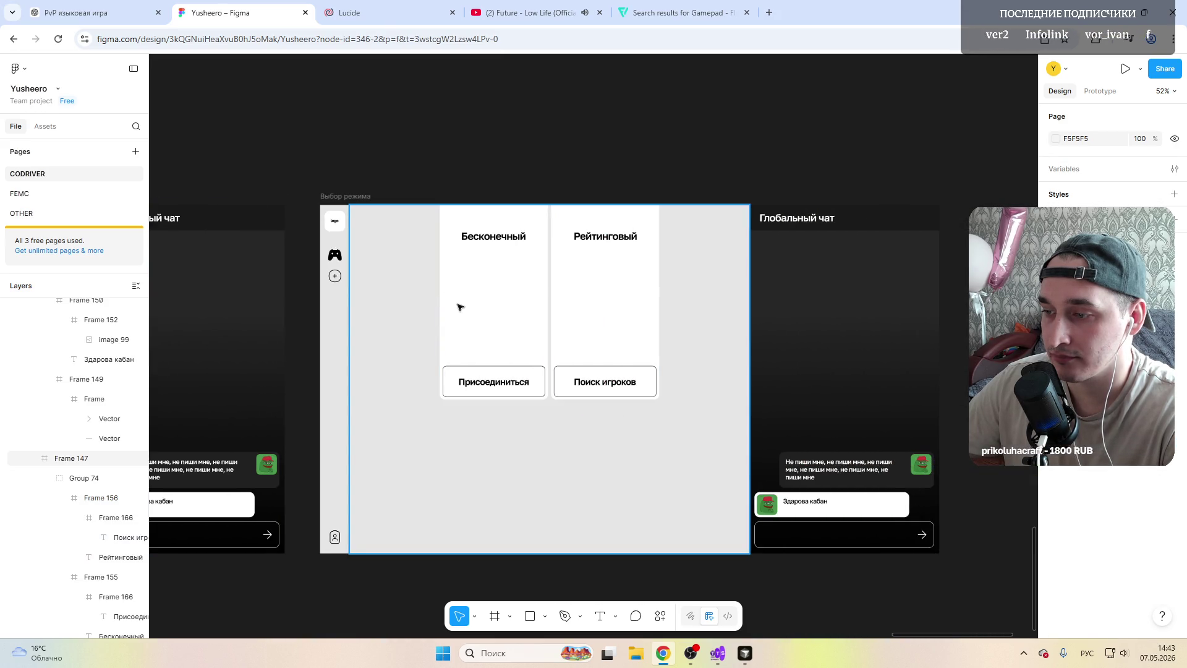
{"action": "left_click", "coordinate": [477, 300]}
{"action": "double_click", "coordinate": [477, 300]}
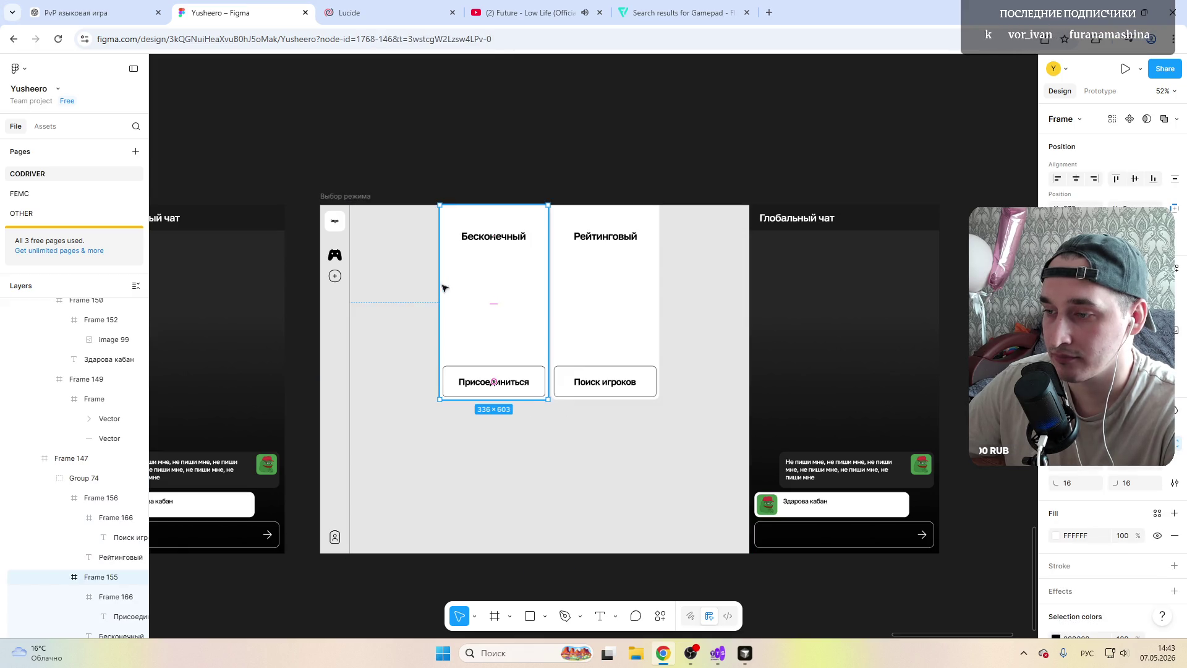
{"action": "left_click_drag", "start_coordinate": [440, 298], "coordinate": [417, 297]}
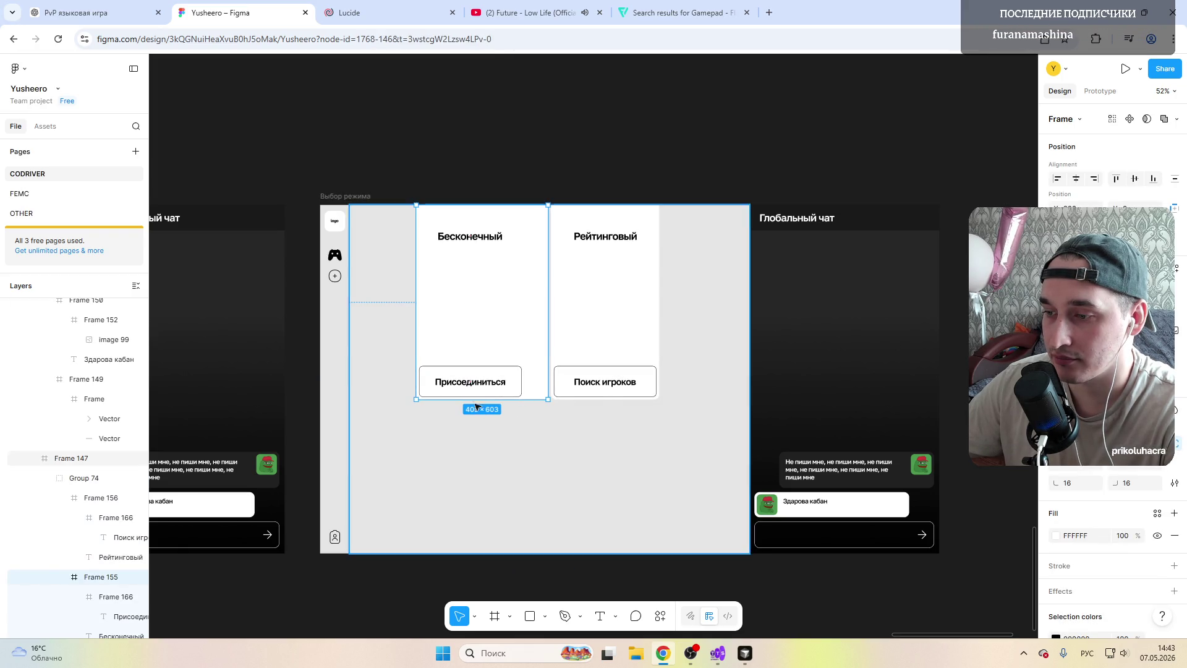
{"action": "left_click_drag", "start_coordinate": [474, 399], "coordinate": [475, 422]}
Step: Move the Присоединиться button lower, stretch it to 394×96 and centre it in the card
{"action": "scroll", "coordinate": [470, 424], "scroll_direction": "right", "scroll_amount": 1}
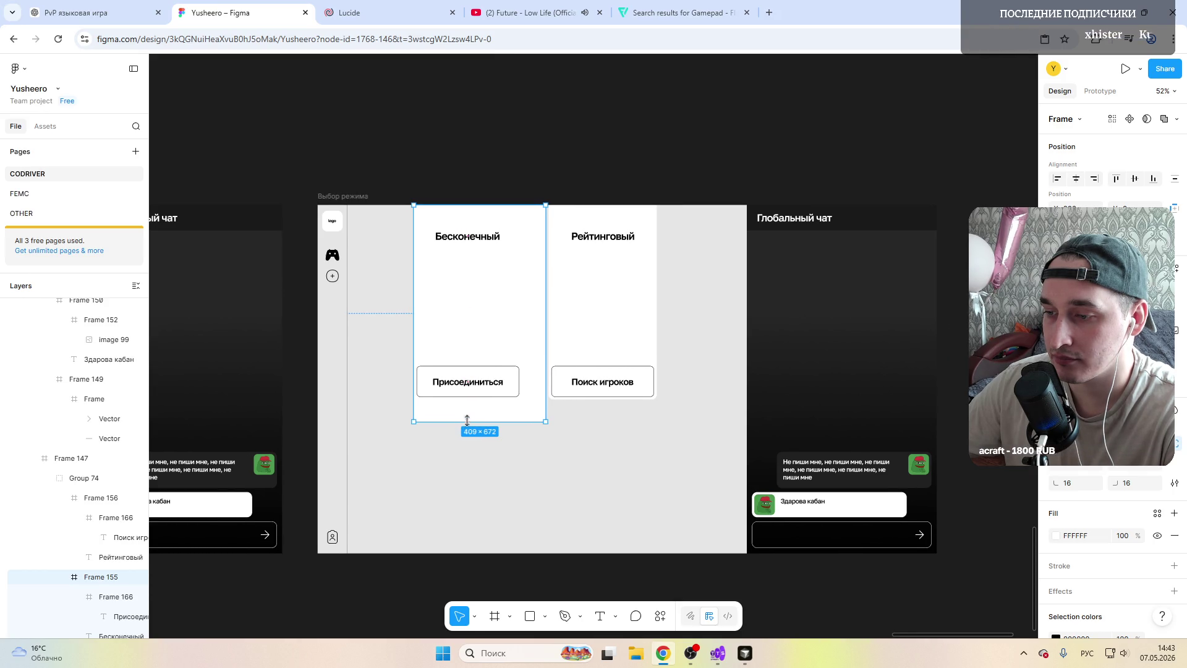
{"action": "scroll", "coordinate": [466, 422], "scroll_direction": "up", "scroll_amount": 5, "text": "ctrl"}
{"action": "left_click", "coordinate": [408, 344]}
{"action": "left_click_drag", "start_coordinate": [400, 373], "coordinate": [399, 385]}
{"action": "left_click_drag", "start_coordinate": [563, 389], "coordinate": [608, 390]}
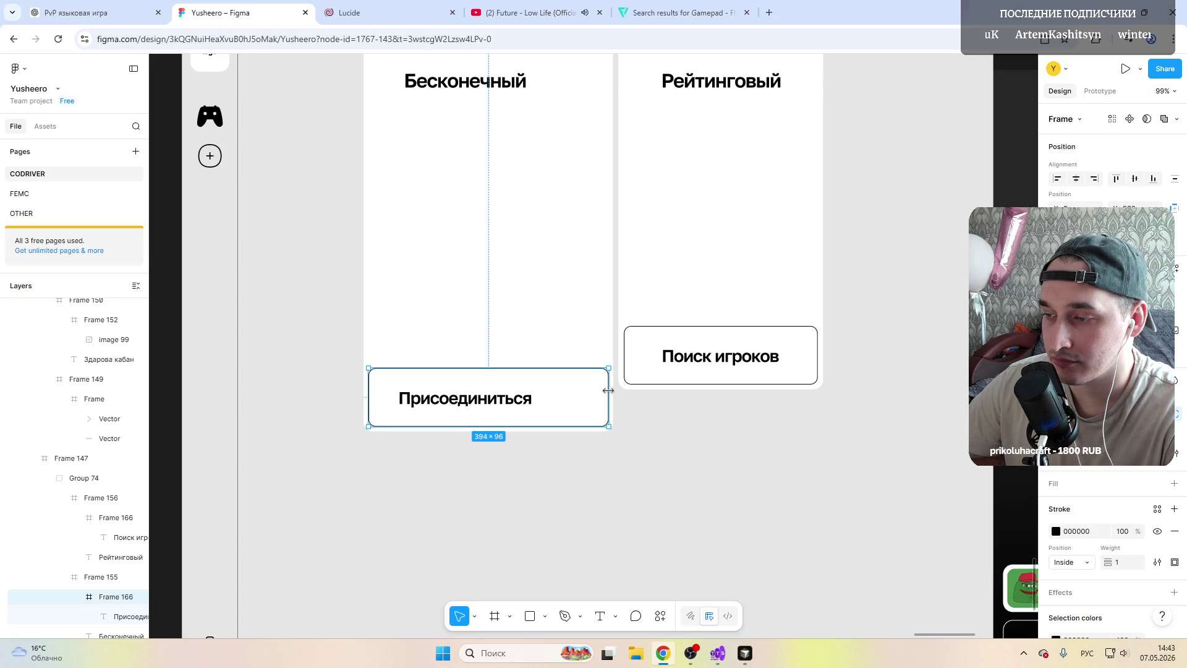
{"action": "left_click_drag", "start_coordinate": [485, 384], "coordinate": [463, 402]}
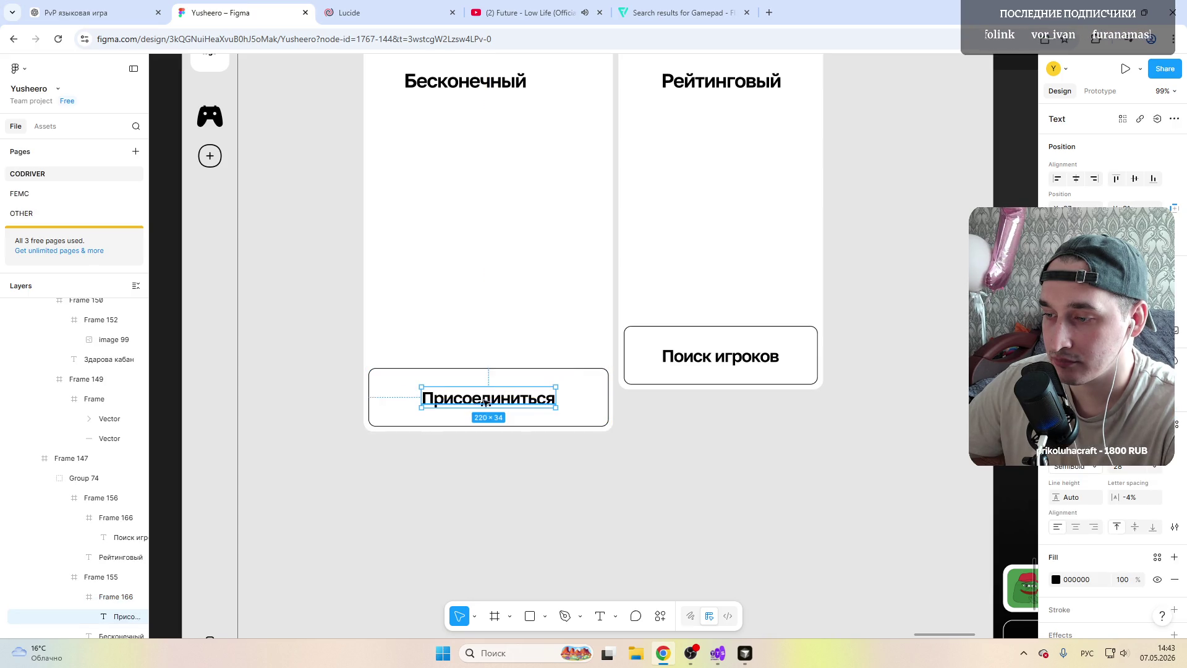
Step: Delete the Рейтинговый mode card from the Выбор режима screen
{"action": "left_click", "coordinate": [763, 442]}
{"action": "scroll", "coordinate": [612, 406], "scroll_direction": "down", "scroll_amount": 5}
{"action": "scroll", "coordinate": [665, 414], "scroll_direction": "up", "scroll_amount": 4}
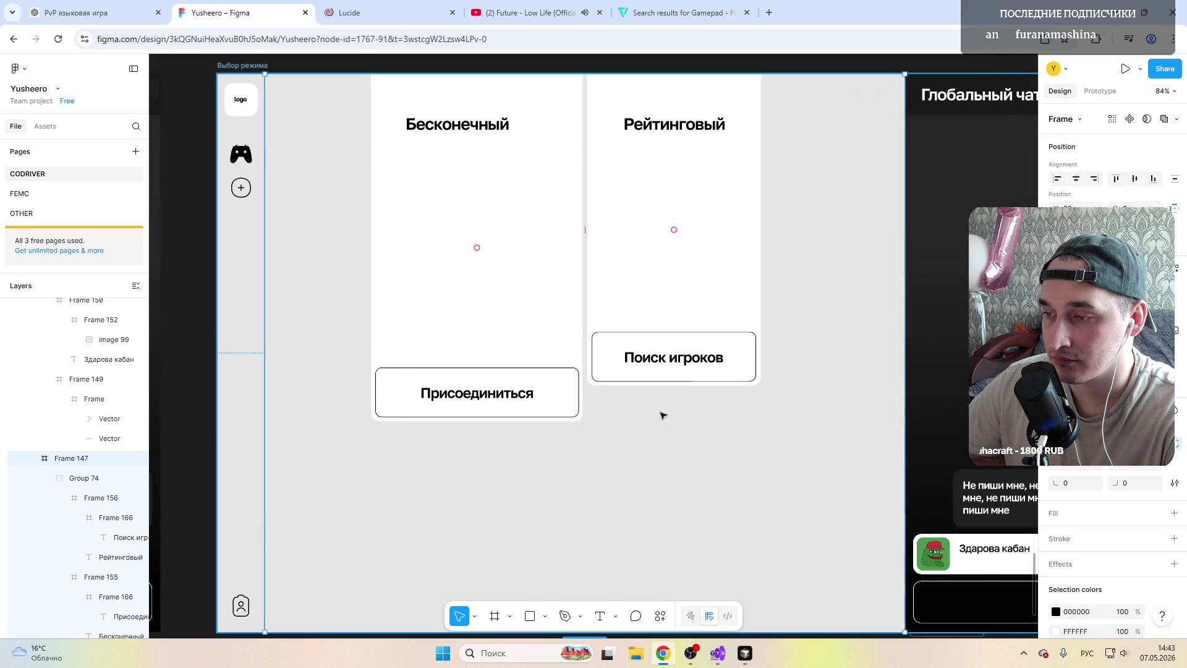
{"action": "left_click", "coordinate": [639, 180]}
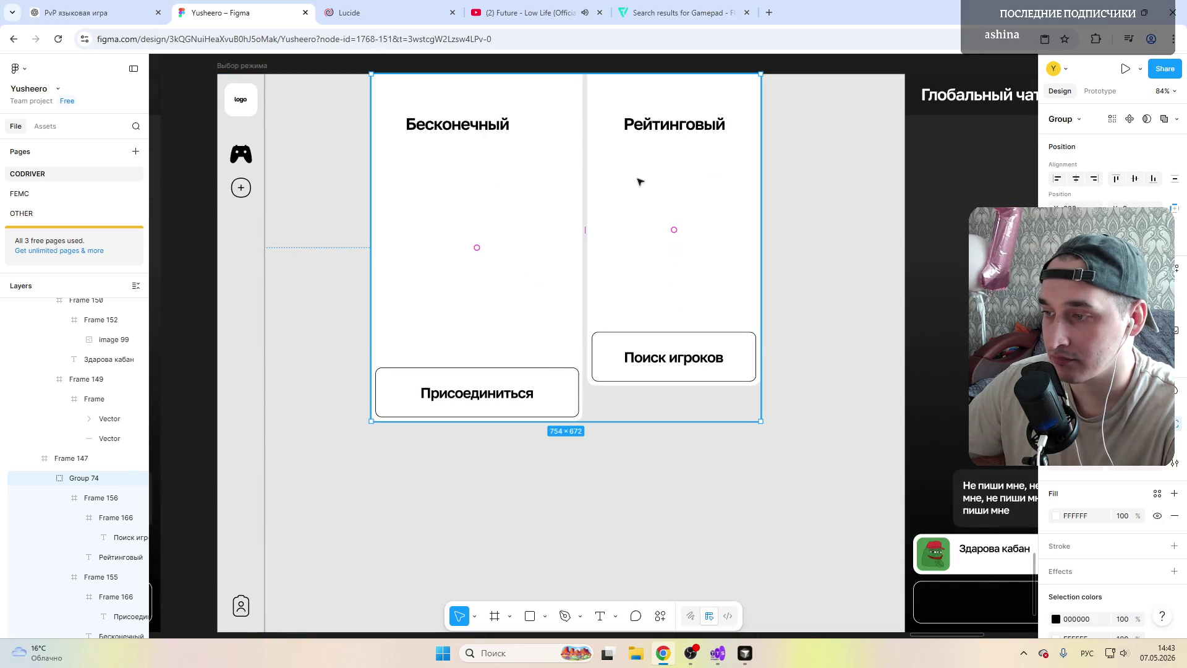
{"action": "left_click", "coordinate": [639, 181]}
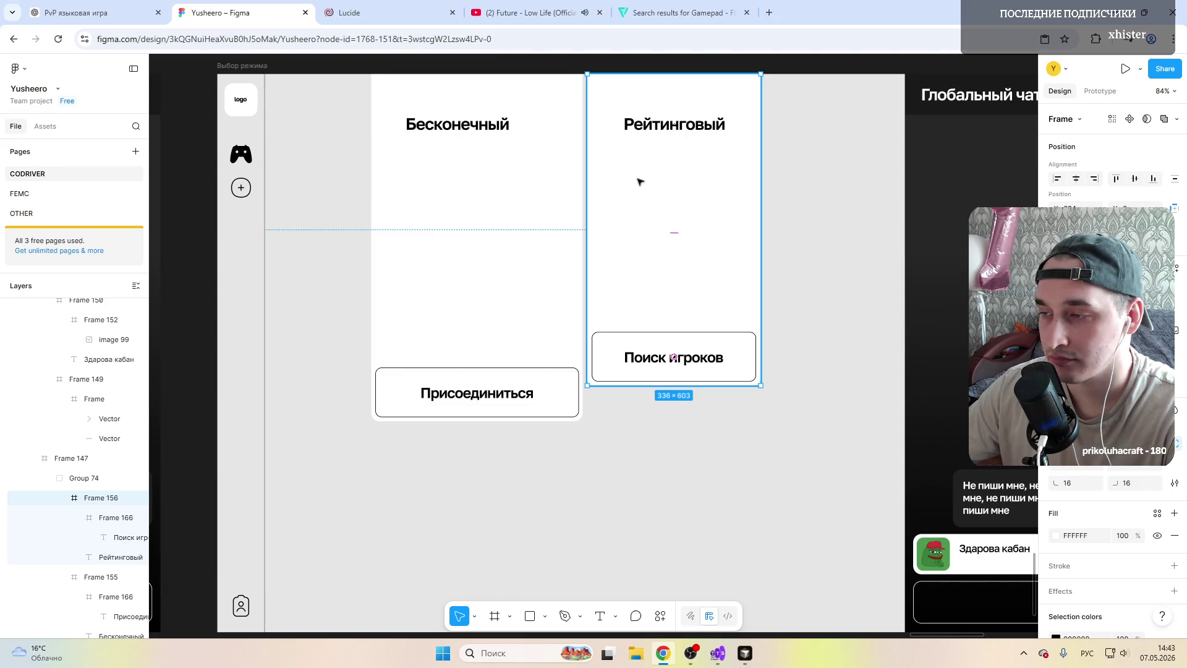
{"action": "key", "text": "Delete"}
Step: Duplicate the enlarged Бесконечный card and place the copy just right of the original
{"action": "left_click", "coordinate": [472, 175]}
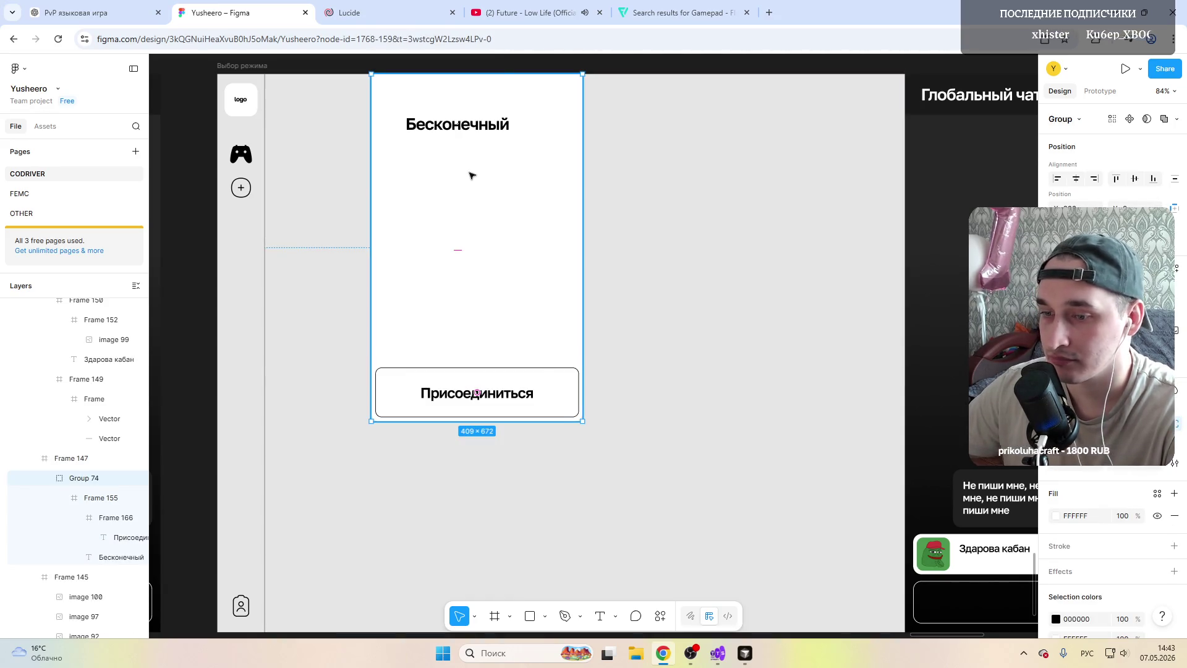
{"action": "left_click", "coordinate": [105, 493]}
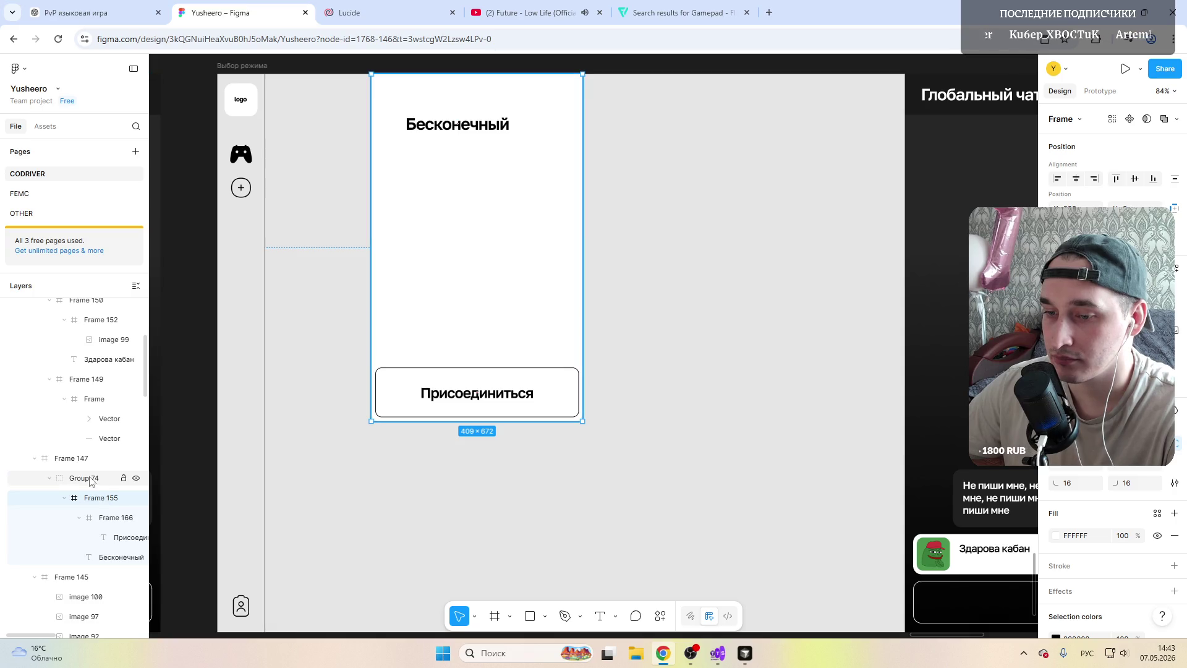
{"action": "left_click", "coordinate": [65, 498]}
{"action": "key", "text": "ctrl+z"}
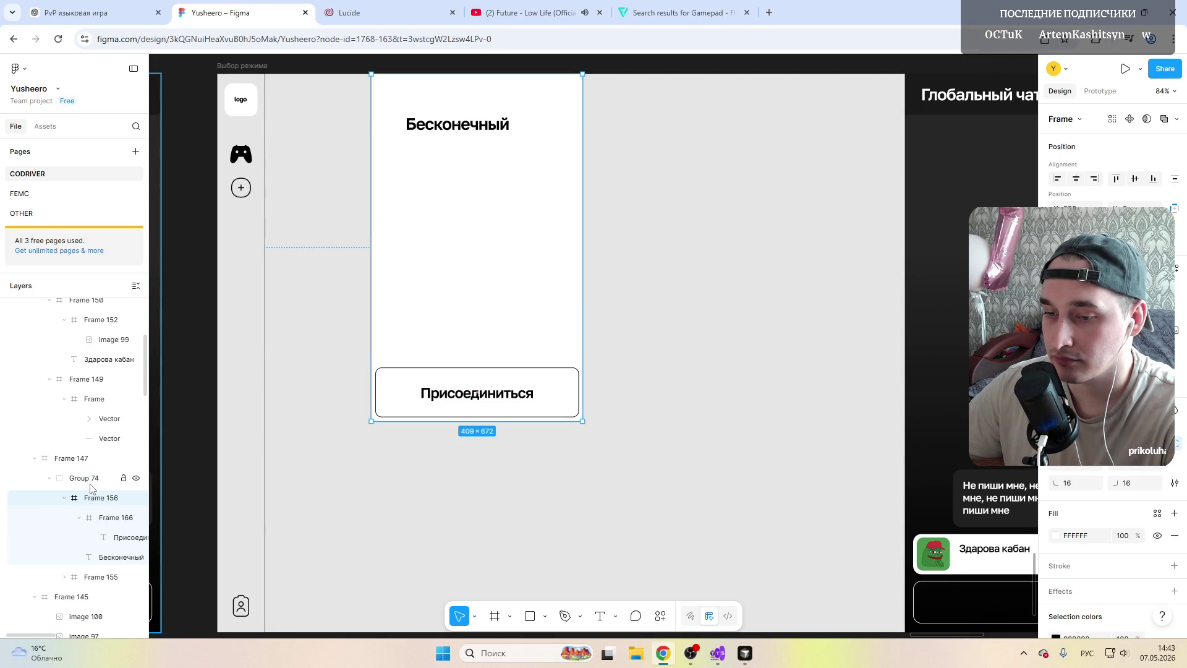
{"action": "left_click", "coordinate": [92, 518]}
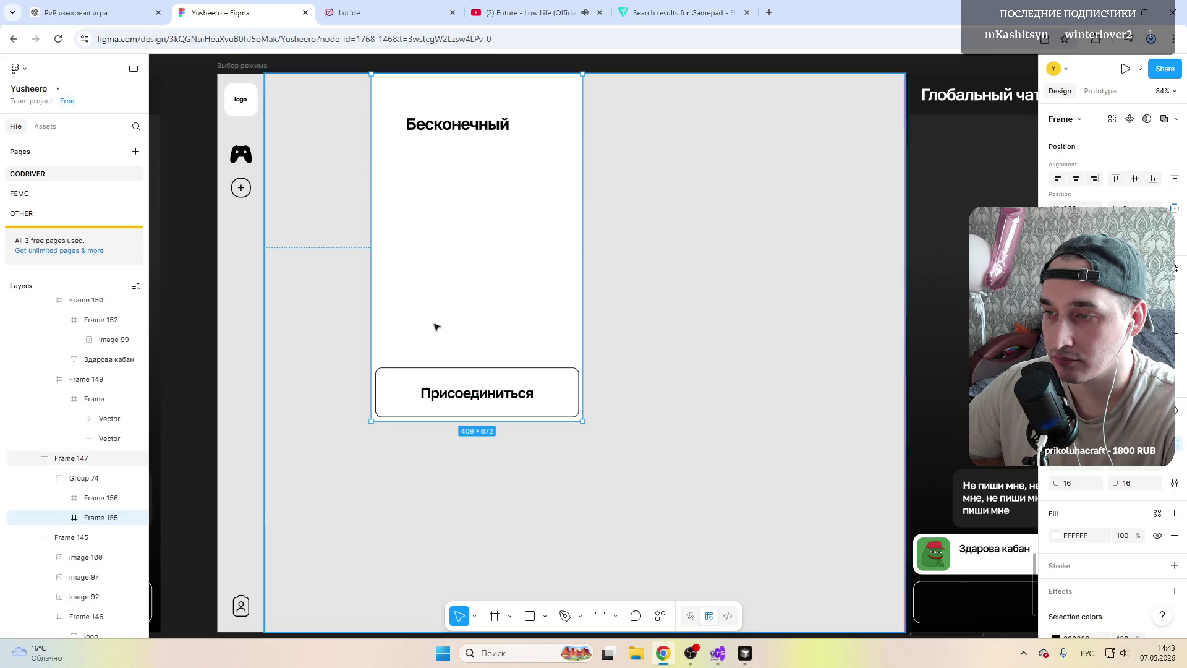
{"action": "left_click_drag", "start_coordinate": [456, 295], "coordinate": [666, 285]}
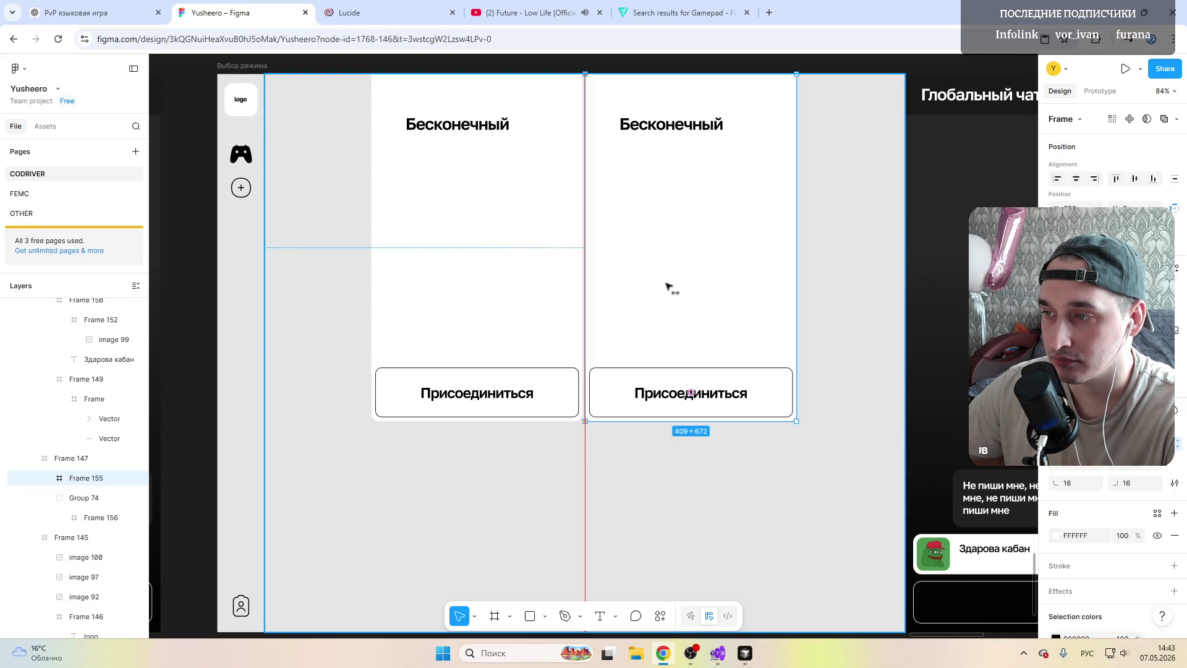
{"action": "left_click_drag", "start_coordinate": [668, 285], "coordinate": [671, 286]}
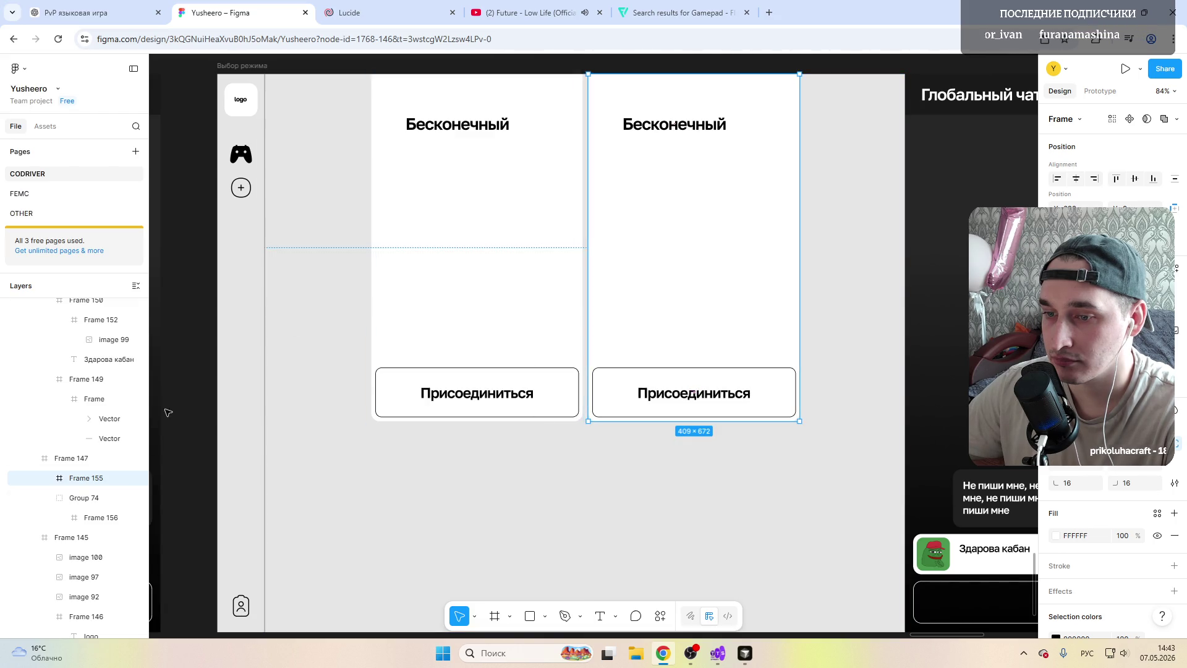
Step: Move the card copy into Group 74 alongside the original card
{"action": "left_click", "coordinate": [73, 459]}
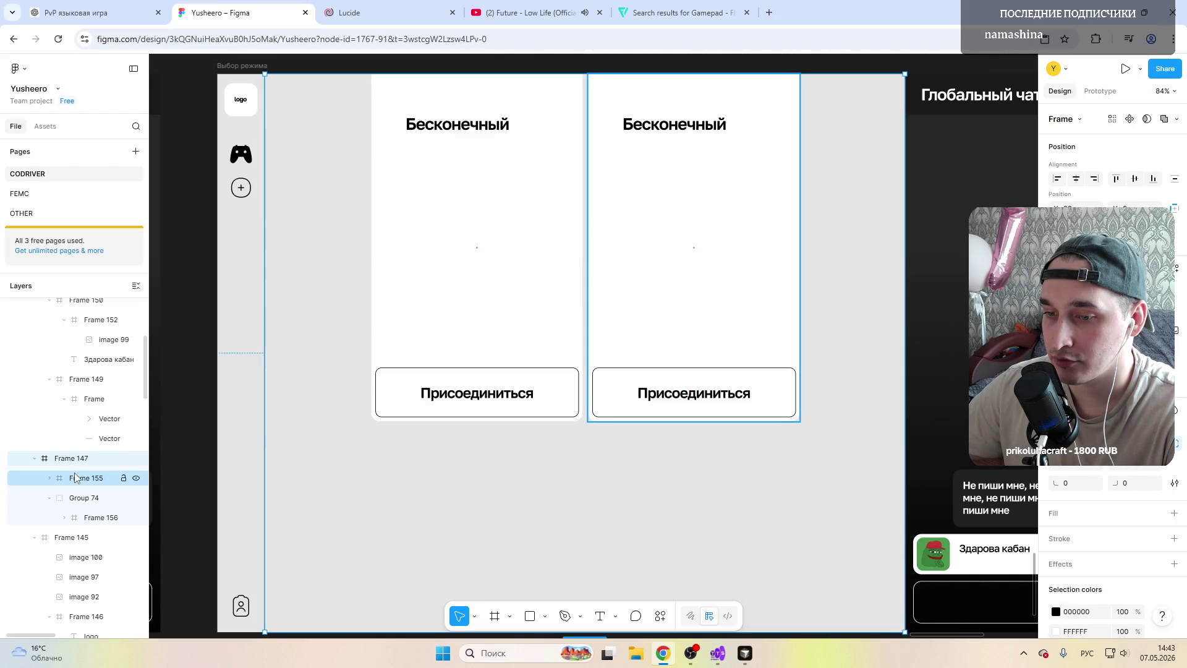
{"action": "left_click", "coordinate": [78, 478]}
{"action": "left_click", "coordinate": [77, 498]}
{"action": "left_click", "coordinate": [78, 479]}
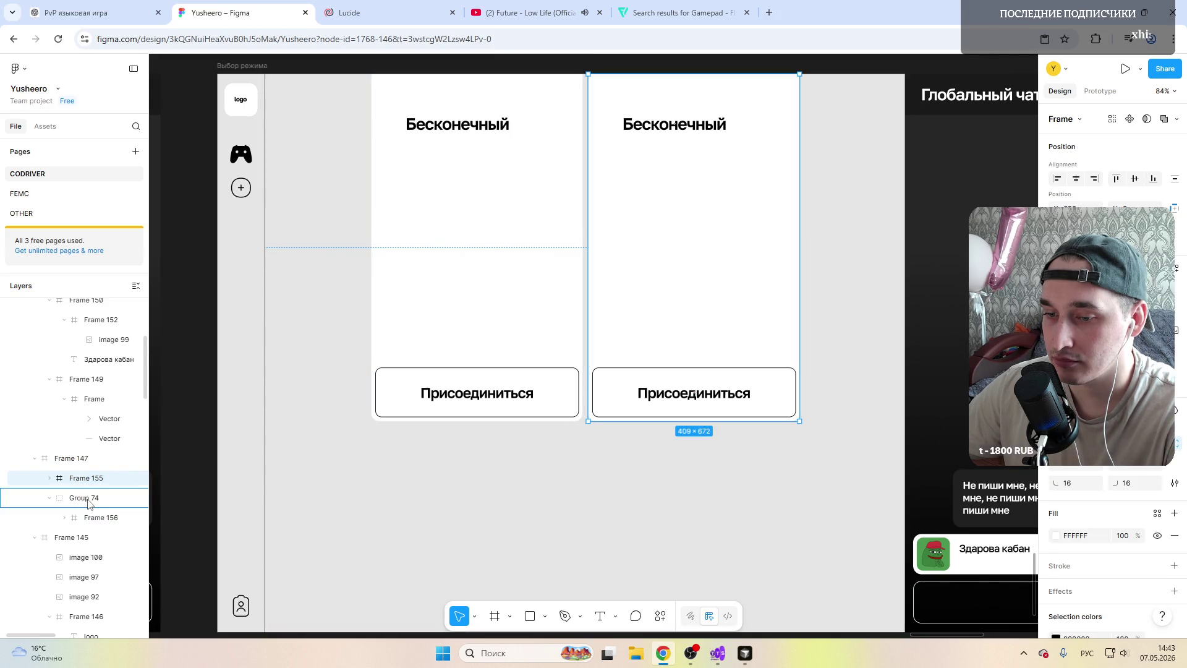
{"action": "left_click_drag", "start_coordinate": [76, 483], "coordinate": [86, 502]}
{"action": "left_click", "coordinate": [84, 480]}
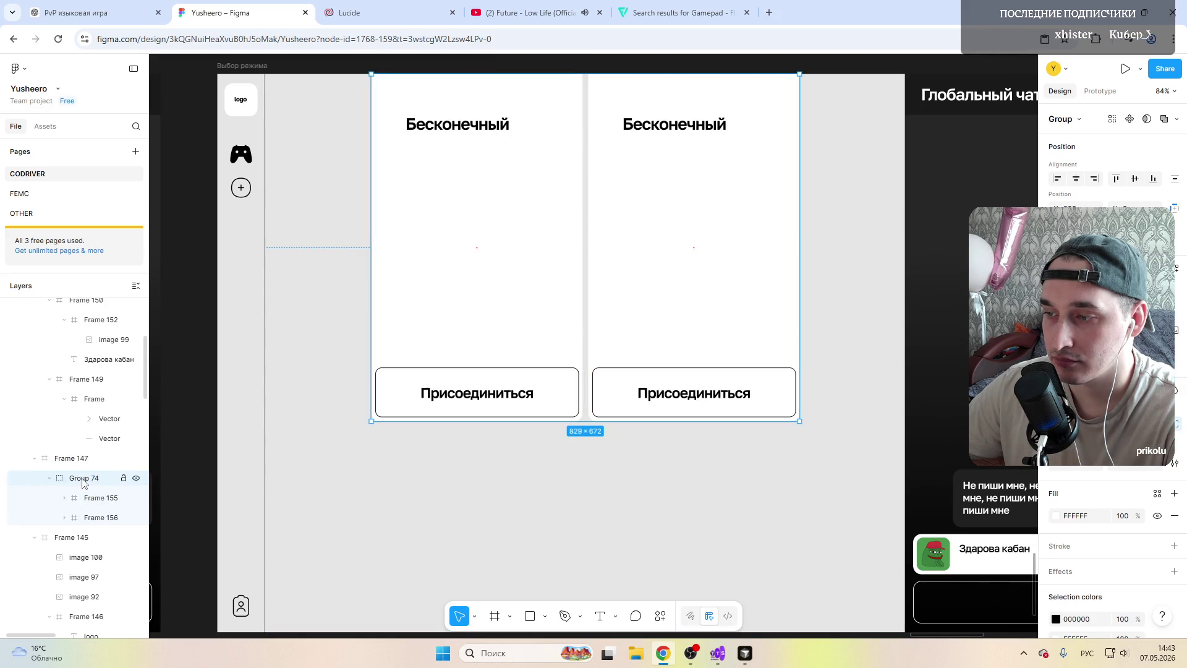
Step: Centre the Бесконечный title at the top of each of the two cards
{"action": "left_click_drag", "start_coordinate": [465, 304], "coordinate": [461, 303]}
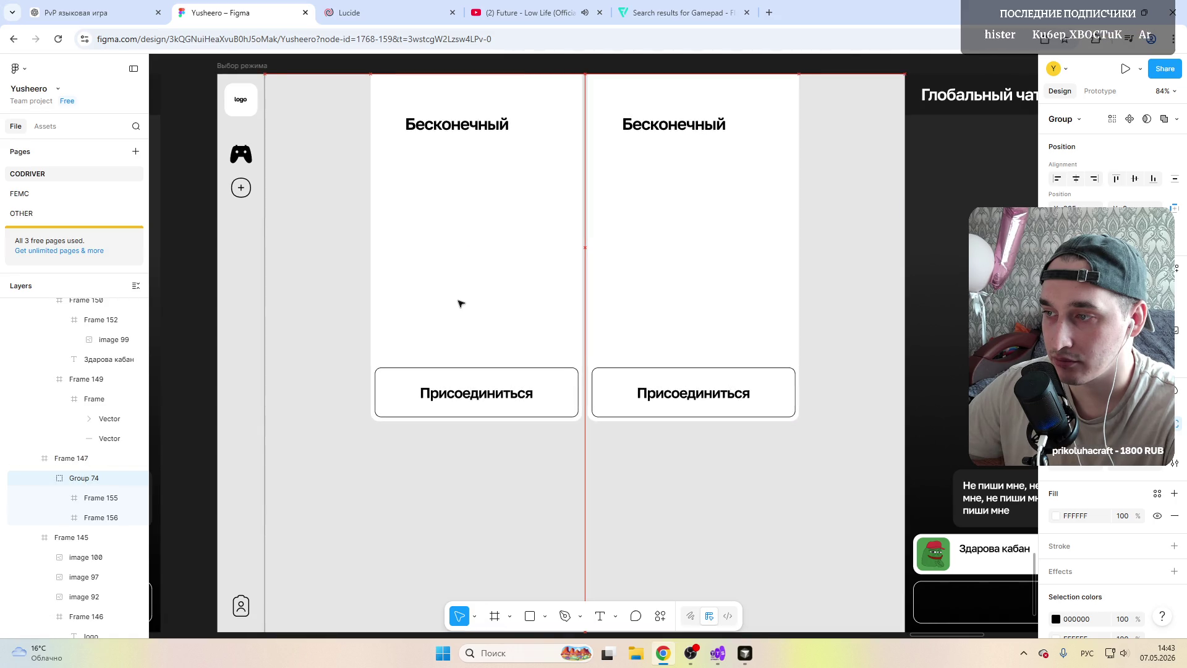
{"action": "left_click", "coordinate": [820, 64]}
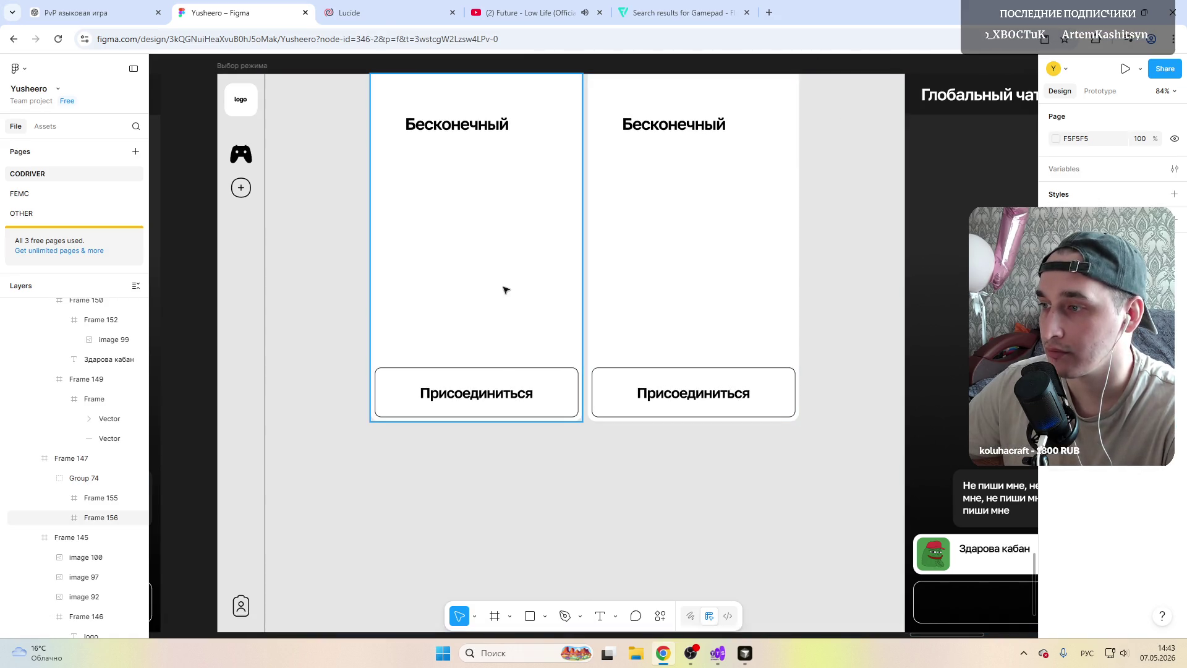
{"action": "left_click", "coordinate": [457, 247]}
{"action": "double_click", "coordinate": [457, 130]}
{"action": "left_click_drag", "start_coordinate": [457, 130], "coordinate": [463, 136]}
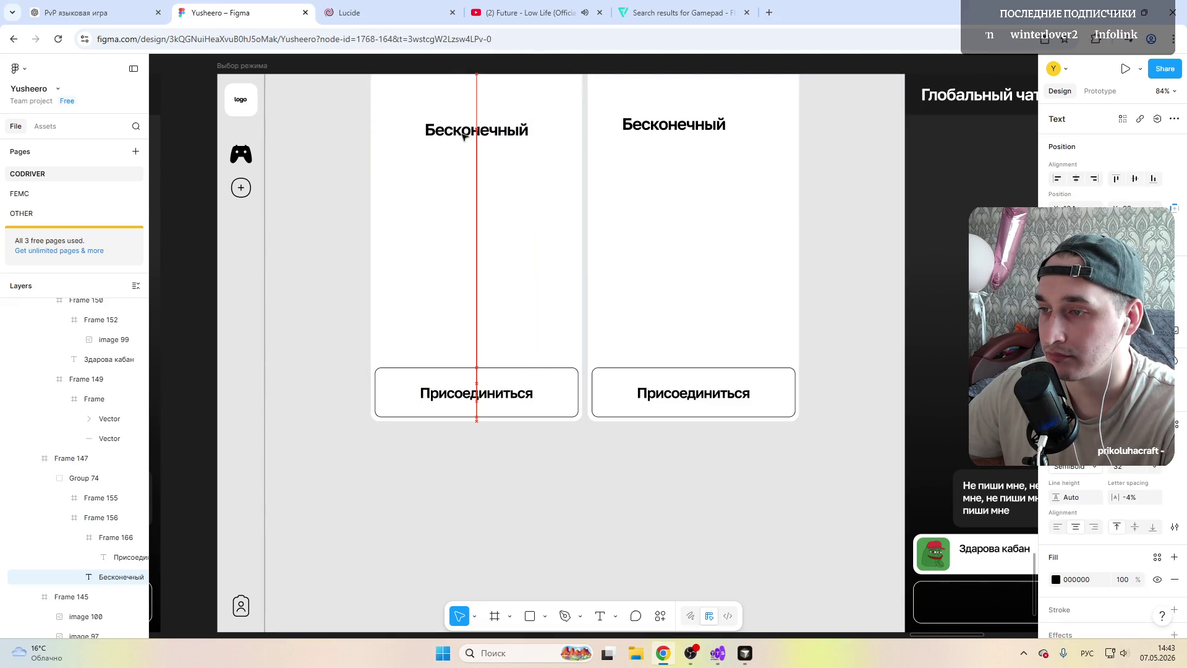
{"action": "left_click", "coordinate": [680, 131]}
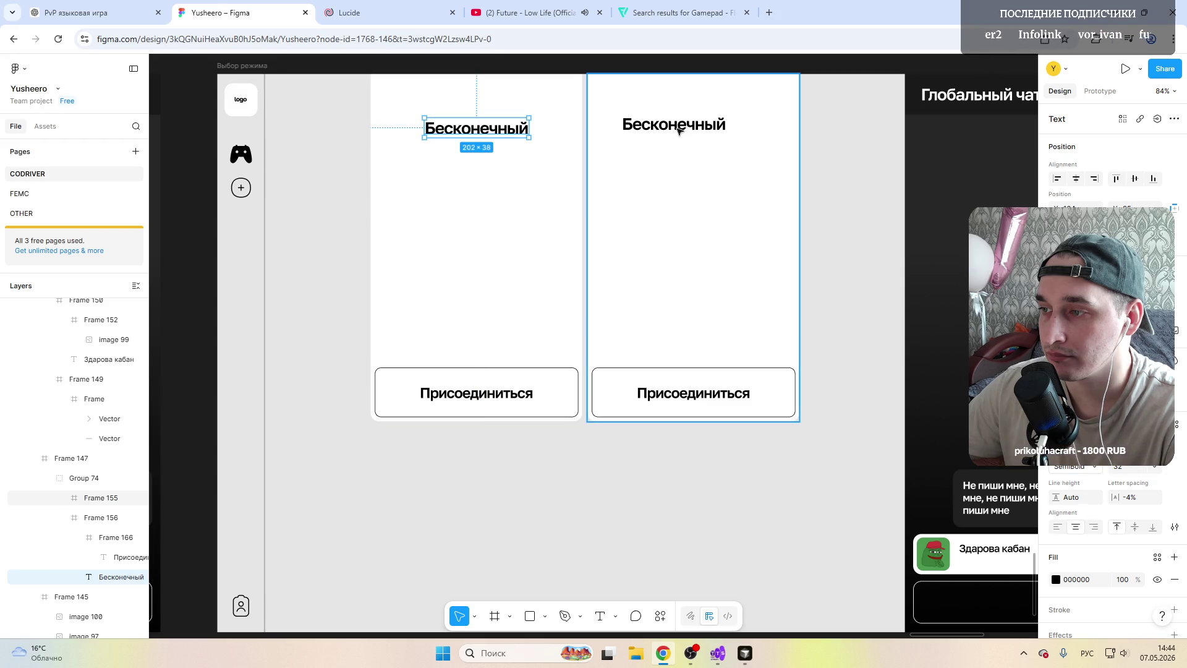
{"action": "left_click", "coordinate": [677, 131]}
{"action": "left_click_drag", "start_coordinate": [661, 130], "coordinate": [683, 134]}
Step: Change the right card's title text to 'Рейтинговый'
{"action": "double_click", "coordinate": [683, 134]}
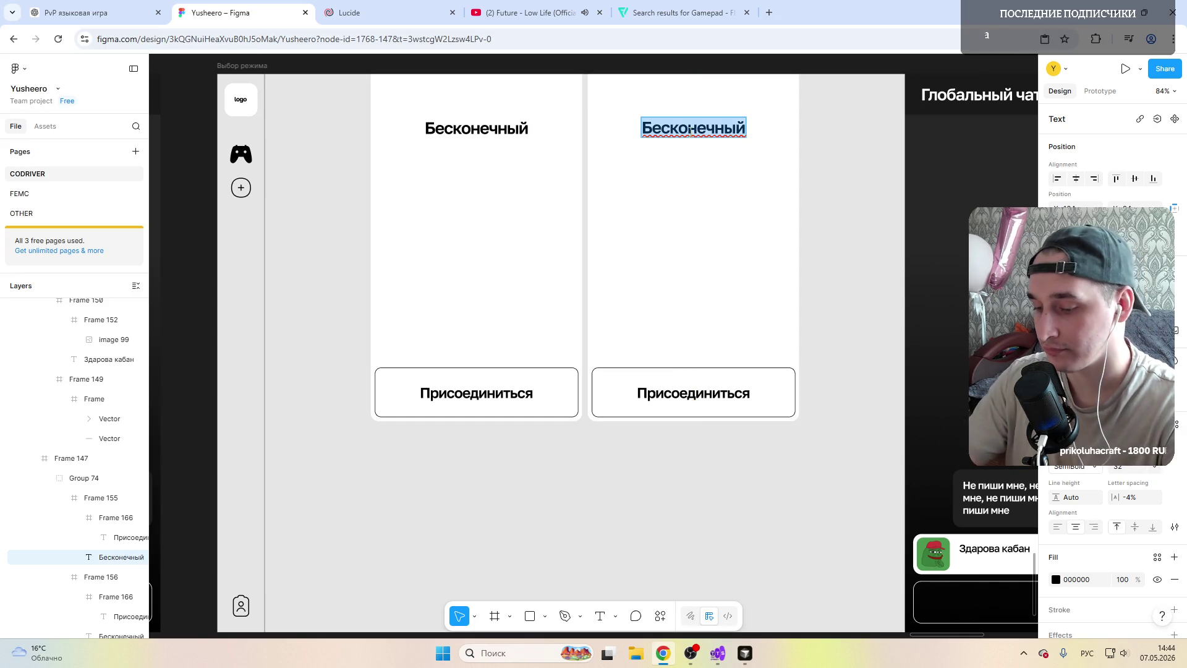
{"action": "type", "text": "Рейтинговый"}
{"action": "key", "text": "Escape"}
{"action": "scroll", "coordinate": [450, 328], "scroll_direction": "right", "scroll_amount": 4}
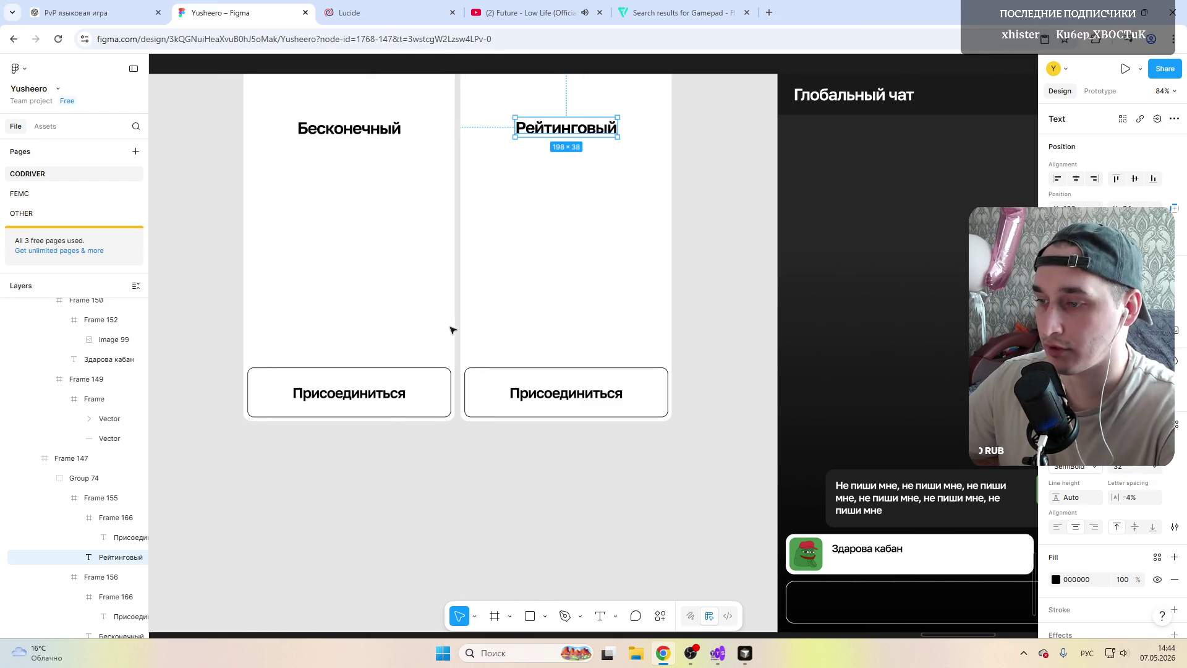
{"action": "scroll", "coordinate": [480, 326], "scroll_direction": "left", "scroll_amount": 5}
{"action": "scroll", "coordinate": [481, 326], "scroll_direction": "down", "scroll_amount": 5}
{"action": "left_click", "coordinate": [488, 384]}
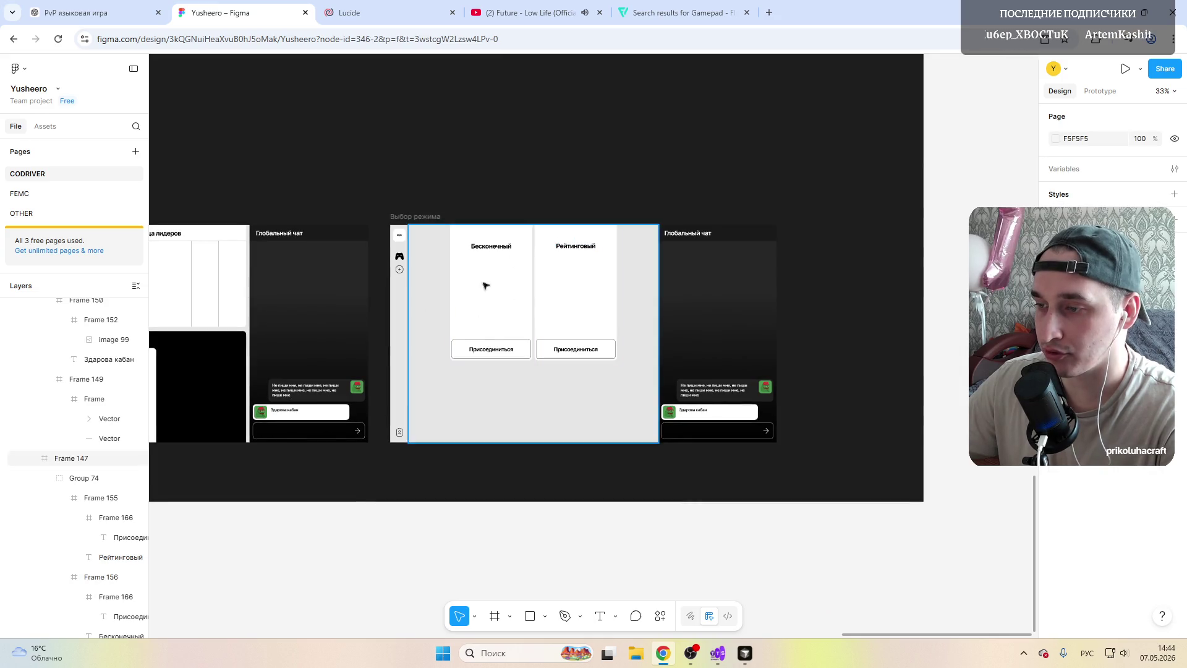
{"action": "scroll", "coordinate": [517, 413], "scroll_direction": "left", "scroll_amount": 5}
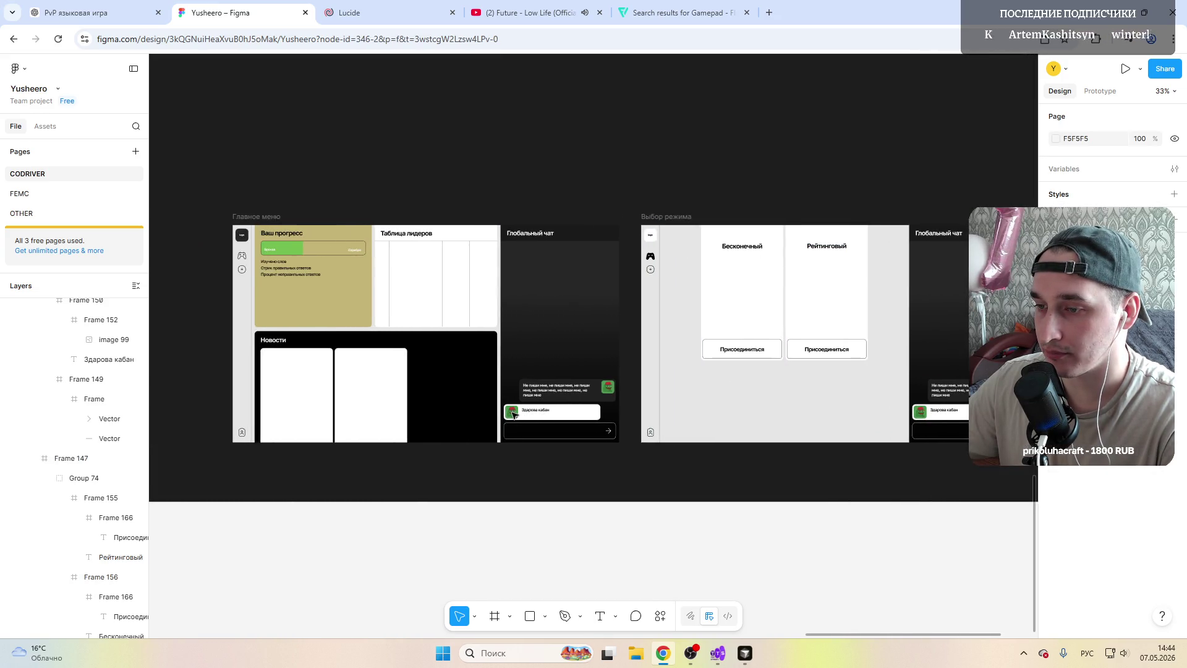
{"action": "scroll", "coordinate": [515, 414], "scroll_direction": "right", "scroll_amount": 7}
{"action": "scroll", "coordinate": [485, 379], "scroll_direction": "up", "scroll_amount": 3}
{"action": "scroll", "coordinate": [485, 379], "scroll_direction": "up", "scroll_amount": 2}
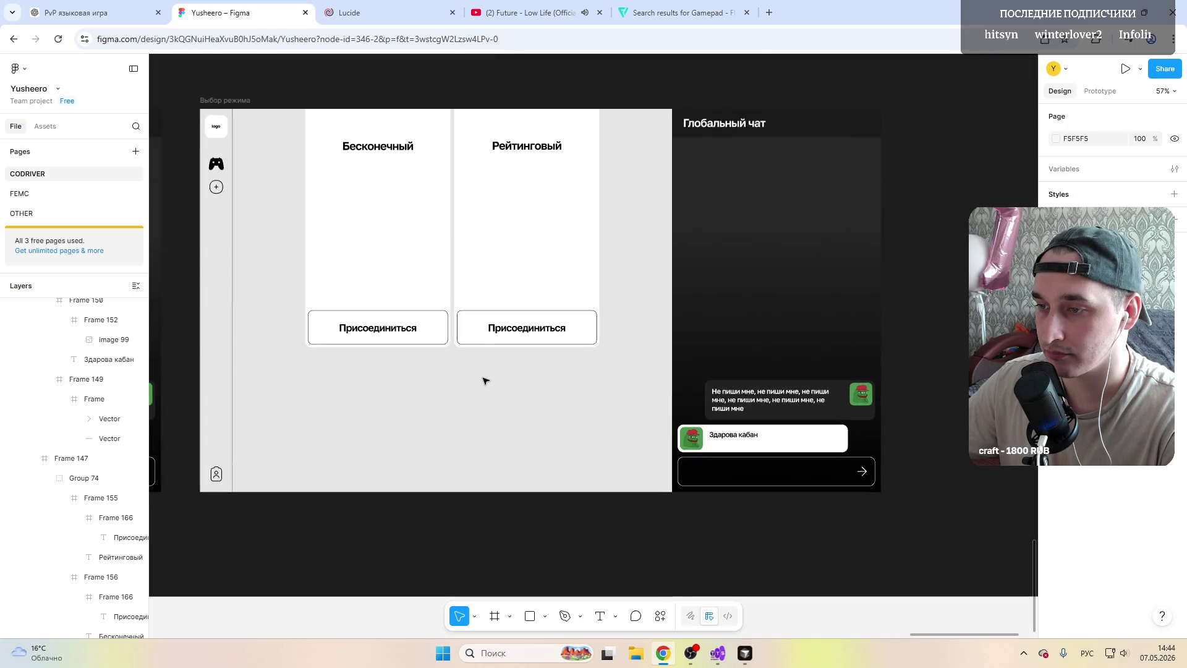
{"action": "scroll", "coordinate": [472, 371], "scroll_direction": "up", "scroll_amount": 1}
{"action": "scroll", "coordinate": [371, 290], "scroll_direction": "up", "scroll_amount": 1}
{"action": "scroll", "coordinate": [277, 213], "scroll_direction": "up", "scroll_amount": 1}
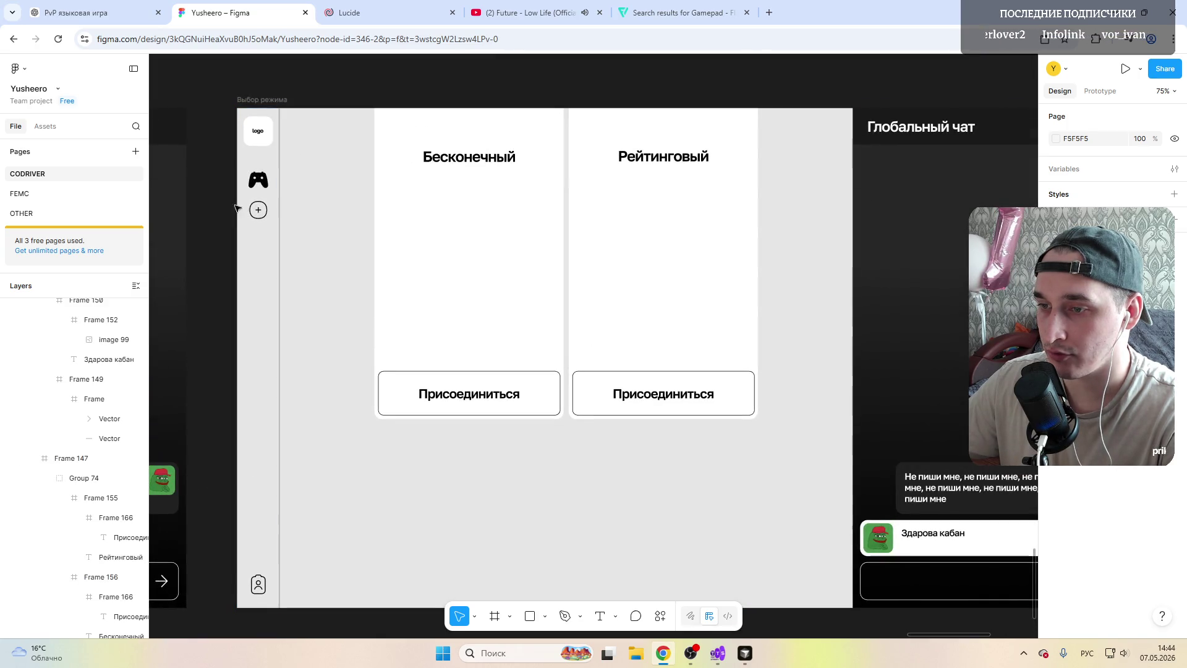
{"action": "scroll", "coordinate": [365, 346], "scroll_direction": "right", "scroll_amount": 3}
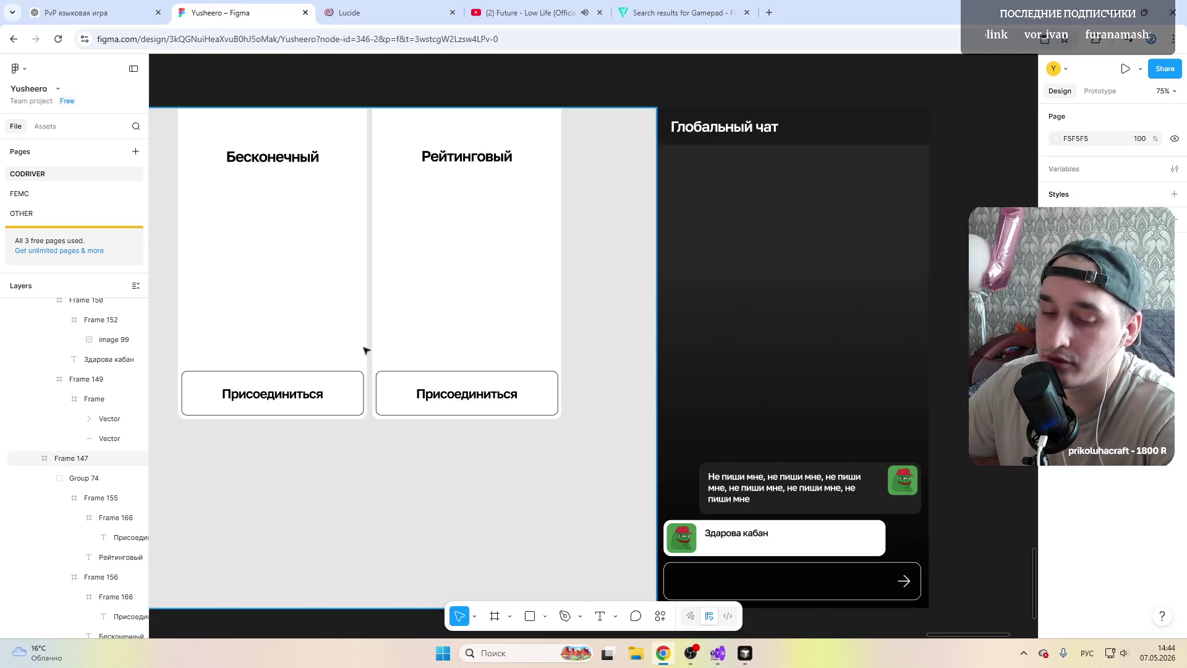
{"action": "scroll", "coordinate": [366, 351], "scroll_direction": "left", "scroll_amount": 5}
{"action": "scroll", "coordinate": [366, 350], "scroll_direction": "left", "scroll_amount": 3}
{"action": "scroll", "coordinate": [423, 369], "scroll_direction": "left", "scroll_amount": 5}
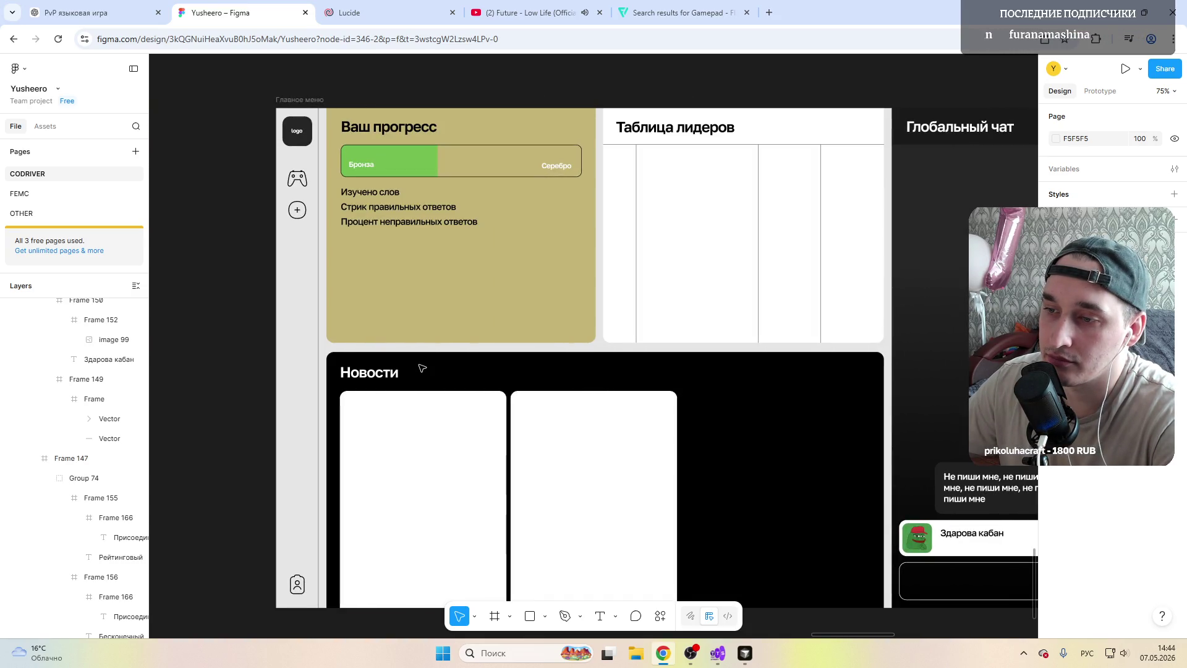
{"action": "scroll", "coordinate": [422, 368], "scroll_direction": "right", "scroll_amount": 2}
{"action": "scroll", "coordinate": [423, 368], "scroll_direction": "right", "scroll_amount": 2}
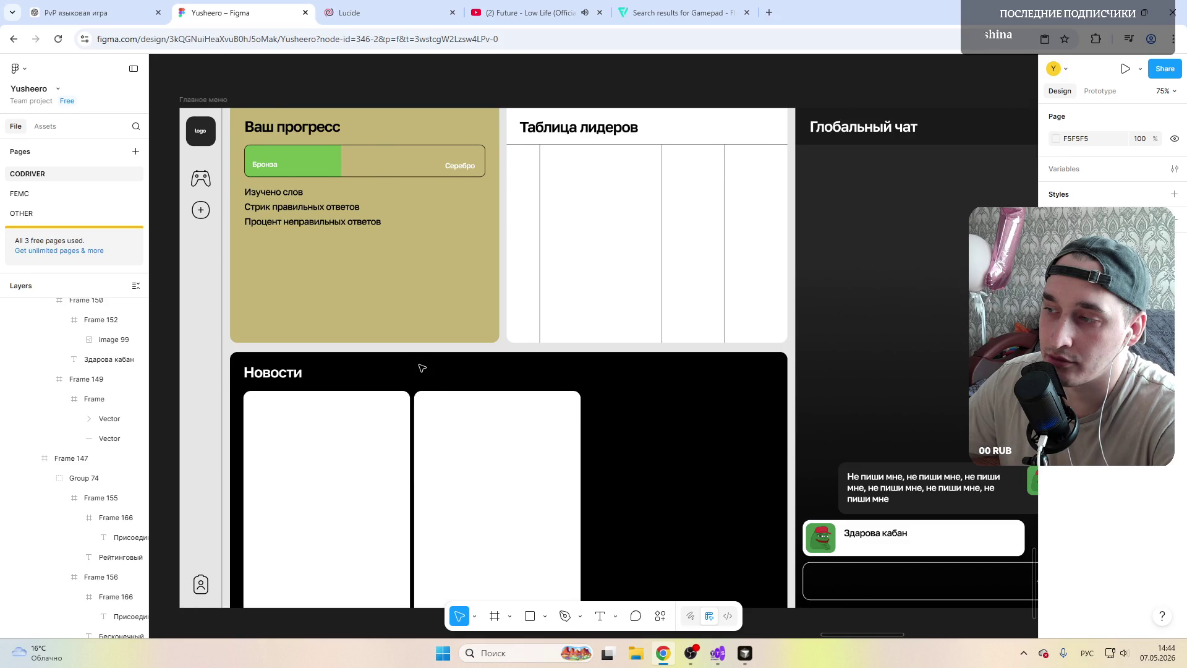
{"action": "scroll", "coordinate": [422, 368], "scroll_direction": "right", "scroll_amount": 1}
{"action": "scroll", "coordinate": [422, 369], "scroll_direction": "right", "scroll_amount": 3}
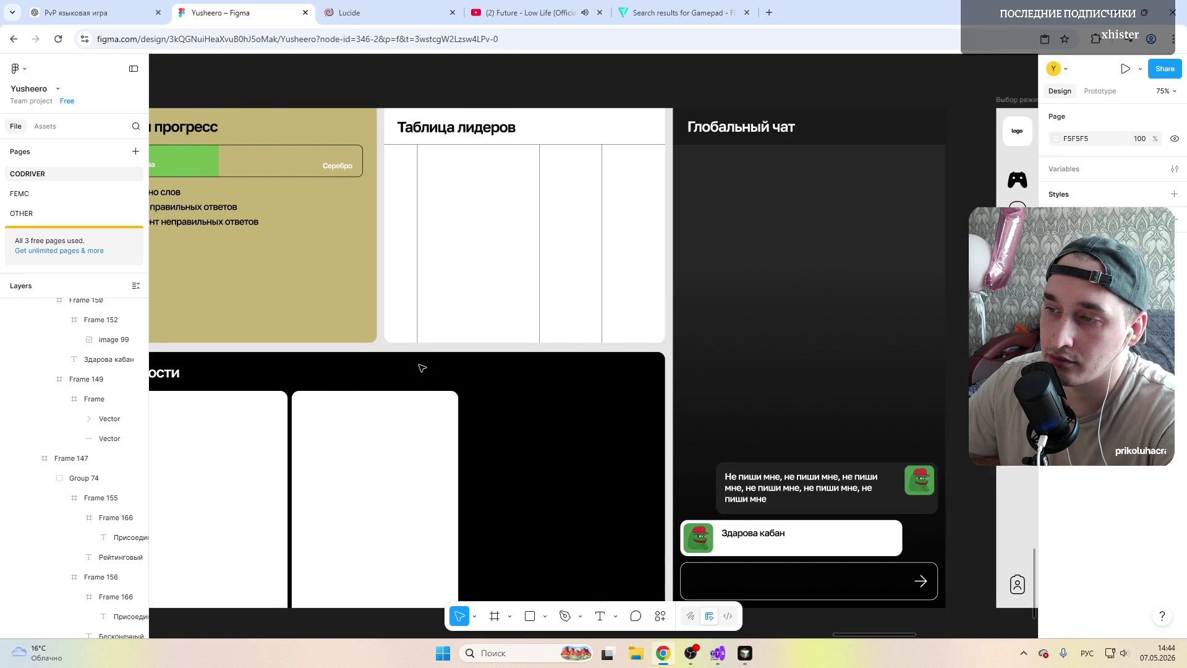
{"action": "scroll", "coordinate": [422, 369], "scroll_direction": "right", "scroll_amount": 2}
{"action": "scroll", "coordinate": [423, 369], "scroll_direction": "right", "scroll_amount": 10}
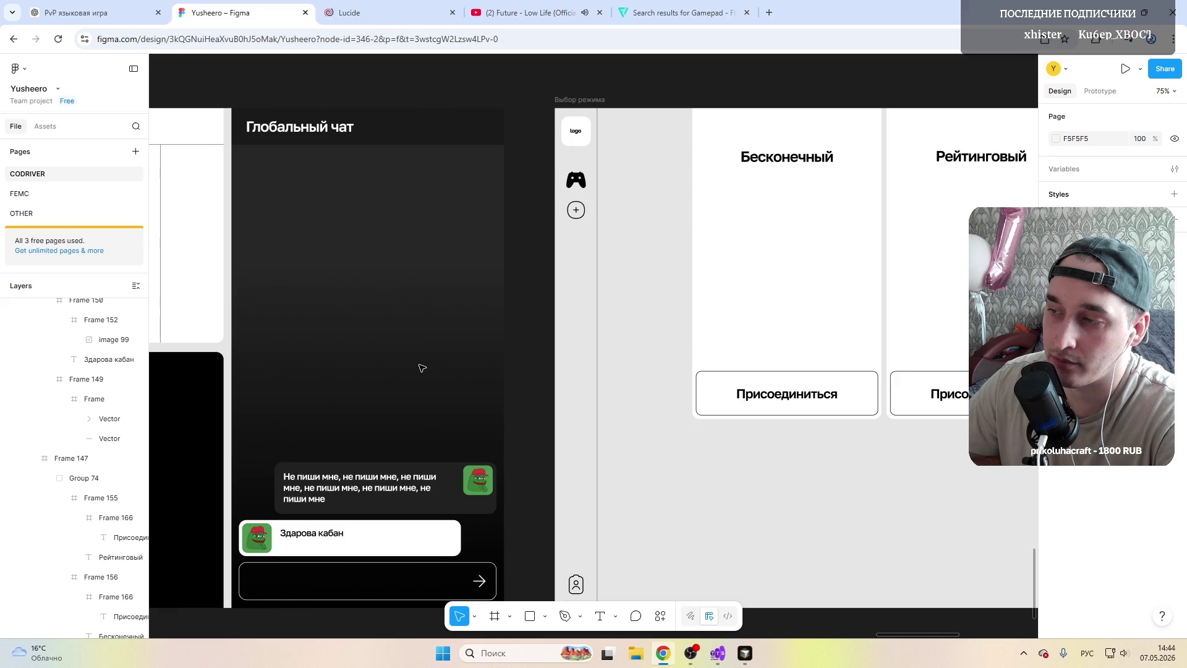
{"action": "scroll", "coordinate": [464, 295], "scroll_direction": "right", "scroll_amount": 8}
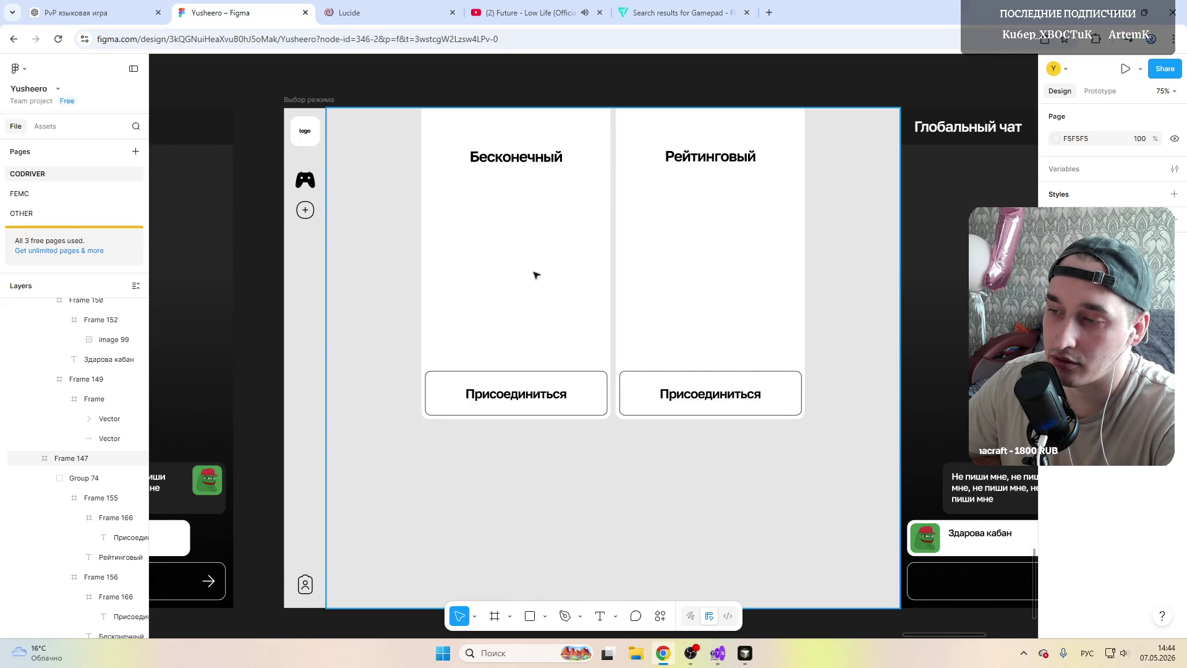
{"action": "scroll", "coordinate": [535, 274], "scroll_direction": "right", "scroll_amount": 3}
{"action": "scroll", "coordinate": [404, 356], "scroll_direction": "left", "scroll_amount": 4}
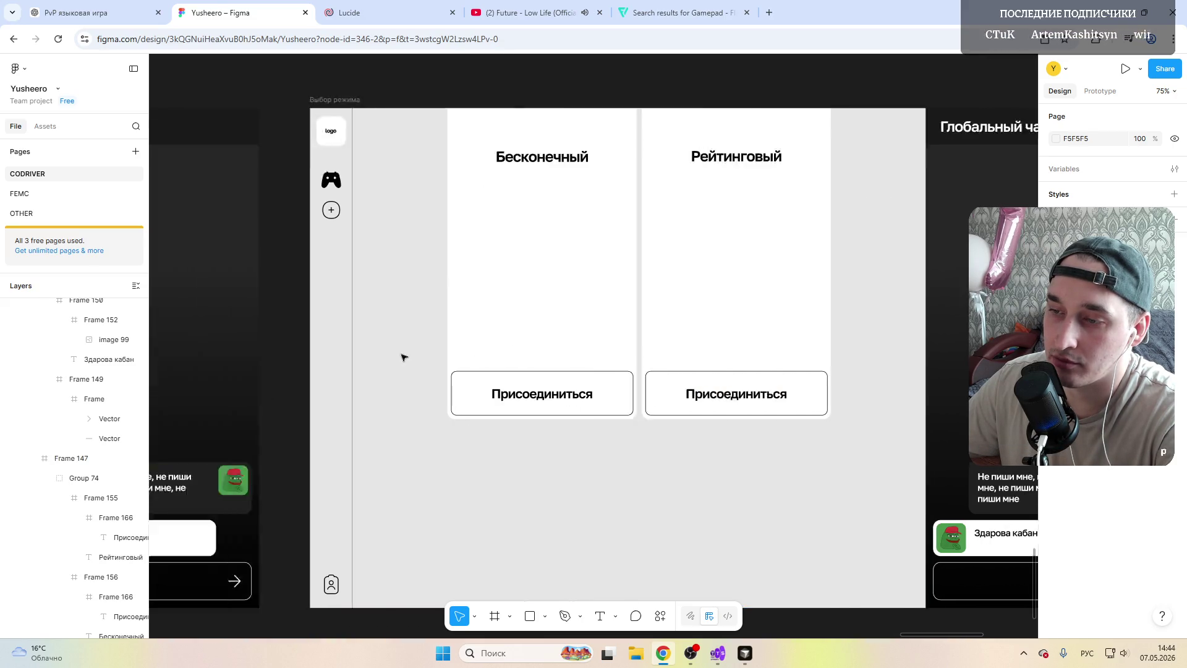
{"action": "scroll", "coordinate": [402, 357], "scroll_direction": "left", "scroll_amount": 15}
{"action": "scroll", "coordinate": [402, 357], "scroll_direction": "left", "scroll_amount": 17}
{"action": "scroll", "coordinate": [400, 357], "scroll_direction": "right", "scroll_amount": 6}
{"action": "scroll", "coordinate": [404, 357], "scroll_direction": "right", "scroll_amount": 3}
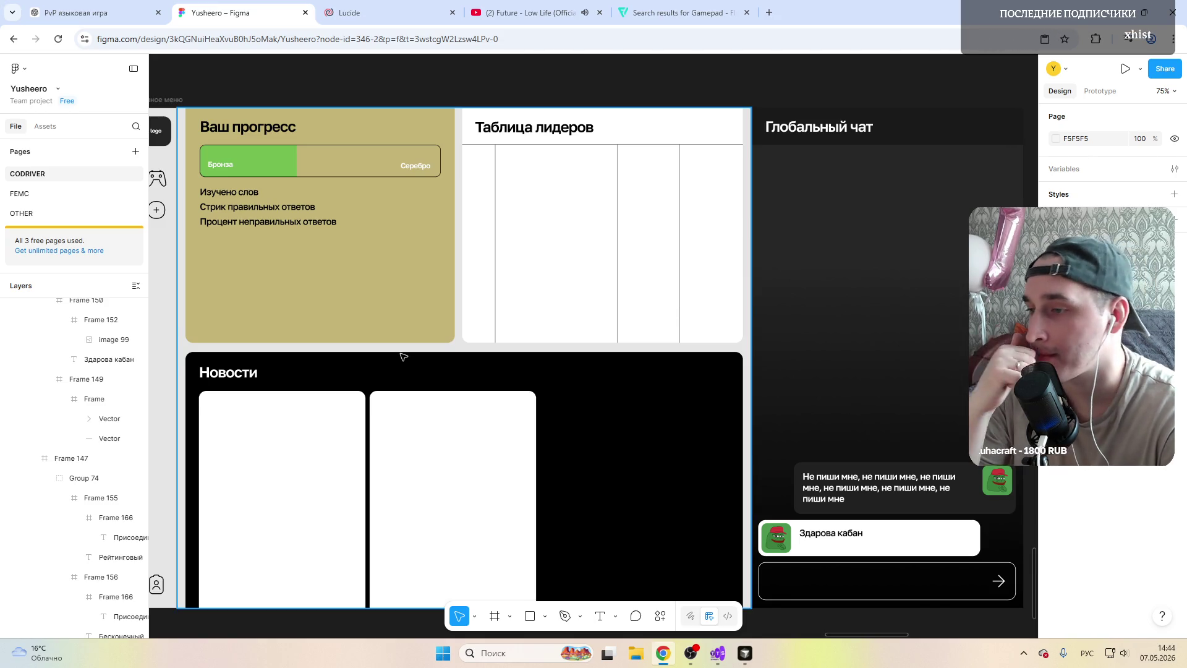
{"action": "scroll", "coordinate": [408, 347], "scroll_direction": "right", "scroll_amount": 5}
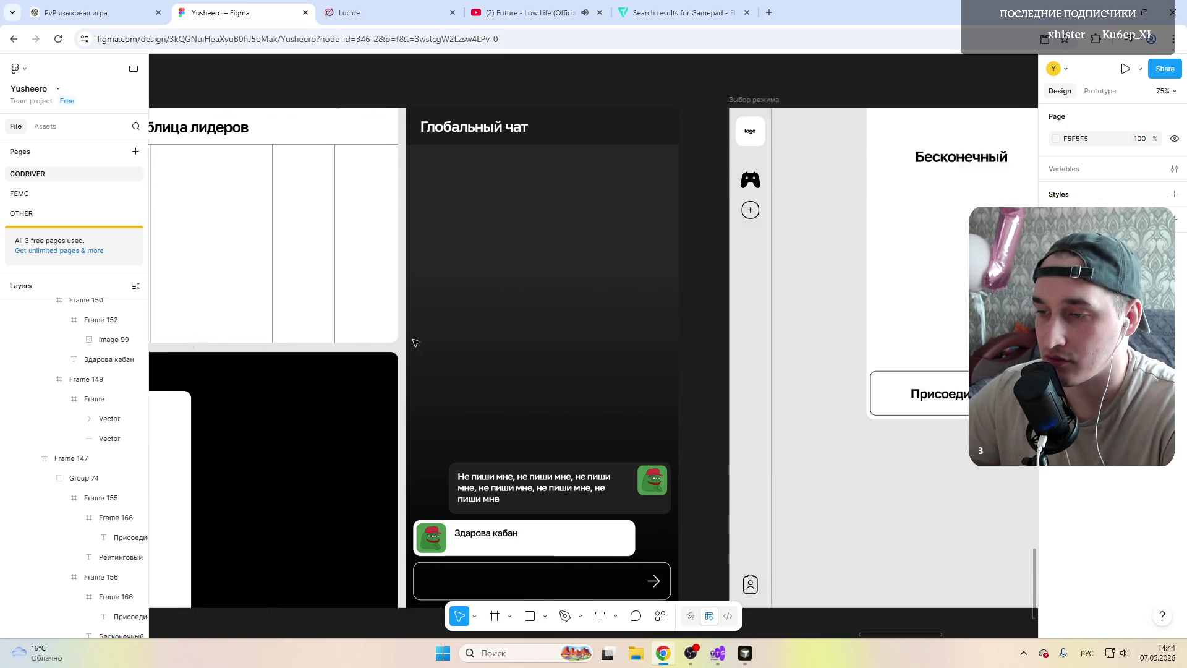
{"action": "scroll", "coordinate": [413, 340], "scroll_direction": "right", "scroll_amount": 5}
{"action": "scroll", "coordinate": [414, 342], "scroll_direction": "right", "scroll_amount": 8}
{"action": "scroll", "coordinate": [415, 342], "scroll_direction": "down", "scroll_amount": 3}
{"action": "scroll", "coordinate": [414, 342], "scroll_direction": "down", "scroll_amount": 2}
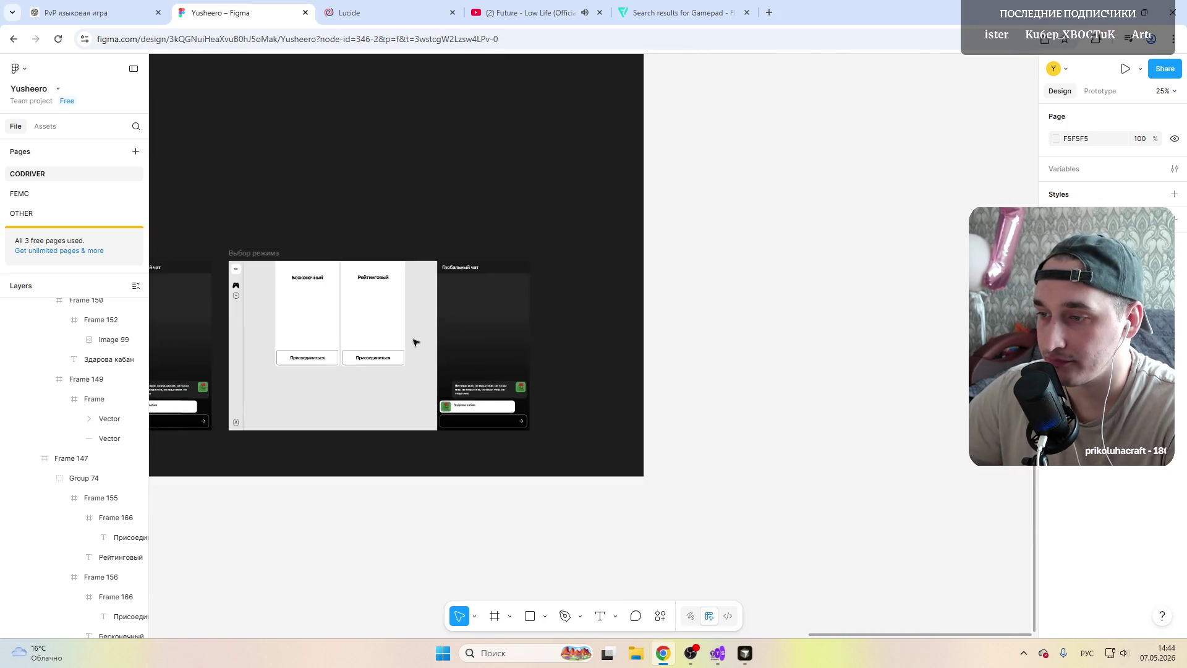
{"action": "scroll", "coordinate": [333, 342], "scroll_direction": "down", "scroll_amount": 3}
{"action": "scroll", "coordinate": [433, 331], "scroll_direction": "down", "scroll_amount": 2}
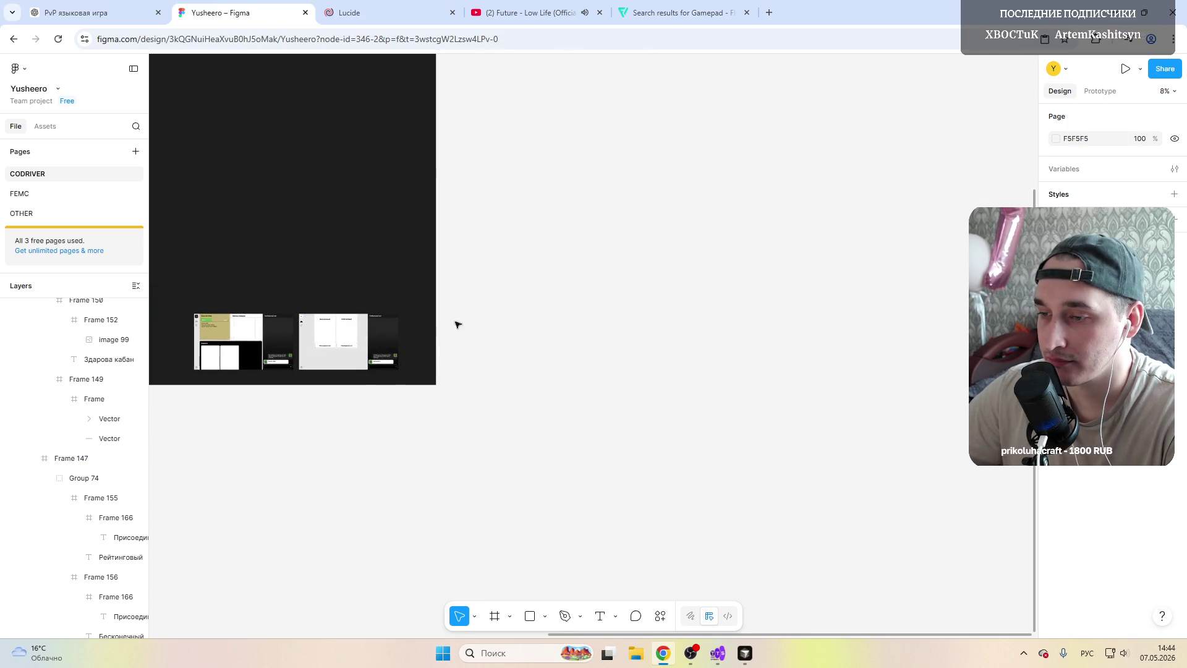
{"action": "scroll", "coordinate": [469, 317], "scroll_direction": "left", "scroll_amount": 5}
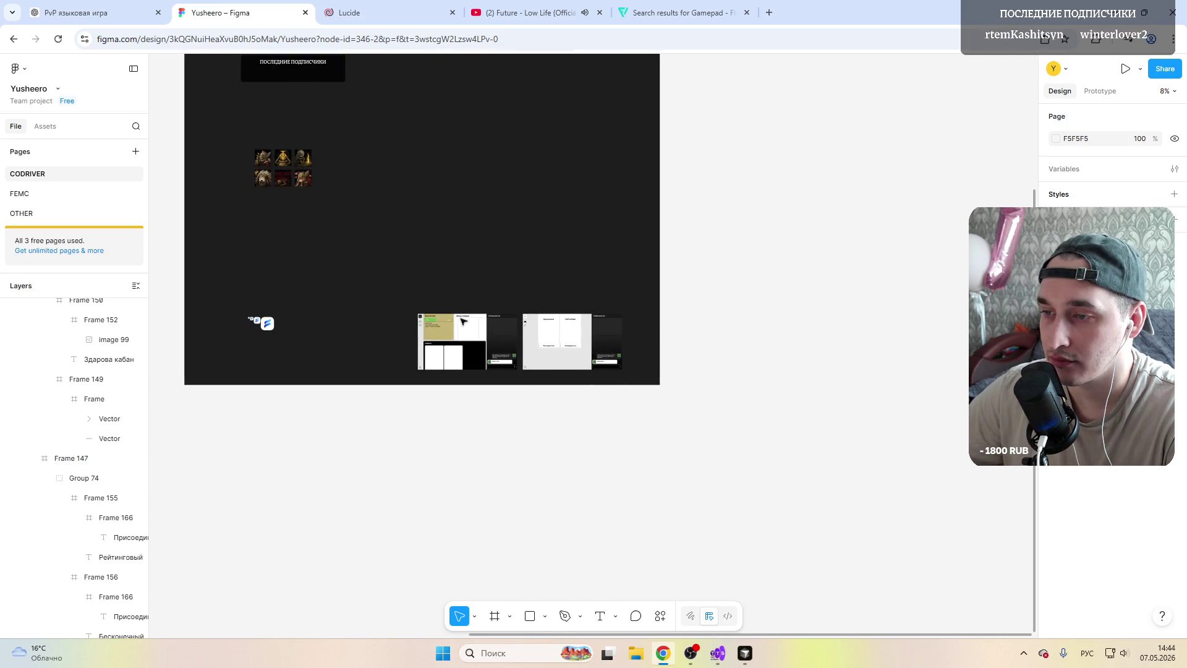
{"action": "scroll", "coordinate": [487, 328], "scroll_direction": "down", "scroll_amount": 1}
{"action": "scroll", "coordinate": [486, 328], "scroll_direction": "down", "scroll_amount": 2}
{"action": "scroll", "coordinate": [432, 247], "scroll_direction": "up", "scroll_amount": 3}
{"action": "left_click", "coordinate": [374, 164]}
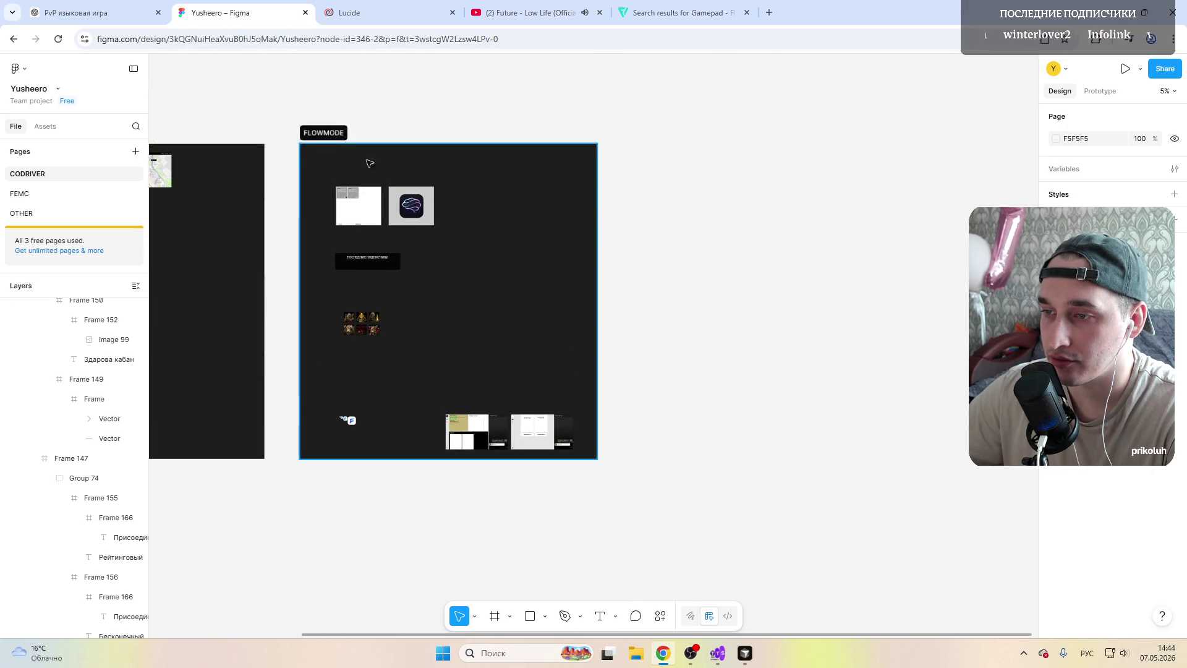
Step: Duplicate the FLOWMODE section beside the original and name the copy LANG COMP
{"action": "key", "text": "ctrl+d"}
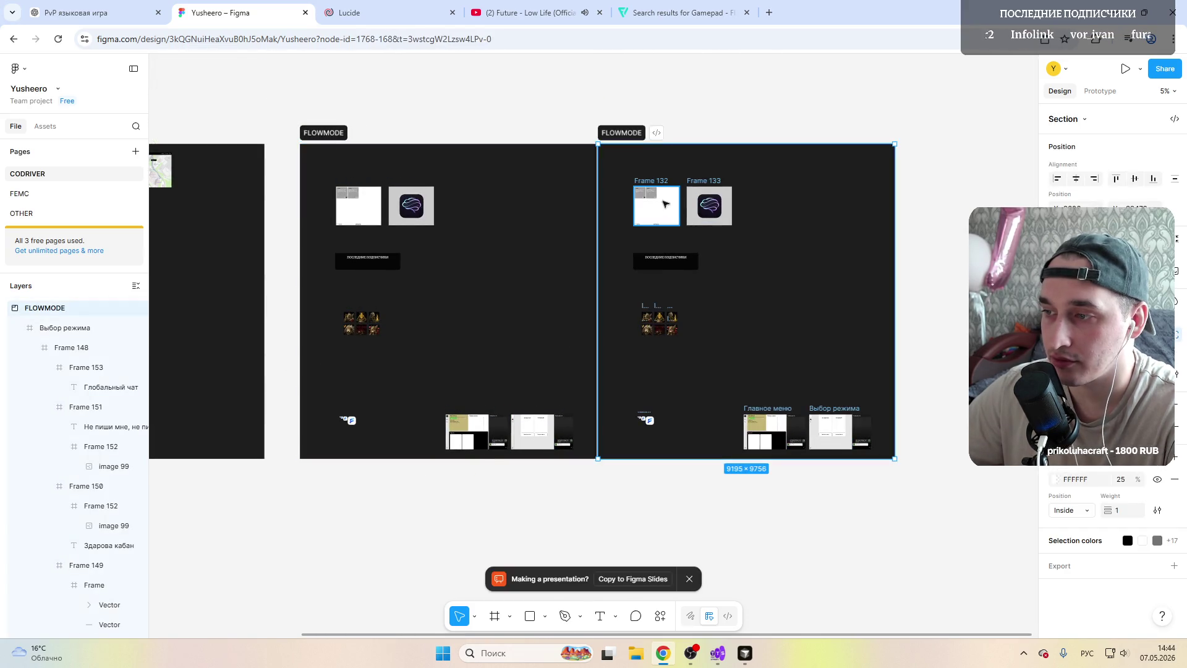
{"action": "left_click_drag", "start_coordinate": [645, 170], "coordinate": [646, 171]}
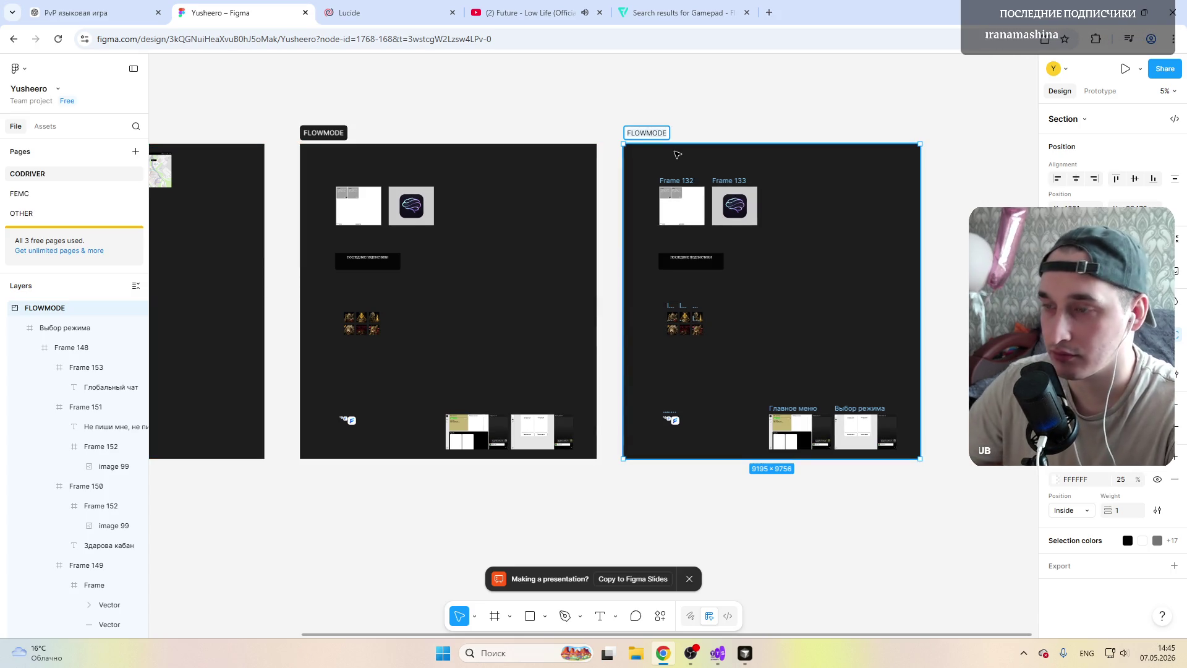
{"action": "key", "text": "alt+shift"}
{"action": "type", "text": "LANG COMP"}
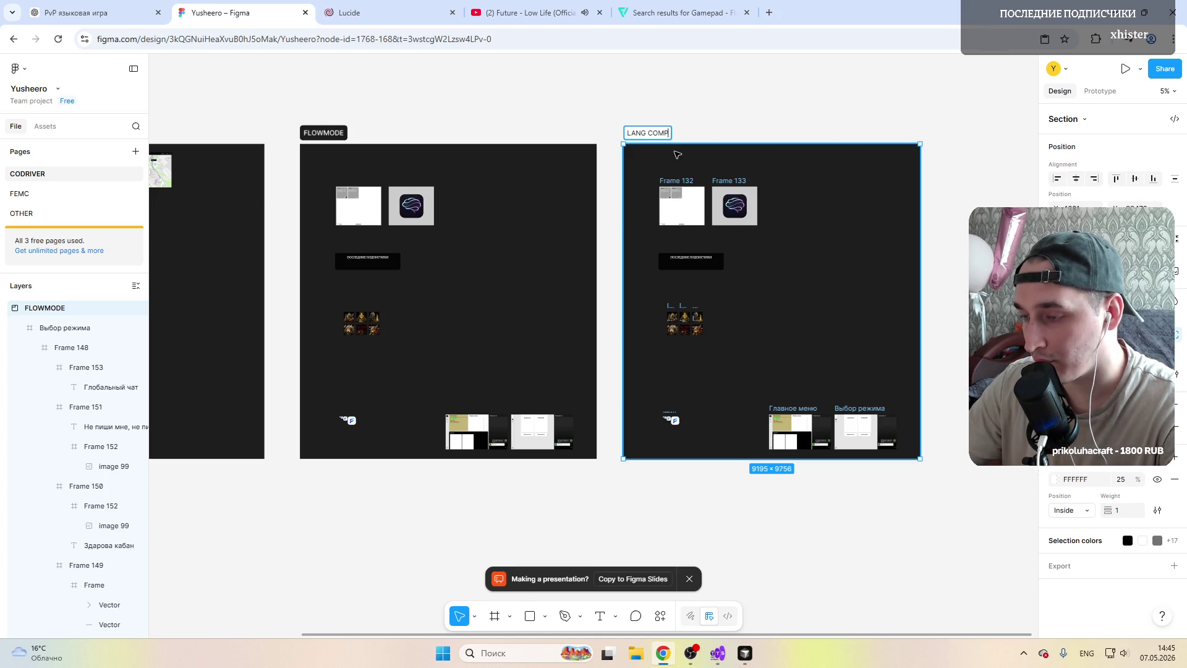
{"action": "key", "text": "Return"}
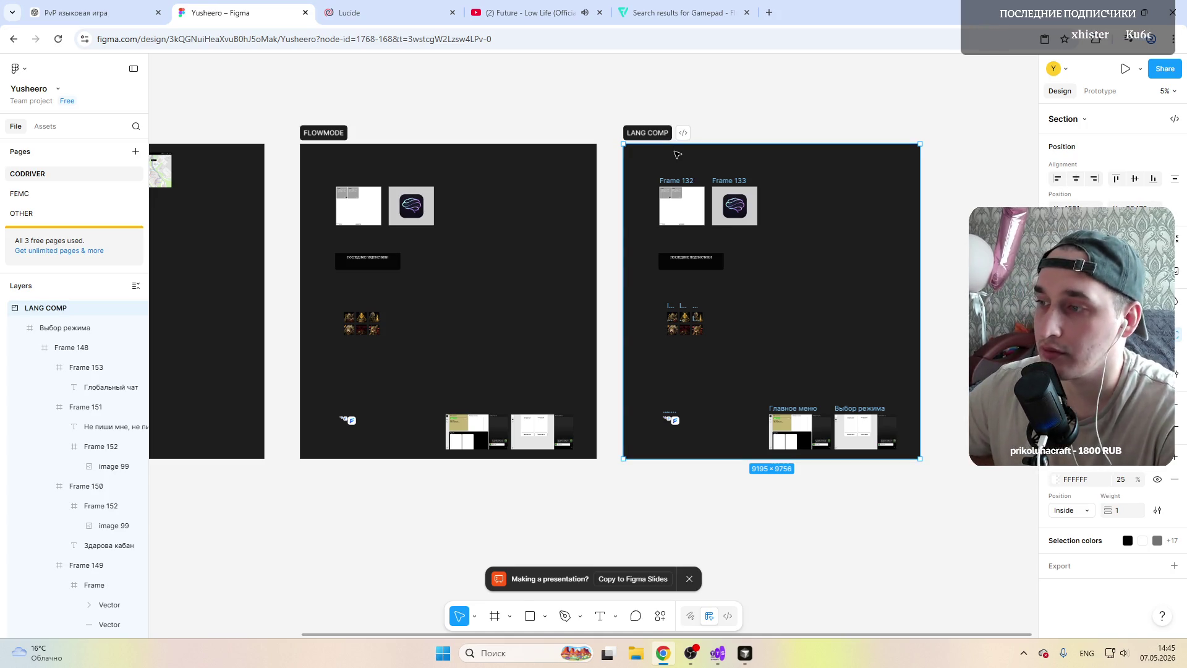
Step: Delete all the frames inside the LANG COMP section, leaving it empty
{"action": "left_click", "coordinate": [20, 327]}
{"action": "left_click", "coordinate": [18, 346]}
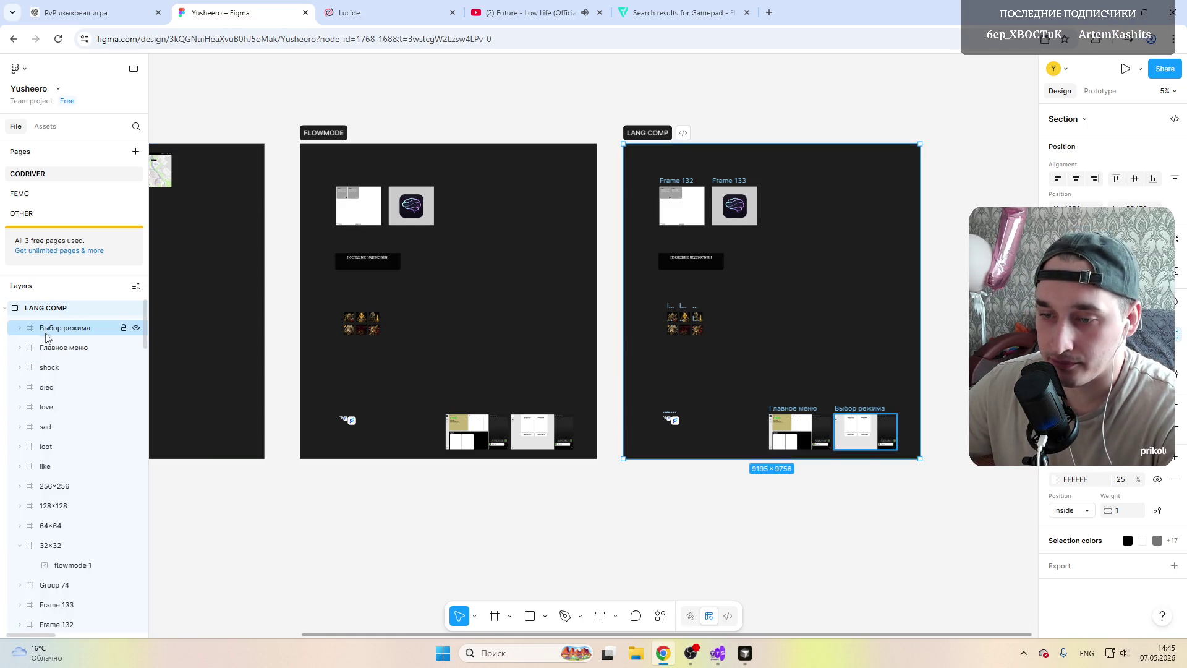
{"action": "left_click", "coordinate": [47, 329]}
{"action": "scroll", "coordinate": [70, 405], "scroll_direction": "down", "scroll_amount": 3}
{"action": "left_click", "coordinate": [94, 434], "text": "shift"}
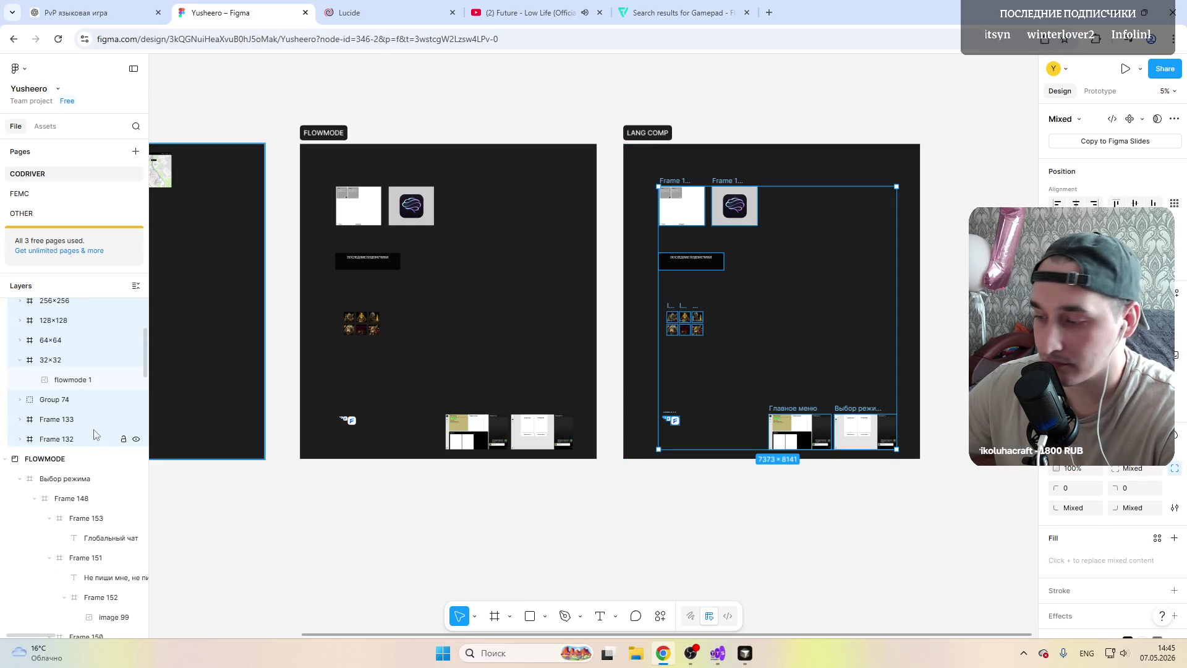
{"action": "key", "text": "Delete"}
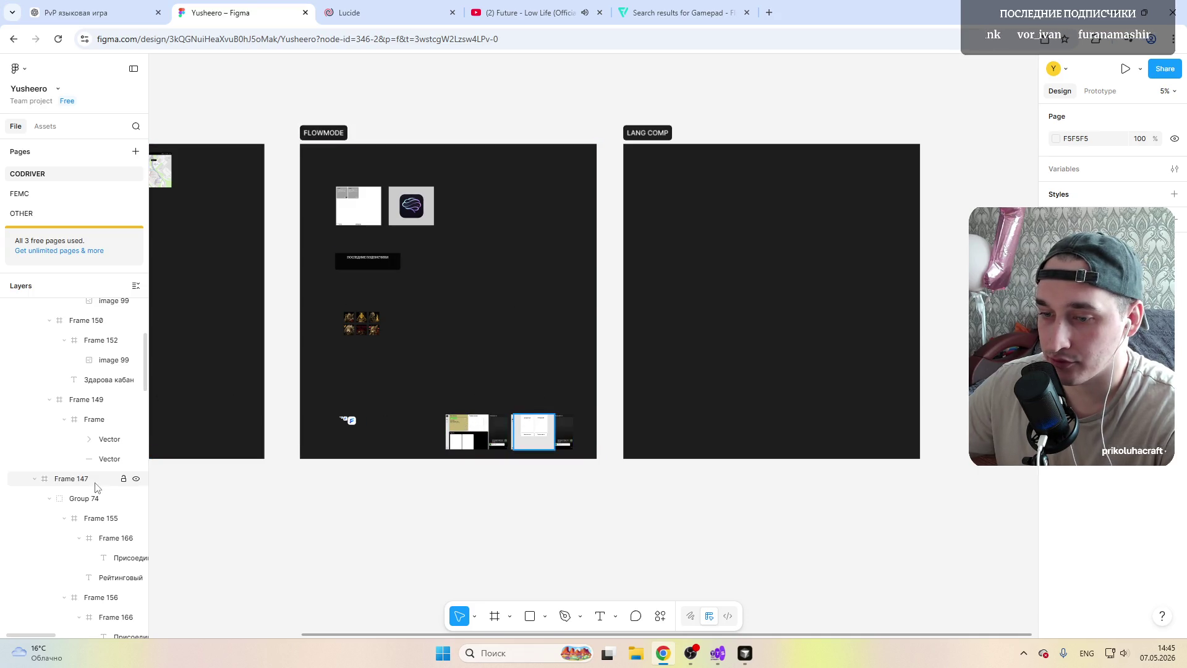
Step: Paste copies of the Выбор режима and Главное меню frames into the LANG COMP board
{"action": "scroll", "coordinate": [97, 482], "scroll_direction": "up", "scroll_amount": 2}
{"action": "left_click", "coordinate": [59, 384]}
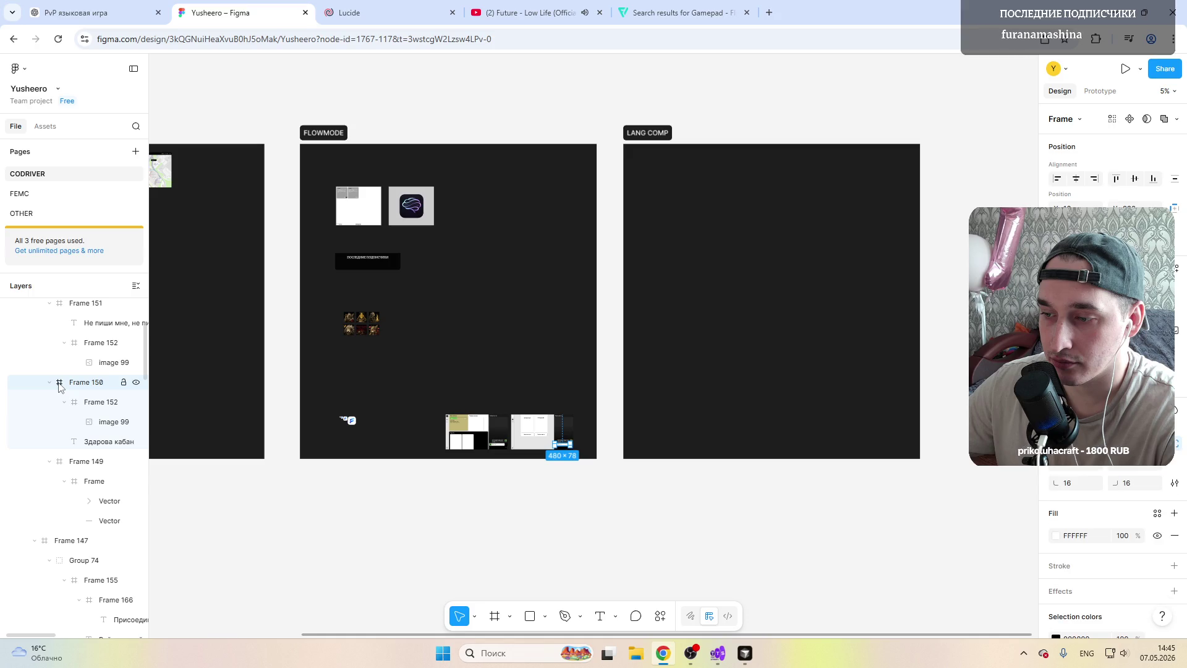
{"action": "scroll", "coordinate": [37, 371], "scroll_direction": "up", "scroll_amount": 4}
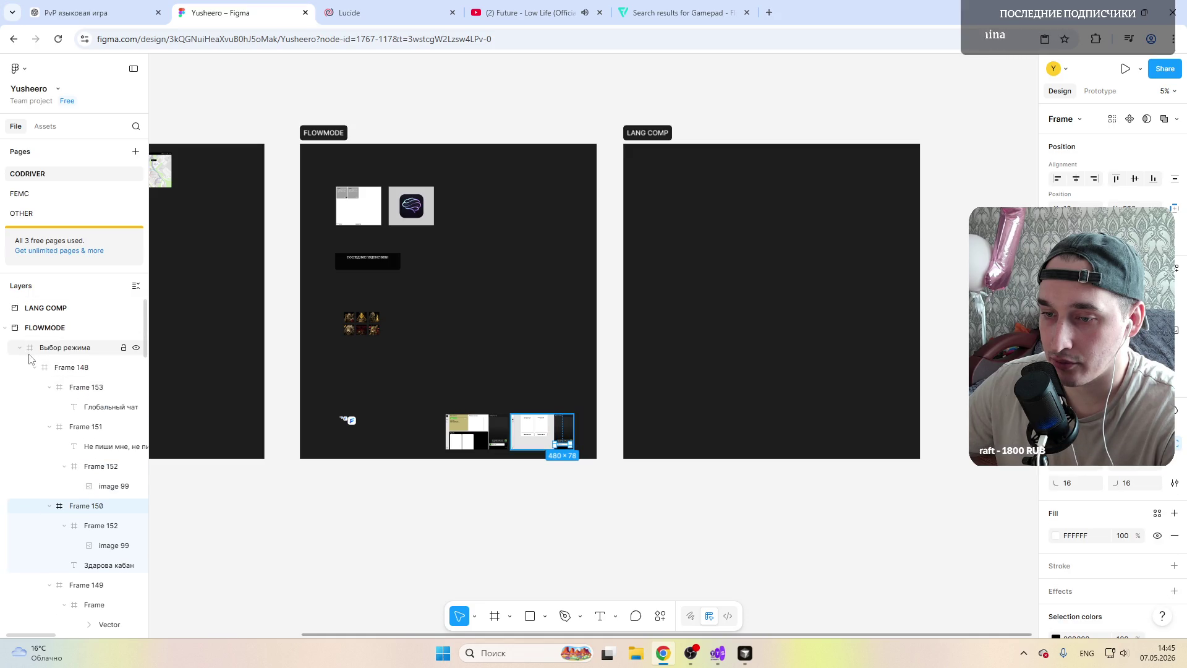
{"action": "left_click", "coordinate": [20, 349]}
{"action": "left_click", "coordinate": [61, 348]}
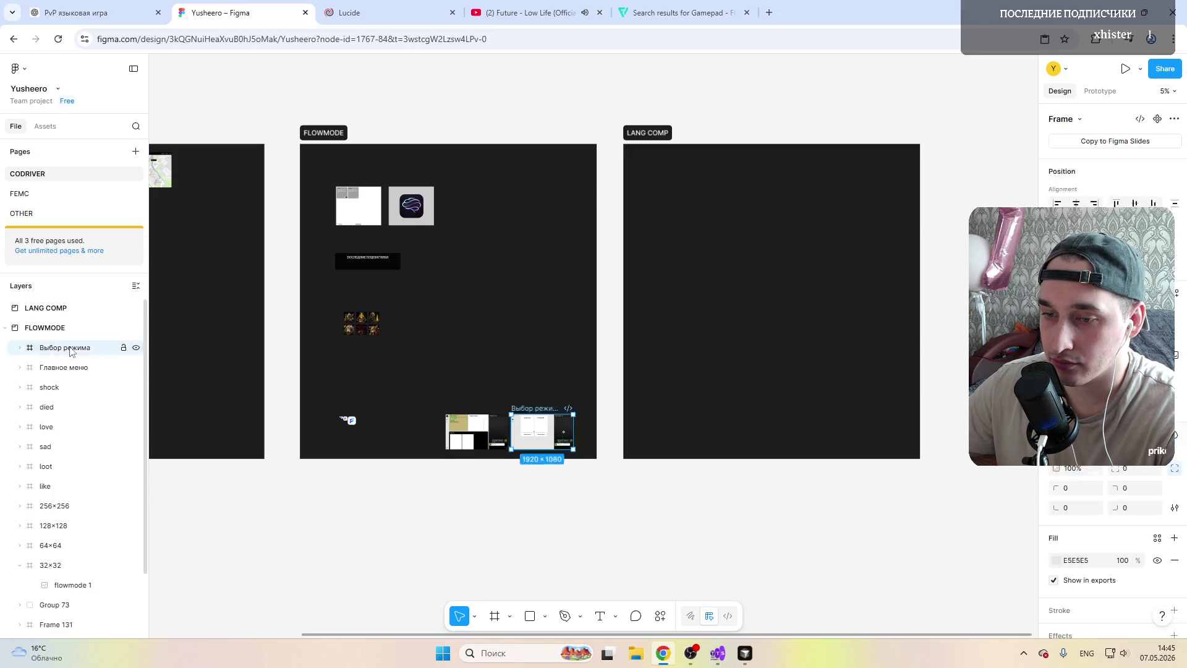
{"action": "left_click", "coordinate": [61, 367], "text": "shift"}
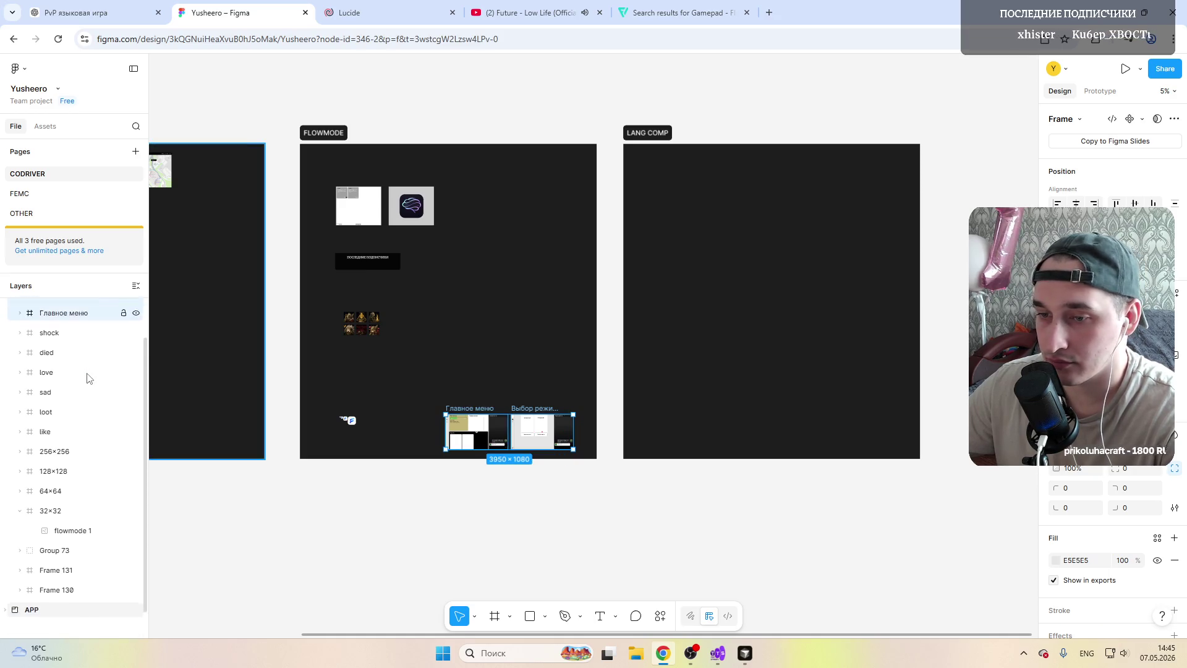
{"action": "left_click", "coordinate": [50, 309]}
{"action": "key", "text": "ctrl+v"}
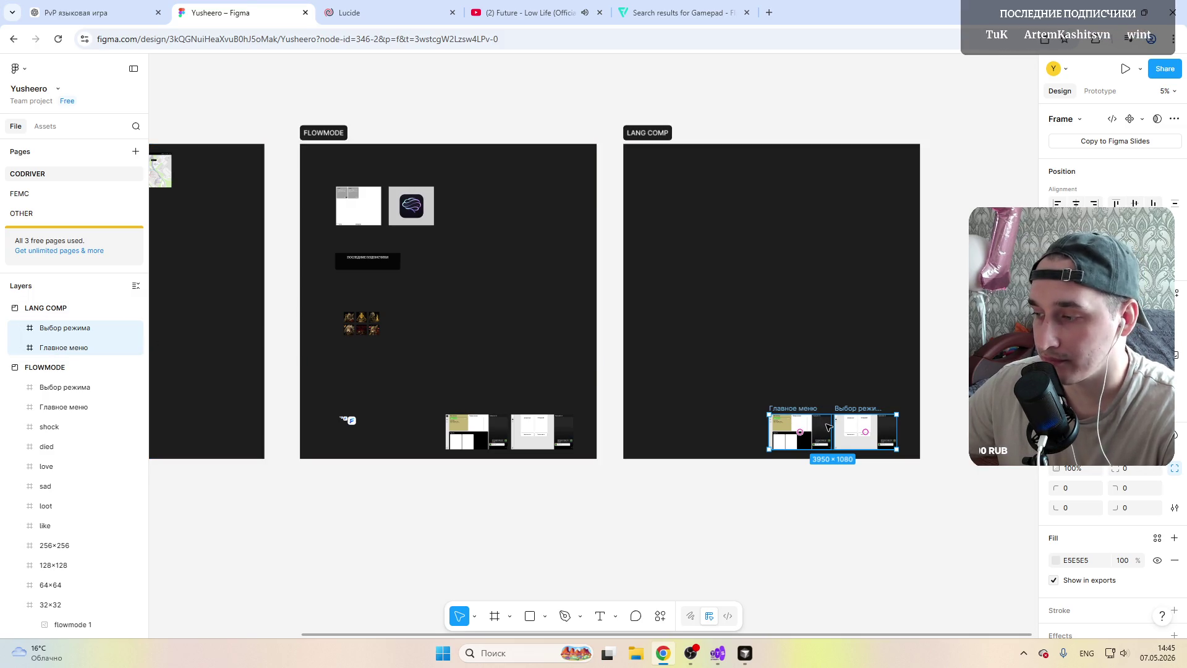
Step: Place the pasted screens at LANG COMP's top-left, with Выбор режима nudged right of Главное меню
{"action": "left_click_drag", "start_coordinate": [829, 427], "coordinate": [695, 176]}
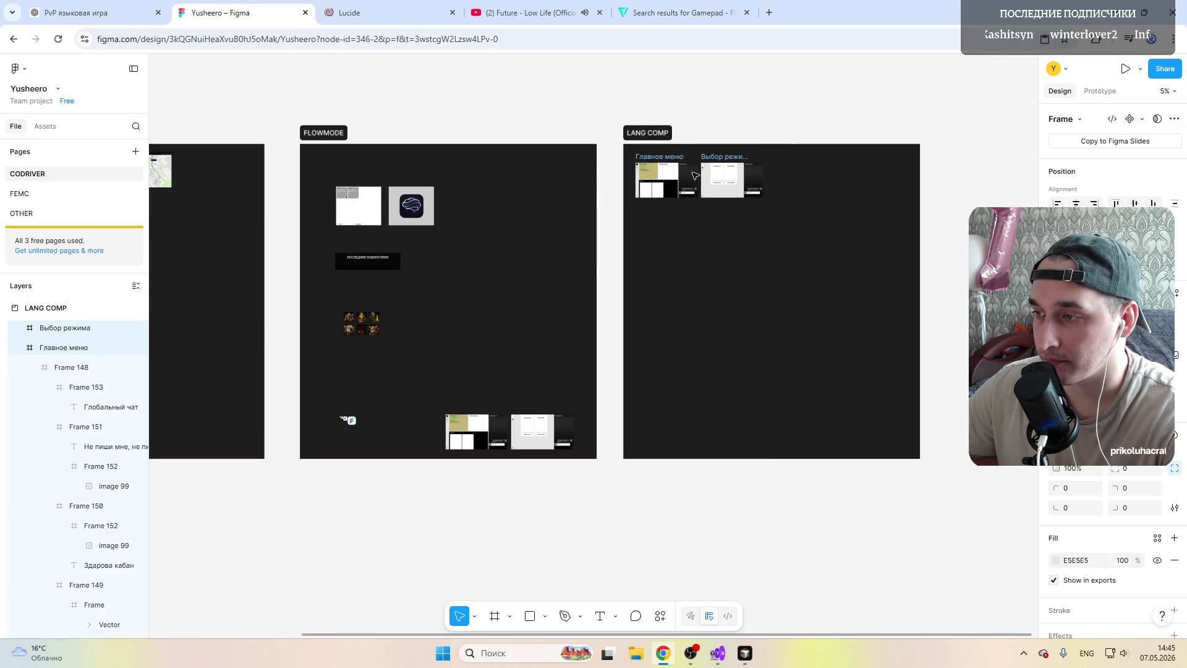
{"action": "key", "text": "Escape"}
{"action": "key", "text": "Escape"}
{"action": "scroll", "coordinate": [841, 167], "scroll_direction": "left", "scroll_amount": 3}
{"action": "scroll", "coordinate": [841, 168], "scroll_direction": "right", "scroll_amount": 2}
{"action": "scroll", "coordinate": [841, 167], "scroll_direction": "right", "scroll_amount": 2}
{"action": "scroll", "coordinate": [837, 167], "scroll_direction": "right", "scroll_amount": 2}
{"action": "scroll", "coordinate": [750, 146], "scroll_direction": "up", "scroll_amount": 2}
{"action": "scroll", "coordinate": [669, 134], "scroll_direction": "up", "scroll_amount": 1}
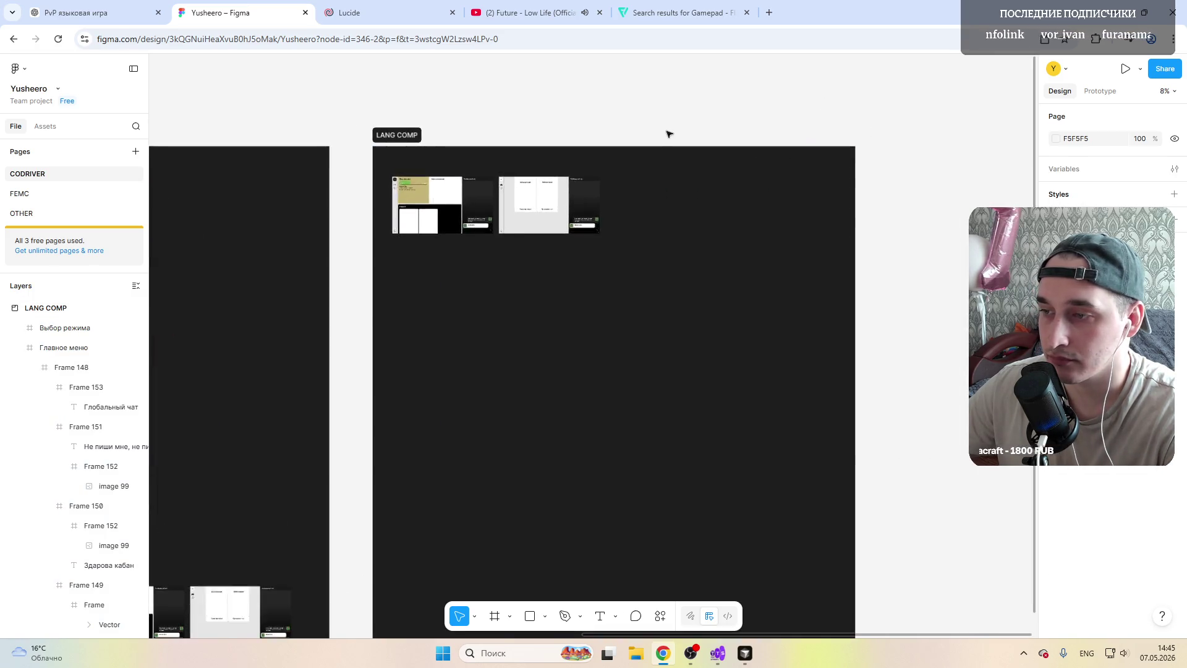
{"action": "scroll", "coordinate": [668, 133], "scroll_direction": "up", "scroll_amount": 1}
{"action": "scroll", "coordinate": [643, 143], "scroll_direction": "up", "scroll_amount": 1}
{"action": "scroll", "coordinate": [556, 180], "scroll_direction": "up", "scroll_amount": 1}
{"action": "scroll", "coordinate": [438, 230], "scroll_direction": "up", "scroll_amount": 1}
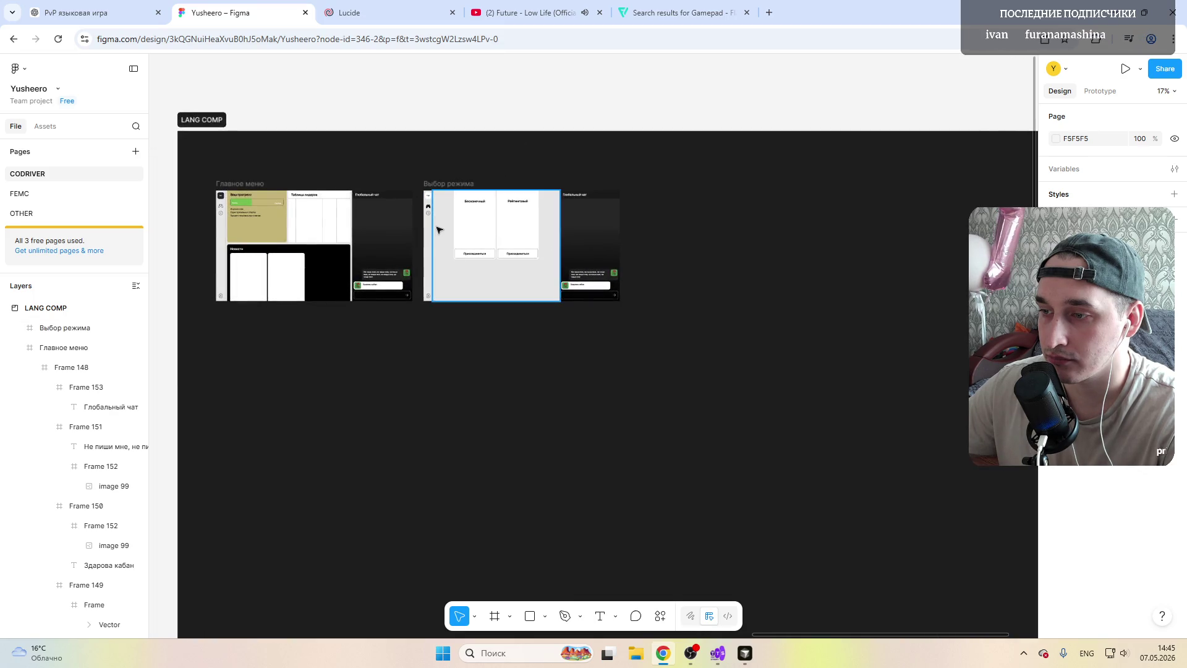
{"action": "left_click", "coordinate": [475, 284]}
{"action": "left_click_drag", "start_coordinate": [476, 279], "coordinate": [484, 282]}
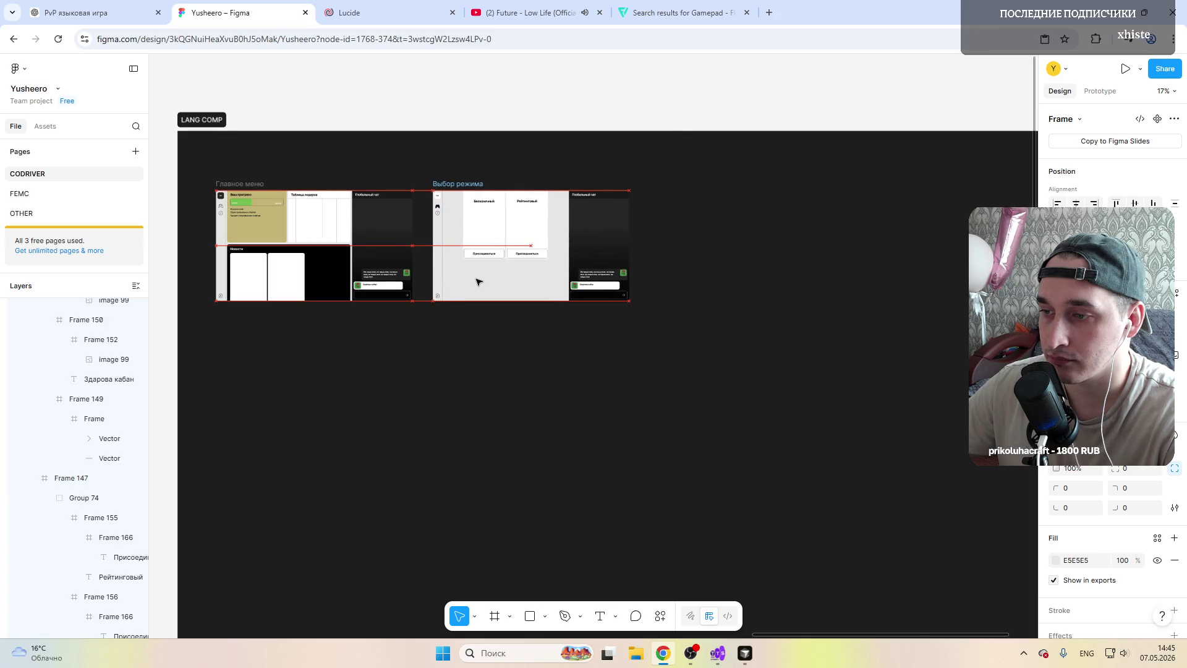
Step: Duplicate the Выбор режима frame to its right and rename the copy 'Игровой стол'
{"action": "scroll", "coordinate": [456, 265], "scroll_direction": "down", "scroll_amount": 3}
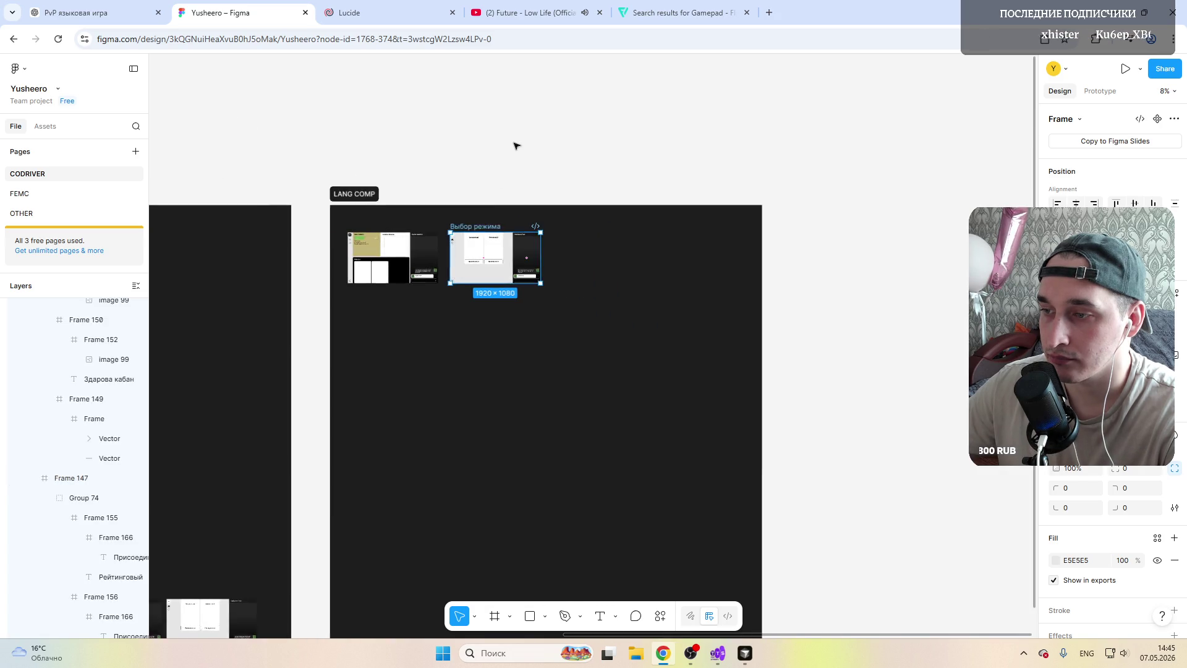
{"action": "left_click", "coordinate": [486, 300]}
{"action": "scroll", "coordinate": [487, 297], "scroll_direction": "up", "scroll_amount": 1}
{"action": "scroll", "coordinate": [487, 296], "scroll_direction": "up", "scroll_amount": 2}
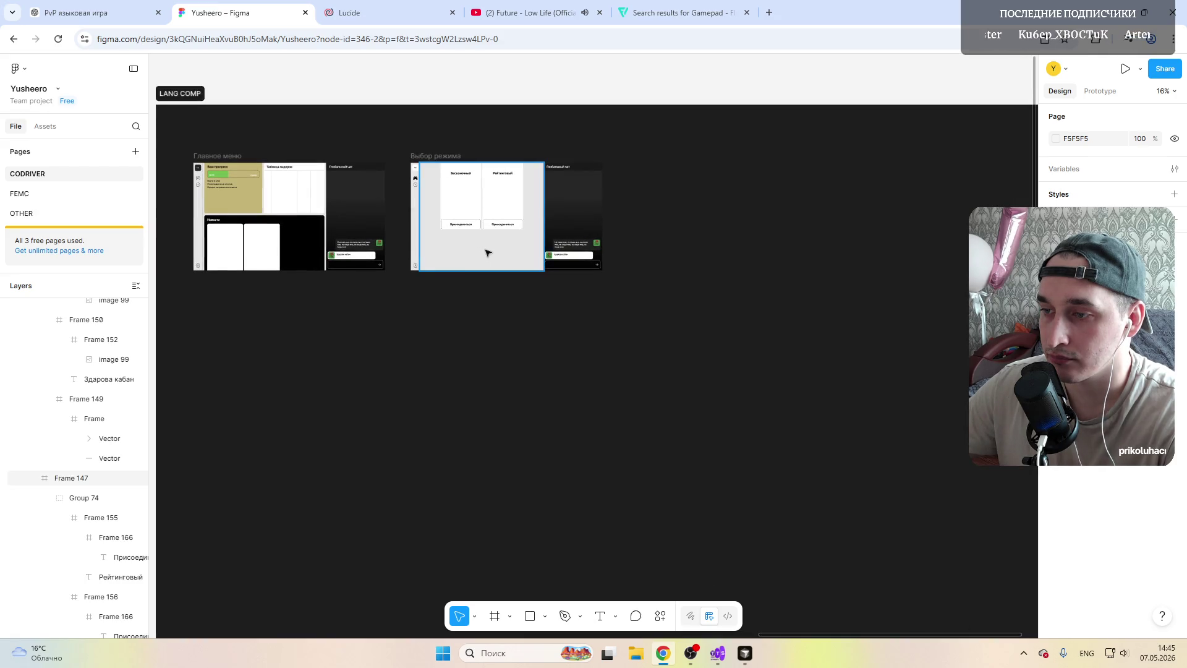
{"action": "left_click", "coordinate": [489, 253]}
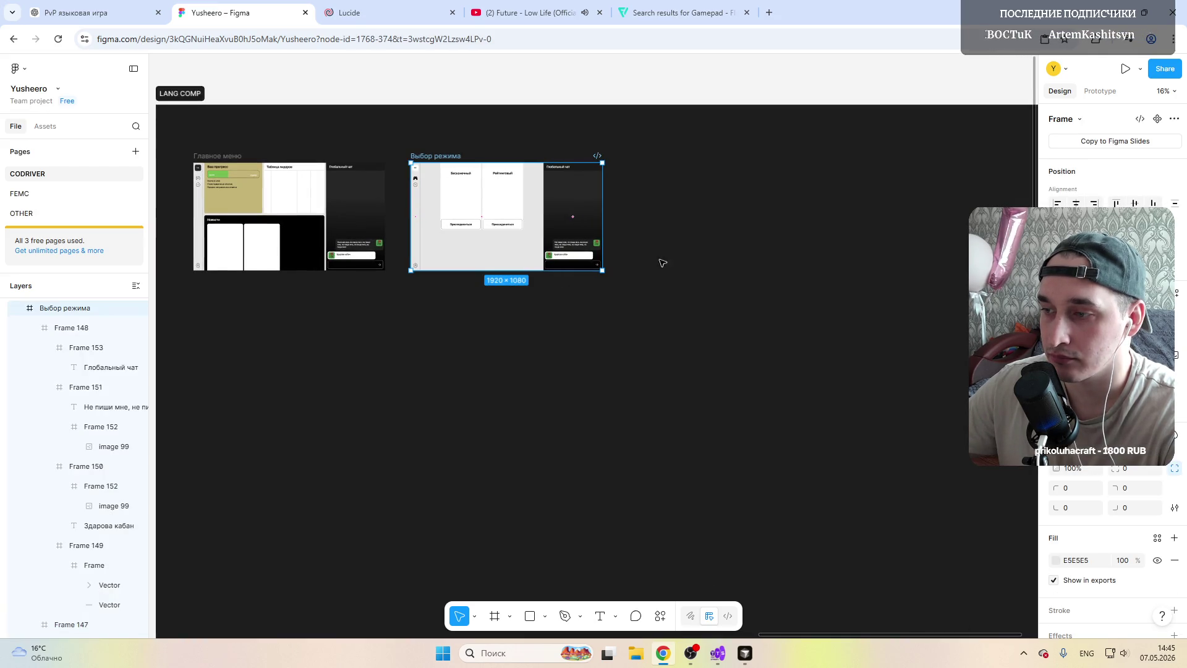
{"action": "left_click_drag", "start_coordinate": [435, 224], "coordinate": [641, 227]}
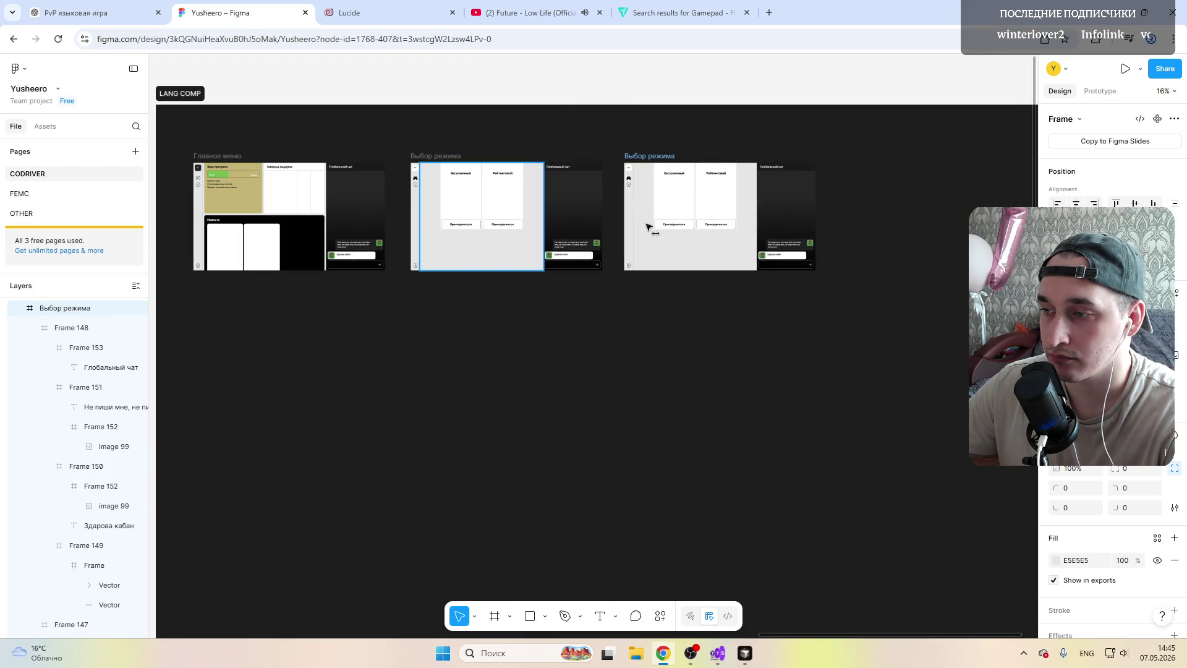
{"action": "left_click_drag", "start_coordinate": [641, 228], "coordinate": [655, 228]}
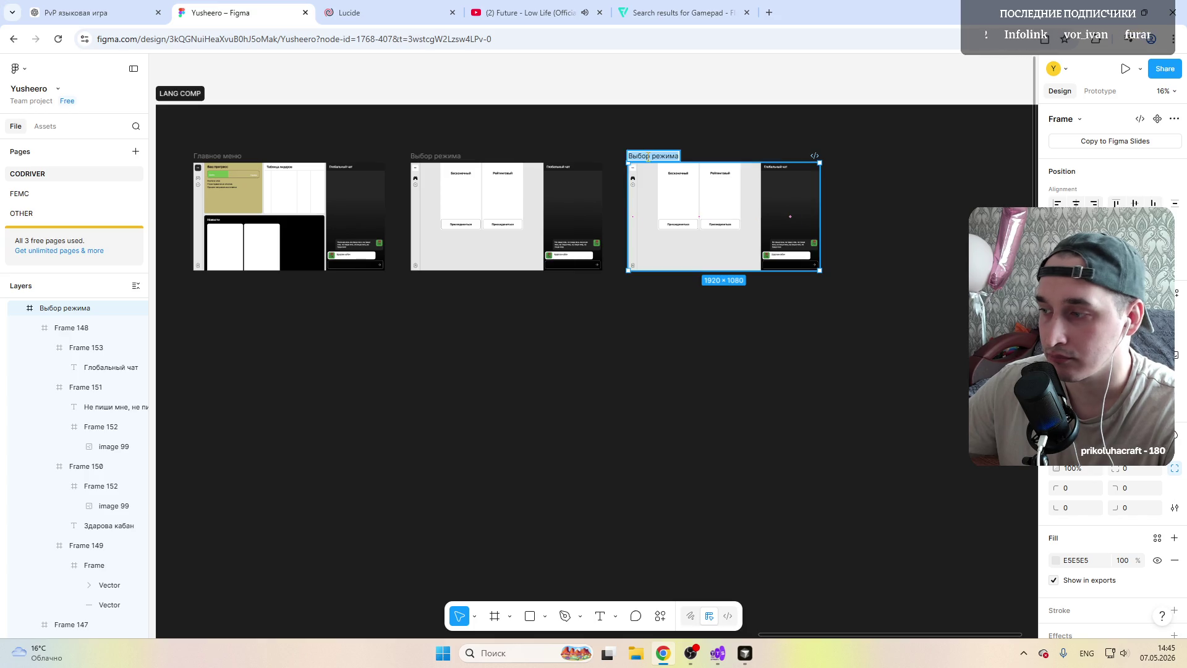
{"action": "key", "text": "alt+shift"}
{"action": "type", "text": "Игровой"}
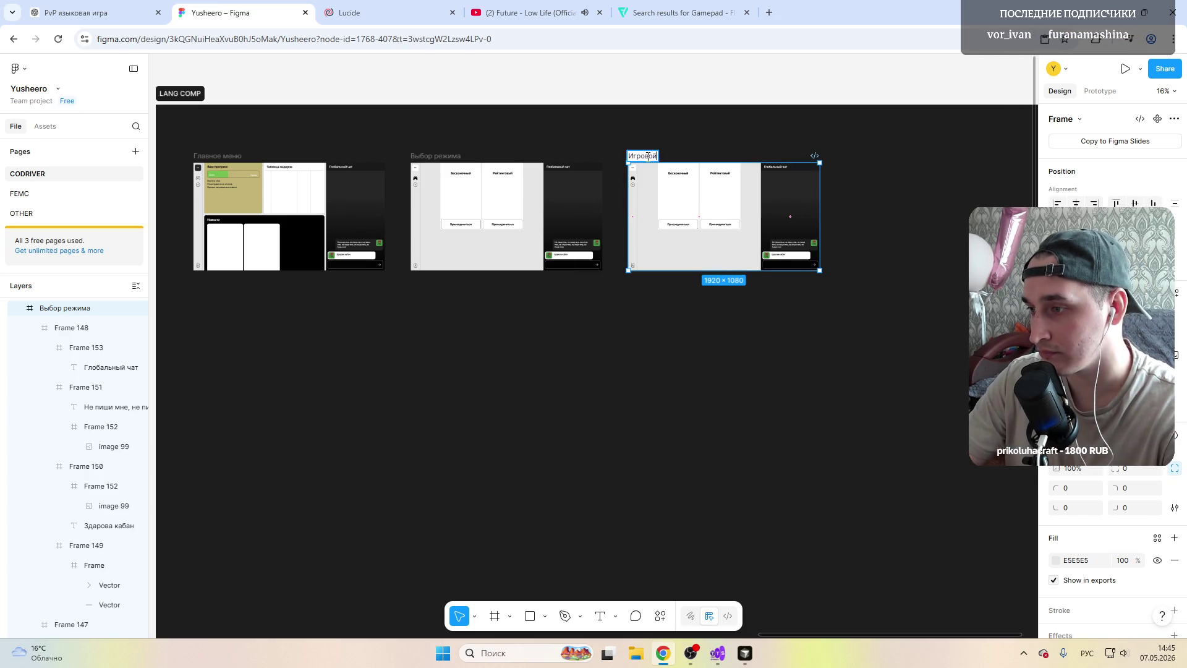
{"action": "type", "text": " стол"}
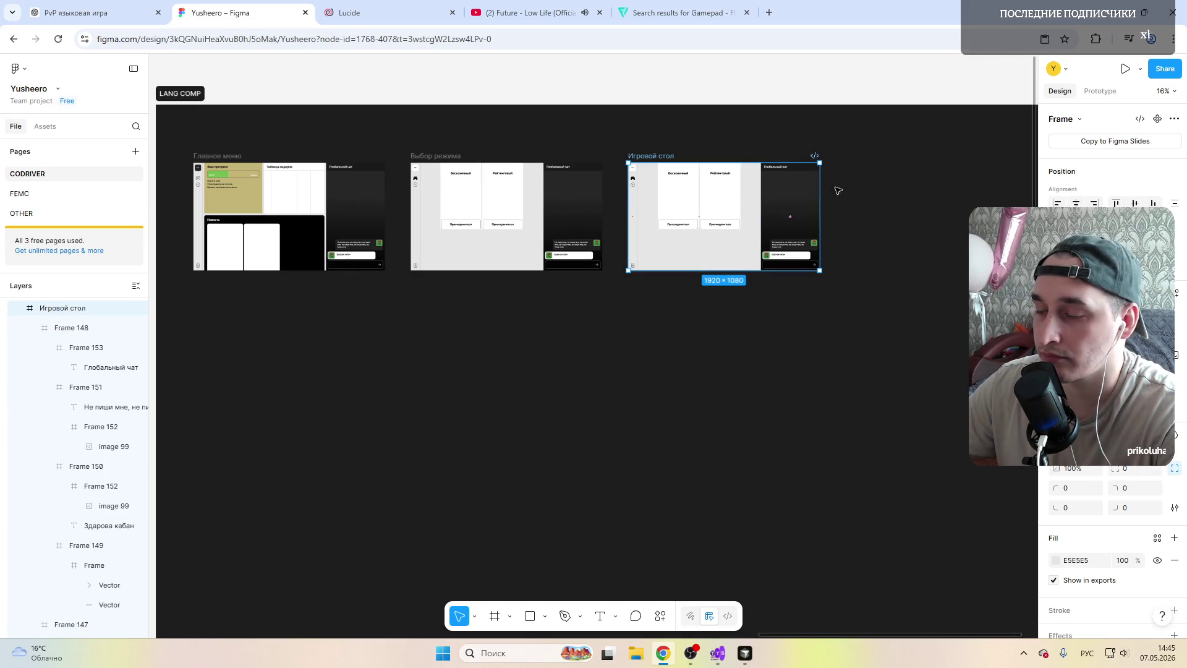
{"action": "scroll", "coordinate": [835, 192], "scroll_direction": "up", "scroll_amount": 3}
Step: Delete the Глобальный чат panel from the Игровой стол screen
{"action": "scroll", "coordinate": [480, 225], "scroll_direction": "up", "scroll_amount": 2}
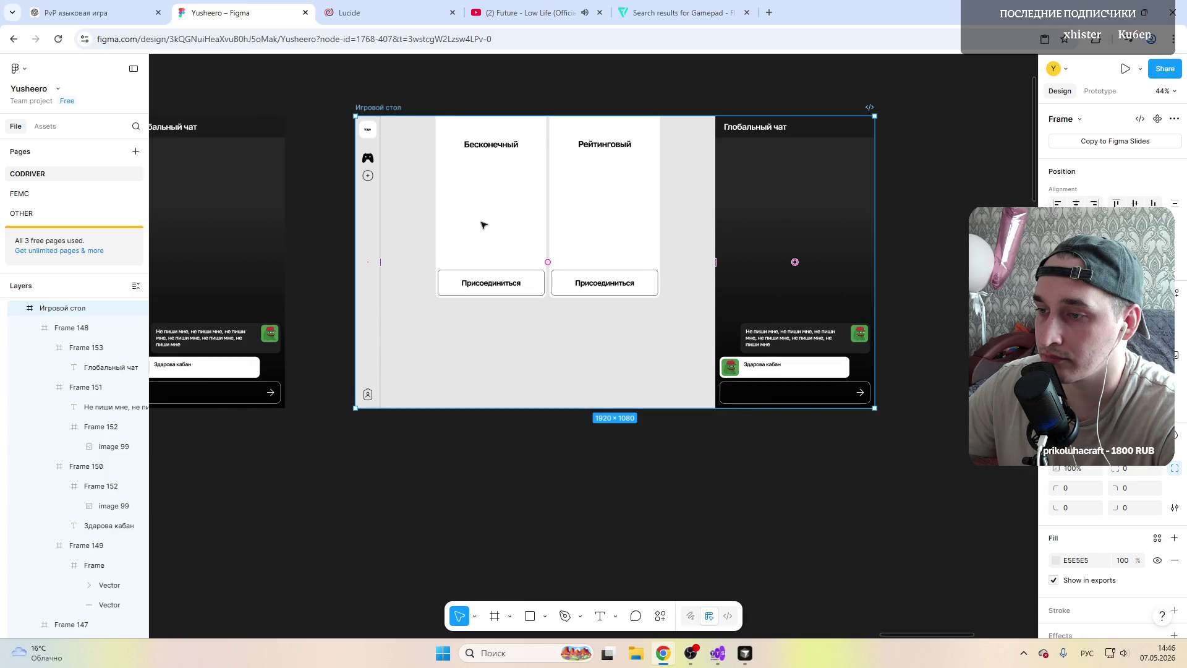
{"action": "scroll", "coordinate": [484, 224], "scroll_direction": "up", "scroll_amount": 1}
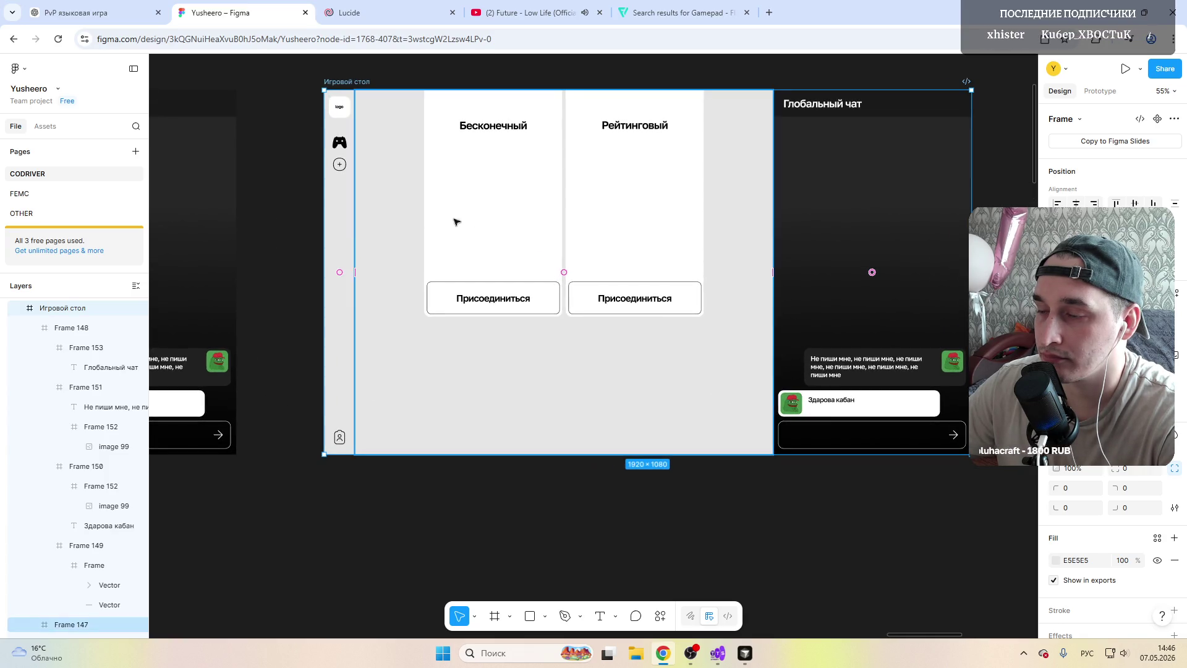
{"action": "scroll", "coordinate": [466, 223], "scroll_direction": "right", "scroll_amount": 2}
{"action": "scroll", "coordinate": [355, 232], "scroll_direction": "left", "scroll_amount": 4}
{"action": "scroll", "coordinate": [356, 228], "scroll_direction": "left", "scroll_amount": 3}
{"action": "scroll", "coordinate": [357, 228], "scroll_direction": "left", "scroll_amount": 3}
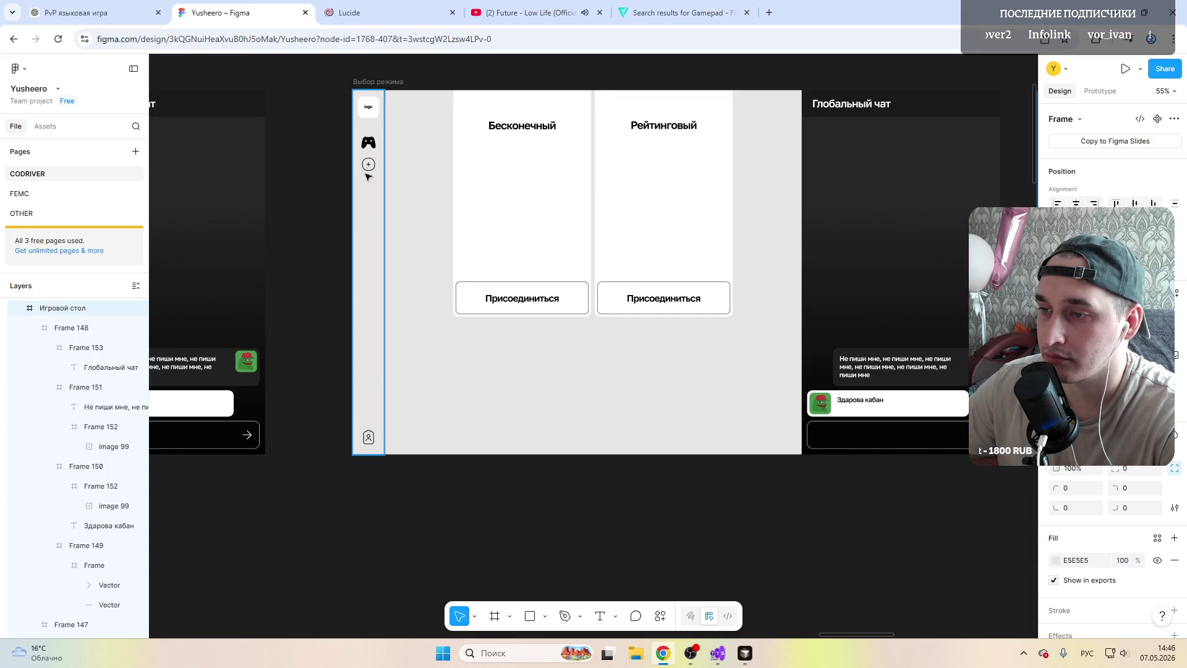
{"action": "scroll", "coordinate": [438, 193], "scroll_direction": "right", "scroll_amount": 2}
{"action": "scroll", "coordinate": [438, 194], "scroll_direction": "right", "scroll_amount": 4}
{"action": "scroll", "coordinate": [441, 195], "scroll_direction": "right", "scroll_amount": 3}
{"action": "scroll", "coordinate": [441, 196], "scroll_direction": "right", "scroll_amount": 3}
{"action": "scroll", "coordinate": [440, 193], "scroll_direction": "right", "scroll_amount": 1}
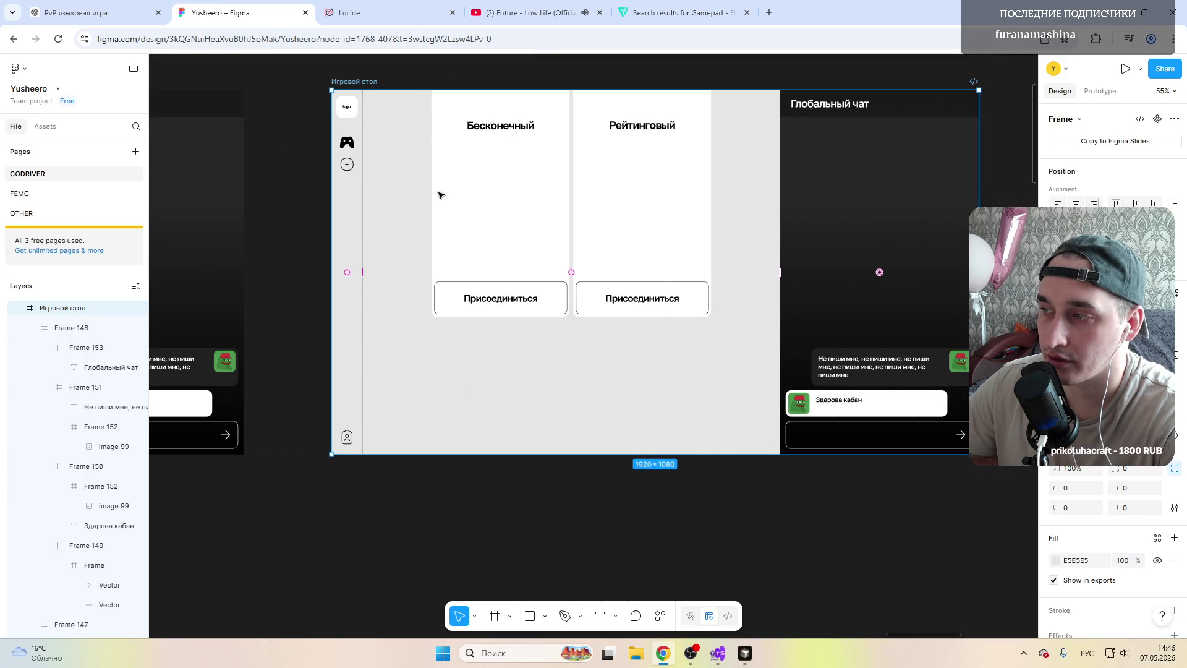
{"action": "left_click", "coordinate": [861, 189]}
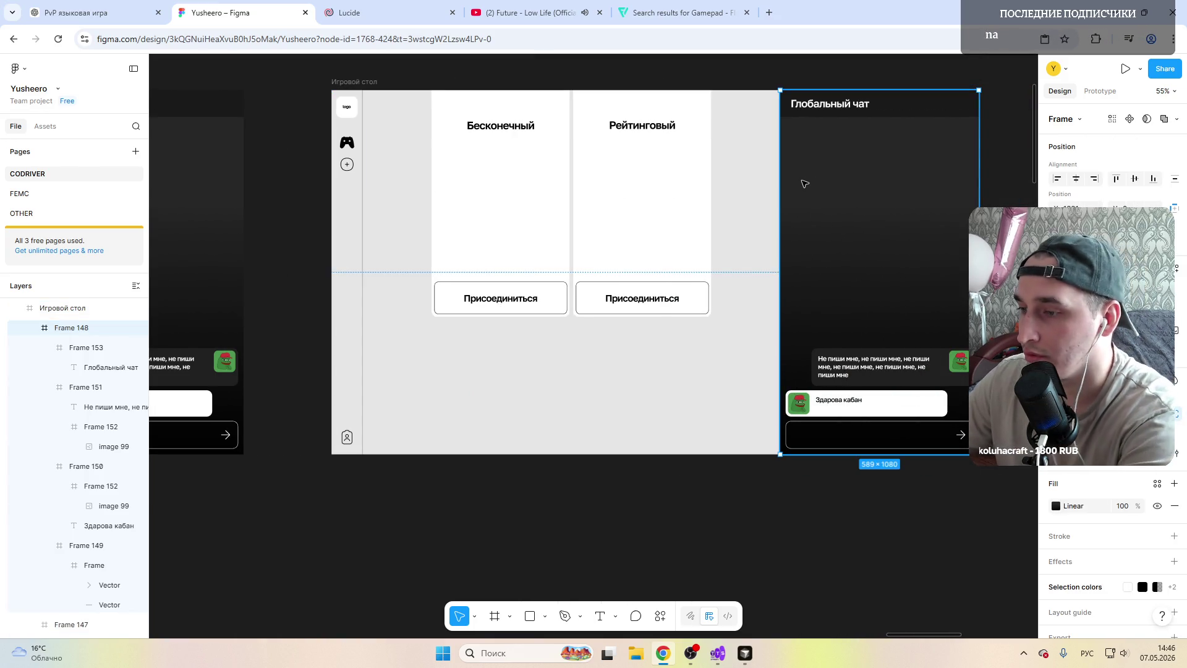
{"action": "key", "text": "Delete"}
Step: Stretch the central mode-cards area out to the screen's right edge
{"action": "left_click", "coordinate": [347, 218]}
{"action": "key", "text": "Delete"}
{"action": "left_click", "coordinate": [405, 207]}
{"action": "left_click_drag", "start_coordinate": [780, 243], "coordinate": [958, 245]}
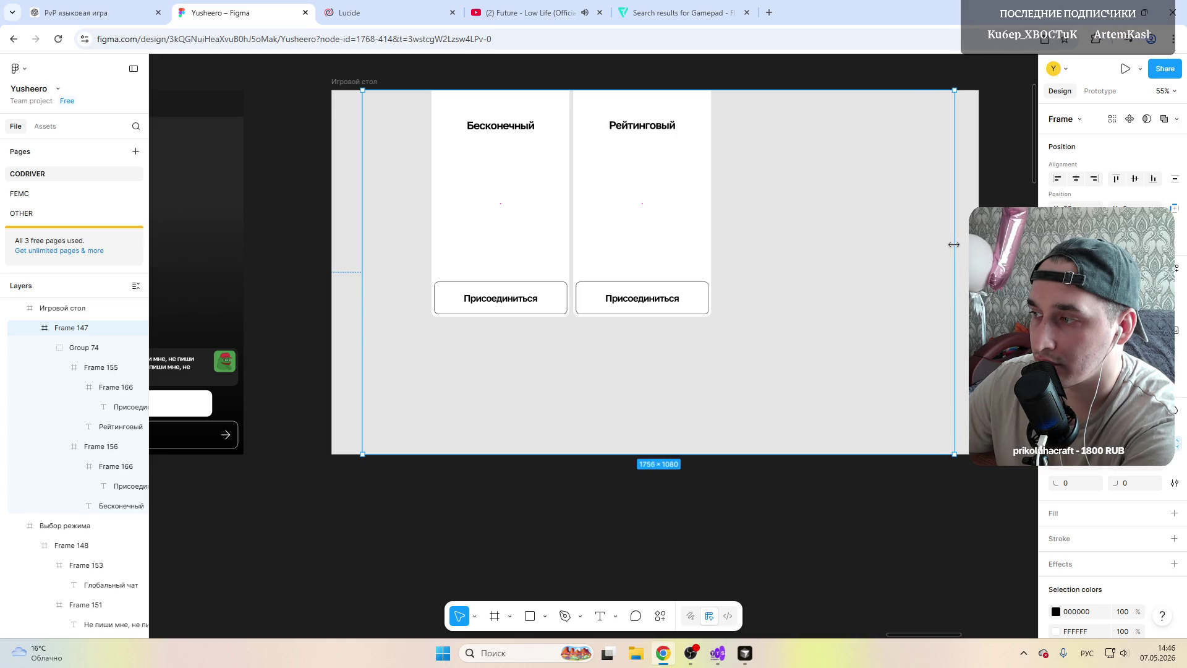
{"action": "mouse_move", "coordinate": [948, 244]}
{"action": "left_mouse_down"}
{"action": "mouse_move", "coordinate": [916, 244]}
{"action": "mouse_move", "coordinate": [929, 242]}
{"action": "left_mouse_up"}
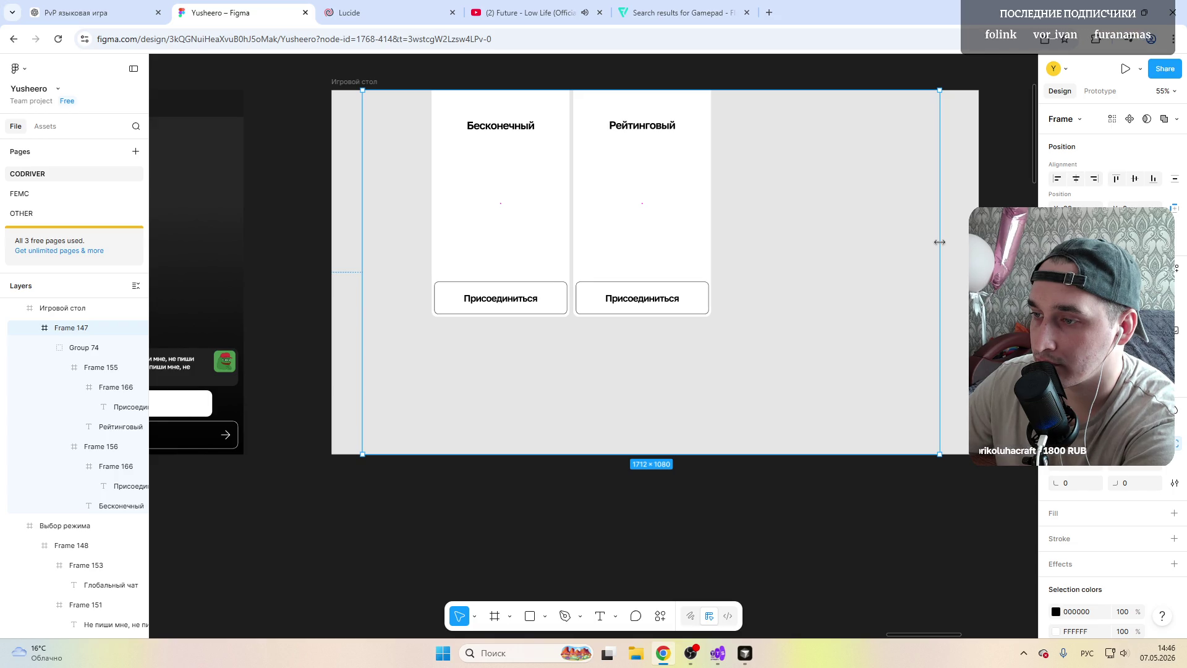
{"action": "left_click_drag", "start_coordinate": [940, 242], "coordinate": [964, 241]}
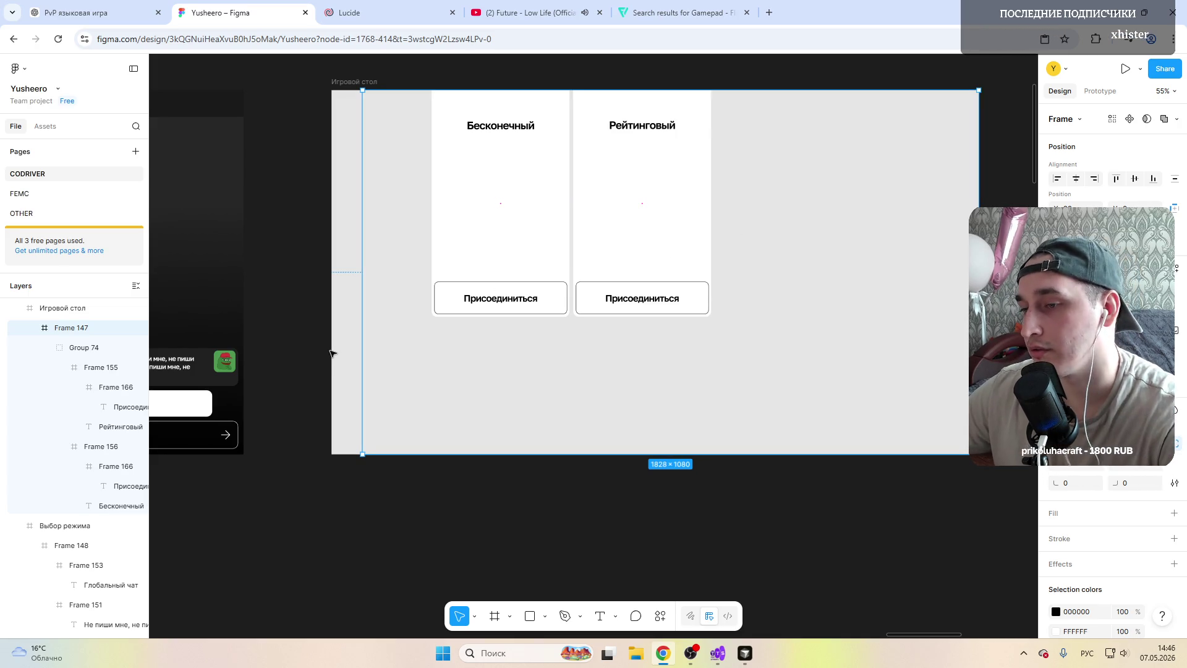
{"action": "key", "text": "ctrl+z"}
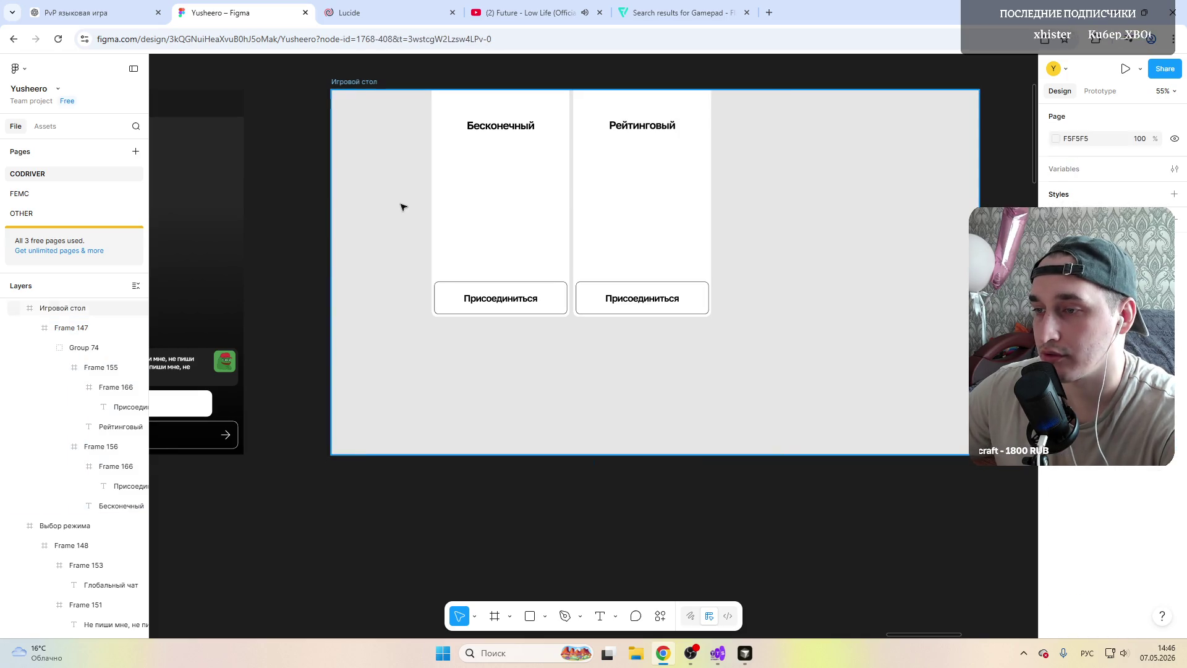
Step: Remove the gamepad, plus, bottom icon and logo from the sidebar, leaving an empty strip
{"action": "key", "text": "ctrl+z"}
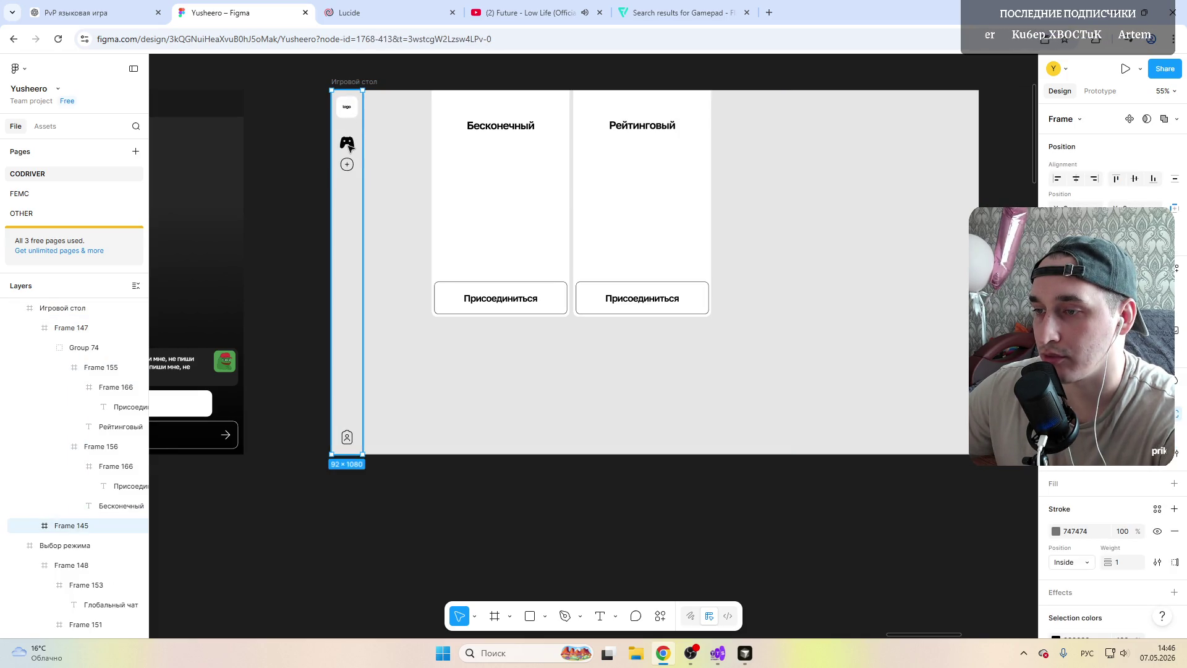
{"action": "double_click", "coordinate": [348, 145]}
{"action": "key", "text": "Delete"}
{"action": "left_click", "coordinate": [344, 163]}
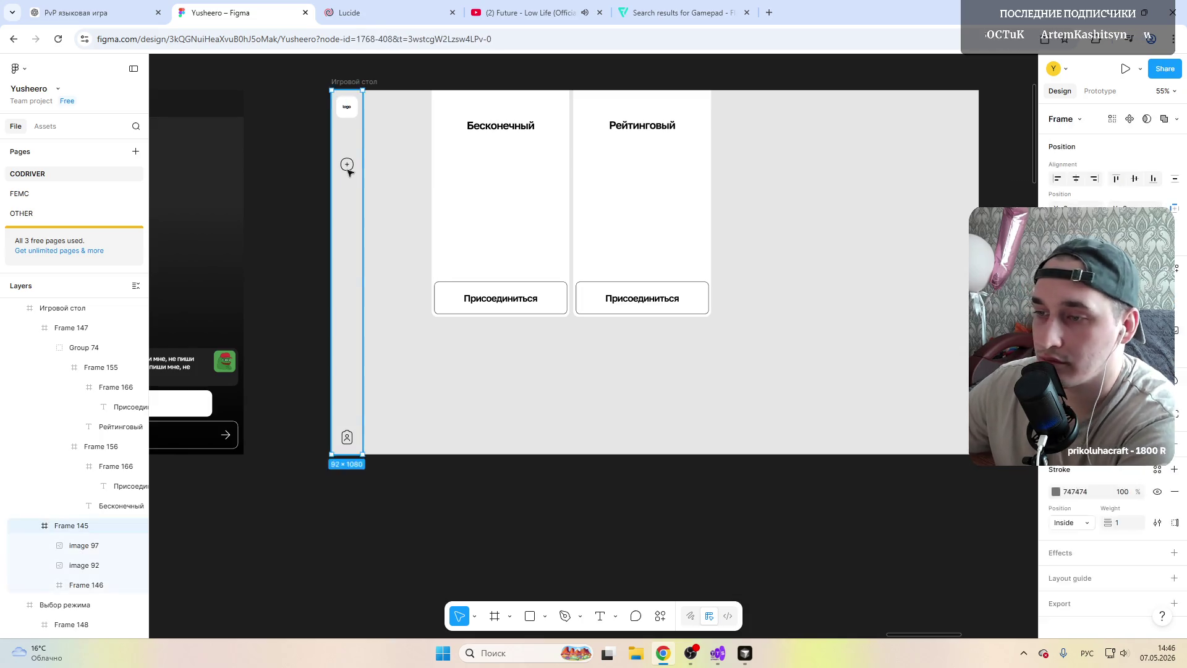
{"action": "left_click", "coordinate": [345, 165]}
{"action": "key", "text": "Delete"}
{"action": "left_click", "coordinate": [348, 437]}
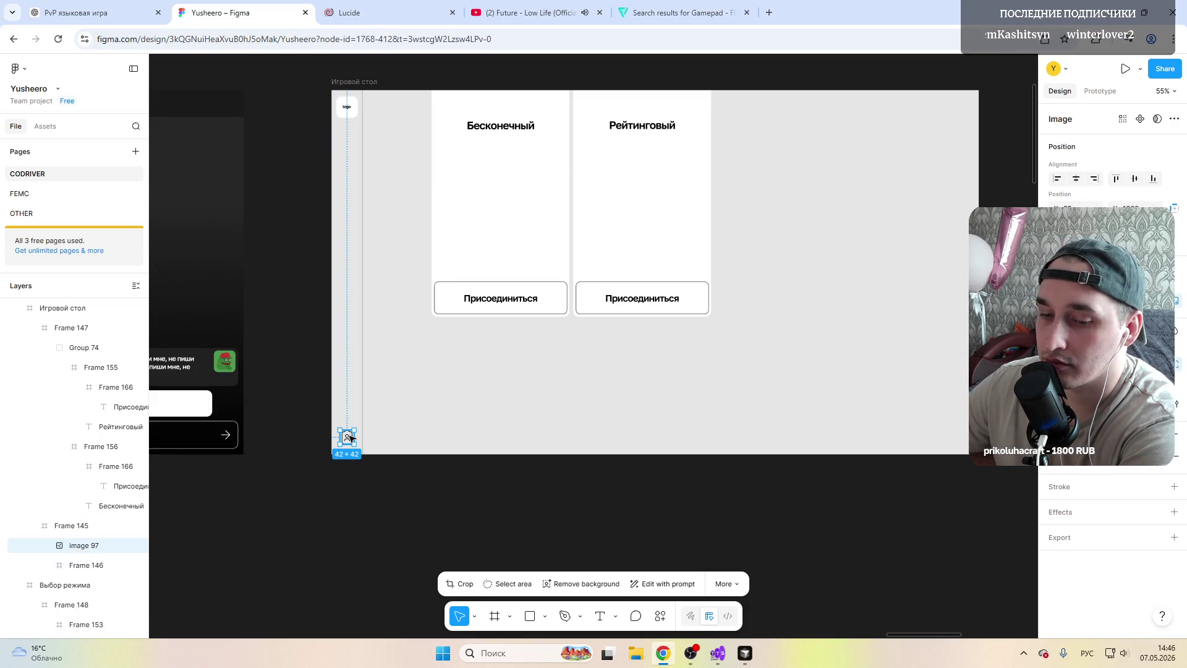
{"action": "key", "text": "Delete"}
{"action": "left_click", "coordinate": [350, 111]}
{"action": "left_click", "coordinate": [349, 110]}
{"action": "key", "text": "Delete"}
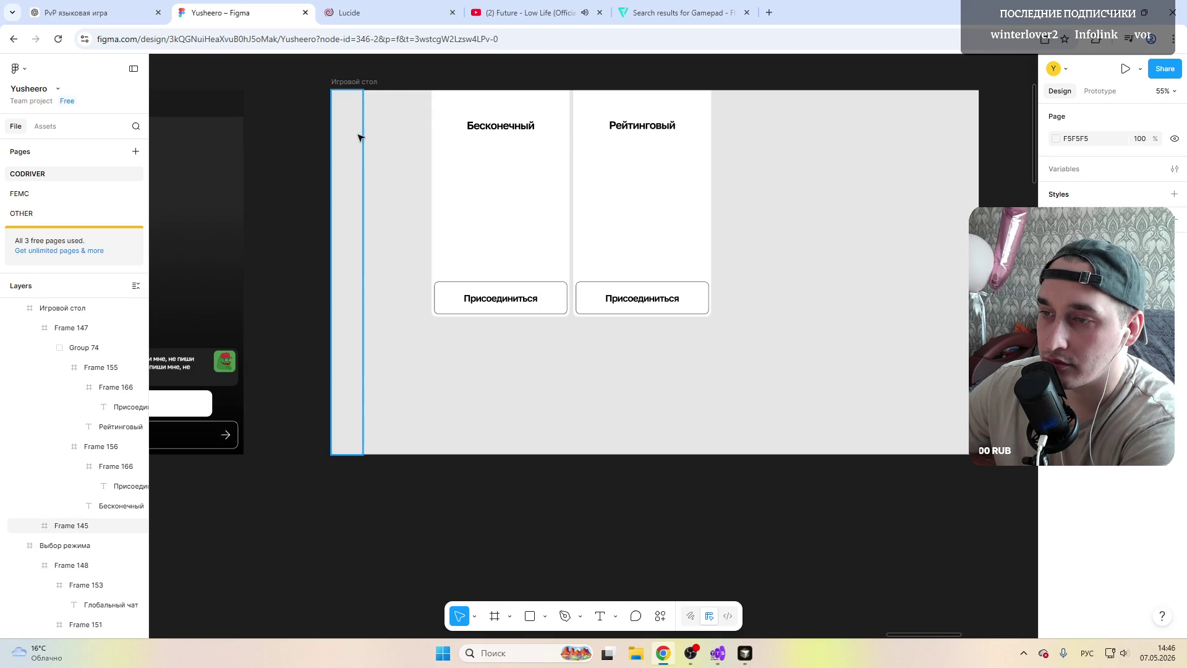
{"action": "left_click", "coordinate": [351, 138]}
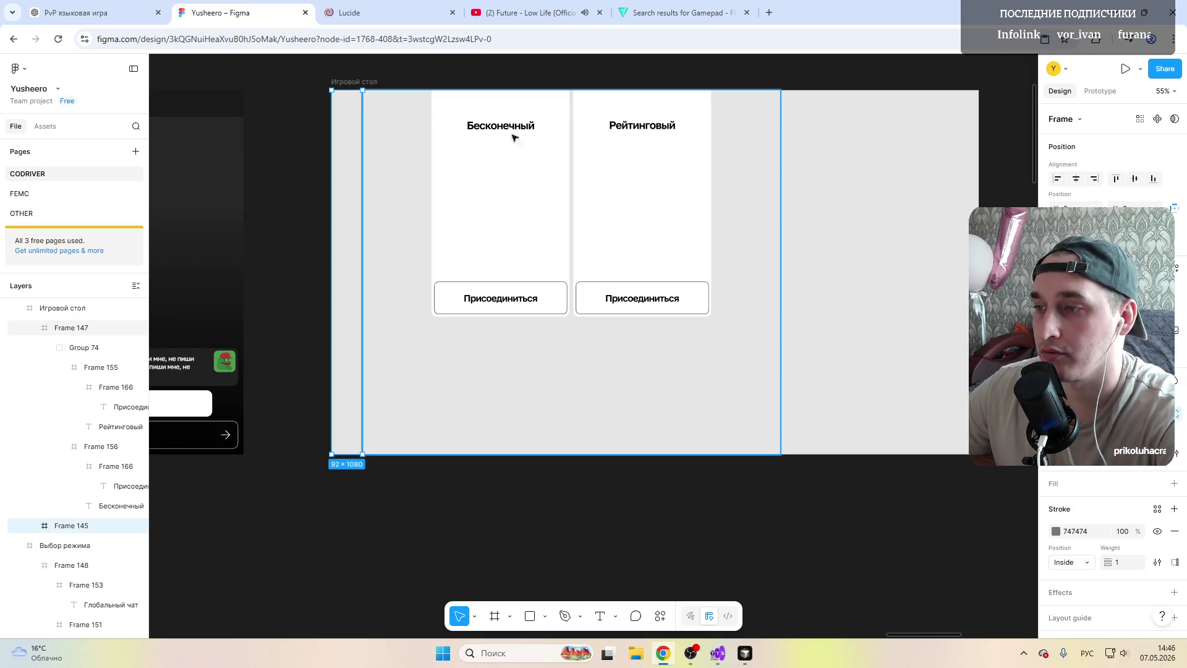
Step: Widen Frame 147 to fill the screen and delete the group of two mode cards
{"action": "left_click", "coordinate": [770, 191]}
{"action": "left_click_drag", "start_coordinate": [780, 209], "coordinate": [974, 209]}
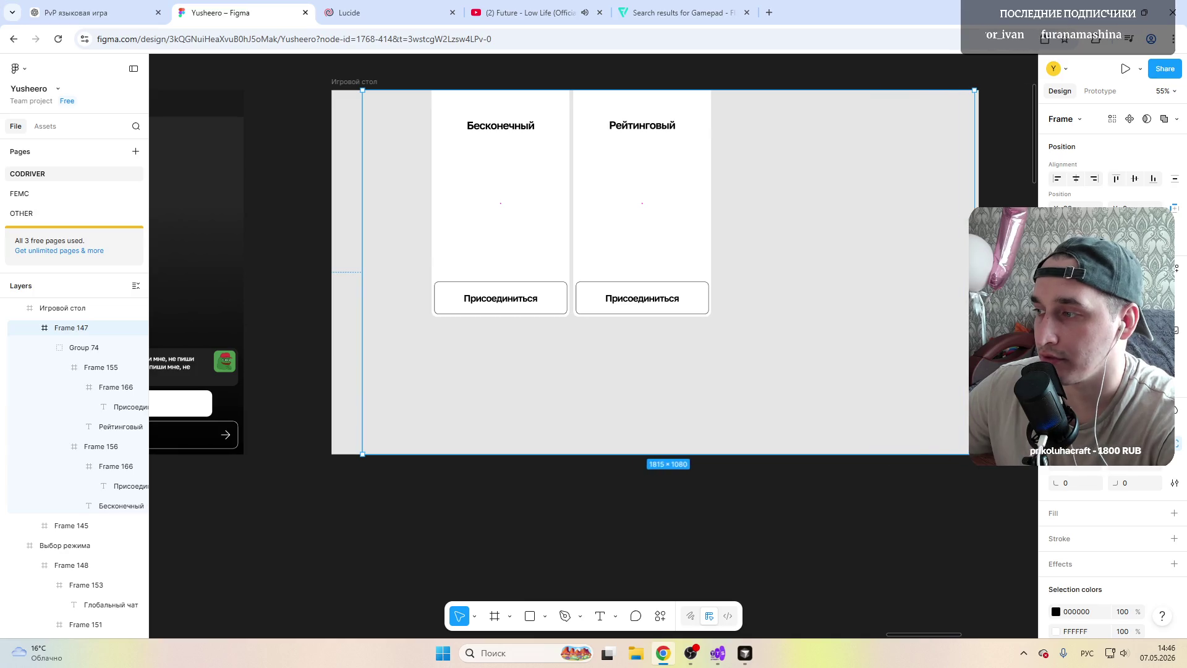
{"action": "left_click", "coordinate": [530, 171]}
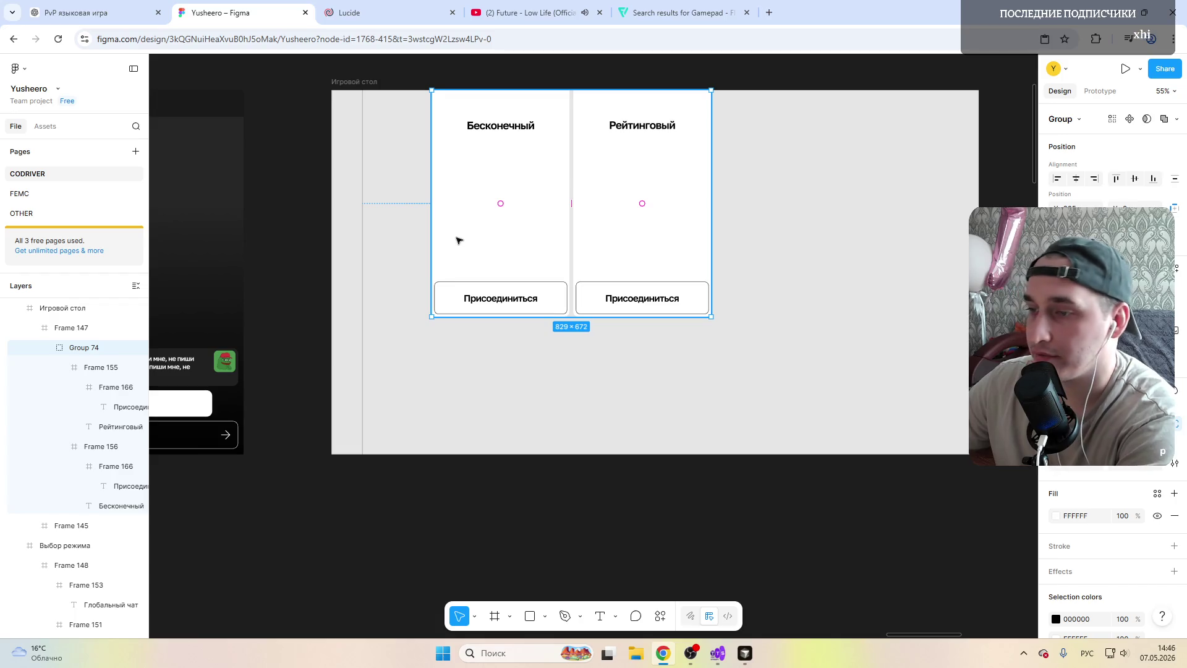
{"action": "key", "text": "Delete"}
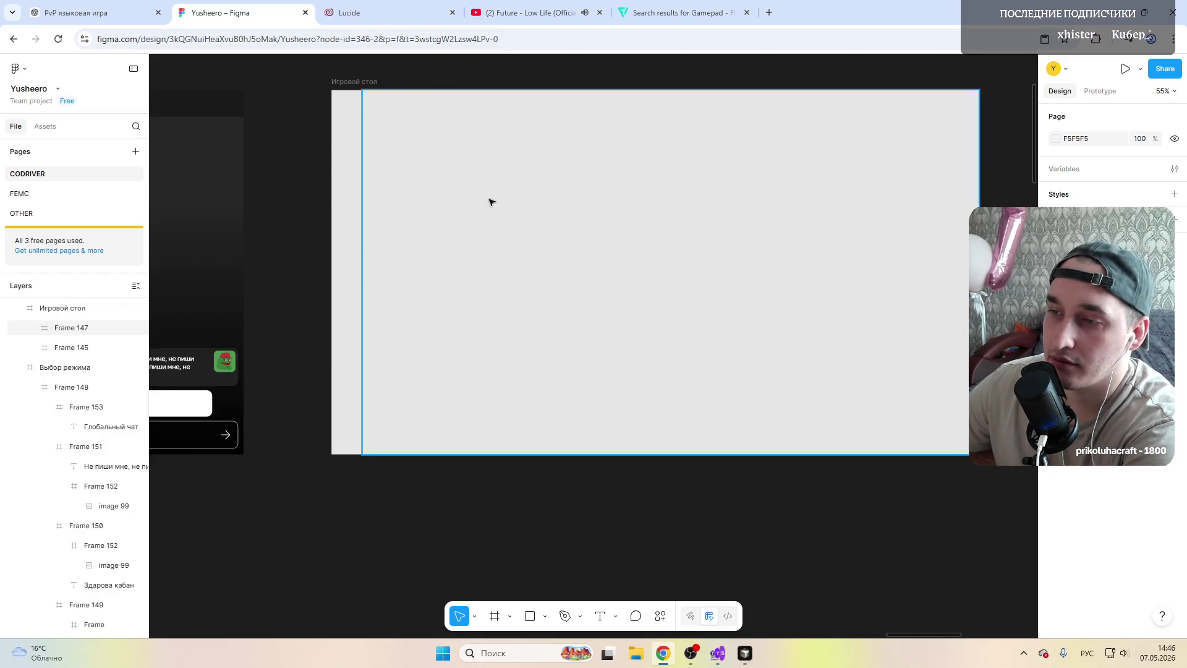
{"action": "left_click", "coordinate": [352, 132]}
Step: Search Flaticon for exit icons and open the filled Exit Alt running-figure variant
{"action": "left_click", "coordinate": [683, 14]}
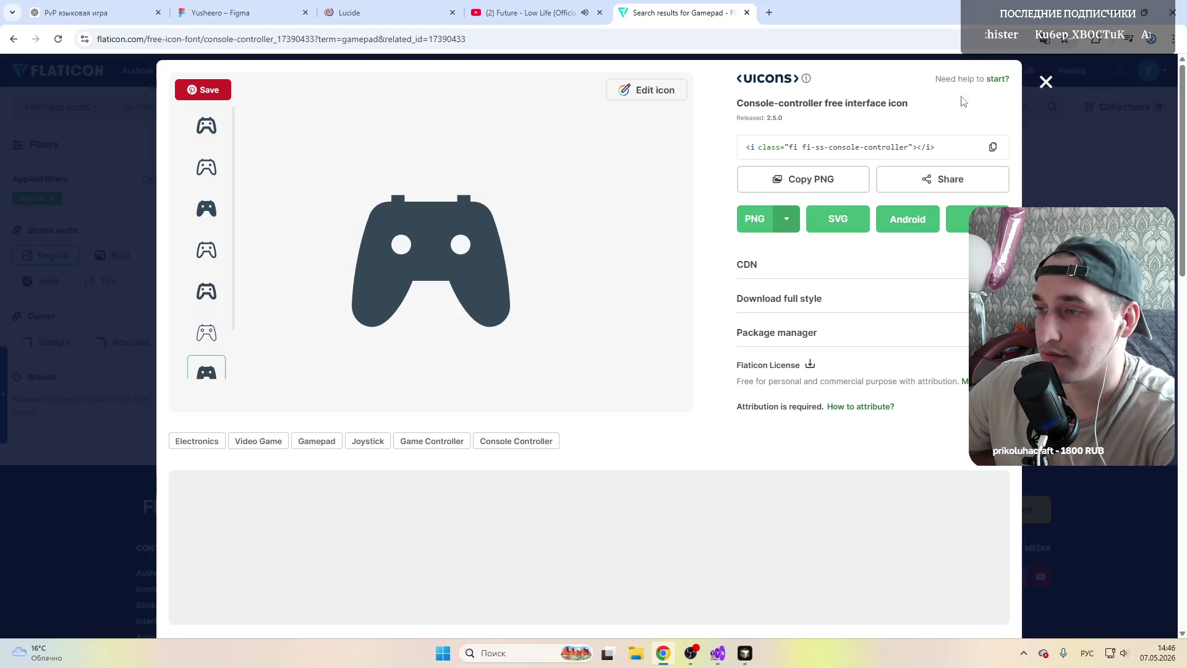
{"action": "left_click", "coordinate": [1046, 83]}
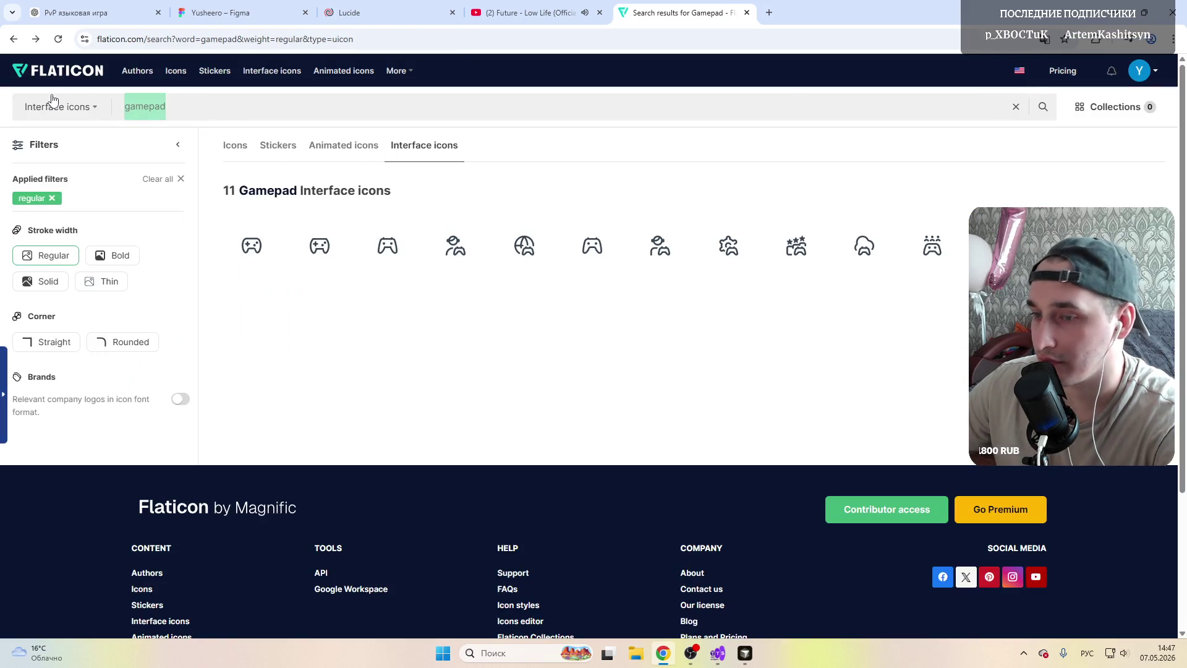
{"action": "type", "text": "уч"}
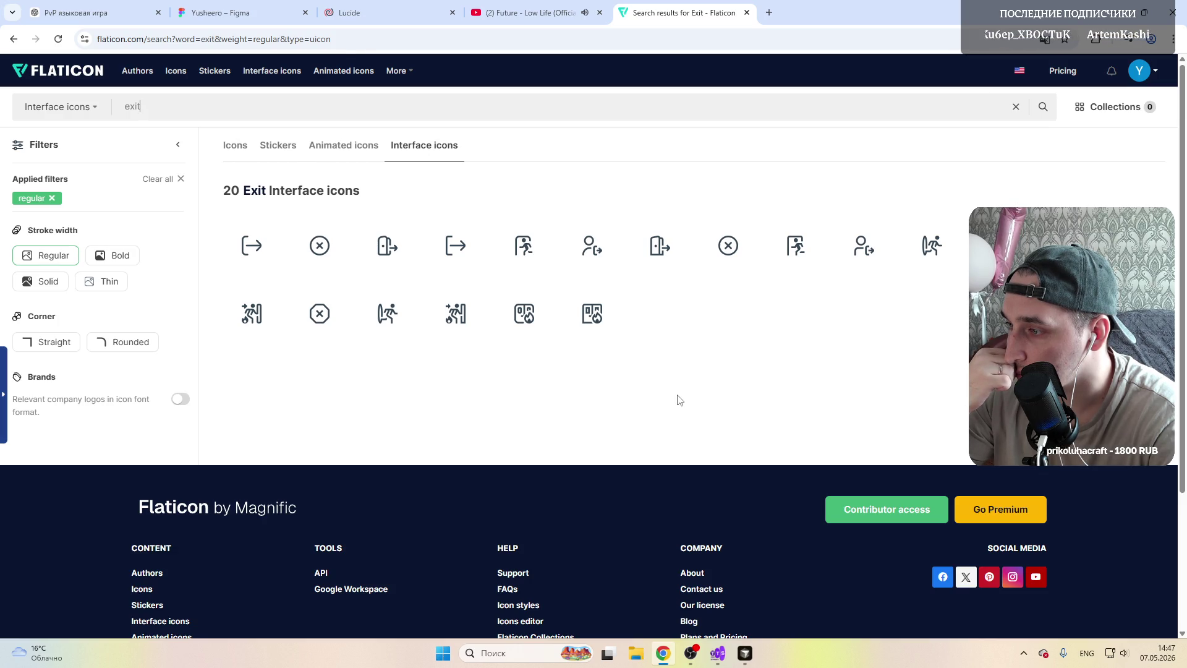
{"action": "left_click", "coordinate": [528, 256]}
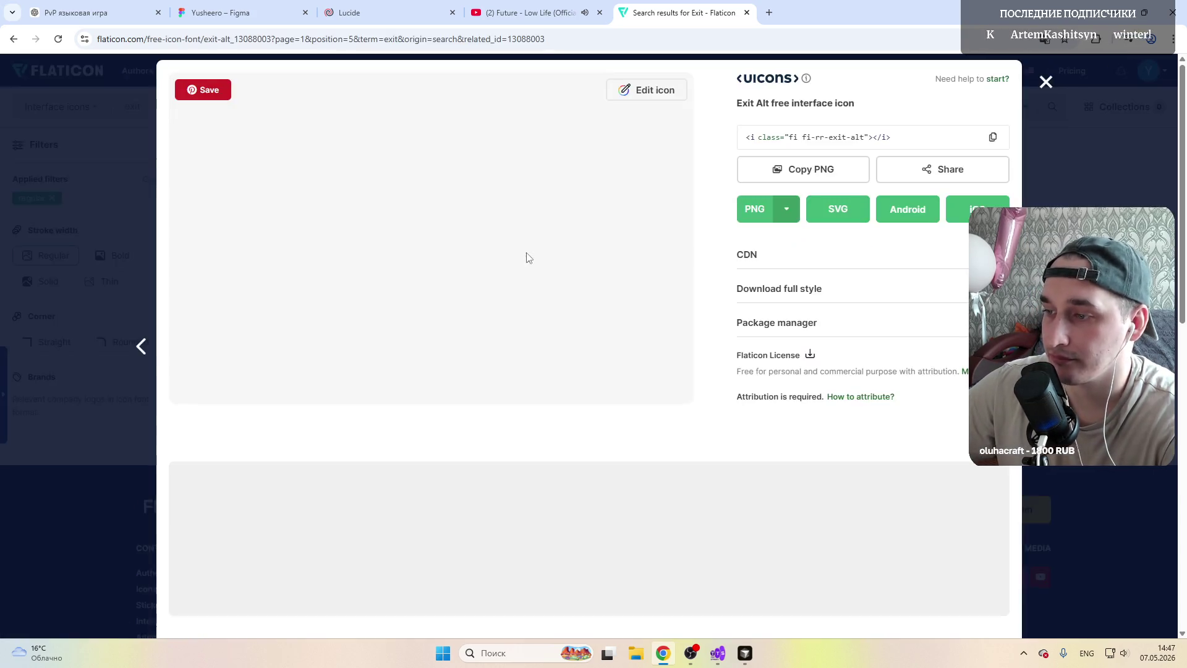
{"action": "scroll", "coordinate": [210, 281], "scroll_direction": "down", "scroll_amount": 1}
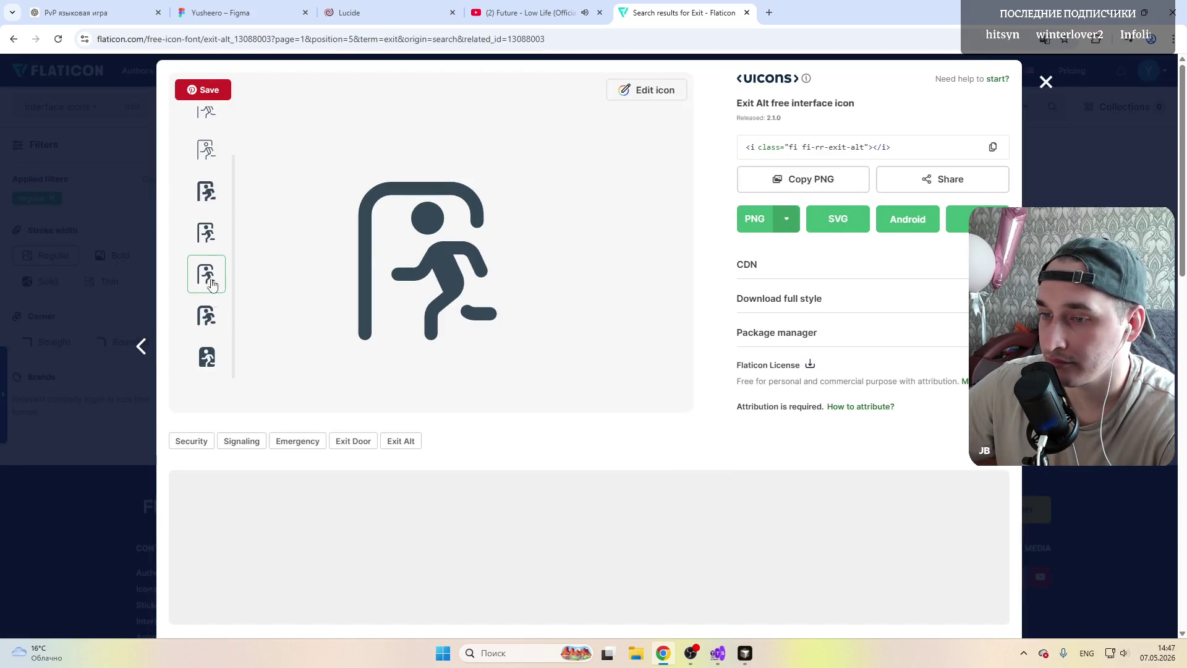
{"action": "scroll", "coordinate": [209, 248], "scroll_direction": "up", "scroll_amount": 1}
{"action": "left_click", "coordinate": [210, 293]}
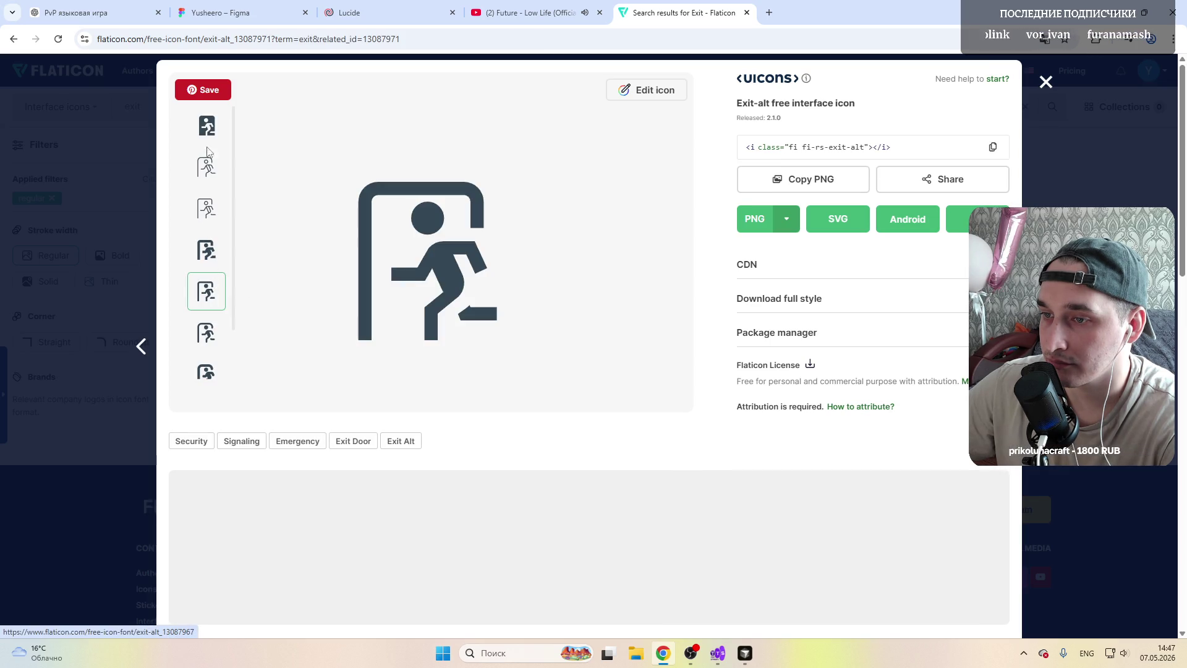
{"action": "left_click", "coordinate": [206, 127]}
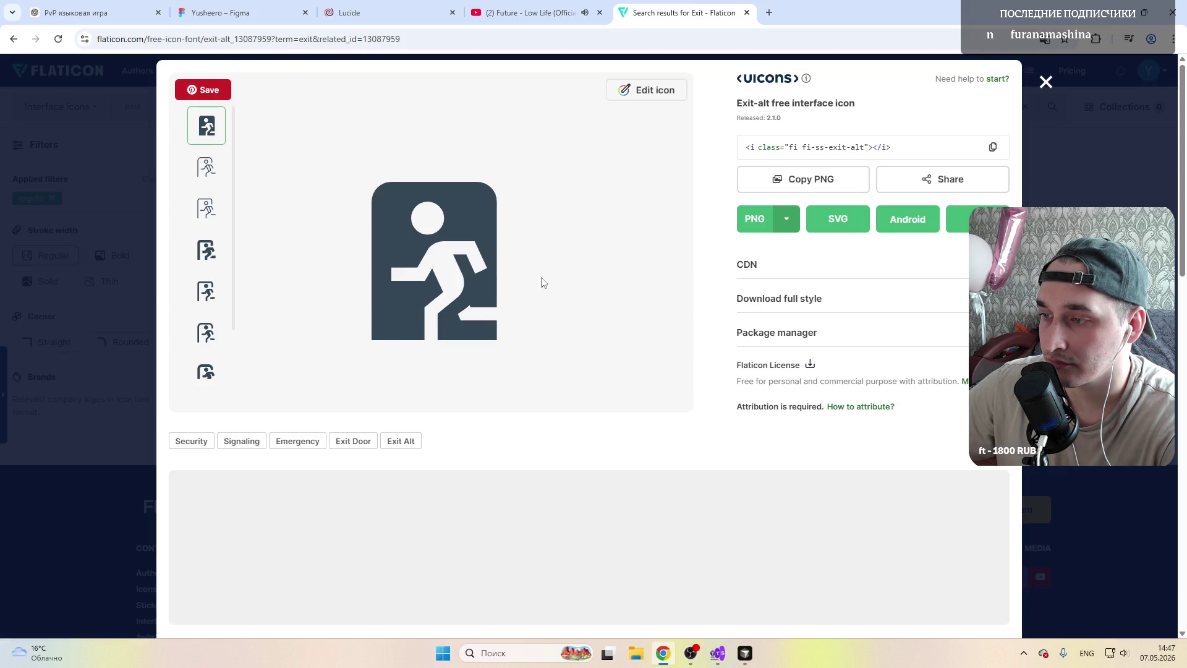
{"action": "left_click", "coordinate": [365, 12]}
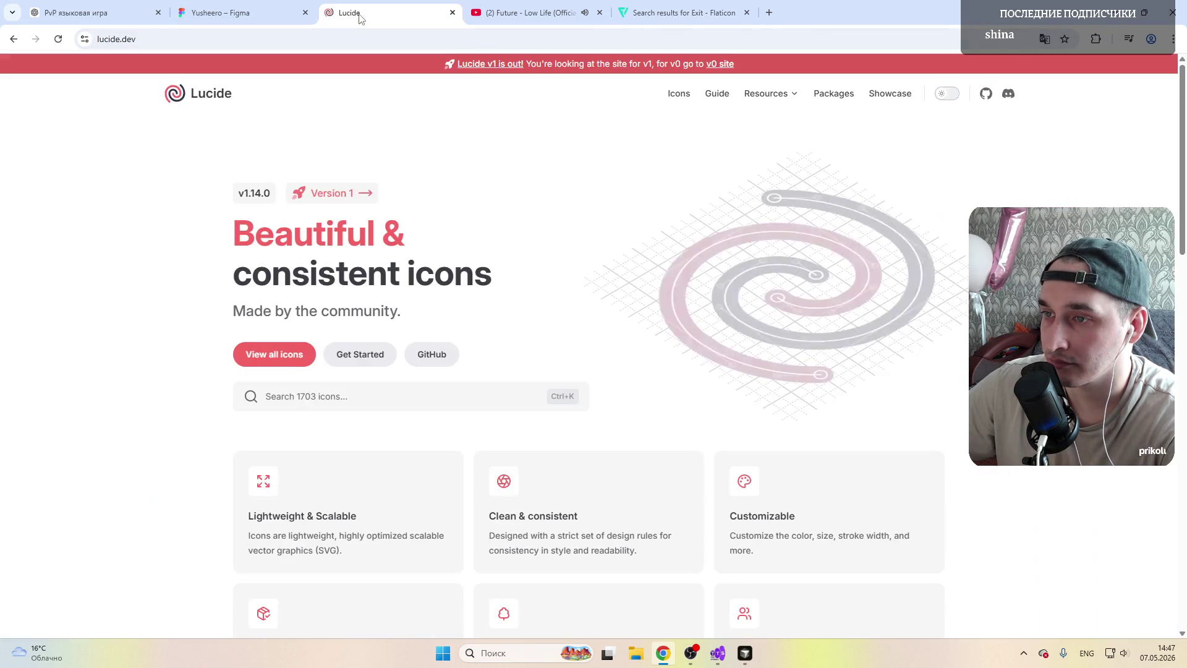
Step: Switch the YouTube playlist from Travis Scott's goosebumps to the Ghostface Killers track
{"action": "left_click", "coordinate": [525, 12]}
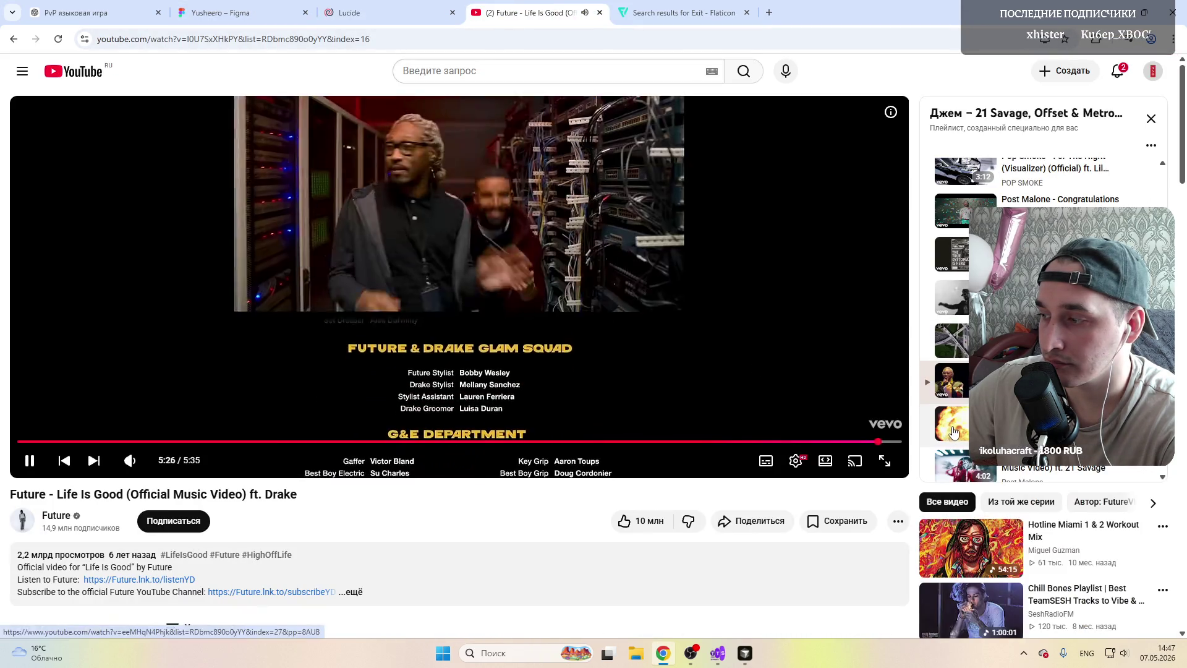
{"action": "scroll", "coordinate": [955, 384], "scroll_direction": "down", "scroll_amount": 2}
{"action": "scroll", "coordinate": [956, 309], "scroll_direction": "down", "scroll_amount": 2}
{"action": "scroll", "coordinate": [956, 346], "scroll_direction": "up", "scroll_amount": 5}
{"action": "scroll", "coordinate": [957, 401], "scroll_direction": "up", "scroll_amount": 5}
{"action": "scroll", "coordinate": [957, 371], "scroll_direction": "up", "scroll_amount": 5}
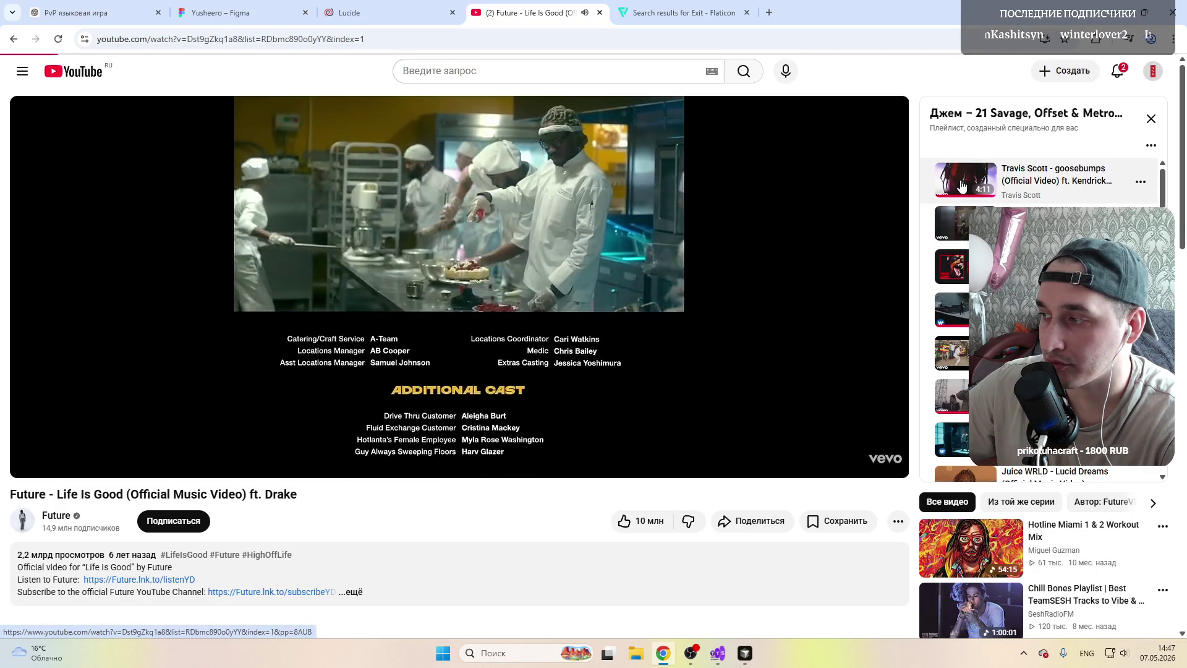
{"action": "left_click", "coordinate": [962, 185]}
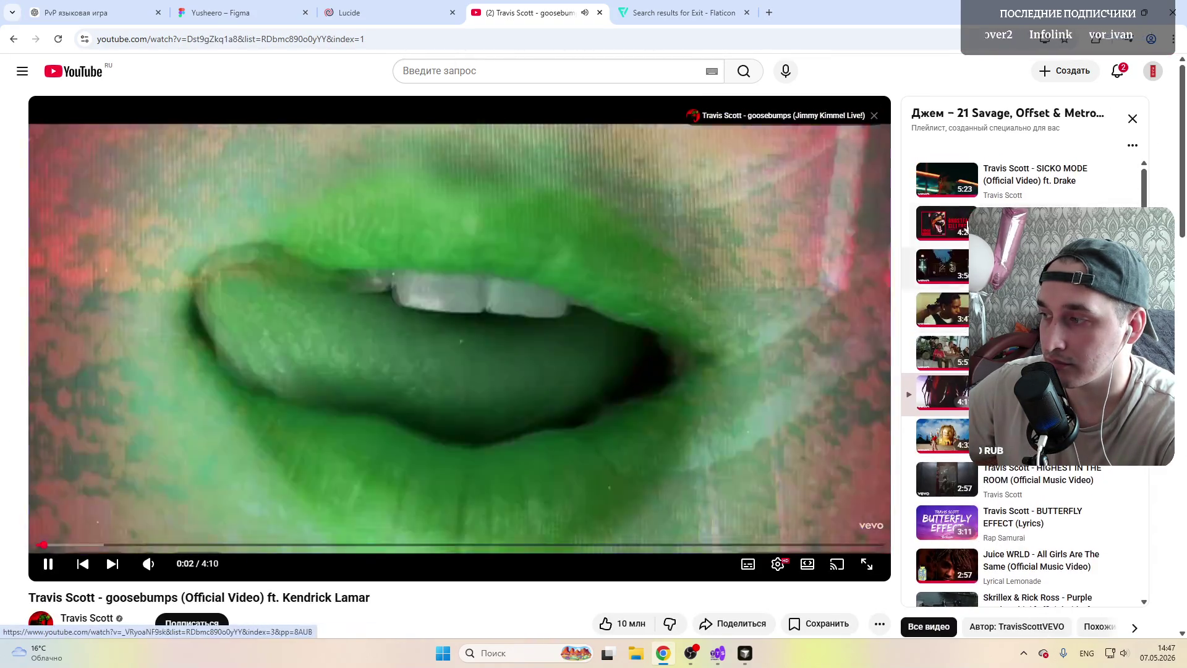
{"action": "left_click", "coordinate": [952, 177]}
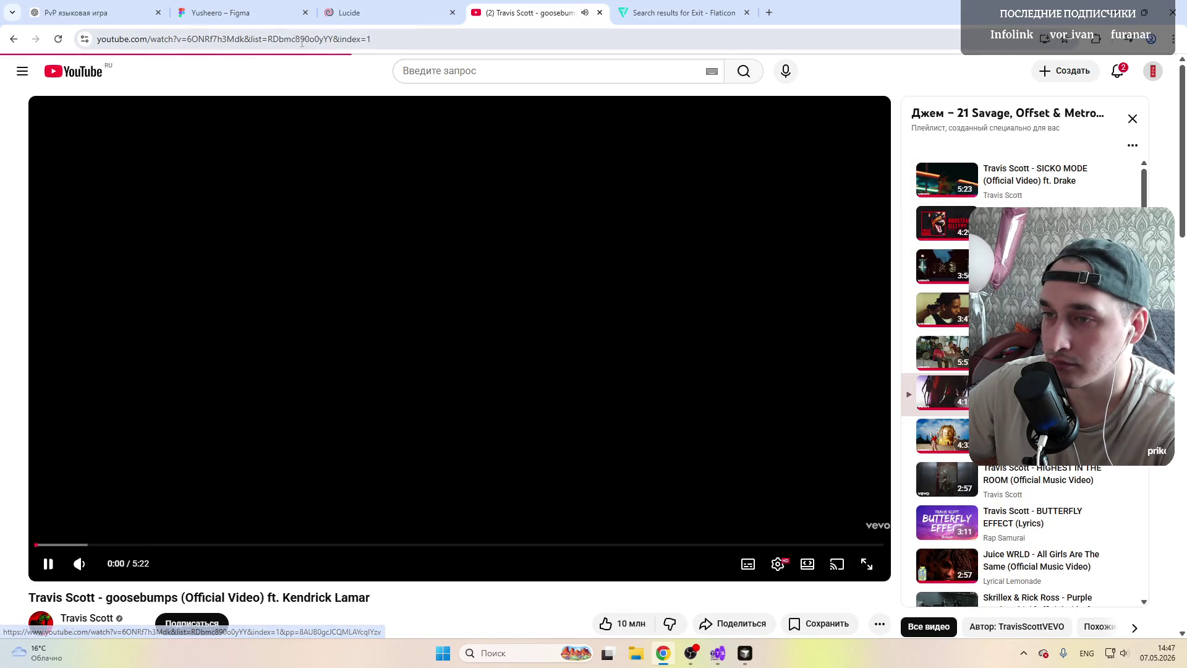
{"action": "left_click", "coordinate": [352, 8]}
{"action": "left_click", "coordinate": [241, 11]}
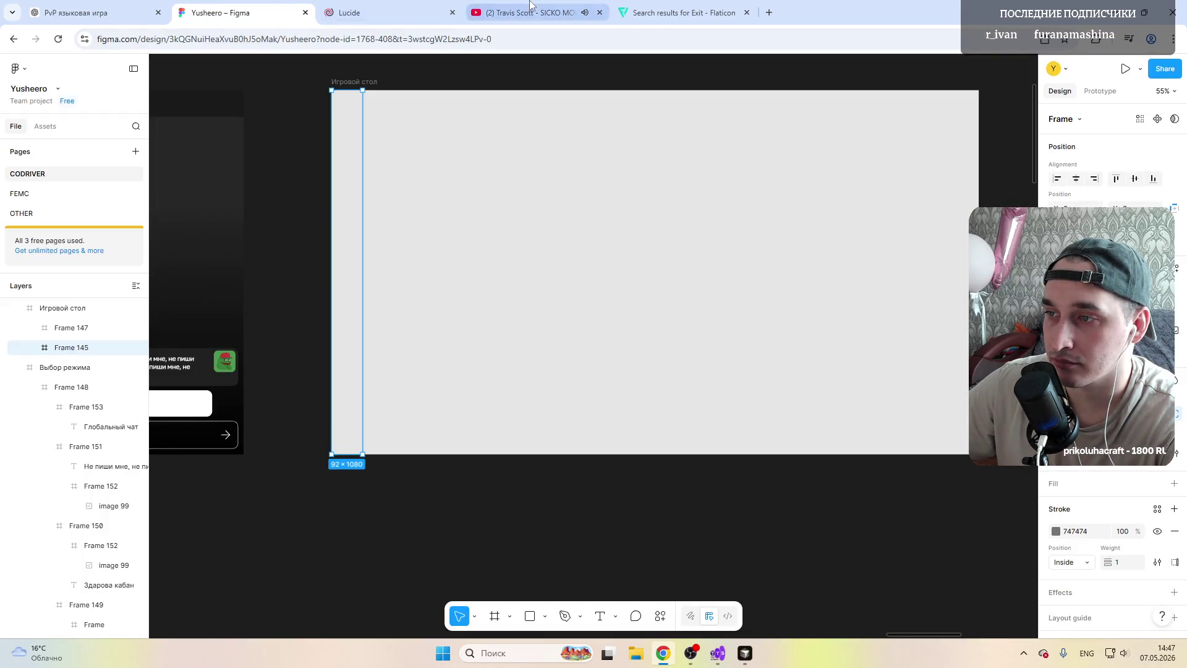
{"action": "left_click", "coordinate": [550, 9]}
{"action": "left_click", "coordinate": [955, 230]}
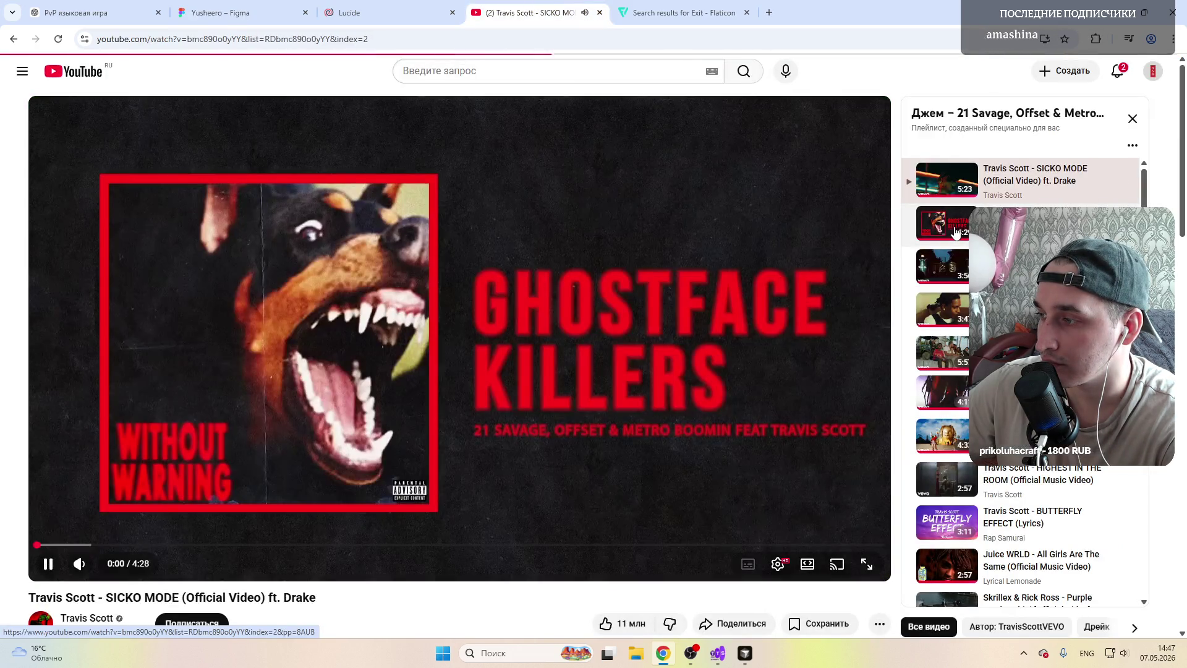
{"action": "left_click", "coordinate": [353, 11]}
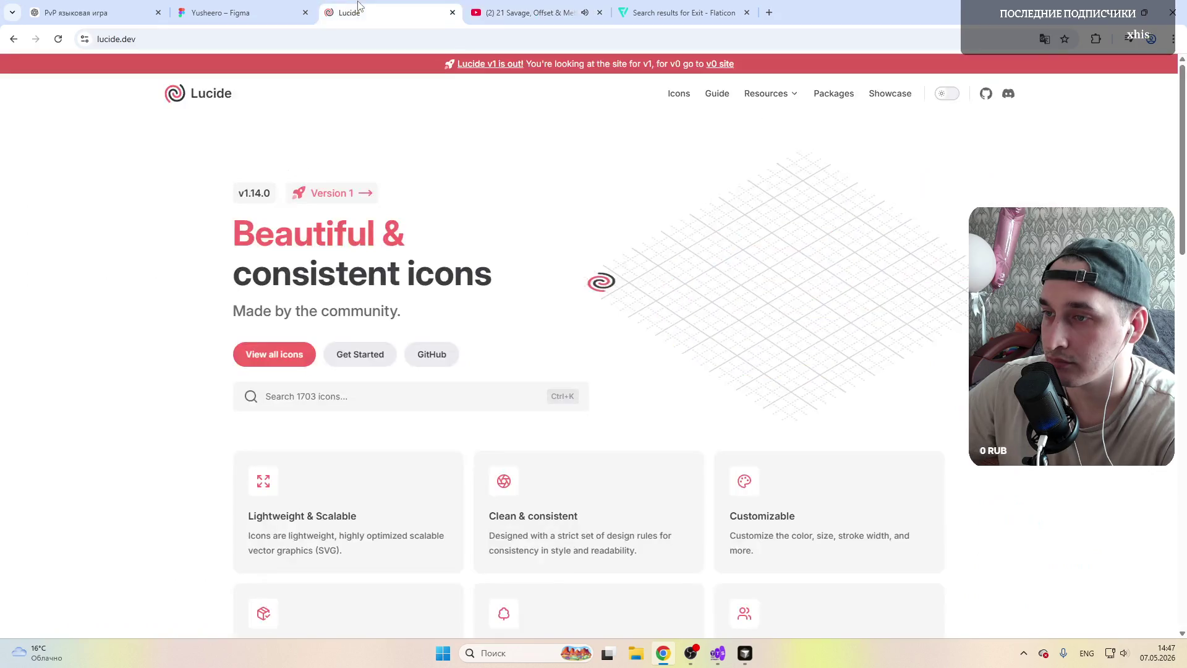
Step: Paste the exit icon into the sidebar and shrink it to 42×42 at the sidebar top
{"action": "left_click", "coordinate": [672, 7]}
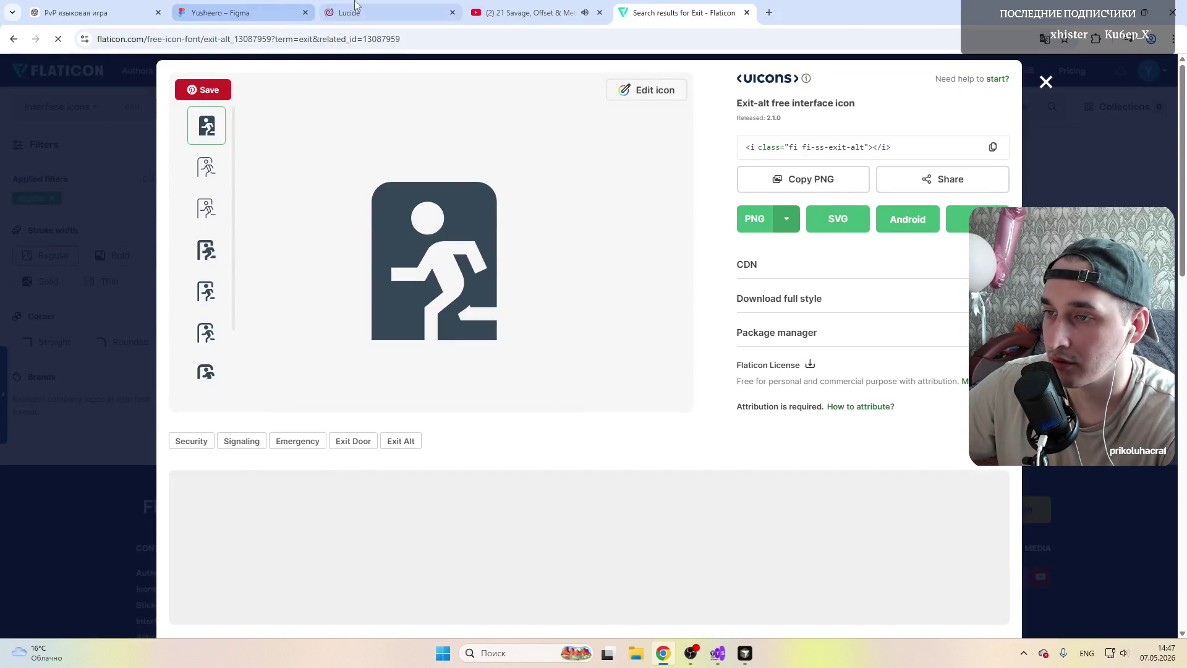
{"action": "left_click", "coordinate": [371, 12]}
{"action": "left_click", "coordinate": [241, 13]}
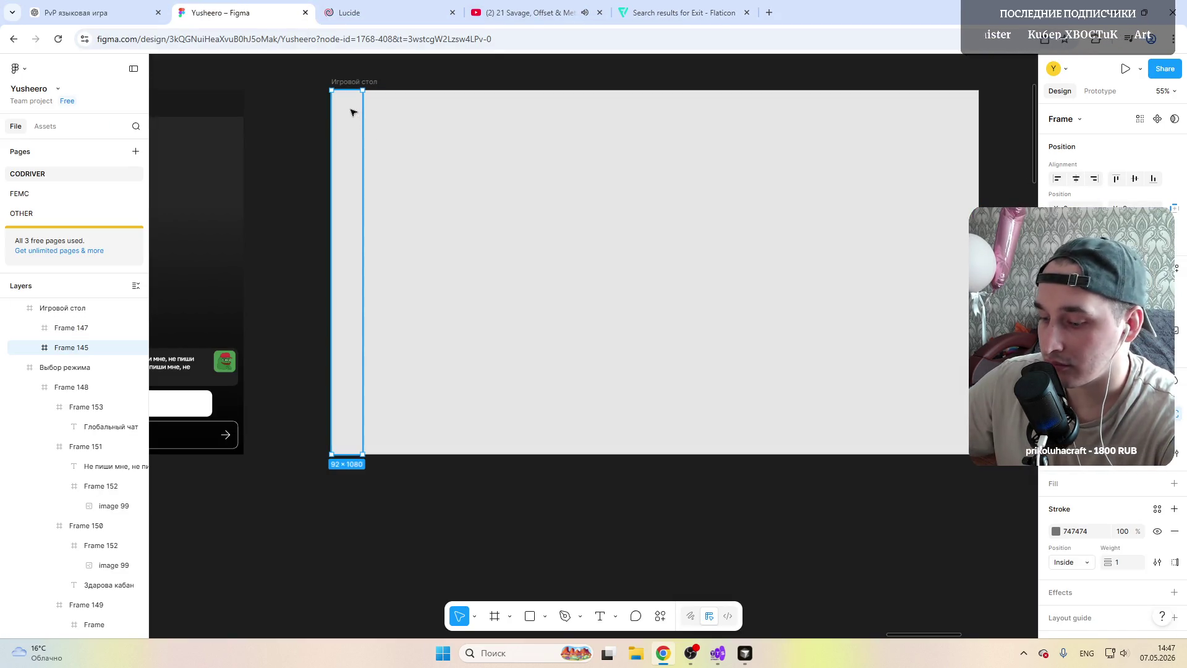
{"action": "key", "text": "ctrl+v"}
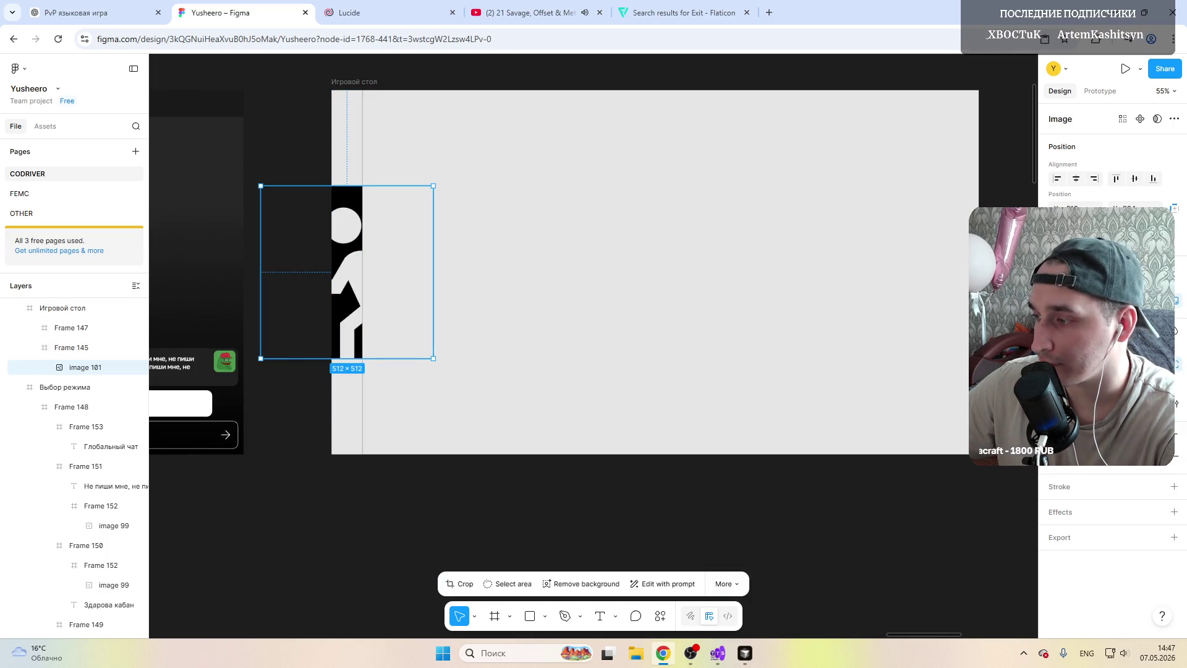
{"action": "mouse_move", "coordinate": [433, 358]}
{"action": "left_mouse_down"}
{"action": "mouse_move", "coordinate": [275, 200]}
{"action": "mouse_move", "coordinate": [352, 119]}
{"action": "left_mouse_up"}
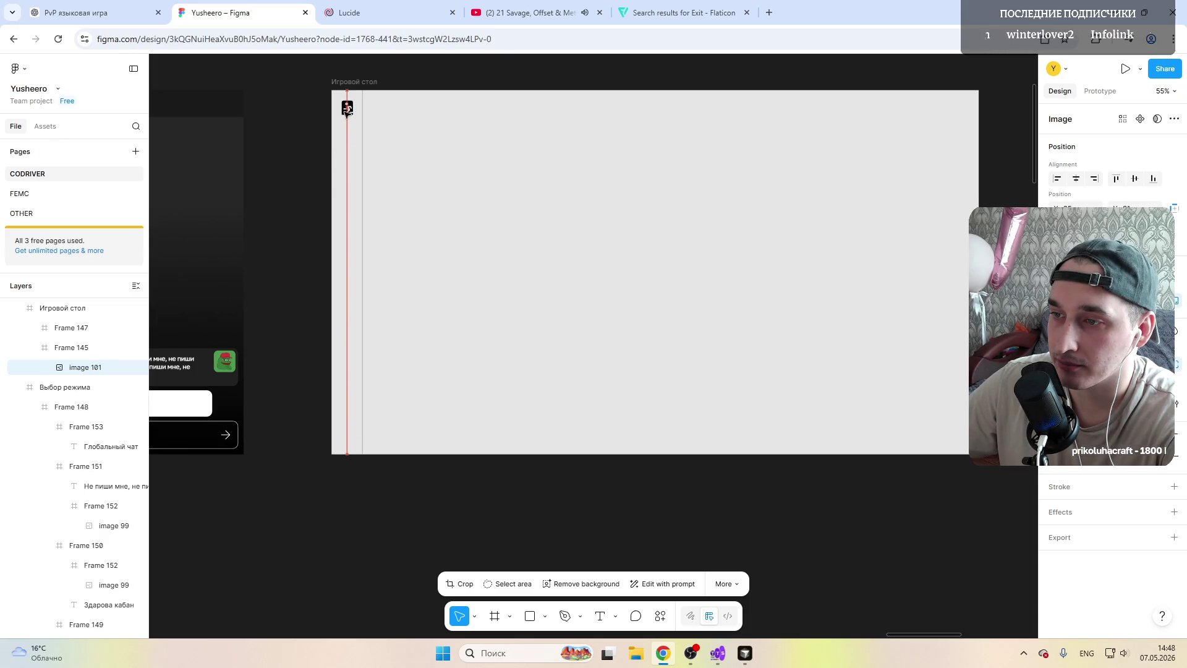
Step: Select Frame 147, the Игровой стол content area, then glance back at the Flaticon page
{"action": "scroll", "coordinate": [393, 169], "scroll_direction": "down", "scroll_amount": 3, "text": "ctrl"}
{"action": "left_click", "coordinate": [386, 180]}
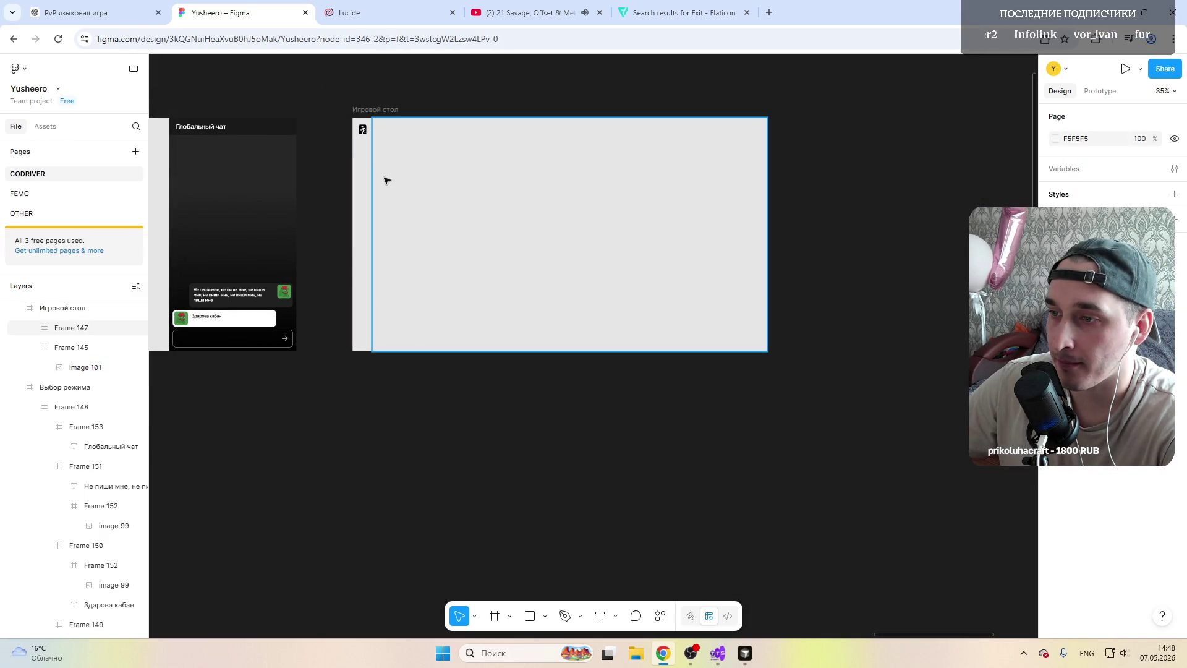
{"action": "scroll", "coordinate": [414, 185], "scroll_direction": "left", "scroll_amount": 2}
{"action": "scroll", "coordinate": [414, 184], "scroll_direction": "left", "scroll_amount": 1}
{"action": "scroll", "coordinate": [414, 183], "scroll_direction": "left", "scroll_amount": 4}
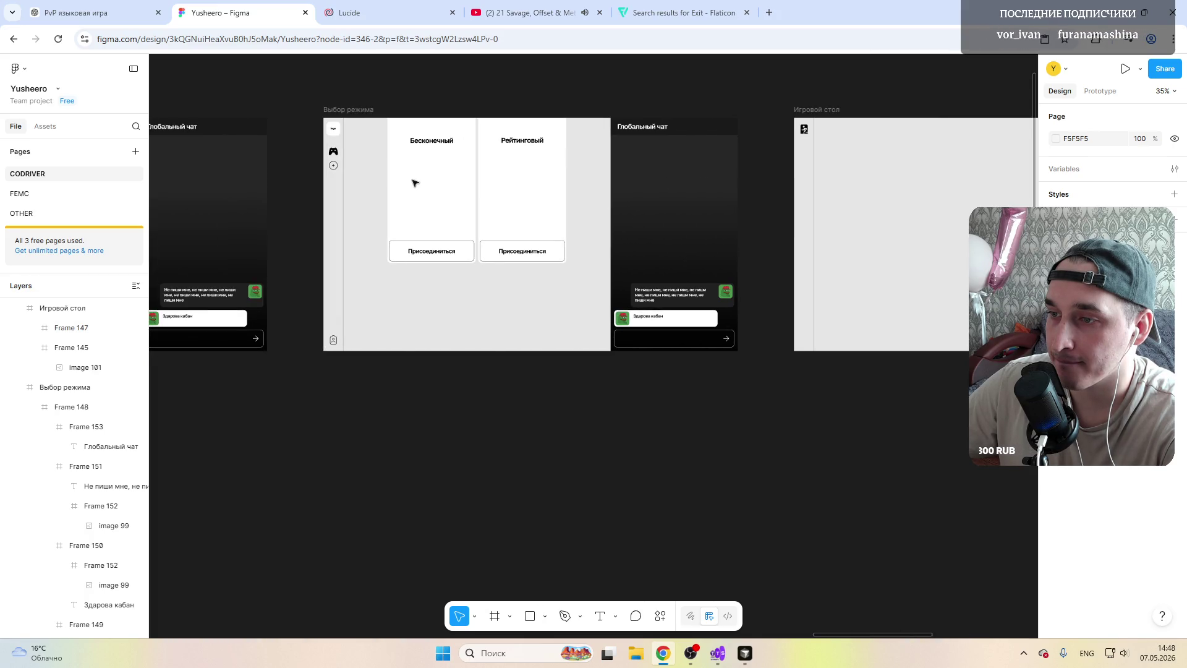
{"action": "scroll", "coordinate": [415, 182], "scroll_direction": "right", "scroll_amount": 3}
{"action": "scroll", "coordinate": [414, 183], "scroll_direction": "left", "scroll_amount": 1}
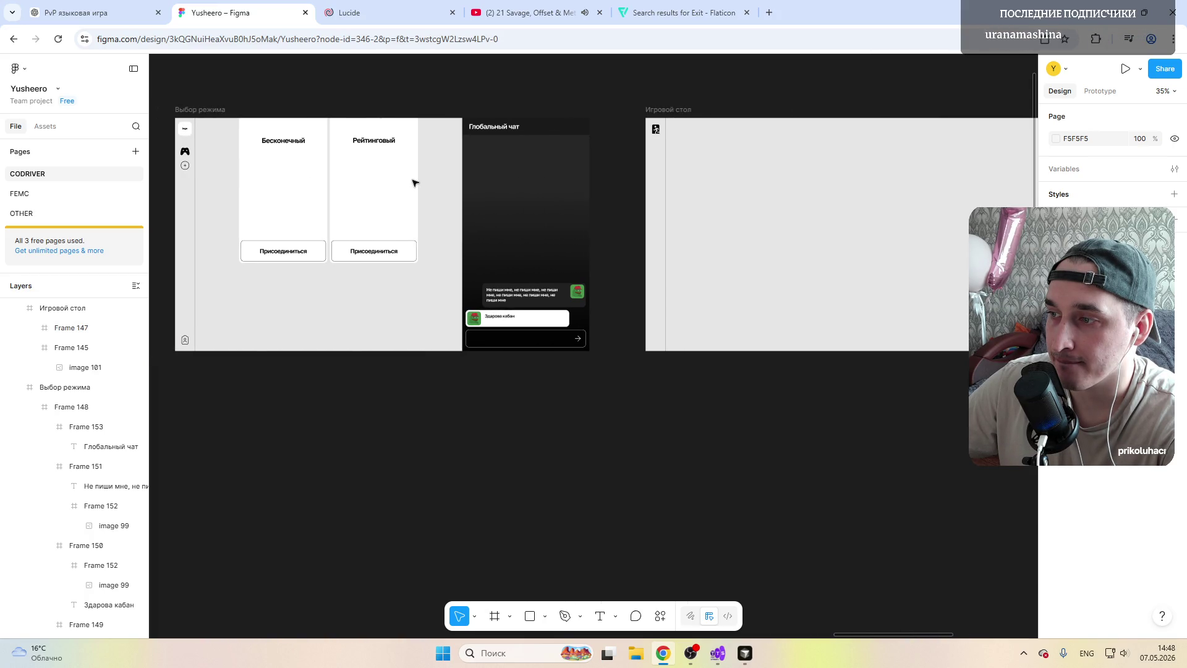
{"action": "scroll", "coordinate": [415, 182], "scroll_direction": "right", "scroll_amount": 4}
{"action": "scroll", "coordinate": [413, 118], "scroll_direction": "up", "scroll_amount": 3, "text": "ctrl"}
{"action": "scroll", "coordinate": [356, 115], "scroll_direction": "up", "scroll_amount": 4, "text": "ctrl"}
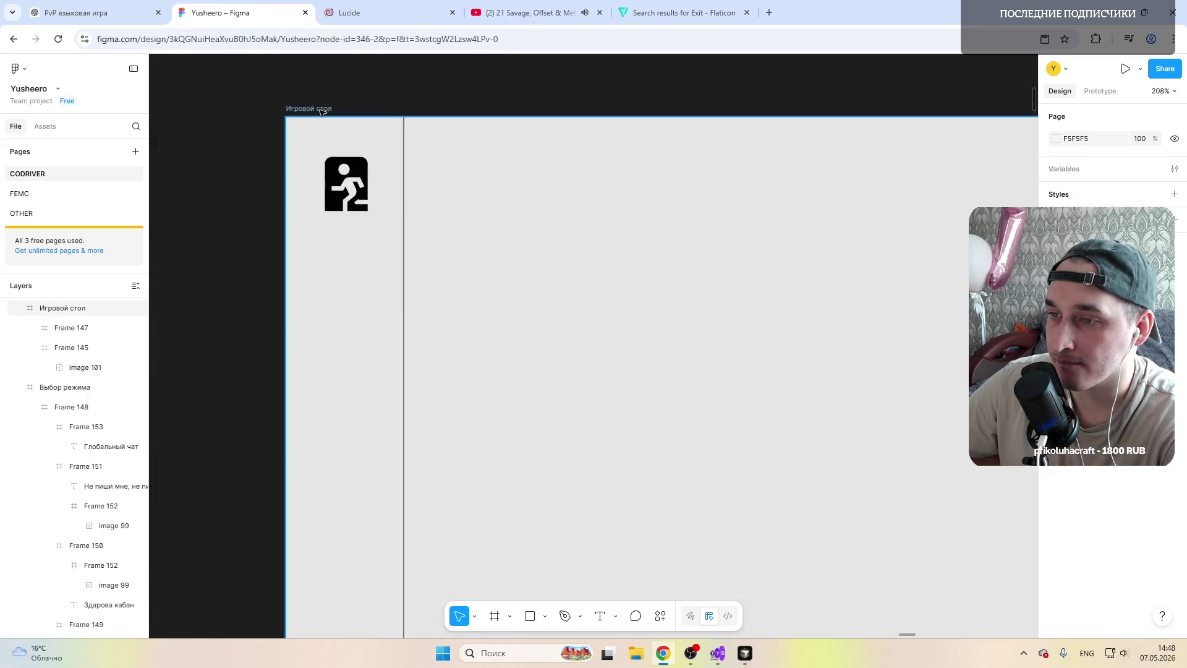
{"action": "scroll", "coordinate": [451, 161], "scroll_direction": "down", "scroll_amount": 5, "text": "ctrl"}
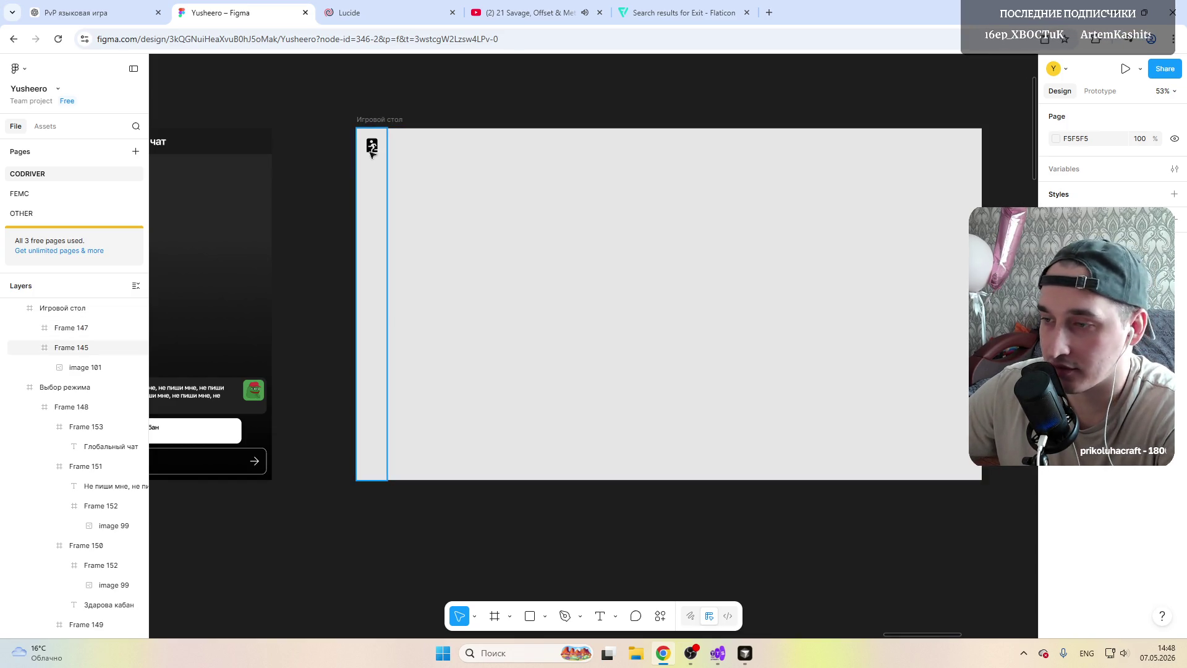
{"action": "left_click", "coordinate": [421, 185]}
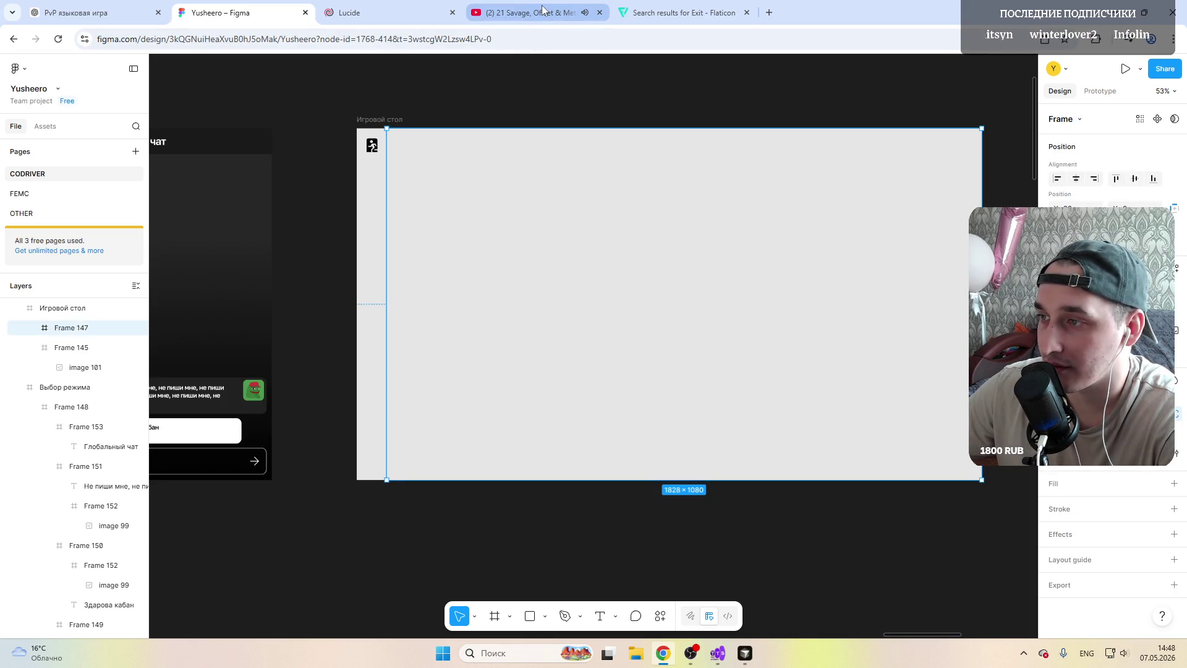
{"action": "left_click", "coordinate": [689, 14]}
{"action": "left_click", "coordinate": [525, 12]}
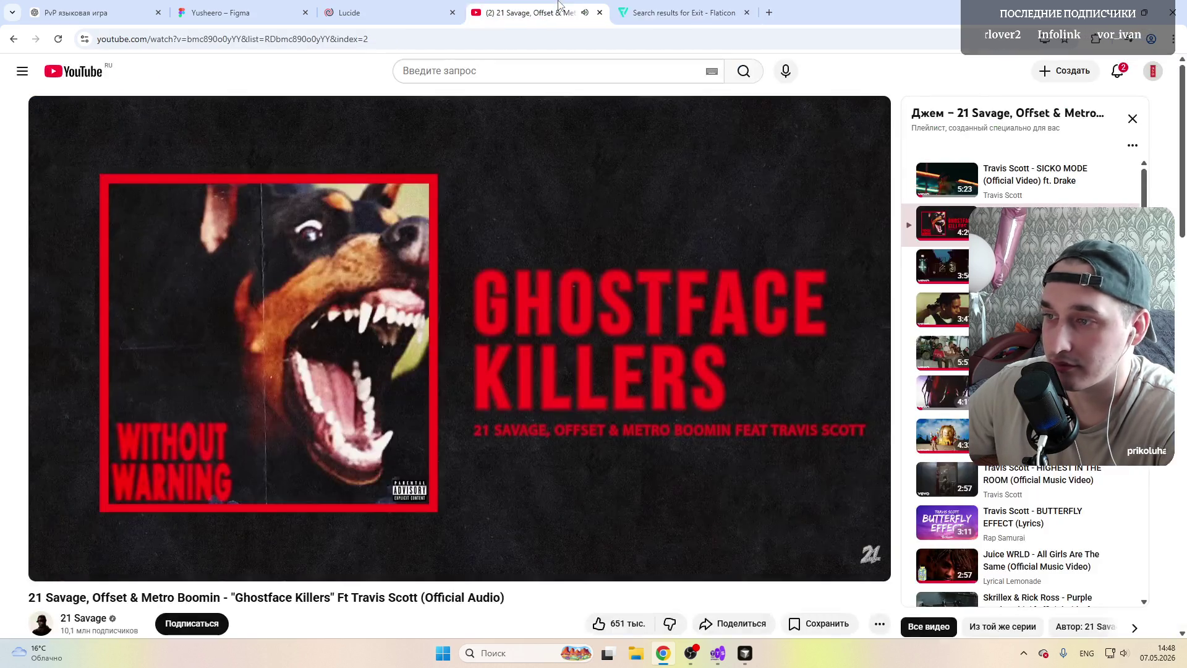
{"action": "left_click", "coordinate": [384, 13]}
{"action": "left_click", "coordinate": [269, 9]}
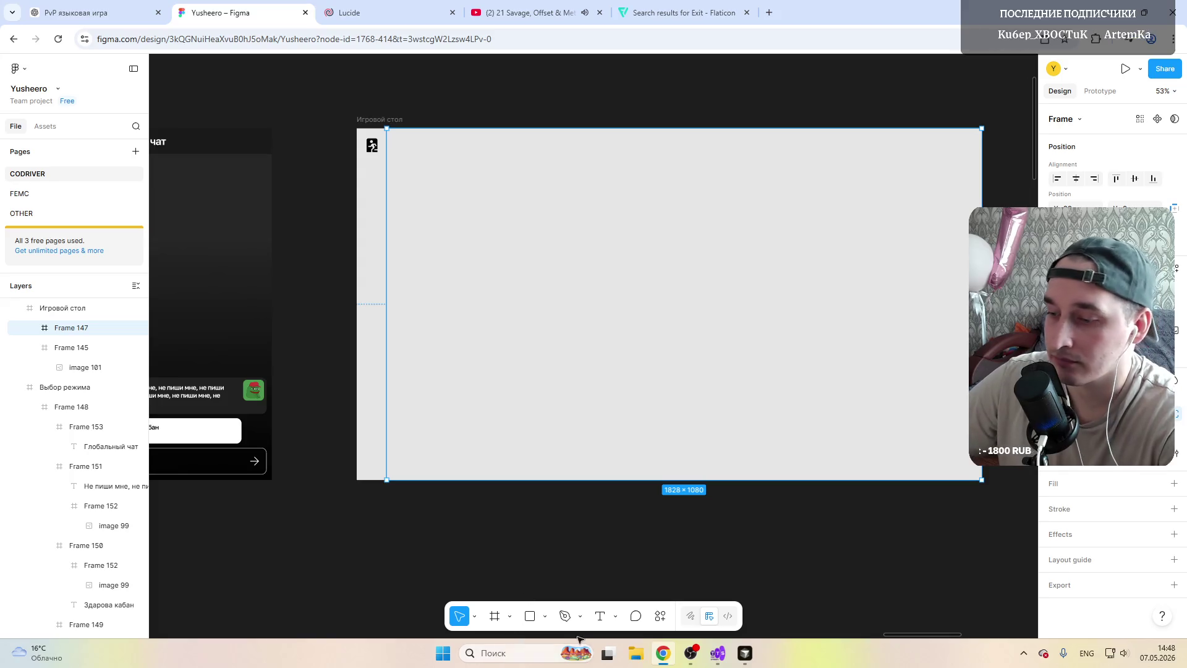
{"action": "left_click", "coordinate": [636, 653]}
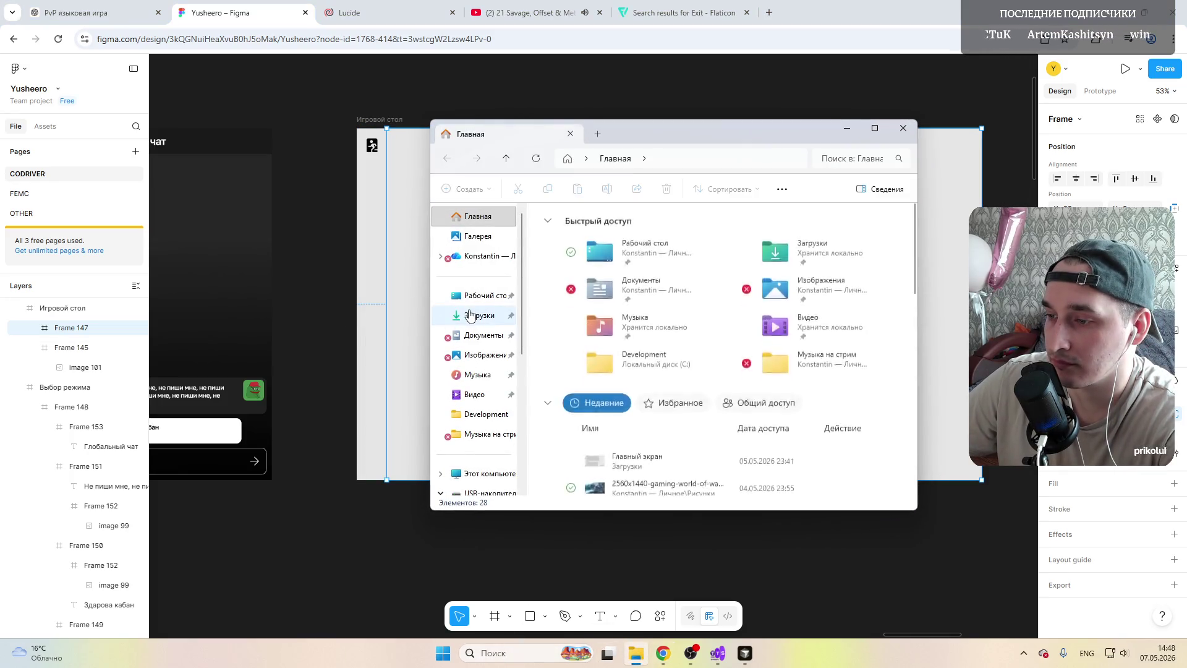
Step: Open the ChatGPT card-backgrounds image from Загрузки in Paint
{"action": "left_click", "coordinate": [479, 315]}
{"action": "left_click", "coordinate": [621, 248]}
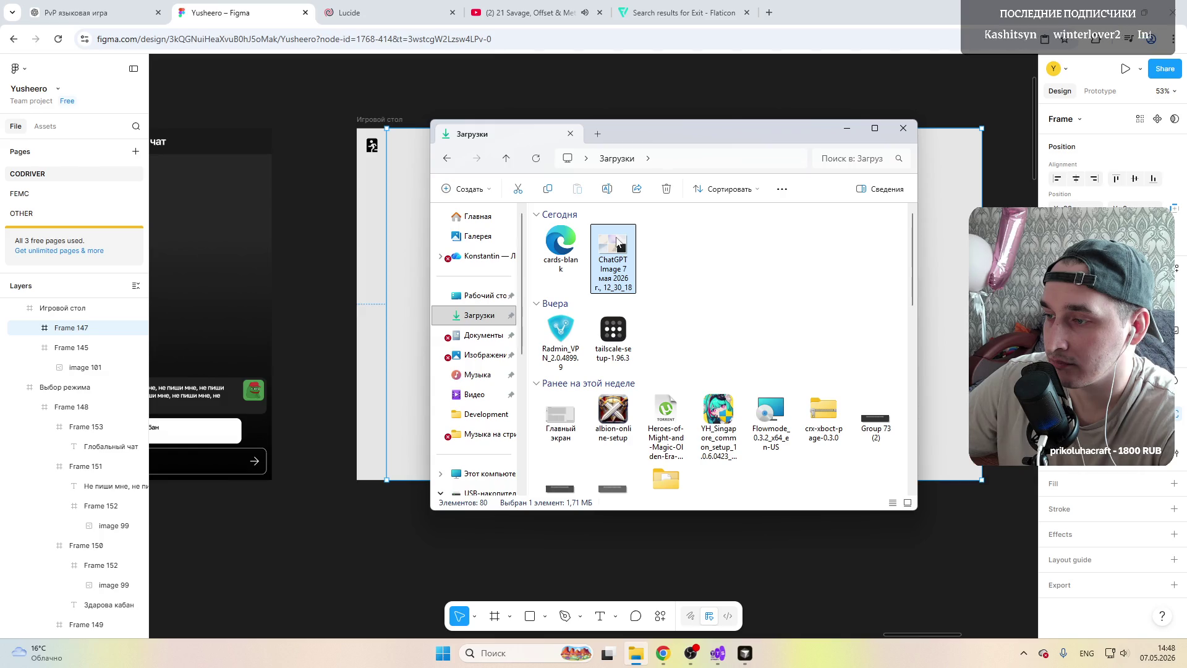
{"action": "right_click", "coordinate": [618, 244]}
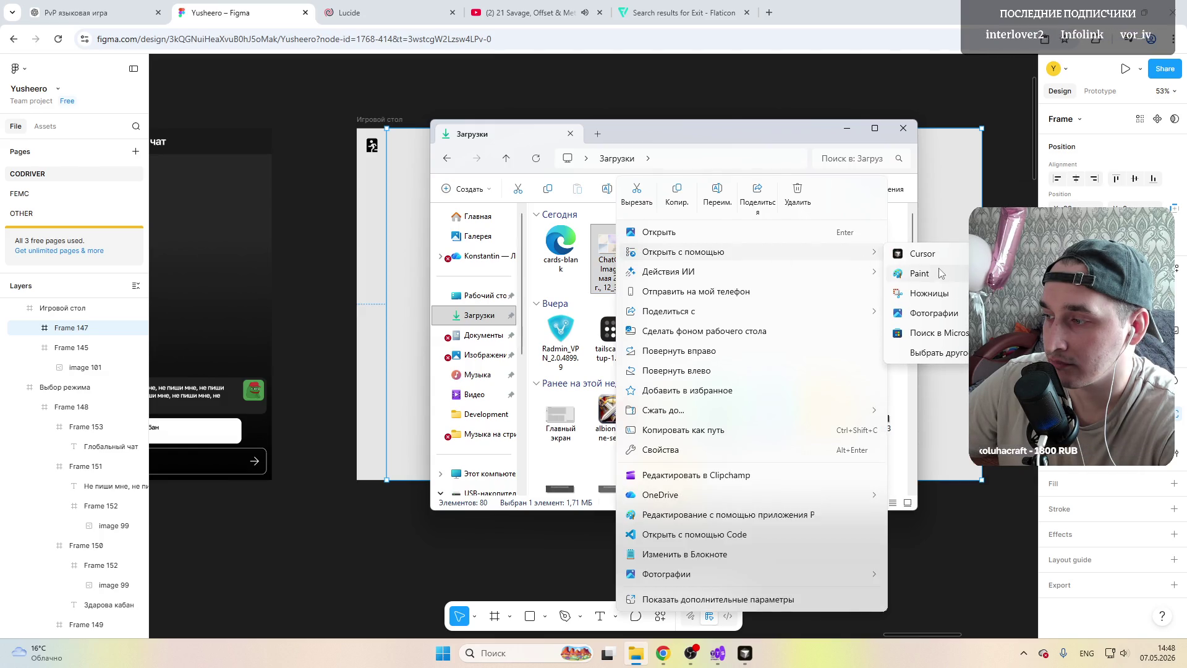
{"action": "left_click", "coordinate": [940, 273]}
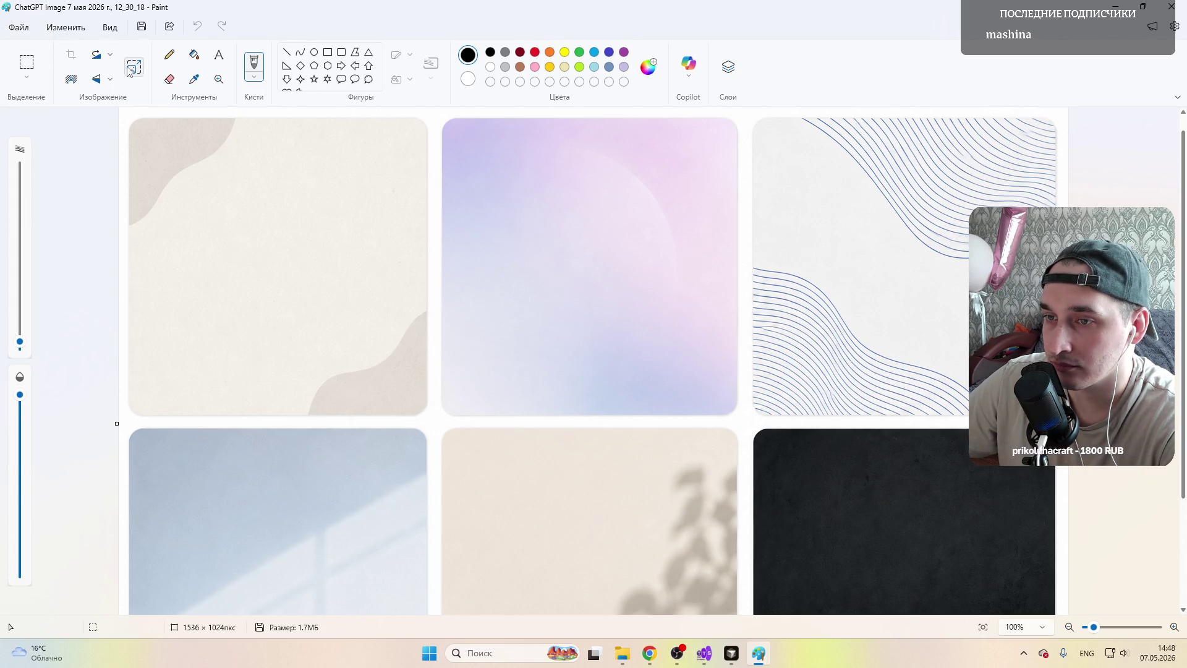
Step: Rectangle-select the white tile with wavy blue lines in Paint, then return to Figma
{"action": "left_click", "coordinate": [27, 62]}
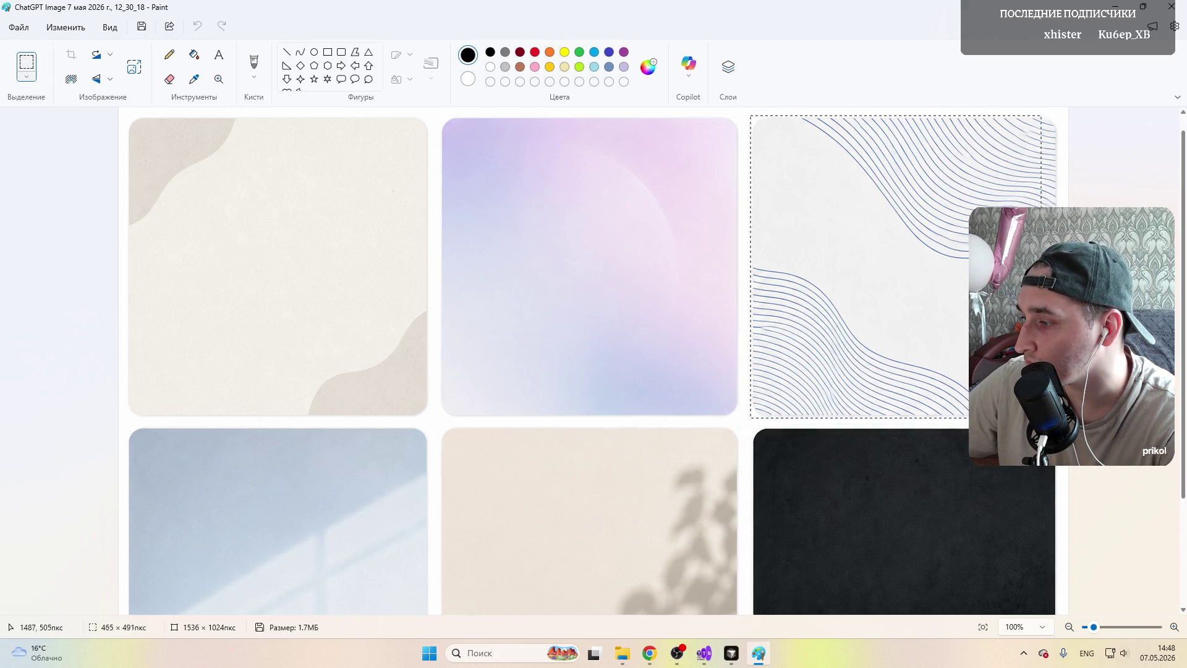
{"action": "left_click_drag", "start_coordinate": [792, 289], "coordinate": [1060, 416]}
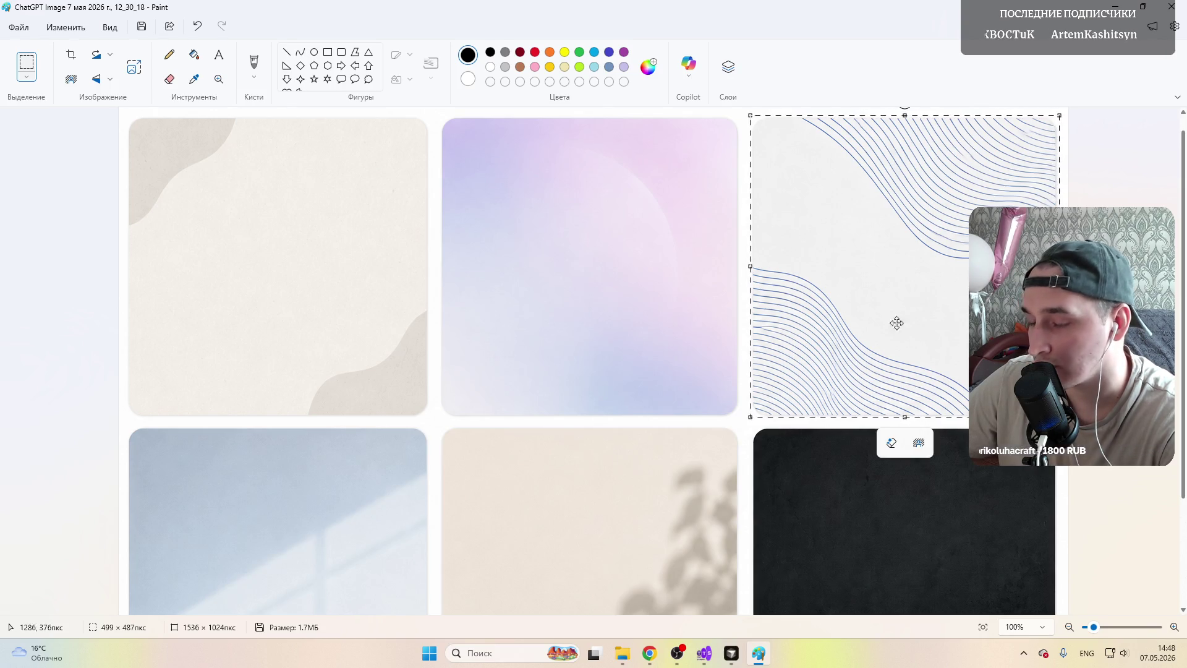
{"action": "left_click", "coordinate": [650, 652]}
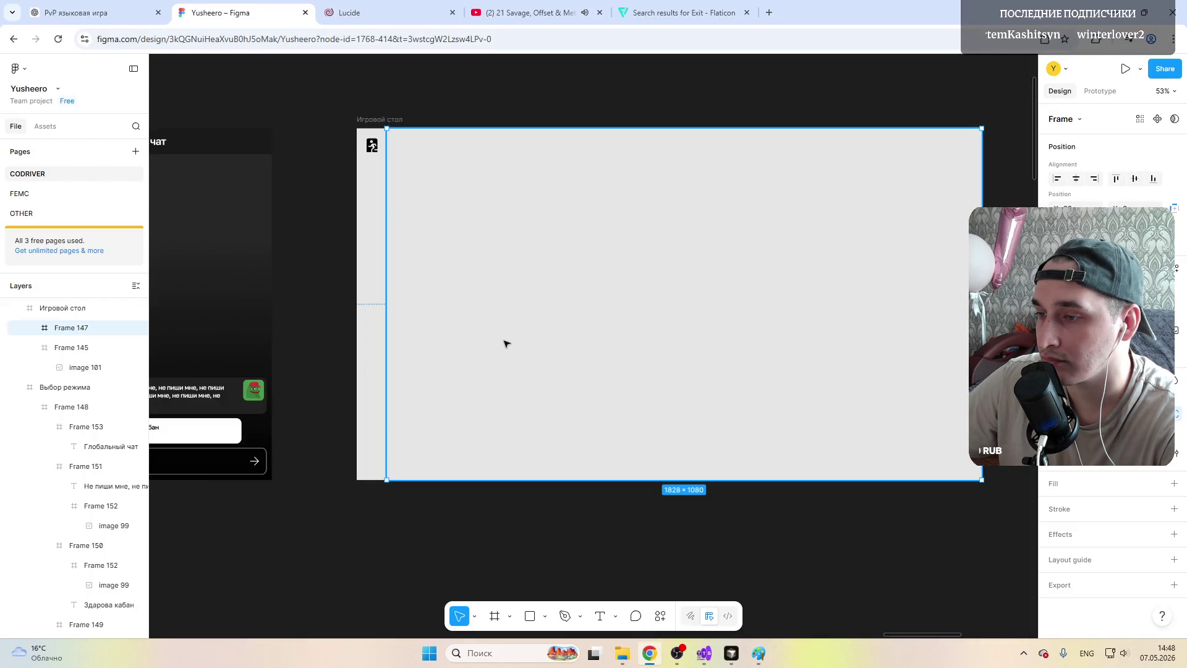
Step: Paste the wavy-lines tile into Frame 147 and set the frame's fill to white FFFFFF
{"action": "key", "text": "ctrl+v"}
{"action": "left_click_drag", "start_coordinate": [569, 351], "coordinate": [633, 322]}
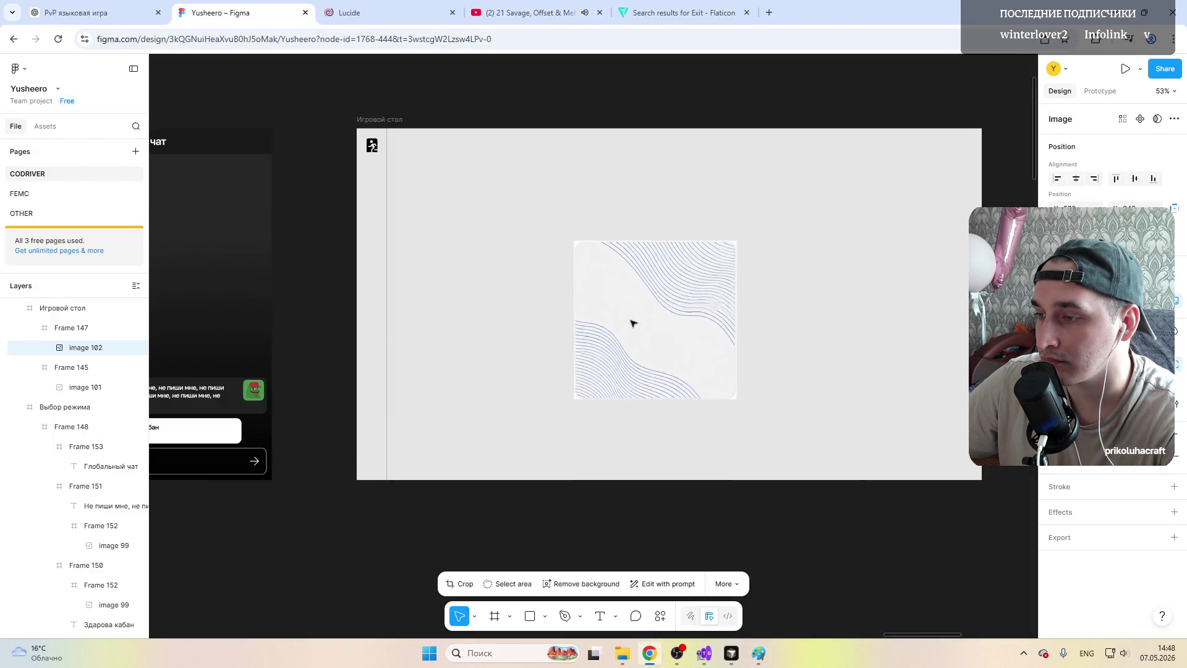
{"action": "left_click", "coordinate": [461, 202]}
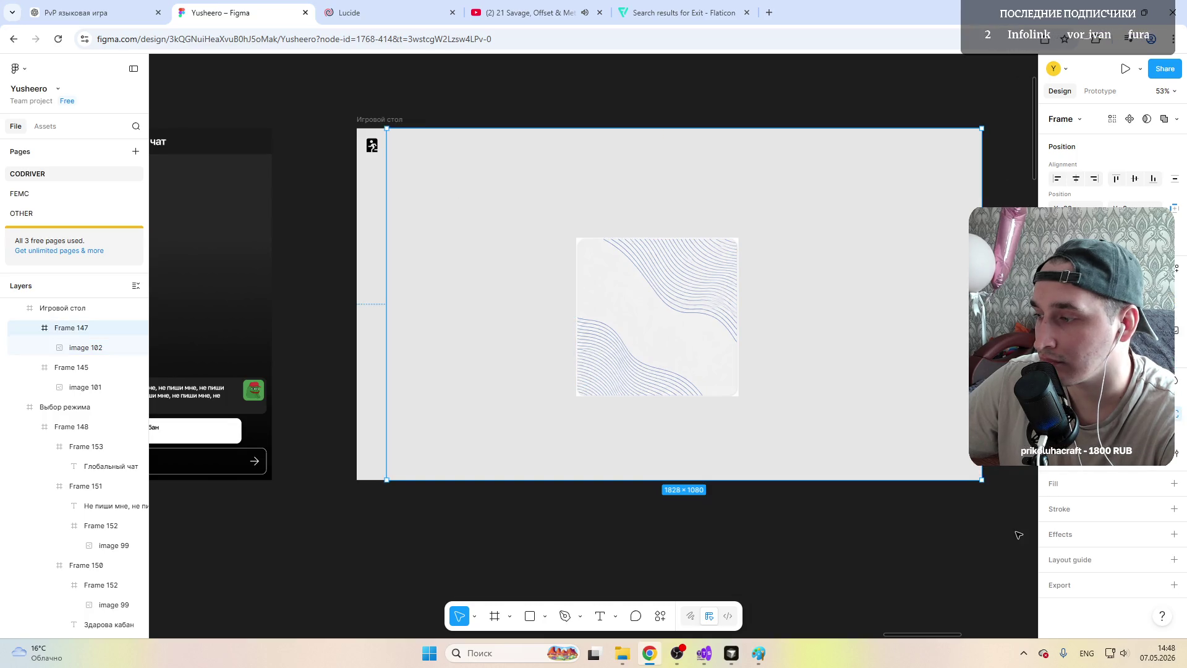
{"action": "left_click", "coordinate": [1055, 488]}
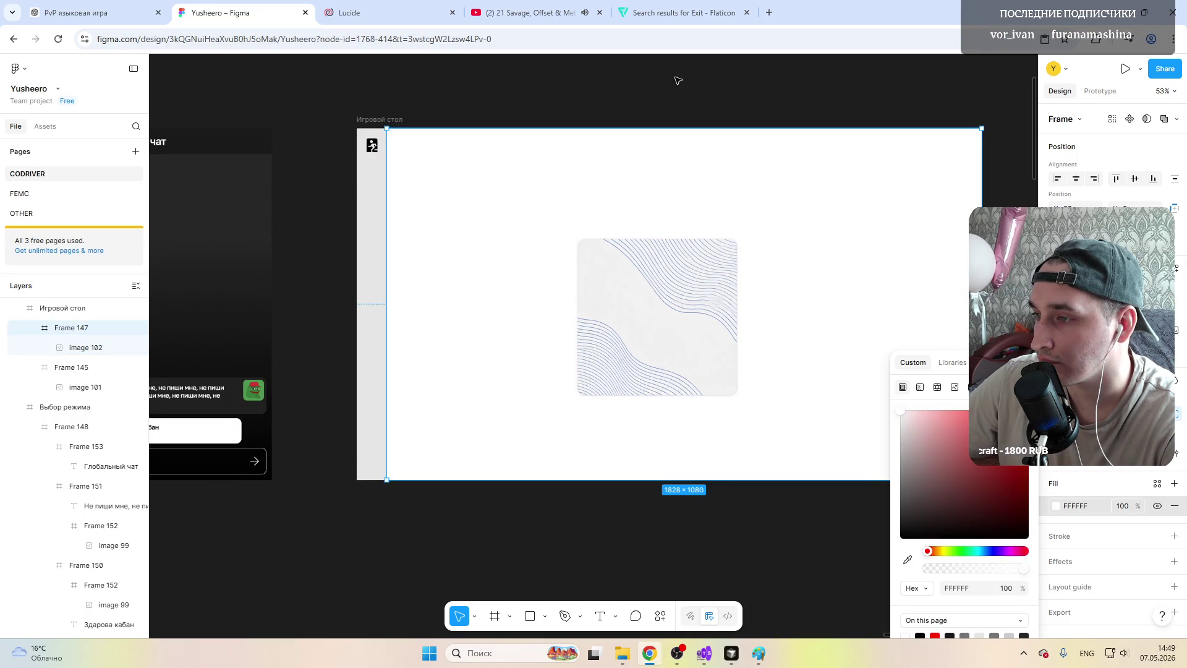
{"action": "key", "text": "Escape"}
Step: Move the 420×410 wavy-lines image to the centre of the white content area
{"action": "left_click", "coordinate": [650, 306]}
{"action": "left_click_drag", "start_coordinate": [644, 323], "coordinate": [649, 303]}
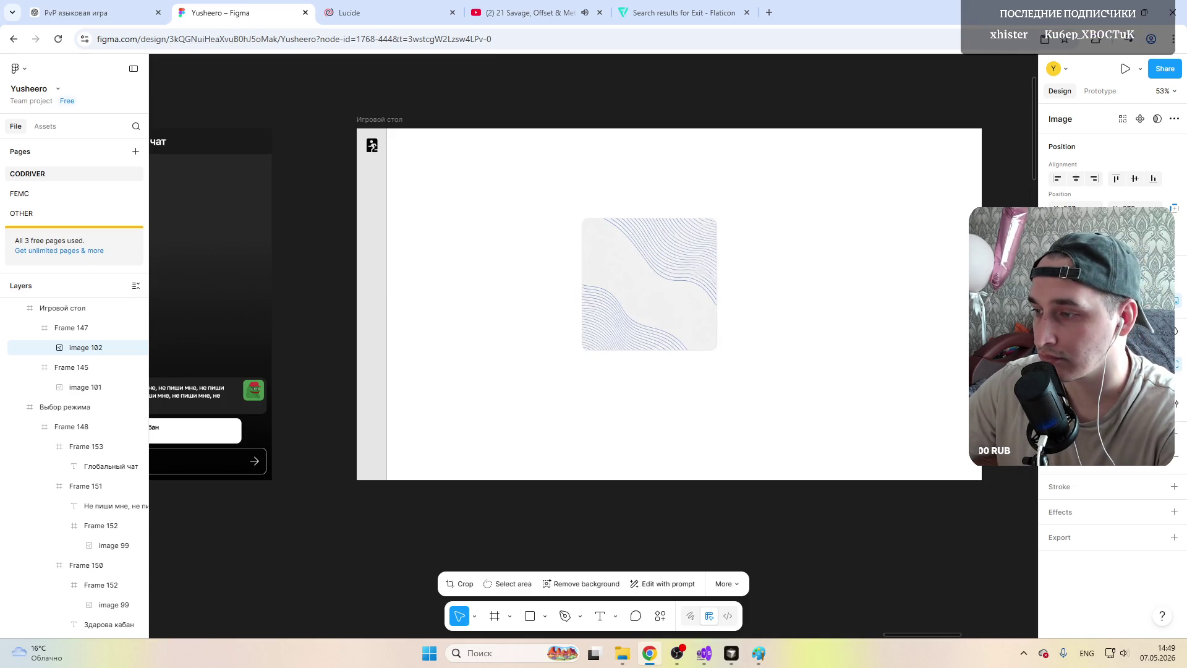
{"action": "left_click_drag", "start_coordinate": [637, 270], "coordinate": [674, 298]}
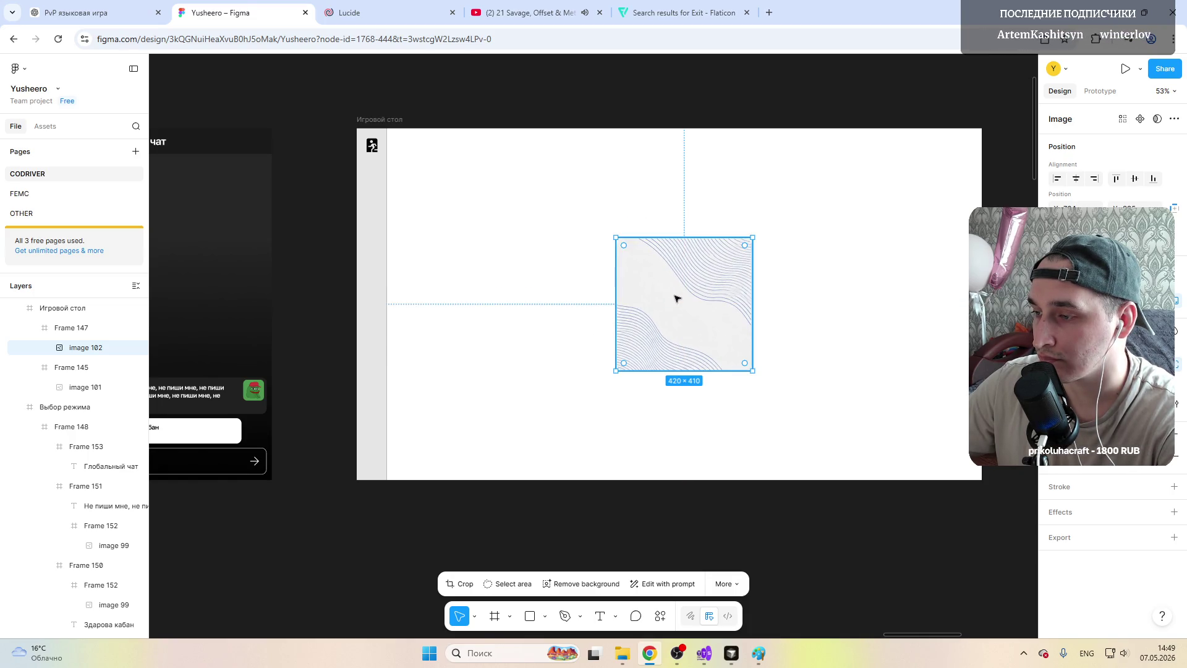
{"action": "left_click", "coordinate": [632, 106]}
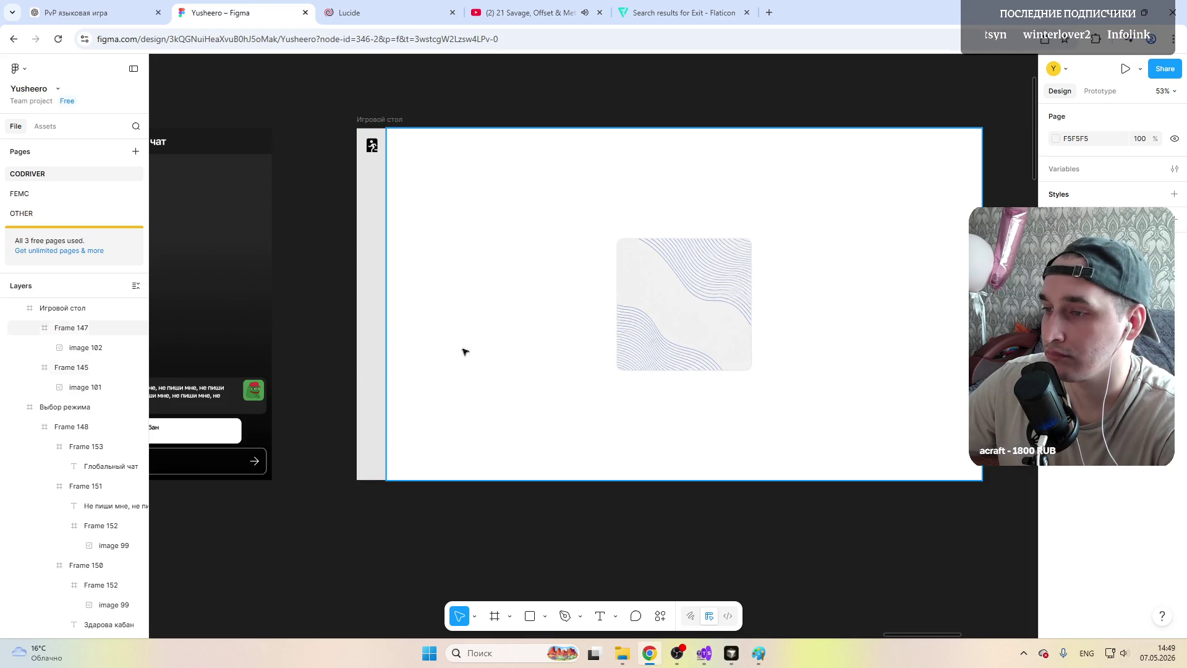
{"action": "scroll", "coordinate": [822, 340], "scroll_direction": "up", "scroll_amount": 2}
{"action": "scroll", "coordinate": [728, 342], "scroll_direction": "up", "scroll_amount": 1}
{"action": "scroll", "coordinate": [513, 284], "scroll_direction": "right", "scroll_amount": 2}
{"action": "scroll", "coordinate": [513, 297], "scroll_direction": "right", "scroll_amount": 1}
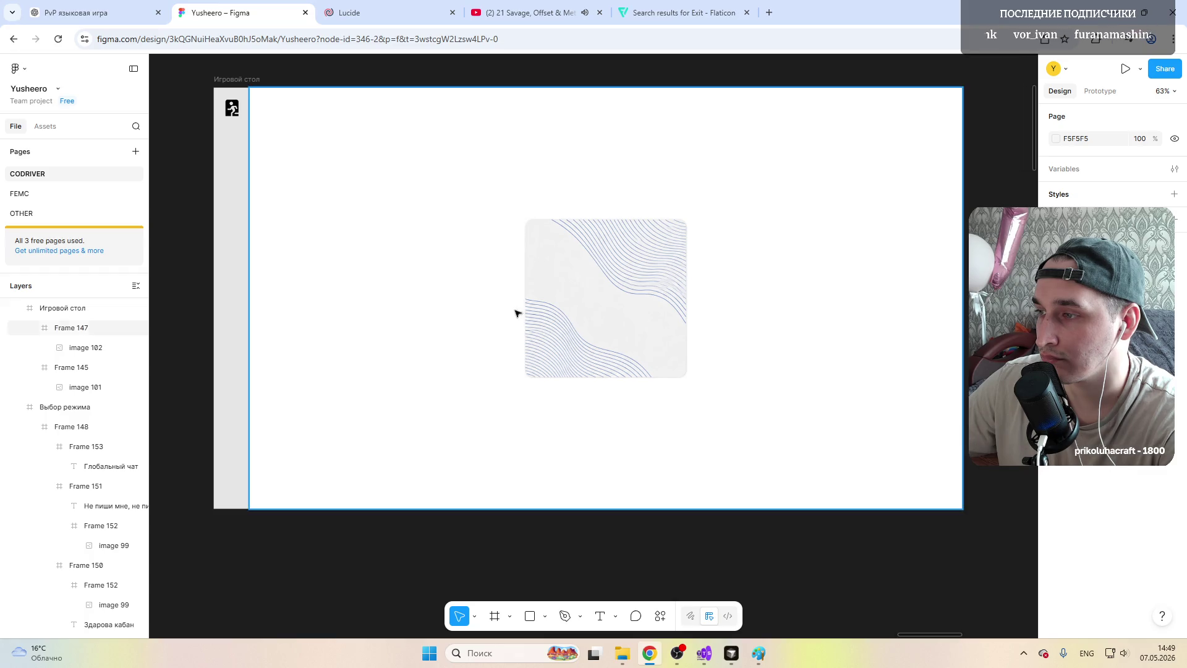
{"action": "scroll", "coordinate": [531, 364], "scroll_direction": "up", "scroll_amount": 2}
{"action": "left_click", "coordinate": [585, 332]}
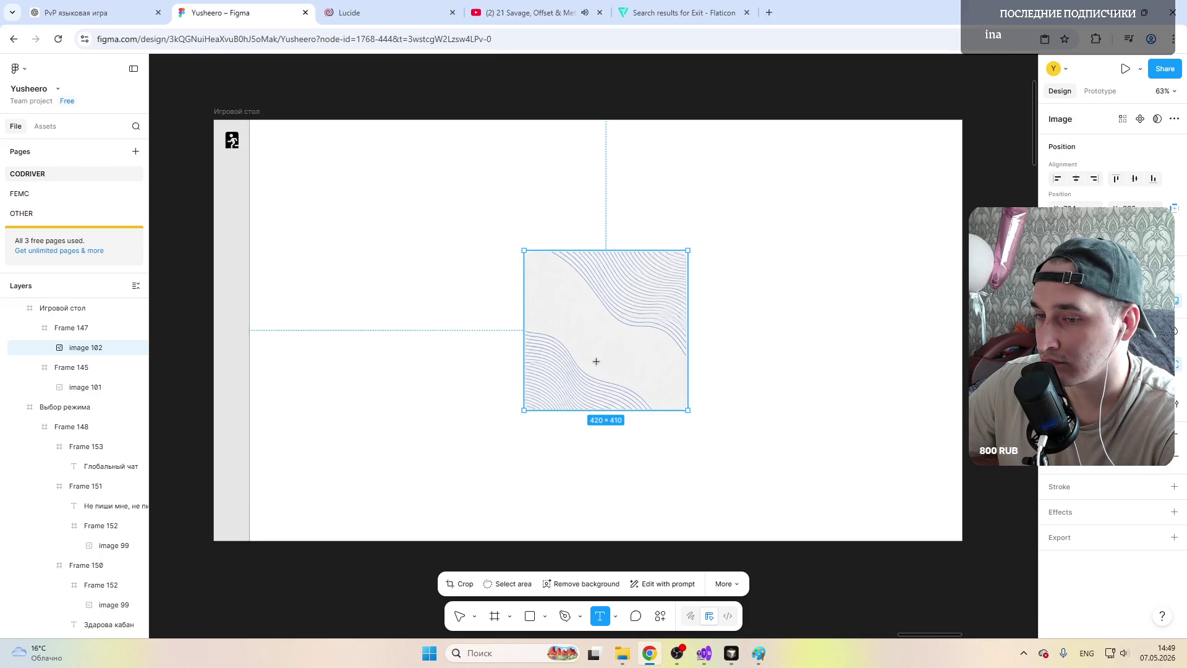
{"action": "left_click", "coordinate": [73, 329]}
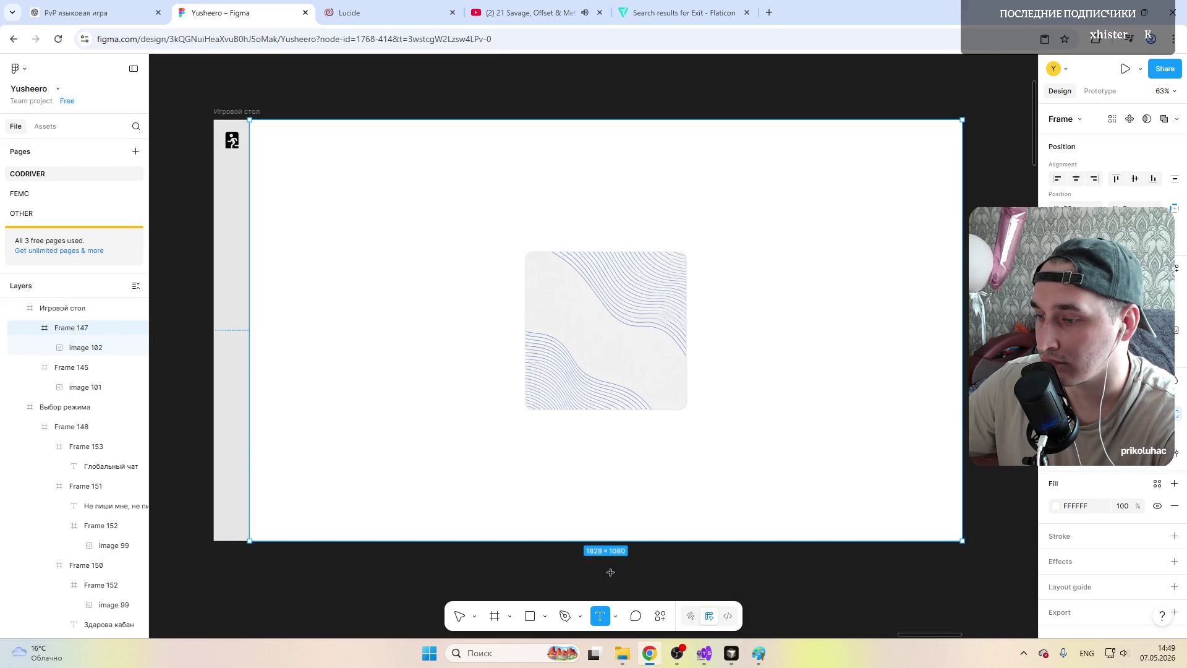
Step: Draw Frame 167 around the wavy image and set its width to 440
{"action": "left_click", "coordinate": [493, 618]}
{"action": "left_click_drag", "start_coordinate": [522, 249], "coordinate": [692, 415]}
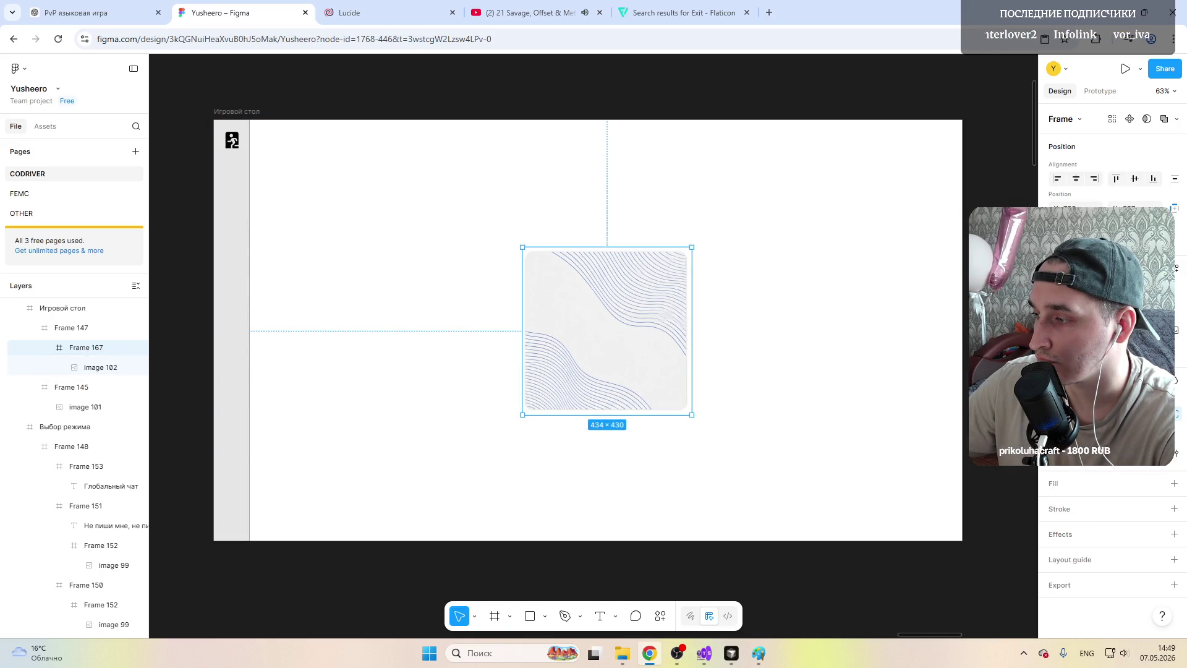
{"action": "type", "text": "440"}
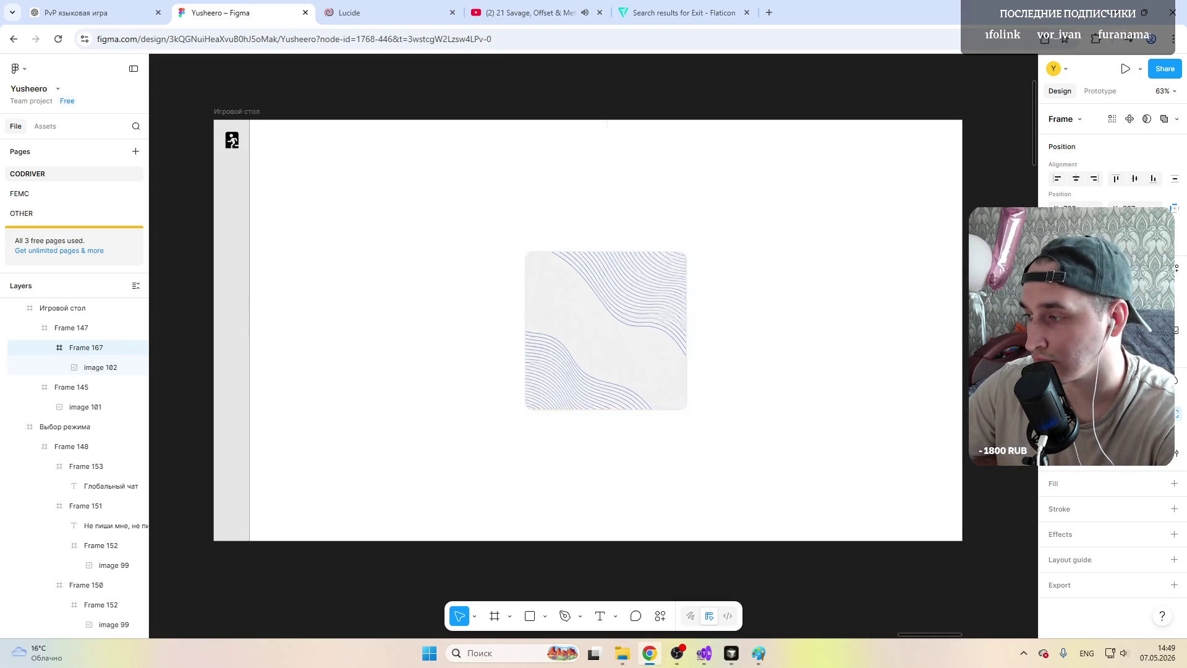
{"action": "key", "text": "Return"}
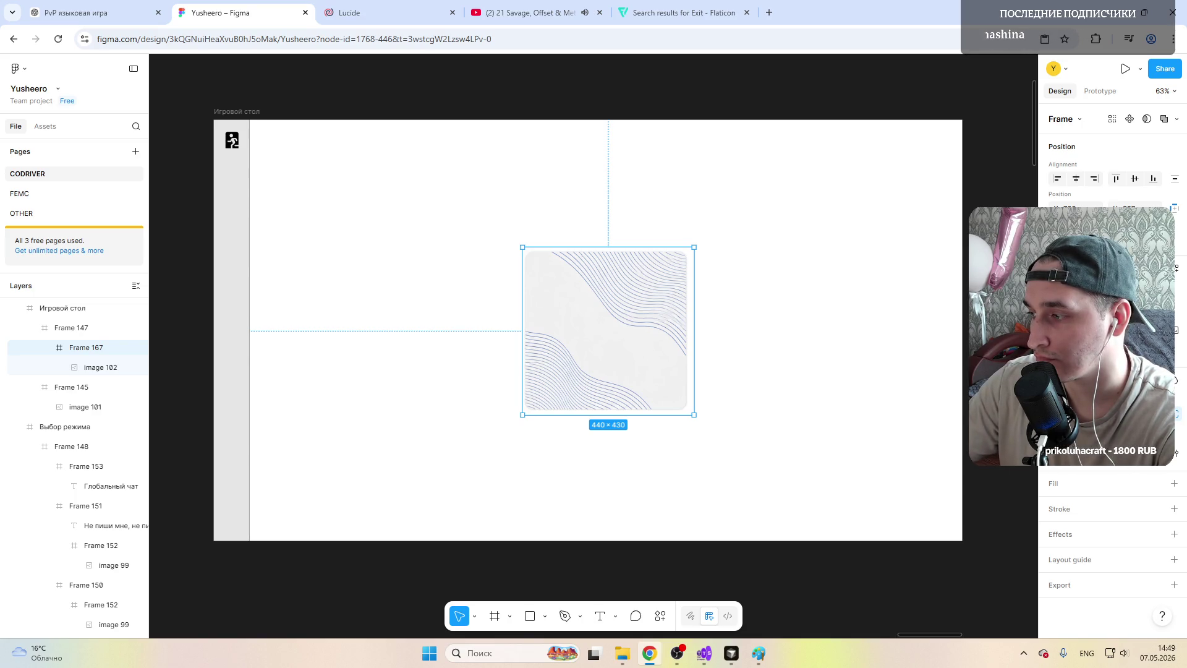
Step: Centre the image within Frame 167 and add a text layer inside it
{"action": "double_click", "coordinate": [596, 313]}
{"action": "left_click_drag", "start_coordinate": [596, 312], "coordinate": [594, 326]}
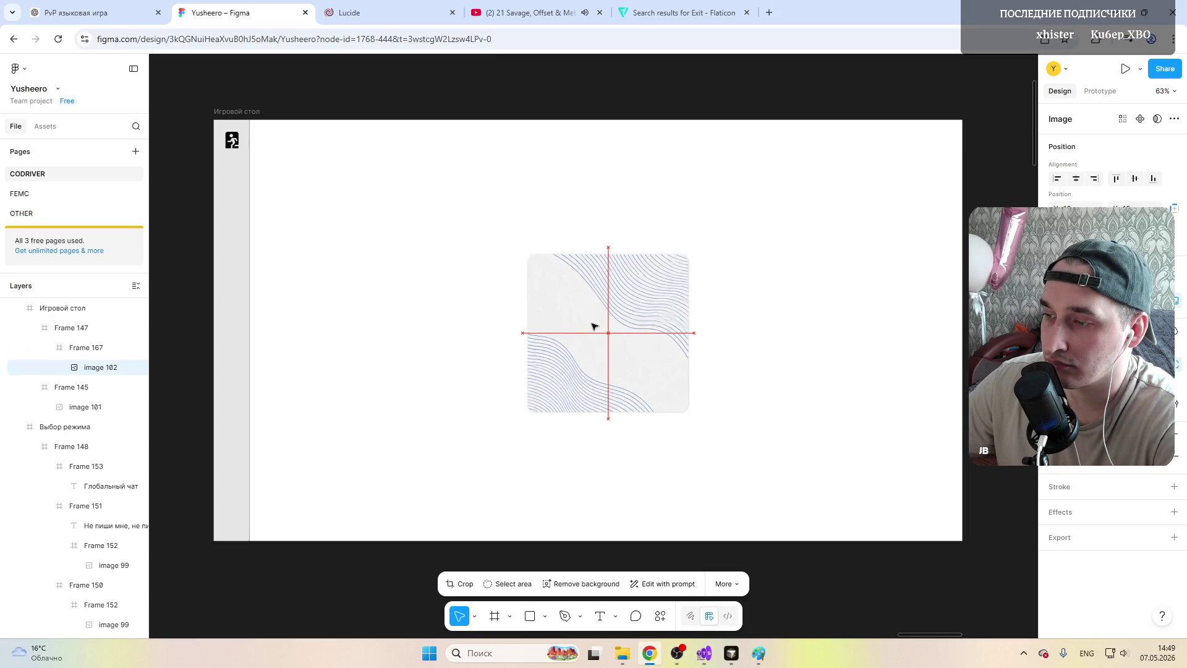
{"action": "left_click", "coordinate": [551, 295]}
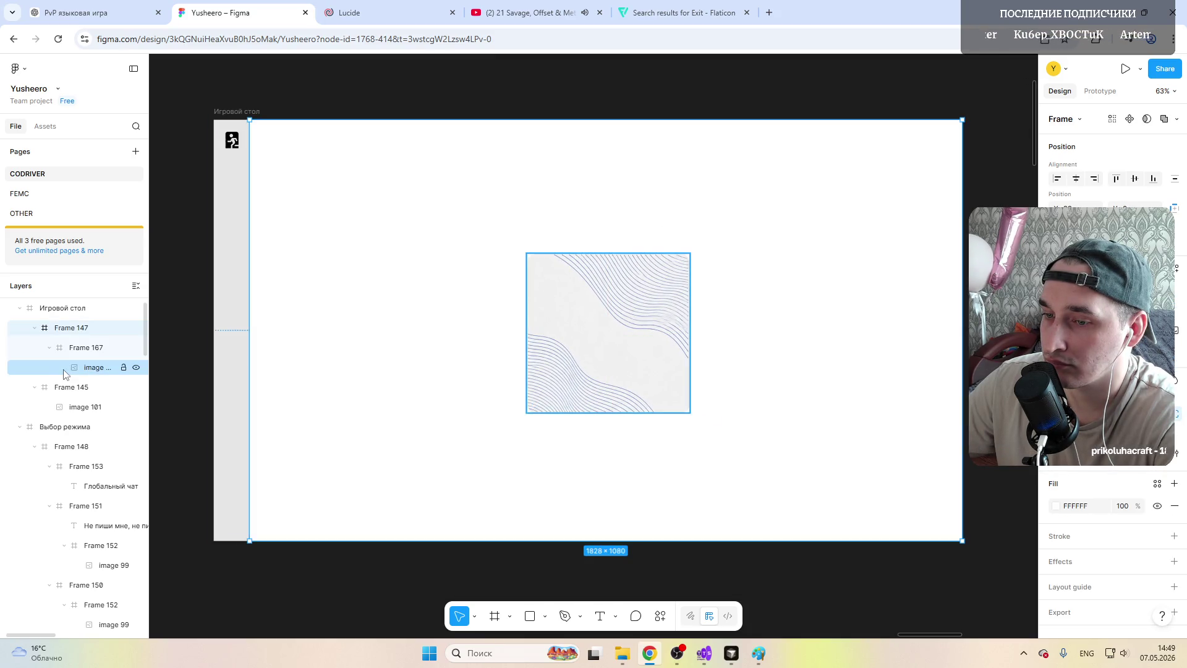
{"action": "left_click", "coordinate": [79, 348]}
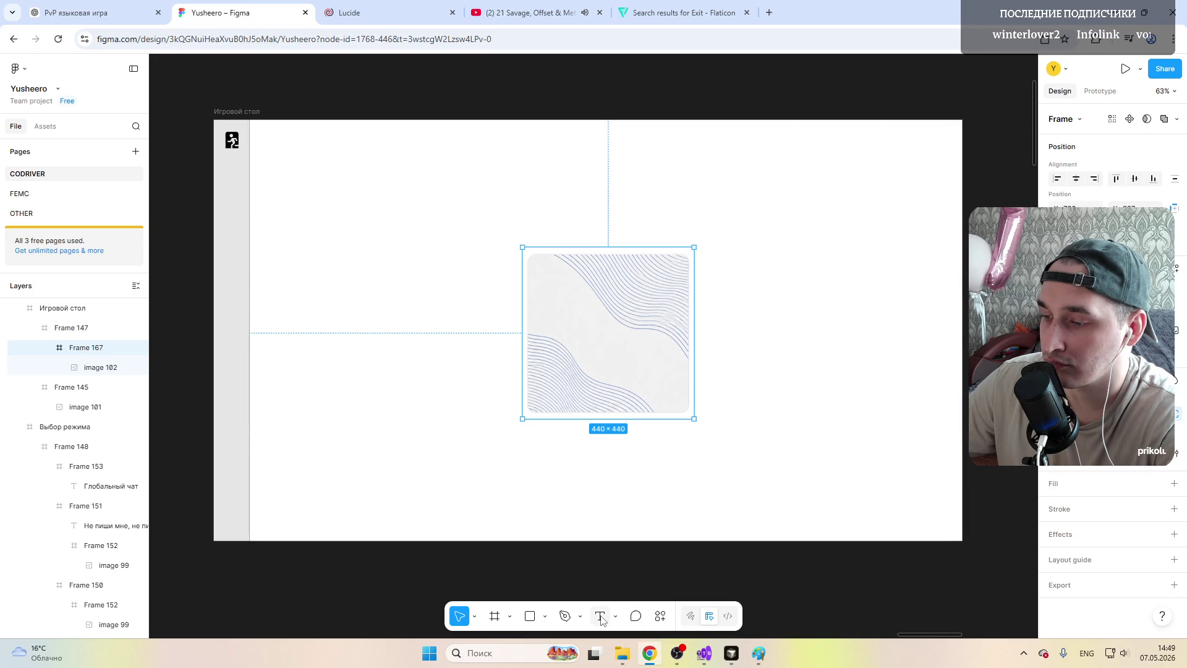
{"action": "left_click", "coordinate": [574, 325]}
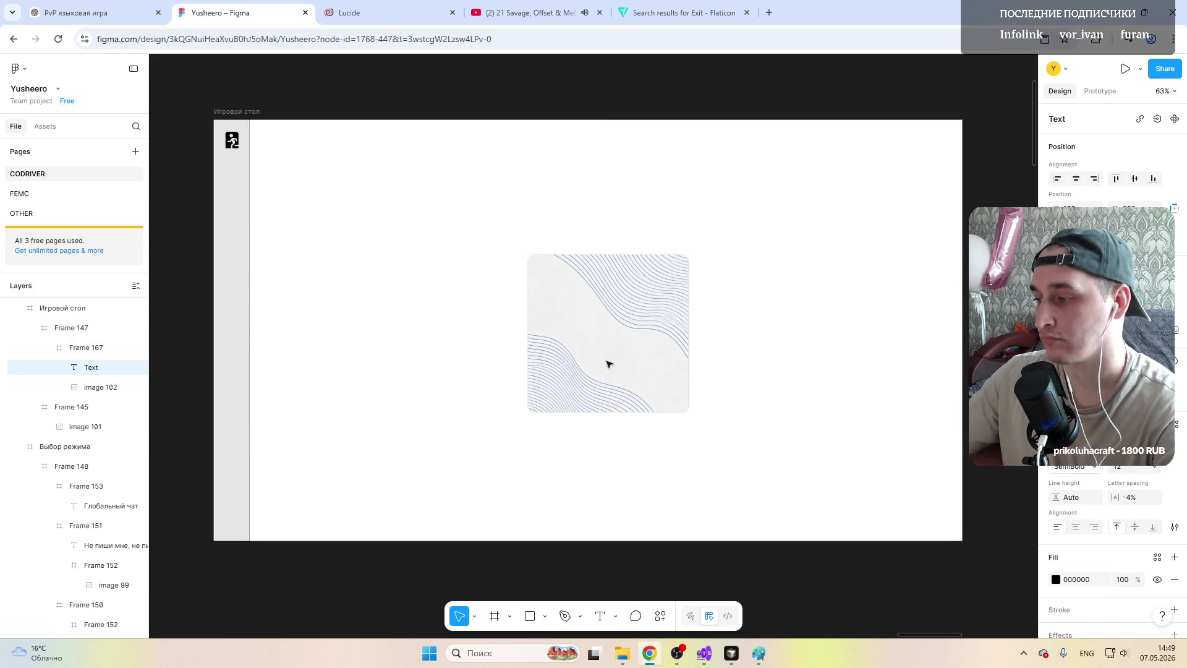
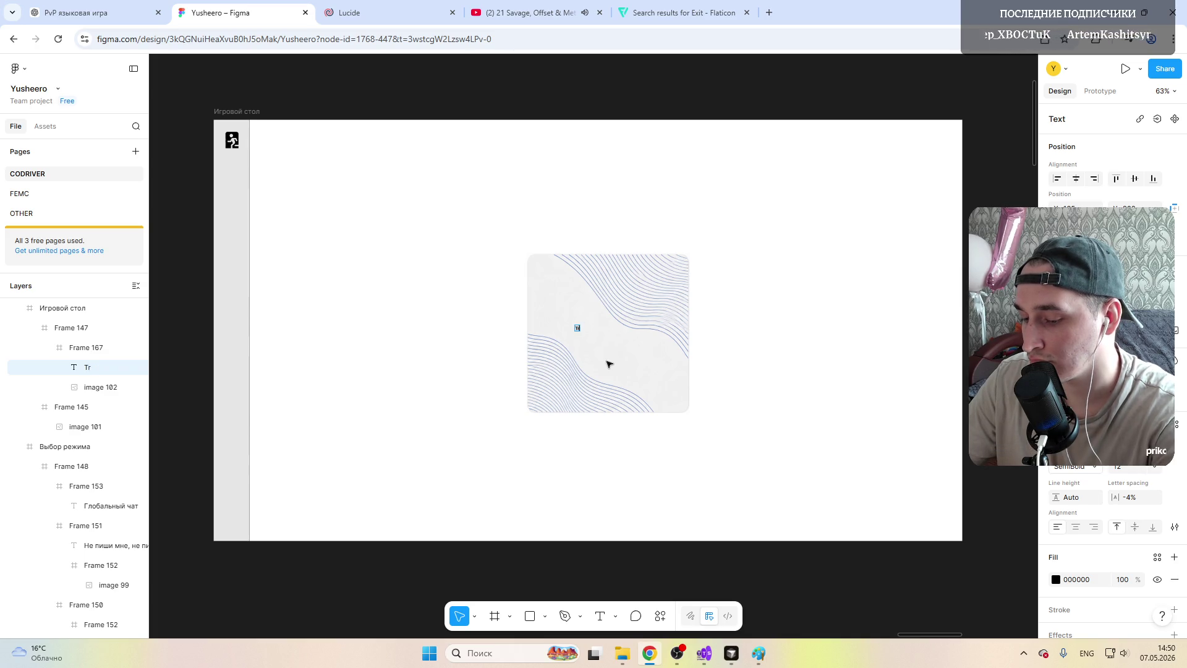
Step: Finish the 'Translation' label and set it to size 32 with -2% letter spacing
{"action": "type", "text": "anslation"}
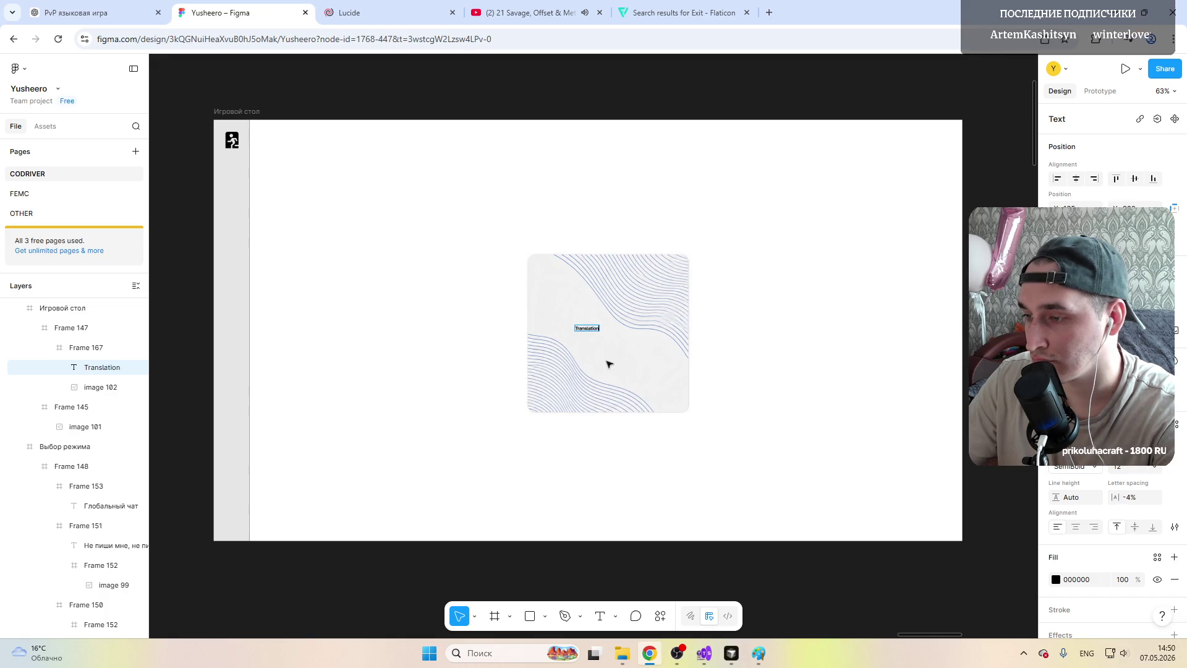
{"action": "scroll", "coordinate": [617, 334], "scroll_direction": "up", "scroll_amount": 4, "text": "ctrl"}
{"action": "double_click", "coordinate": [571, 332]}
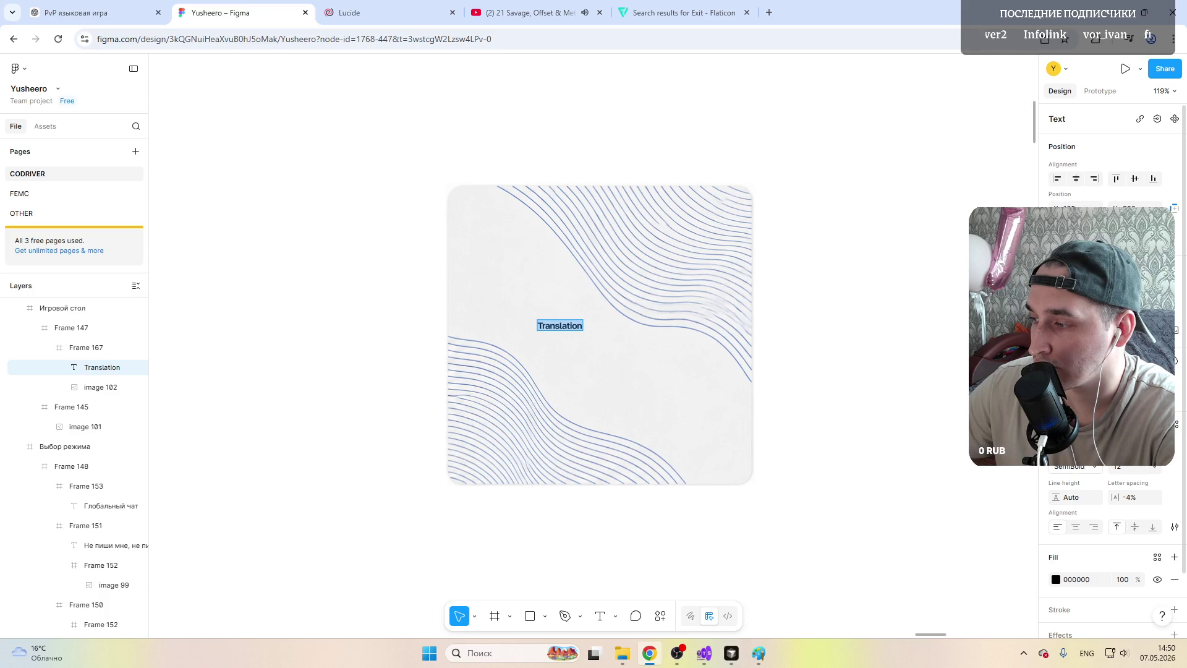
{"action": "left_click", "coordinate": [1156, 468]}
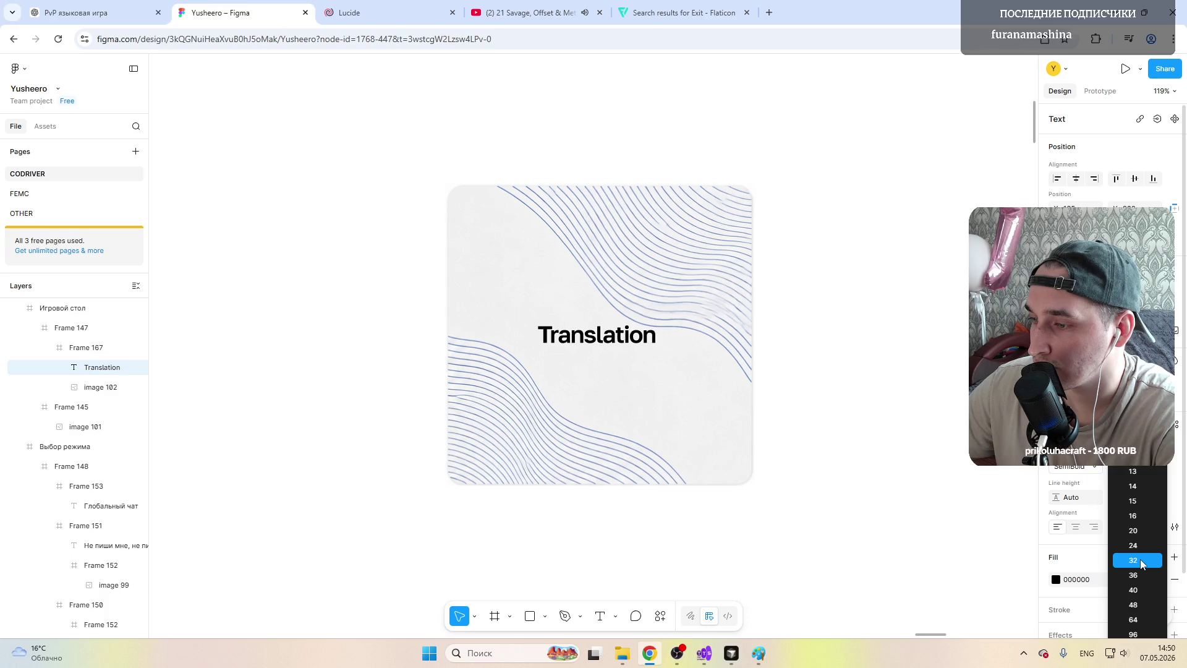
{"action": "left_click", "coordinate": [1140, 559]}
{"action": "left_click_drag", "start_coordinate": [1116, 497], "coordinate": [1124, 503]}
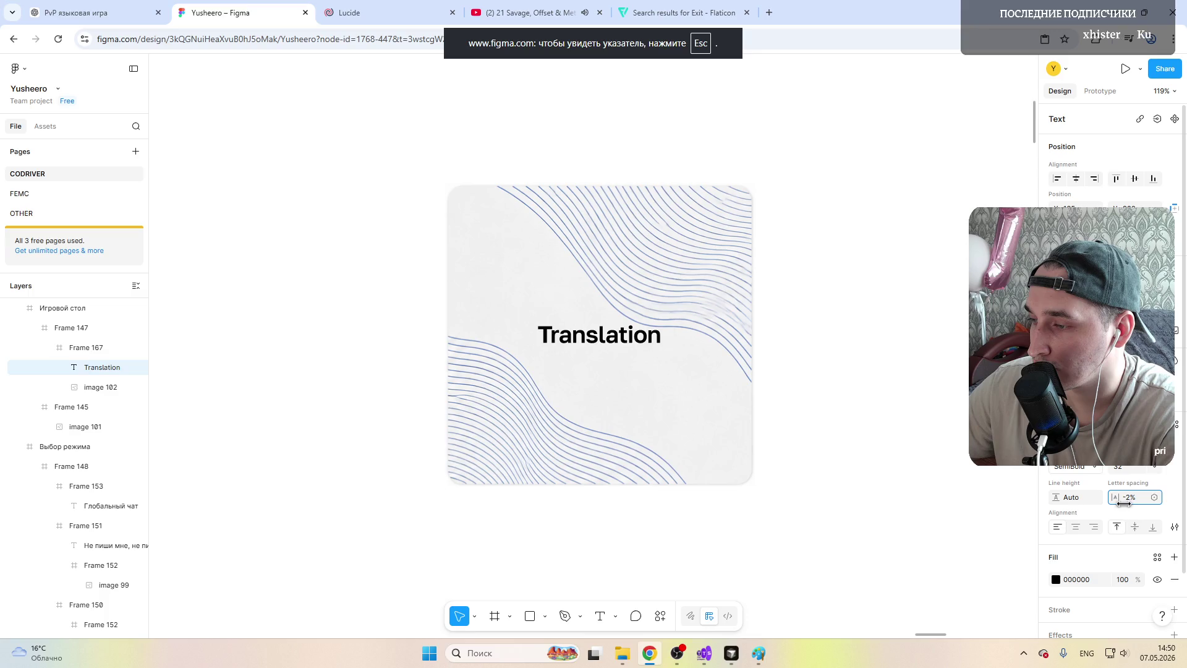
Step: Make the Translation label Medium weight and nudge it slightly right and up
{"action": "double_click", "coordinate": [640, 342]}
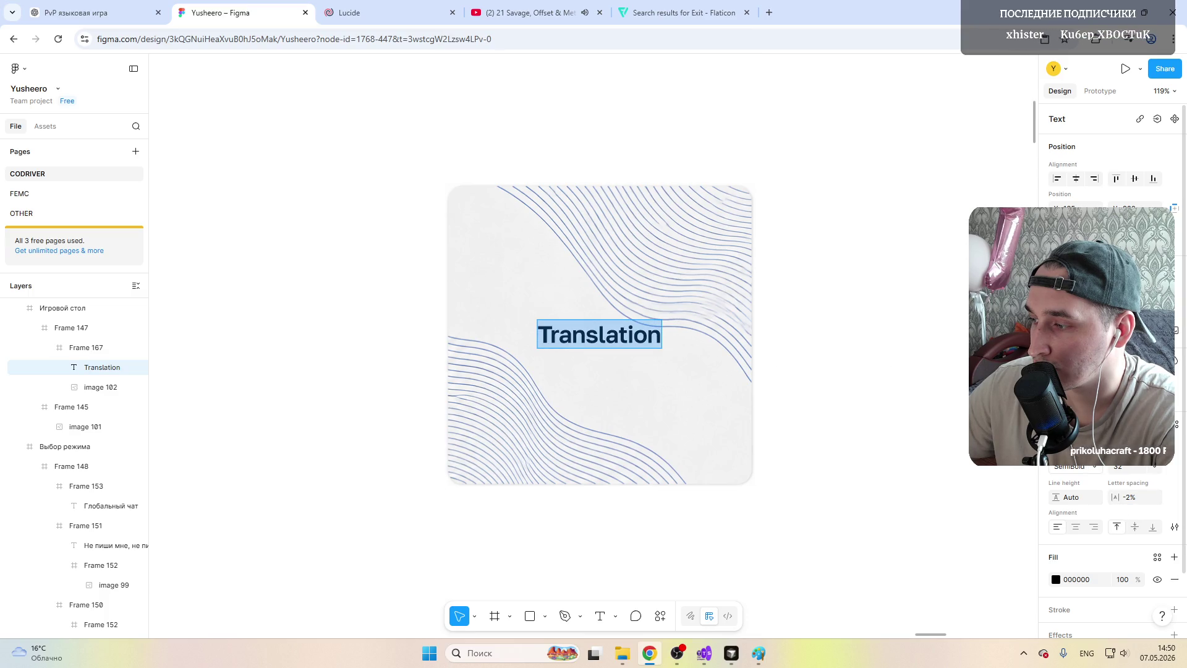
{"action": "left_click", "coordinate": [1076, 466]}
{"action": "left_click", "coordinate": [1079, 451]}
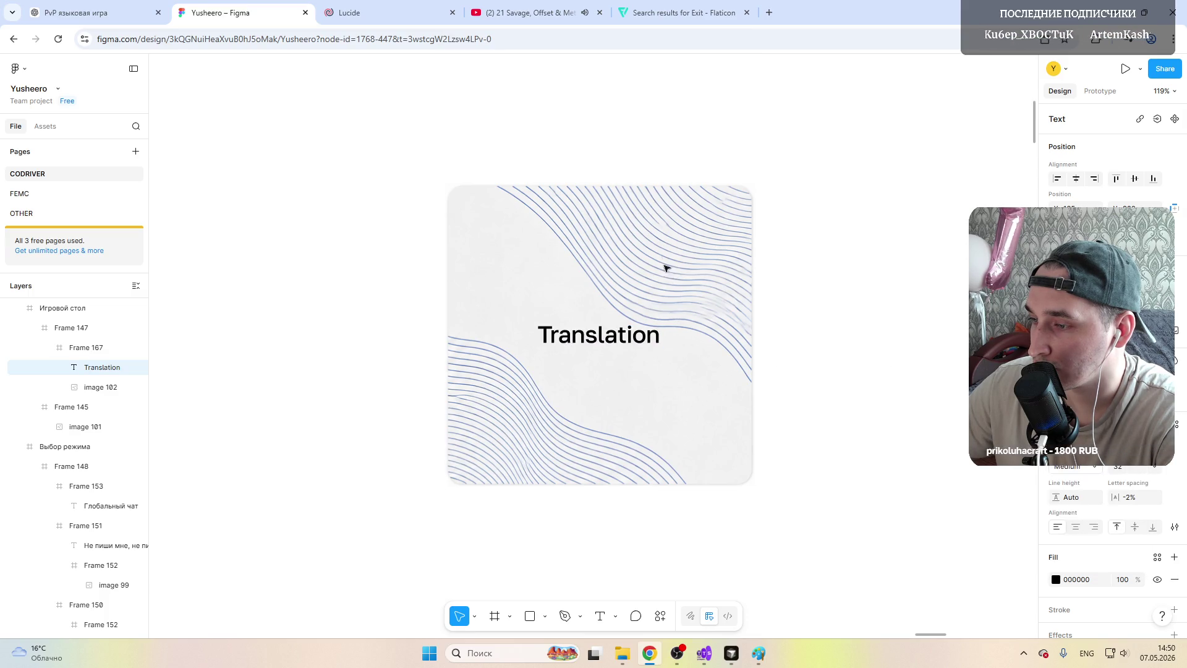
{"action": "key", "text": "Escape"}
{"action": "left_click_drag", "start_coordinate": [577, 335], "coordinate": [582, 339]}
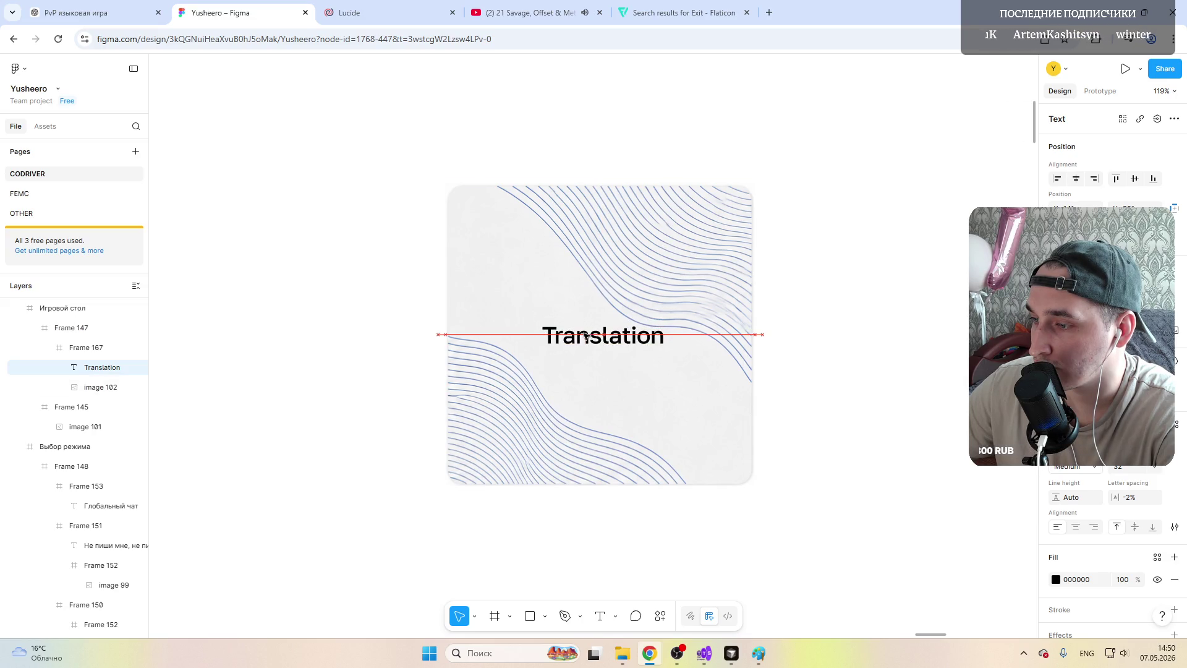
Step: Fit the board frame in view, then select and zoom to the wavy-line image
{"action": "key", "text": "Escape"}
{"action": "key", "text": "Escape"}
{"action": "key", "text": "shift+2"}
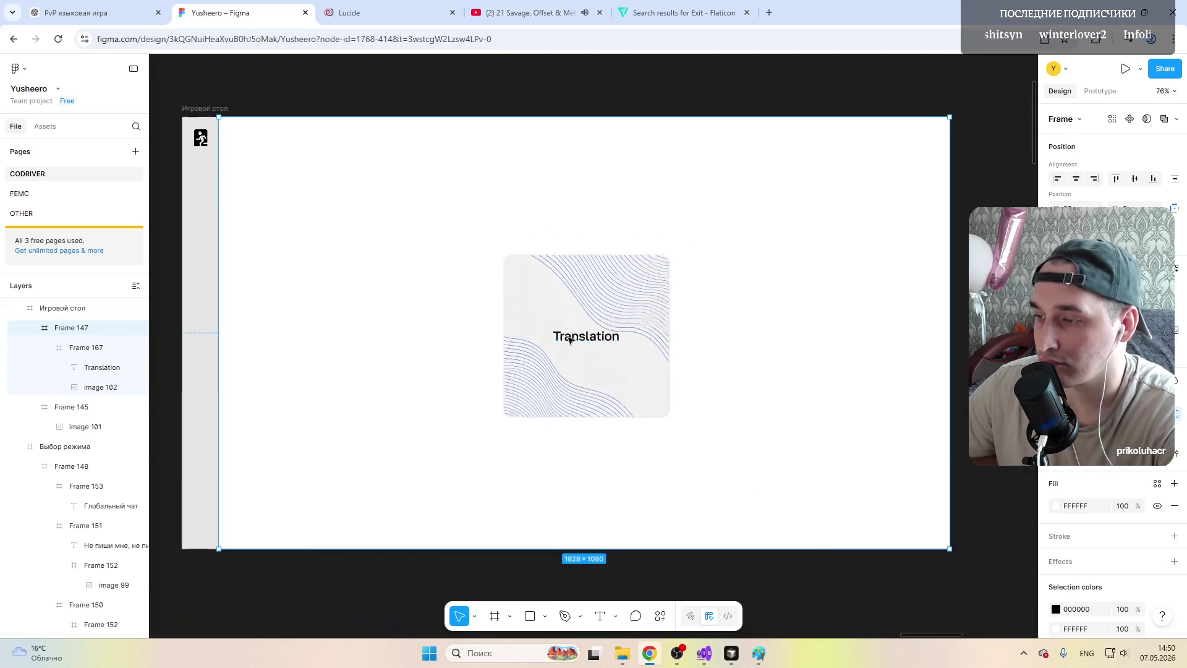
{"action": "double_click", "coordinate": [572, 272]}
{"action": "key", "text": "shift+2"}
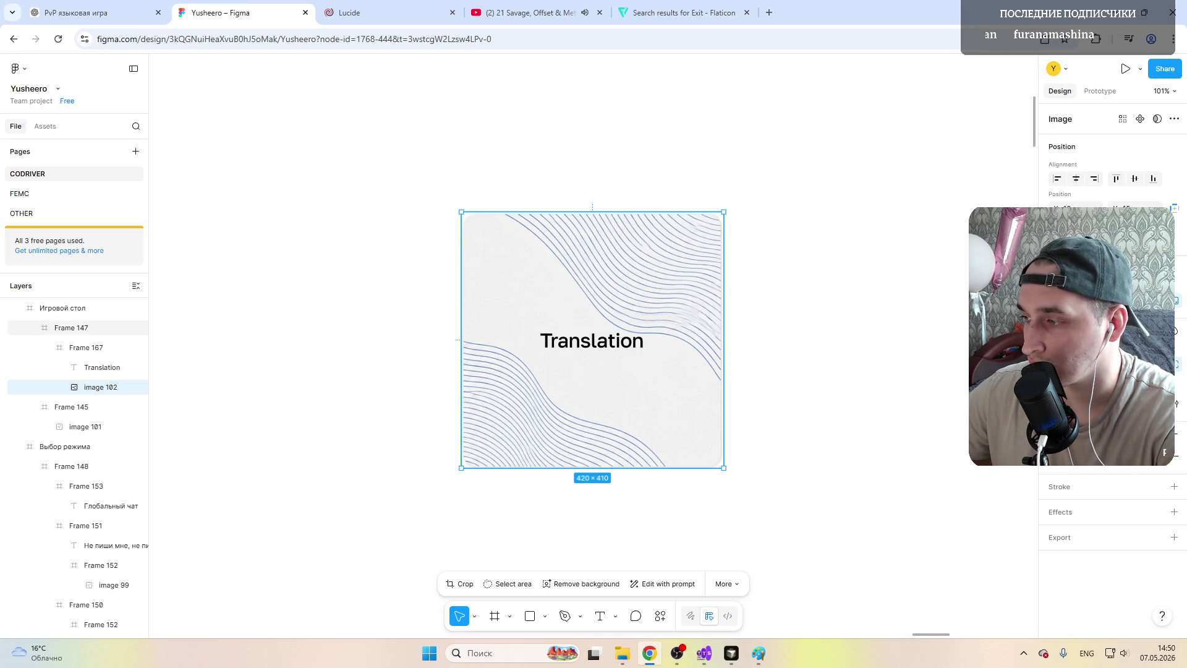
Step: Resize the wavy-line image to 320×320 and centre it and the Translation label in the card
{"action": "left_click", "coordinate": [458, 207]}
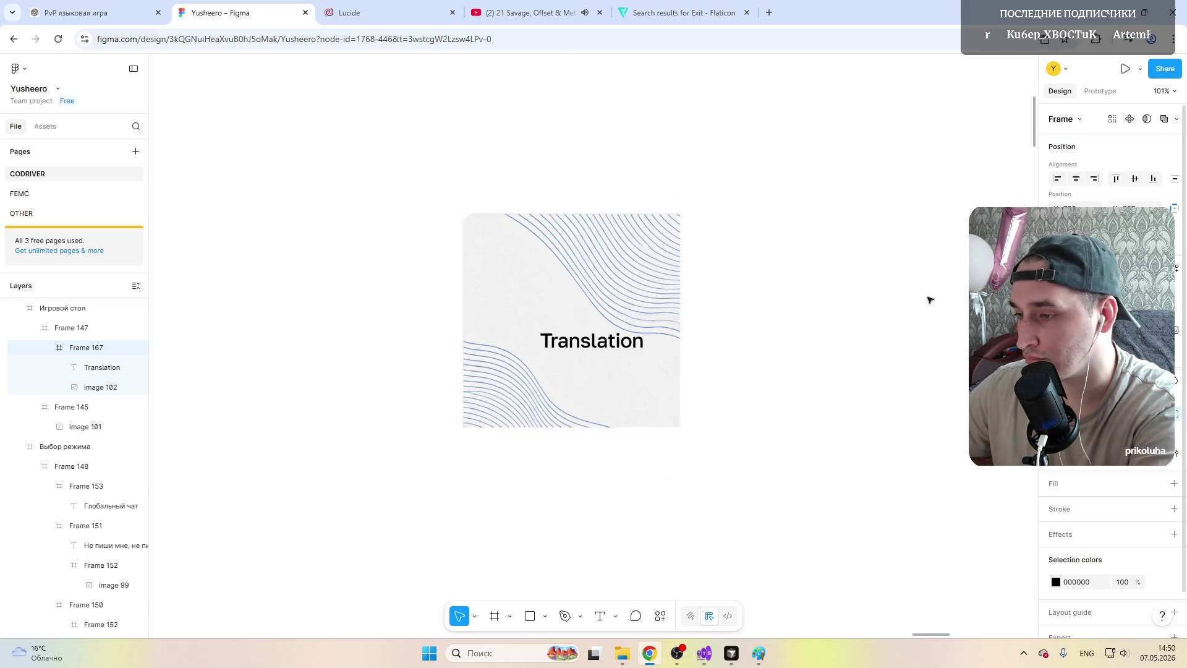
{"action": "double_click", "coordinate": [532, 298]}
{"action": "mouse_move", "coordinate": [680, 427]}
{"action": "left_mouse_down"}
{"action": "mouse_move", "coordinate": [725, 469]}
{"action": "mouse_move", "coordinate": [632, 404]}
{"action": "left_mouse_up"}
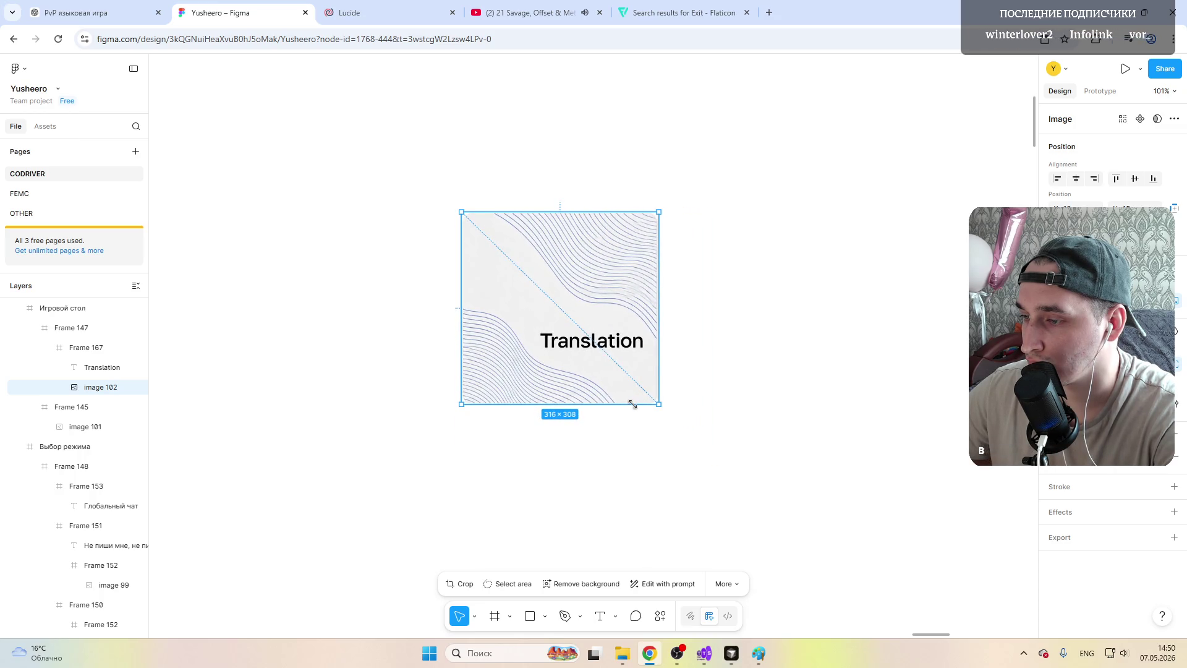
{"action": "left_click_drag", "start_coordinate": [657, 406], "coordinate": [662, 409]}
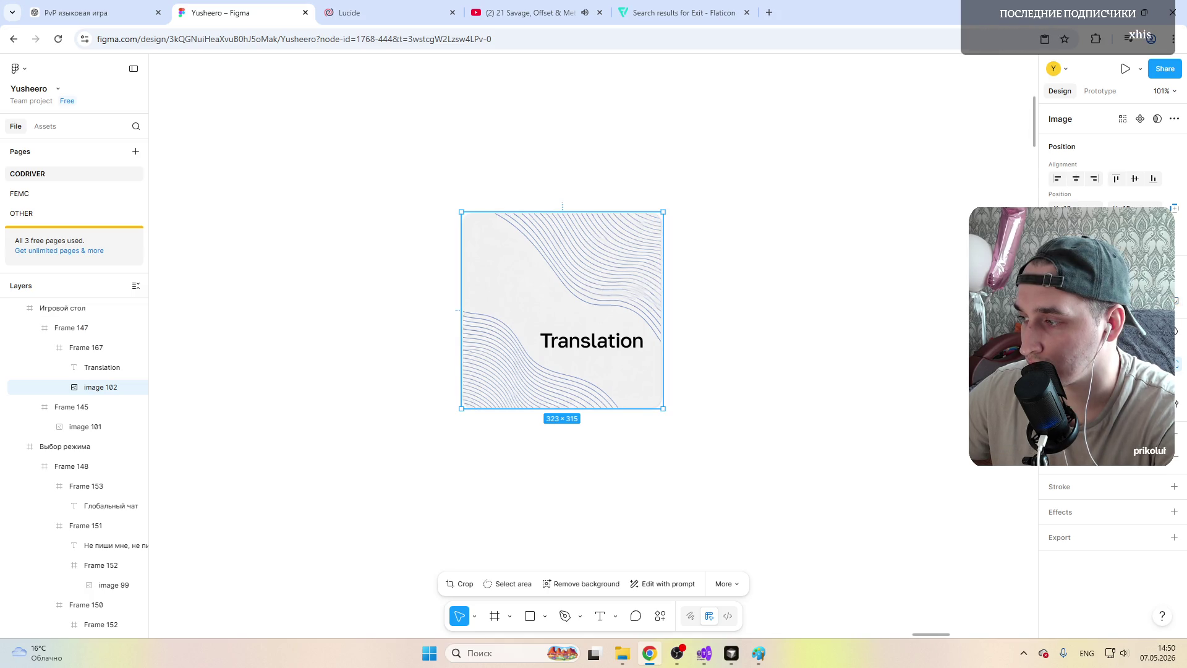
{"action": "key", "text": "ctrl+Left"}
{"action": "key", "text": "ctrl+Left"}
{"action": "key", "text": "ctrl+Left"}
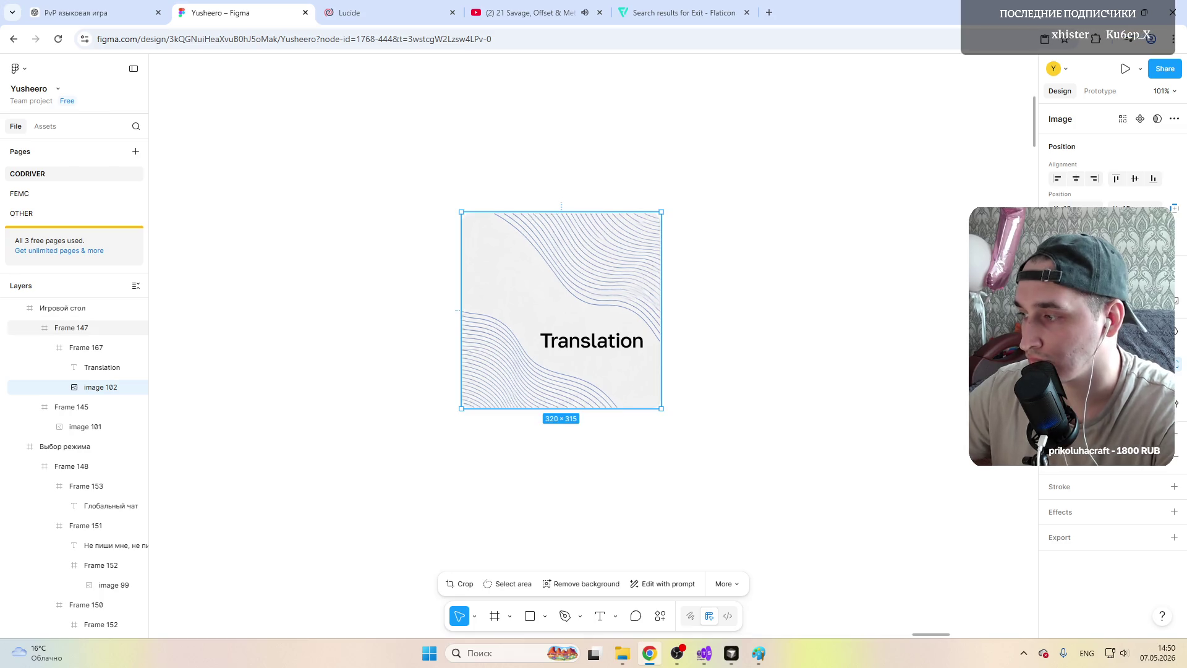
{"action": "key", "text": "ctrl+Down"}
{"action": "key", "text": "ctrl+Down"}
{"action": "key", "text": "ctrl+Down"}
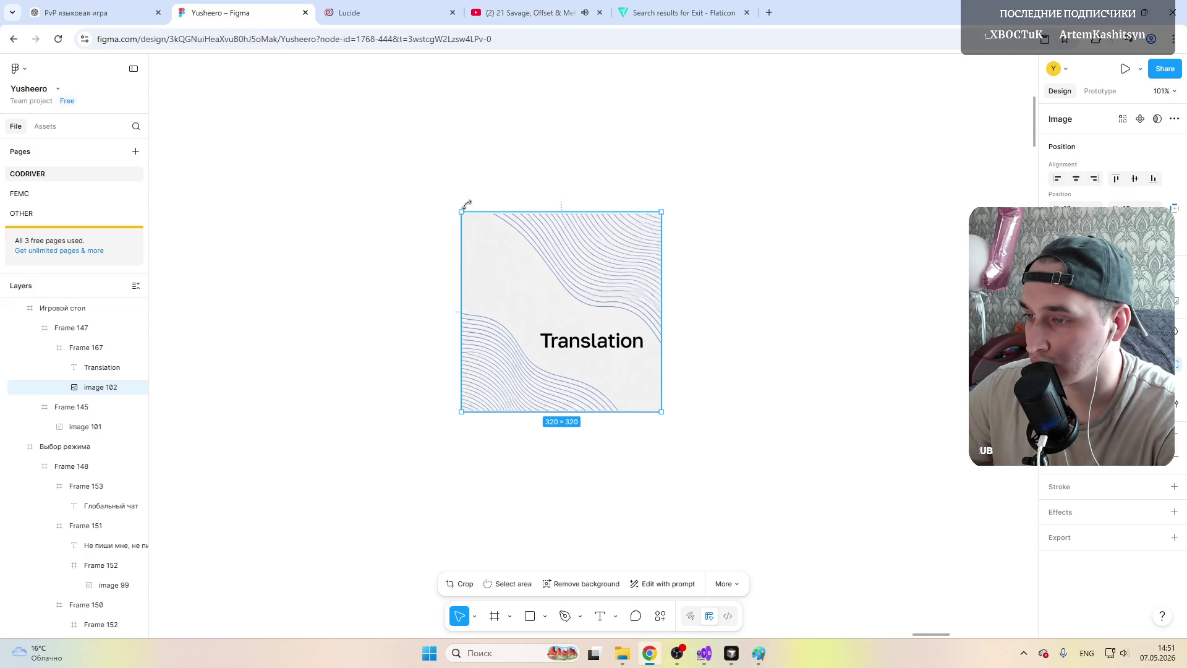
{"action": "left_click_drag", "start_coordinate": [504, 276], "coordinate": [510, 279]}
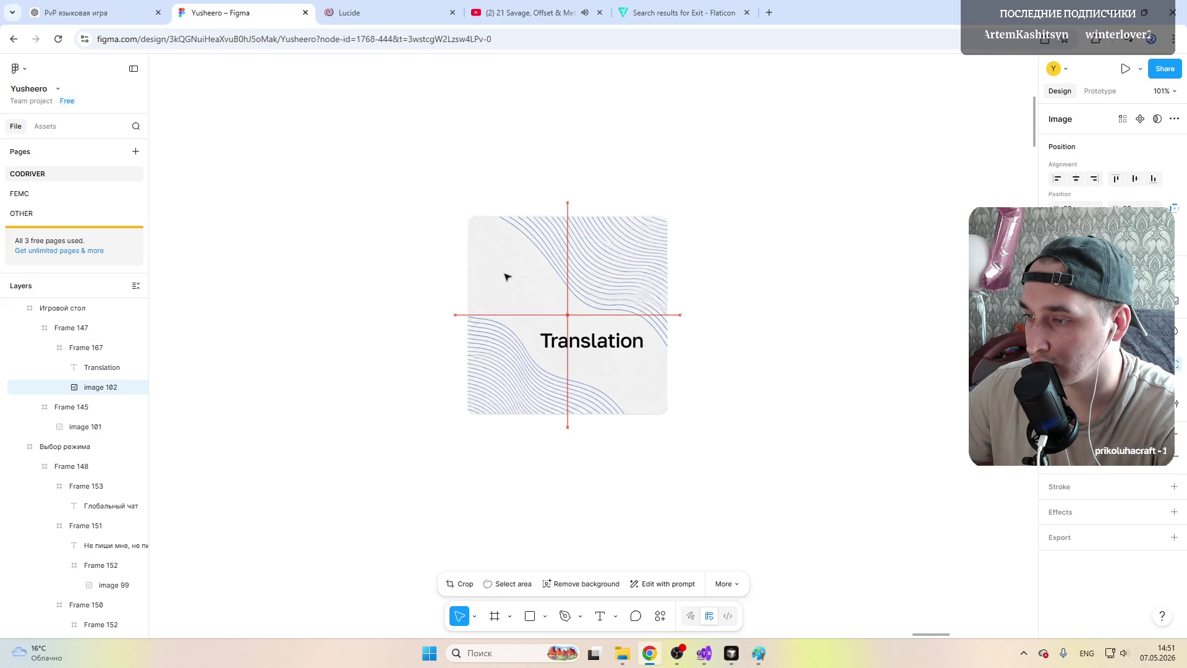
{"action": "left_click_drag", "start_coordinate": [578, 345], "coordinate": [554, 320]}
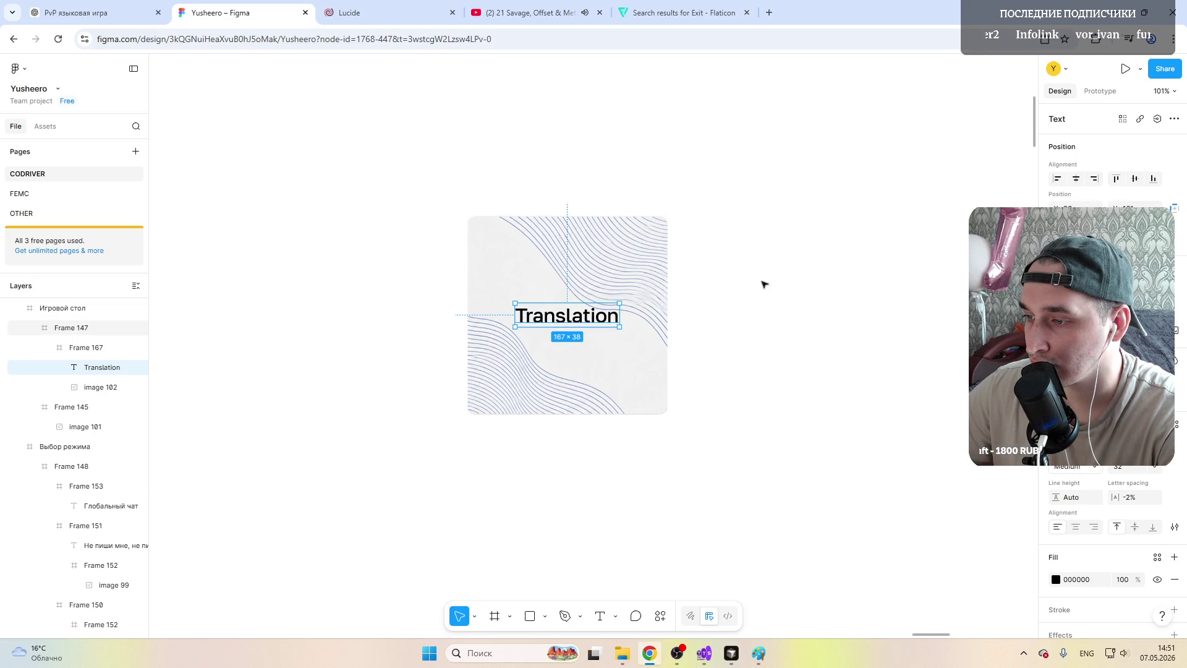
Step: Retype the label as uppercase 'TRANSLATION' and shift it slightly left
{"action": "double_click", "coordinate": [593, 316]}
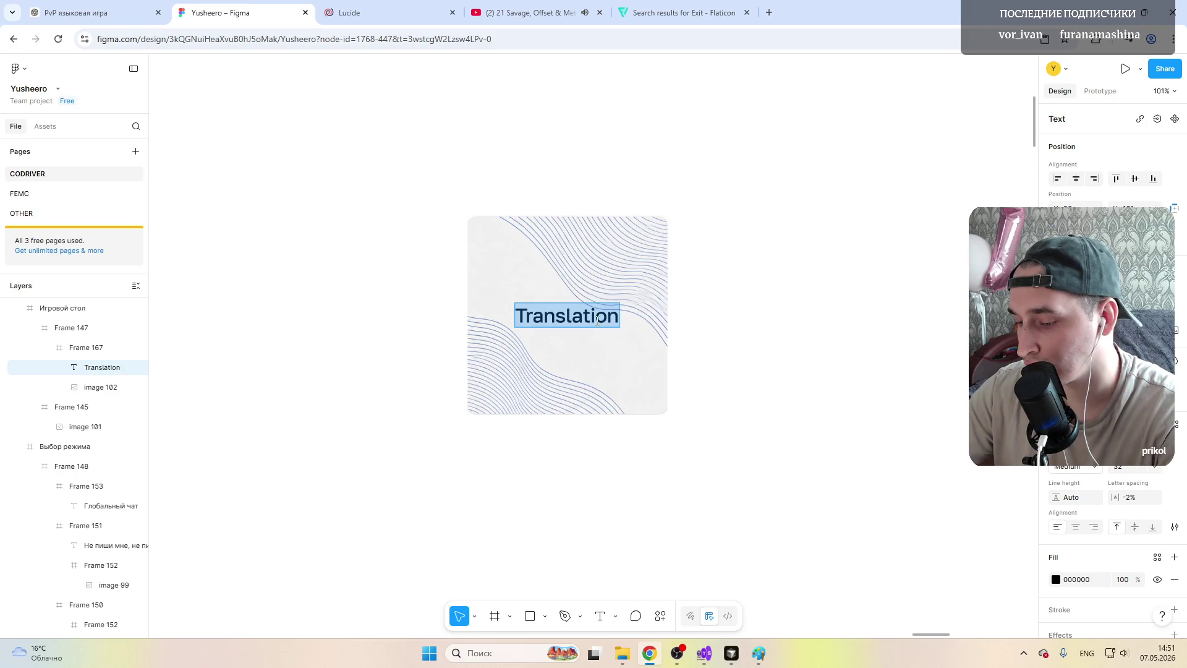
{"action": "type", "text": "TRANSLATION"}
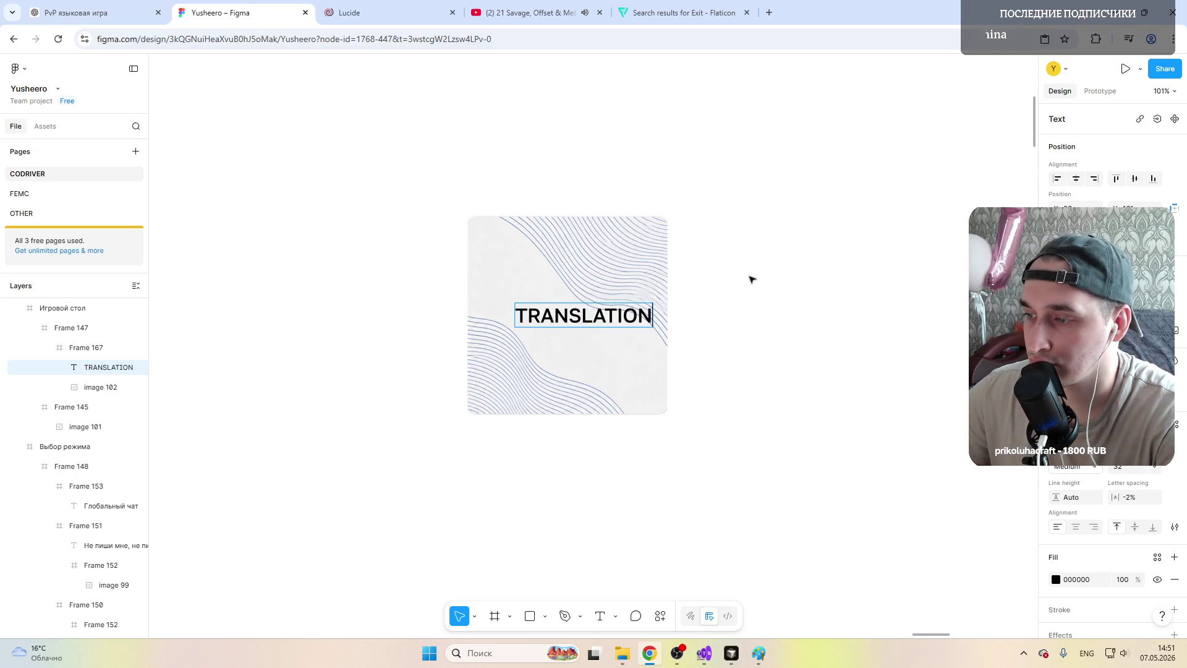
{"action": "key", "text": "Escape"}
{"action": "left_click_drag", "start_coordinate": [574, 315], "coordinate": [560, 315]}
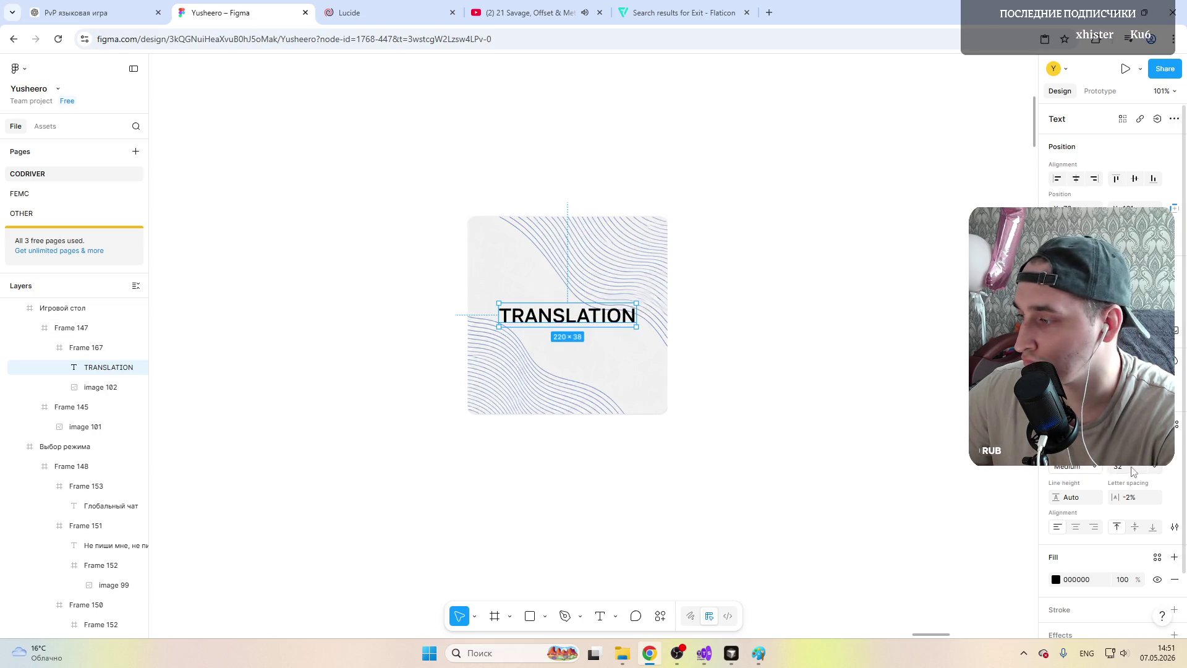
Step: Reduce the TRANSLATION label to size 24 and centre it in the card
{"action": "left_click", "coordinate": [1152, 469]}
{"action": "left_click", "coordinate": [1135, 489]}
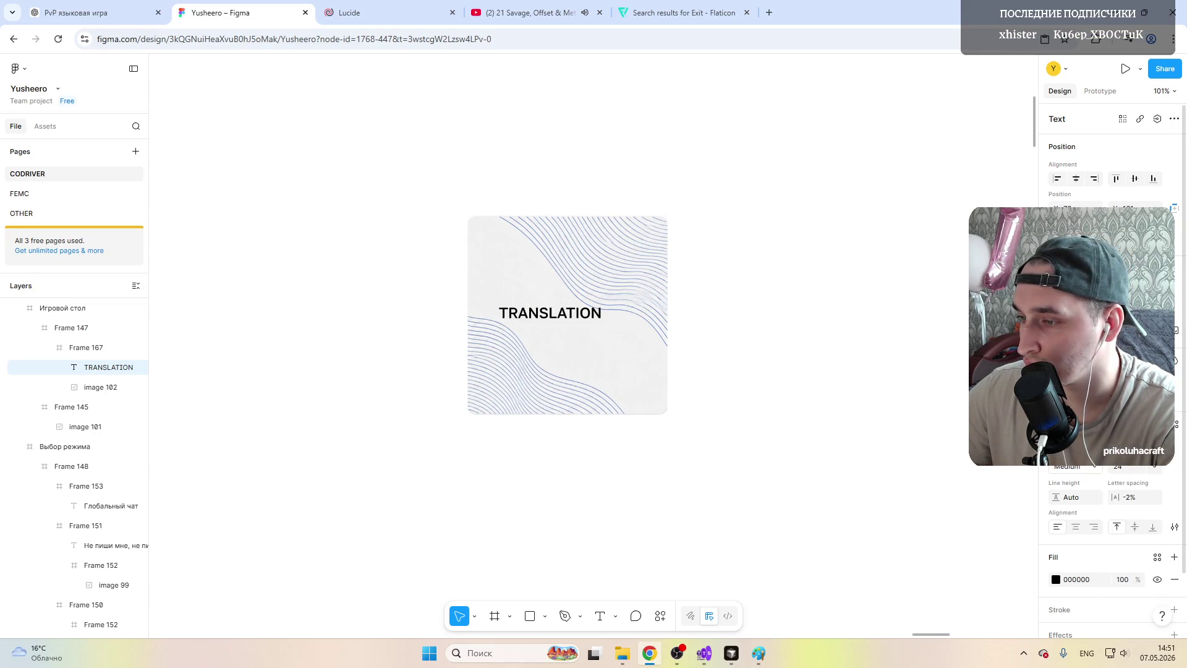
{"action": "left_click", "coordinate": [603, 306]}
{"action": "double_click", "coordinate": [550, 314]}
{"action": "key", "text": "alt+h"}
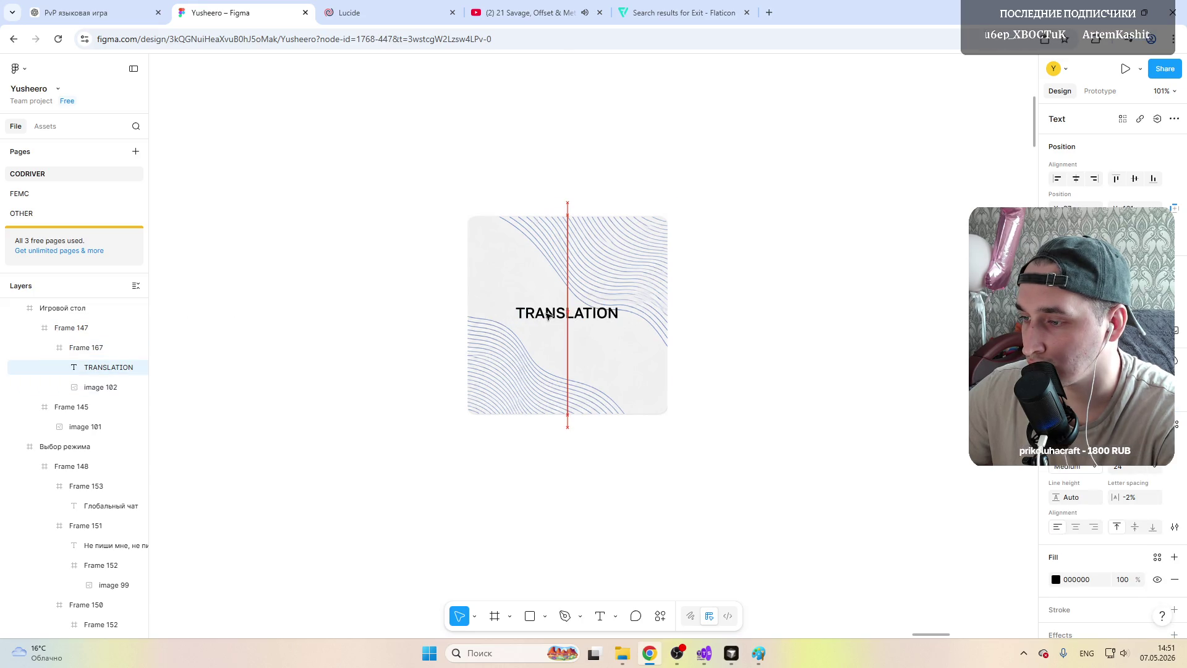
{"action": "left_click_drag", "start_coordinate": [547, 316], "coordinate": [546, 318]}
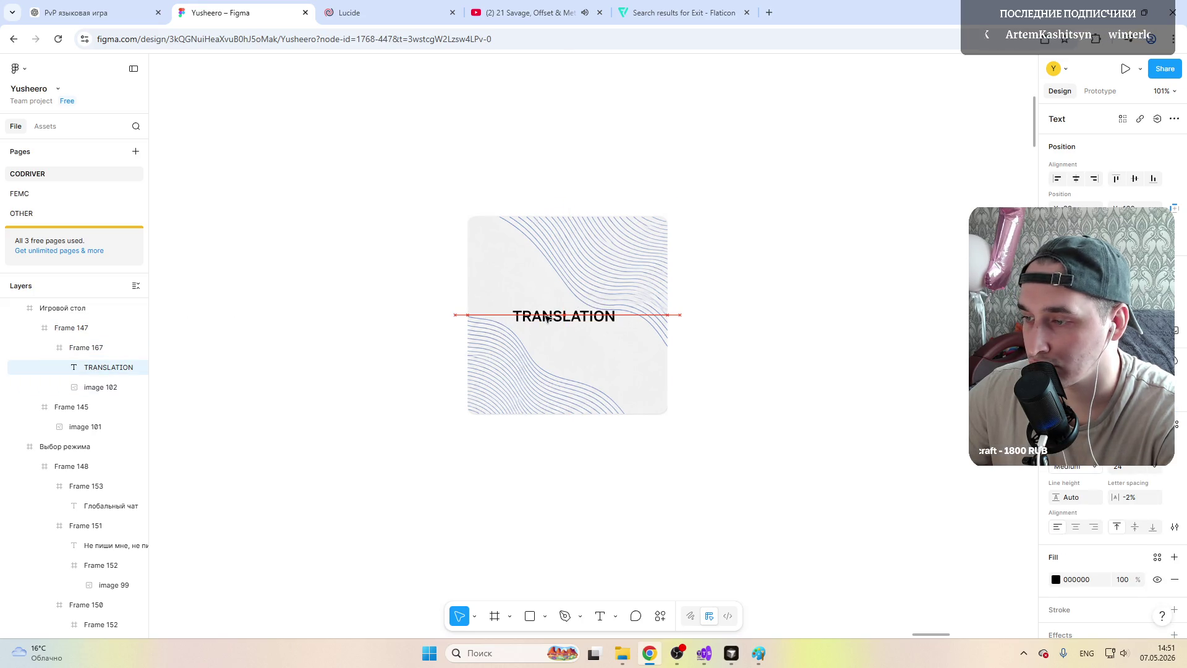
{"action": "left_click_drag", "start_coordinate": [547, 318], "coordinate": [550, 318]}
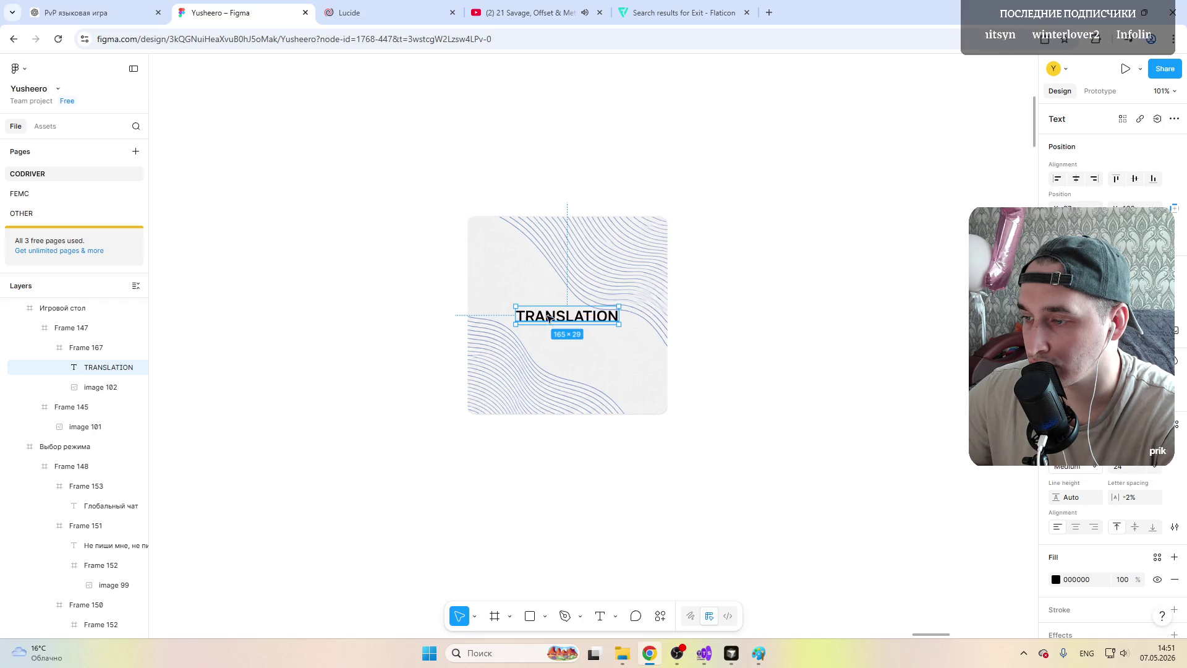
Step: Set the TRANSLATION label weight to SemiBold
{"action": "left_click", "coordinate": [630, 291]}
{"action": "scroll", "coordinate": [531, 310], "scroll_direction": "down", "scroll_amount": 5, "text": "ctrl"}
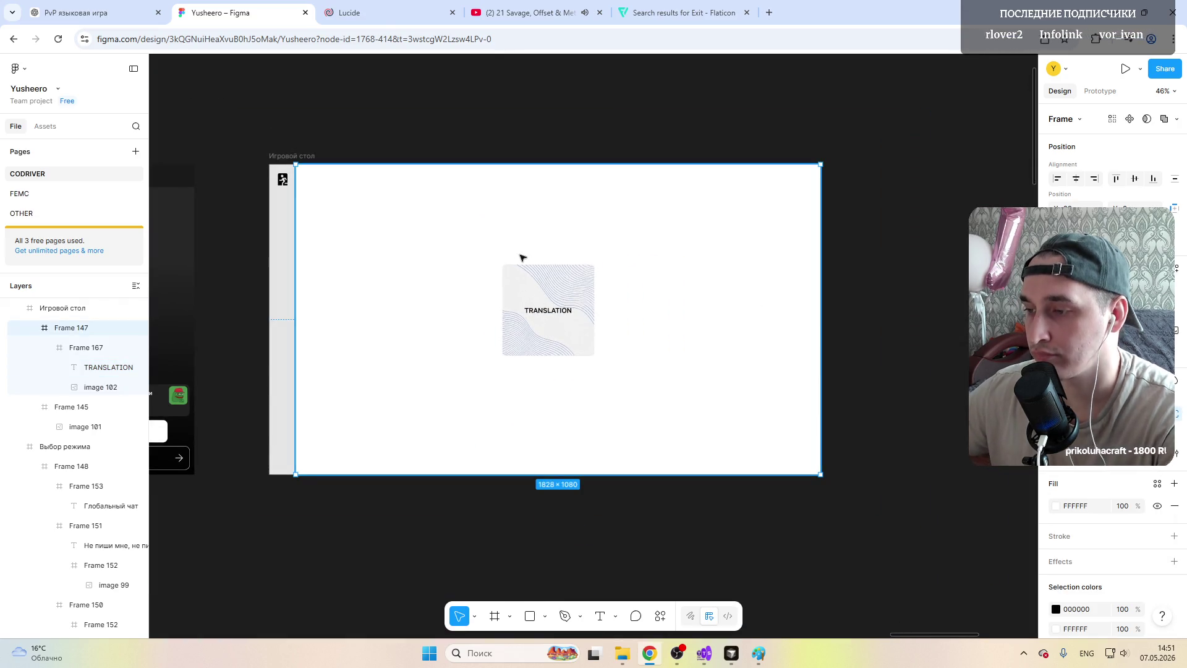
{"action": "scroll", "coordinate": [538, 309], "scroll_direction": "up", "scroll_amount": 3, "text": "ctrl"}
{"action": "left_click", "coordinate": [538, 311]}
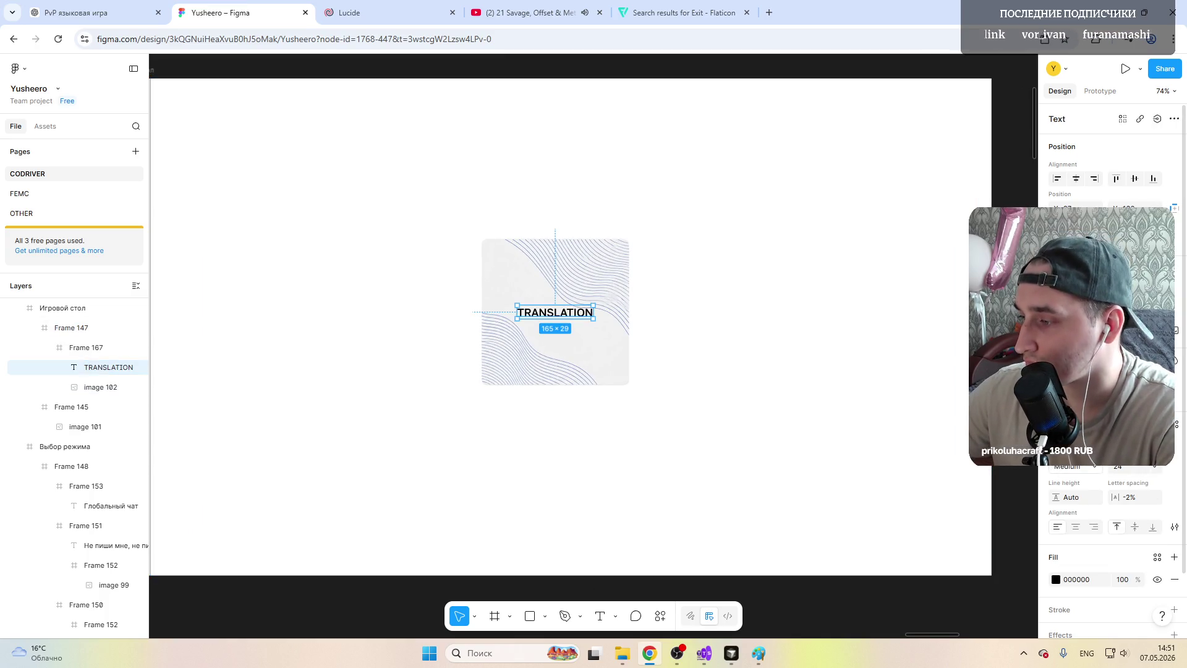
{"action": "left_click", "coordinate": [1095, 471]}
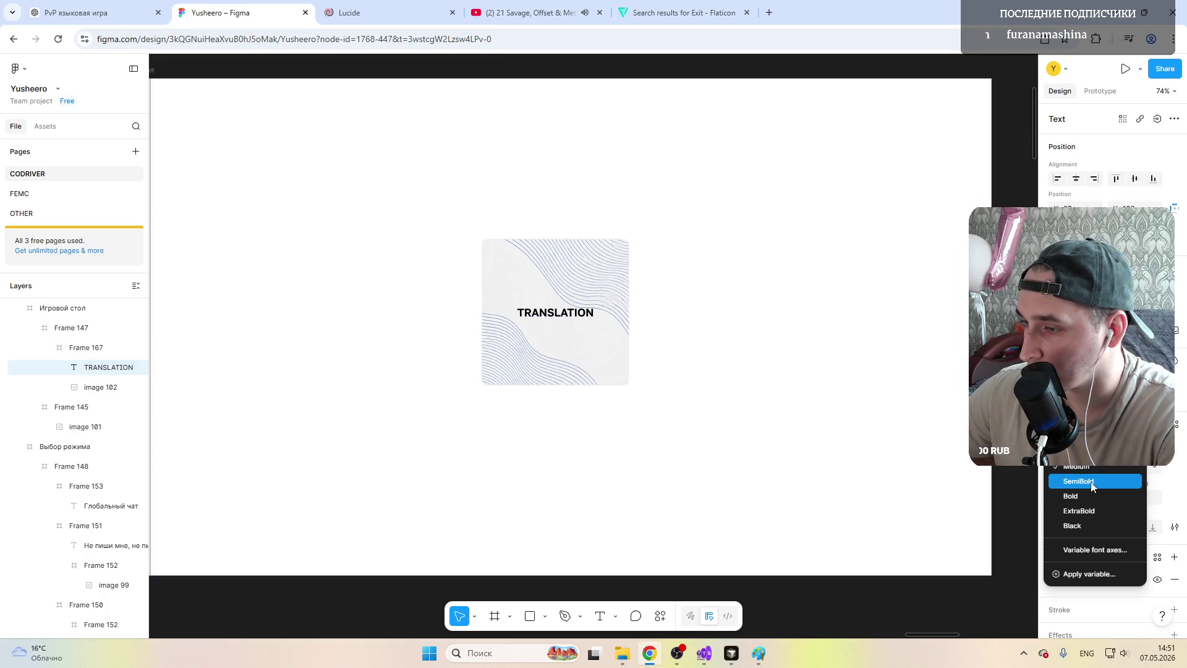
{"action": "left_click", "coordinate": [1076, 480]}
{"action": "scroll", "coordinate": [758, 195], "scroll_direction": "down", "scroll_amount": 1, "text": "ctrl"}
{"action": "scroll", "coordinate": [757, 195], "scroll_direction": "down", "scroll_amount": 2, "text": "ctrl"}
Step: Deselect everything and scroll the view to the space beside the TRANSLATION card
{"action": "left_click", "coordinate": [758, 85]}
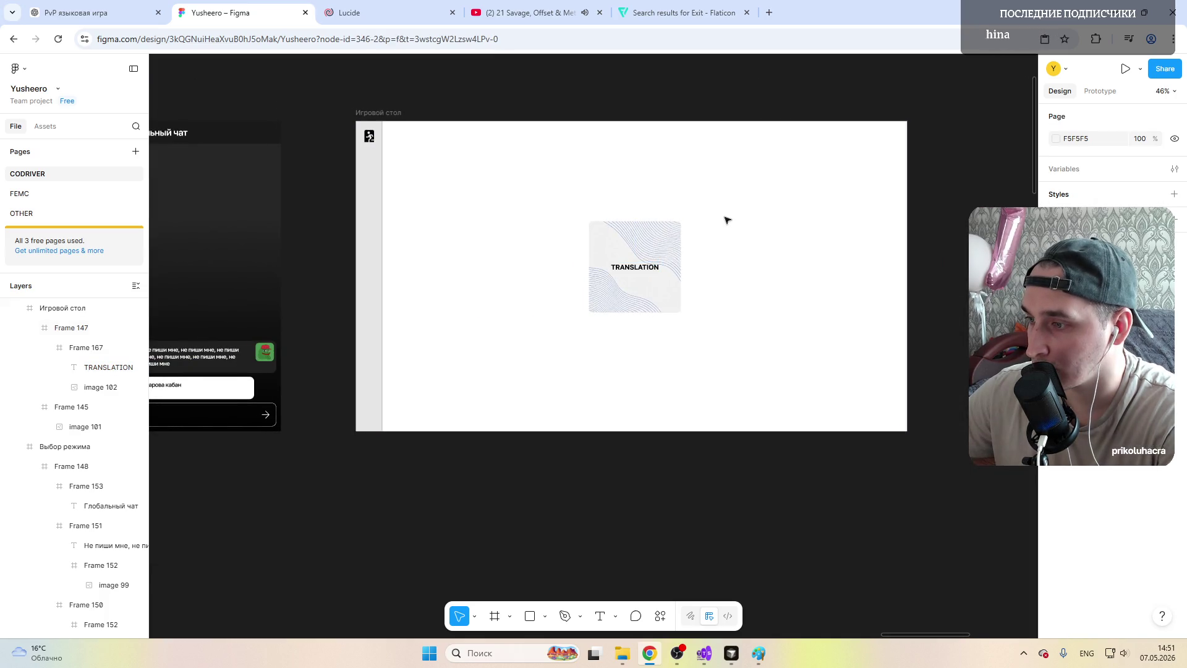
{"action": "scroll", "coordinate": [727, 220], "scroll_direction": "right", "scroll_amount": 2}
{"action": "scroll", "coordinate": [520, 219], "scroll_direction": "up", "scroll_amount": 1, "text": "ctrl"}
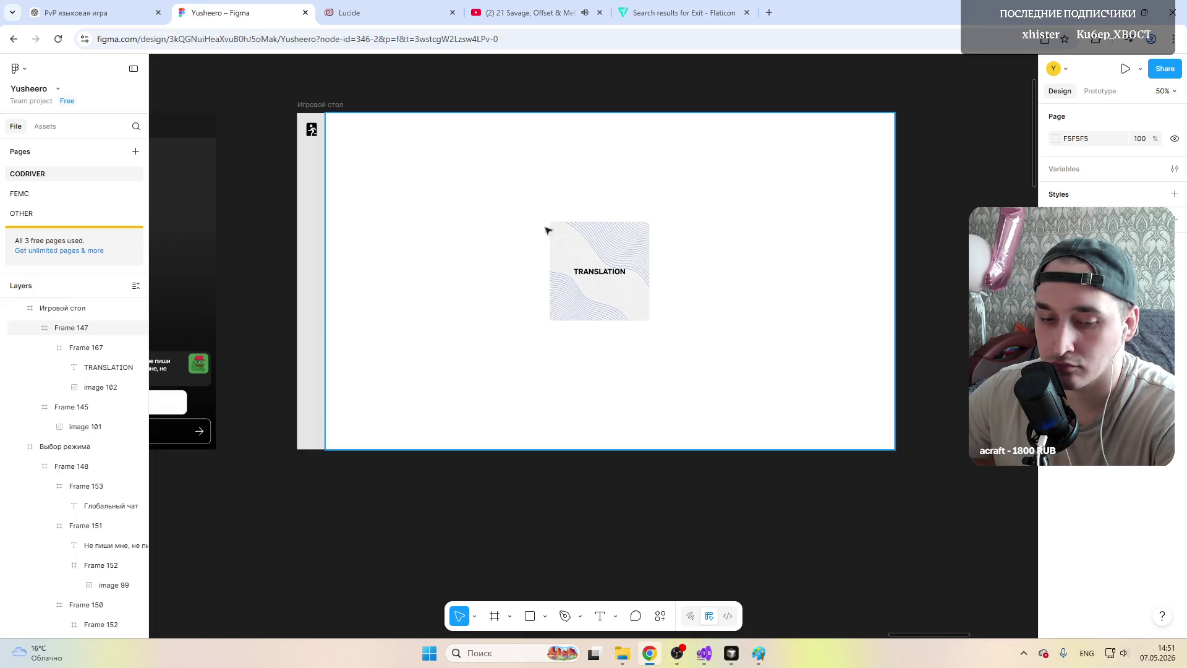
{"action": "scroll", "coordinate": [574, 330], "scroll_direction": "up", "scroll_amount": 3, "text": "ctrl"}
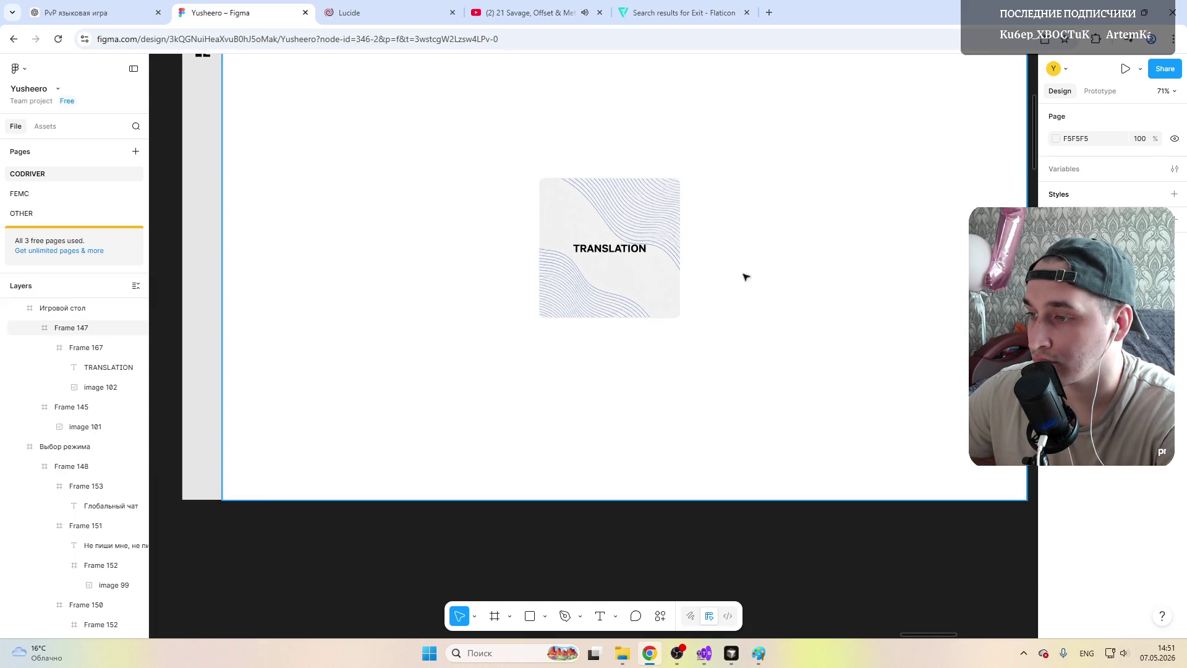
{"action": "scroll", "coordinate": [754, 254], "scroll_direction": "up", "scroll_amount": 1, "text": "ctrl"}
{"action": "scroll", "coordinate": [740, 242], "scroll_direction": "down", "scroll_amount": 3, "text": "ctrl"}
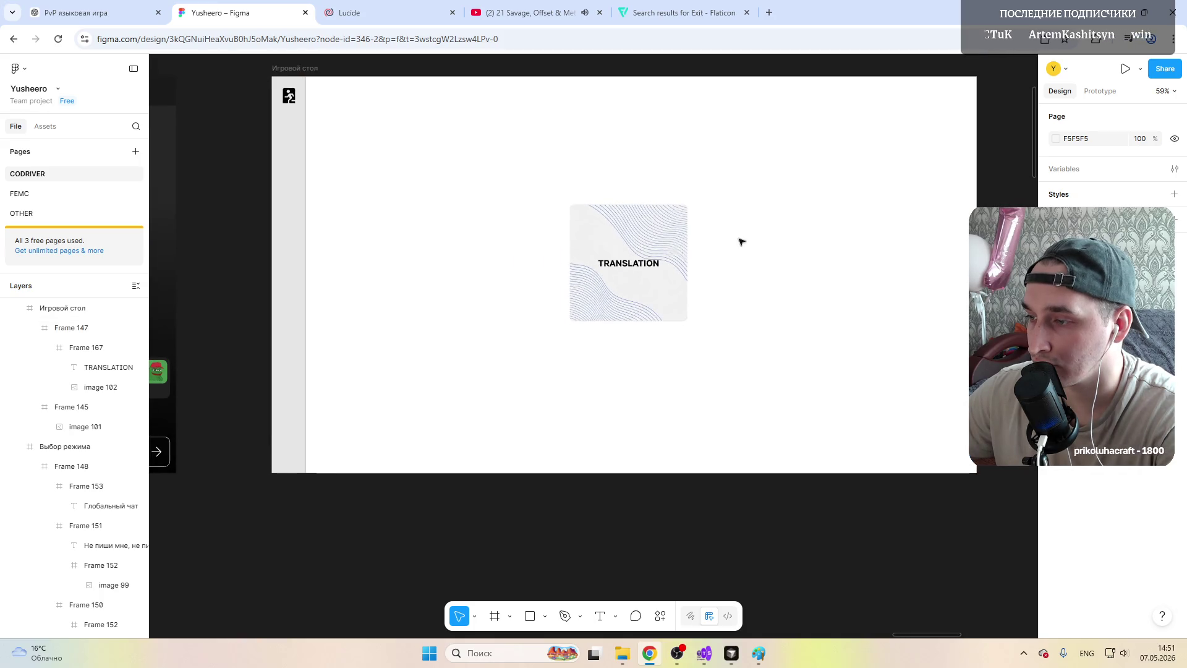
{"action": "scroll", "coordinate": [749, 238], "scroll_direction": "up", "scroll_amount": 2, "text": "ctrl"}
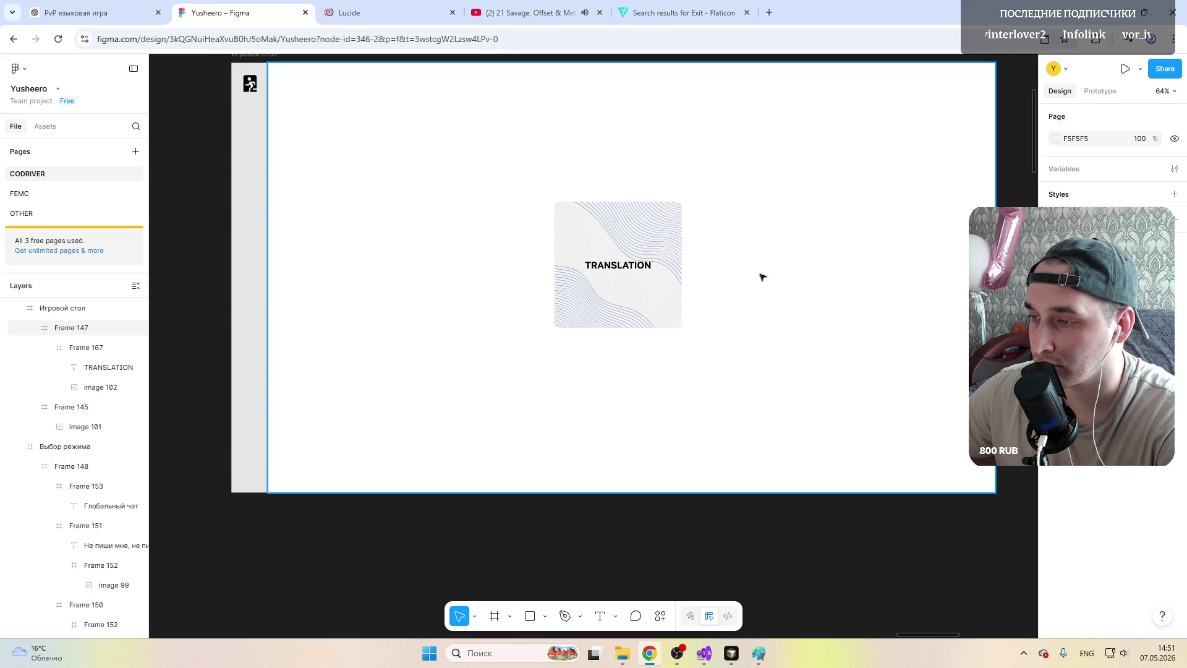
{"action": "scroll", "coordinate": [750, 244], "scroll_direction": "up", "scroll_amount": 2, "text": "ctrl"}
Step: Draw a 264×160 frame beside the TRANSLATION card, aligned with its top
{"action": "key", "text": "f"}
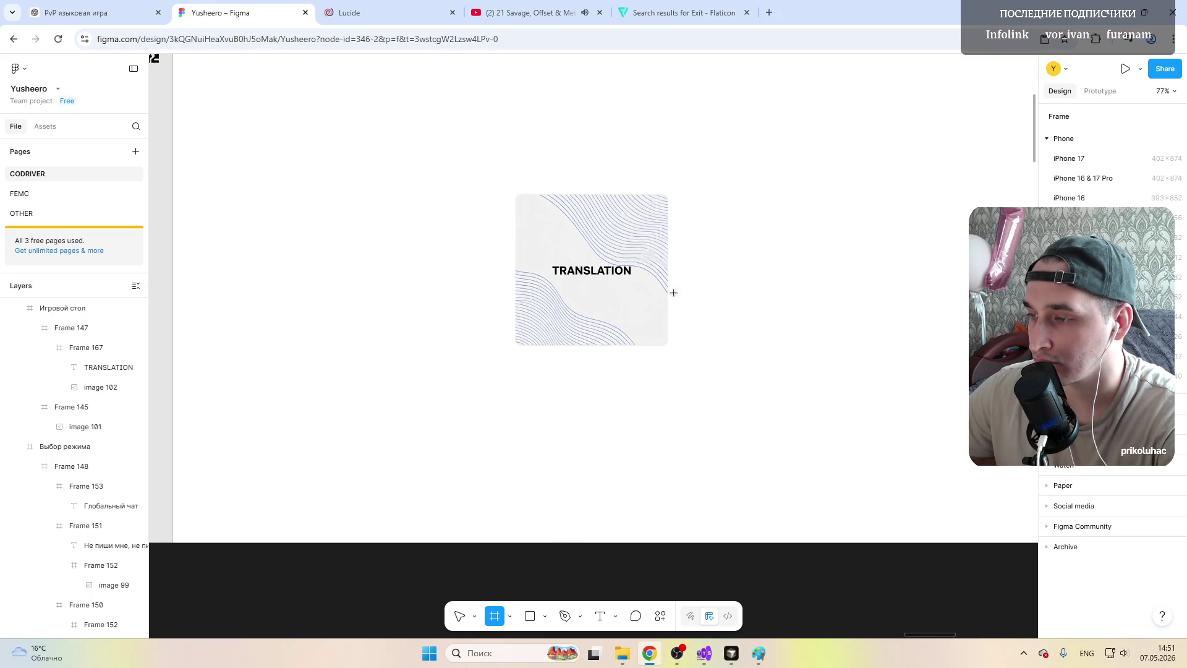
{"action": "mouse_move", "coordinate": [682, 196]}
{"action": "left_mouse_down"}
{"action": "mouse_move", "coordinate": [774, 239]}
{"action": "mouse_move", "coordinate": [807, 269]}
{"action": "left_mouse_up"}
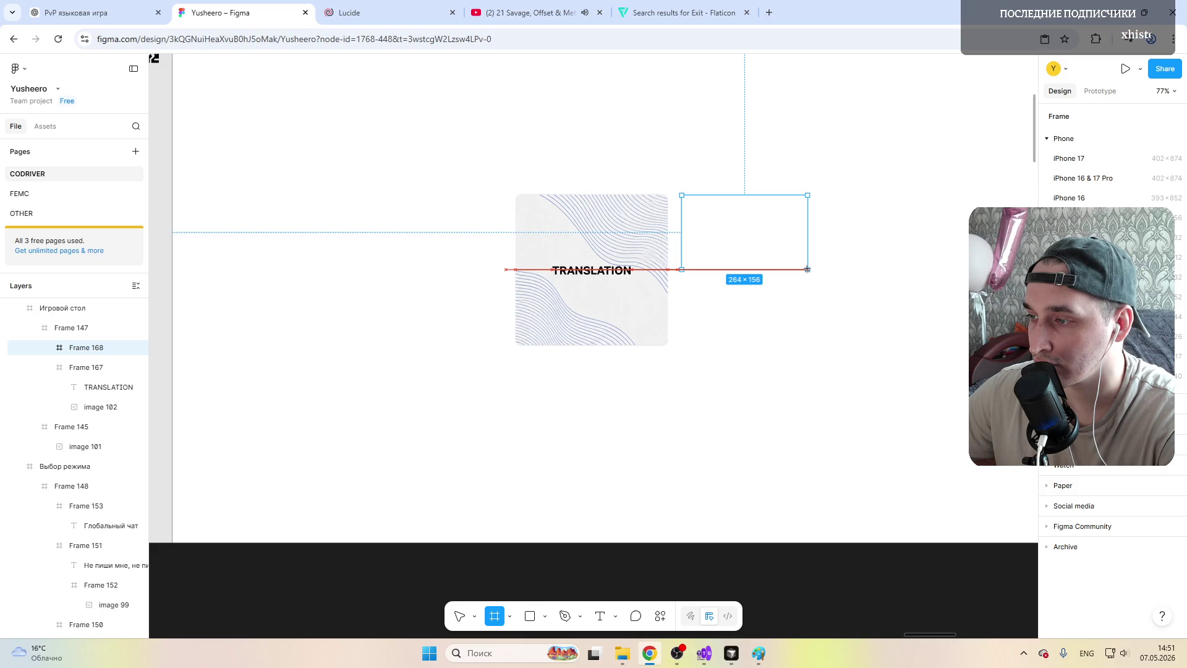
{"action": "left_click_drag", "start_coordinate": [807, 270], "coordinate": [808, 270]}
{"action": "left_click_drag", "start_coordinate": [704, 196], "coordinate": [705, 193]}
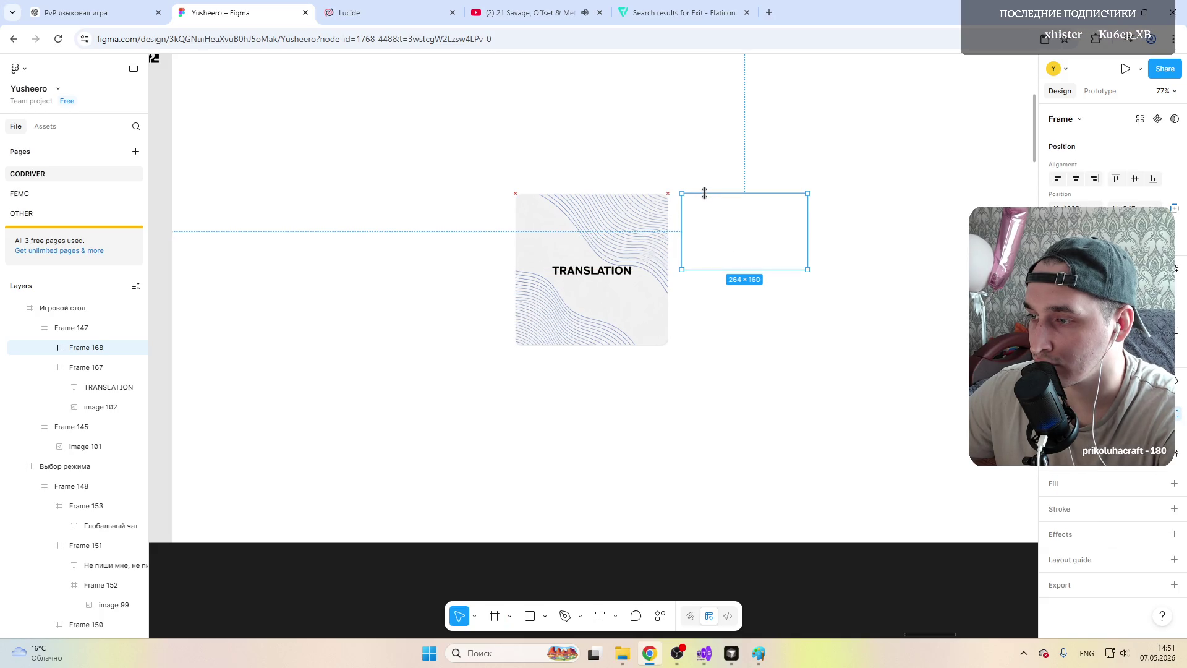
{"action": "left_click_drag", "start_coordinate": [721, 248], "coordinate": [721, 250]}
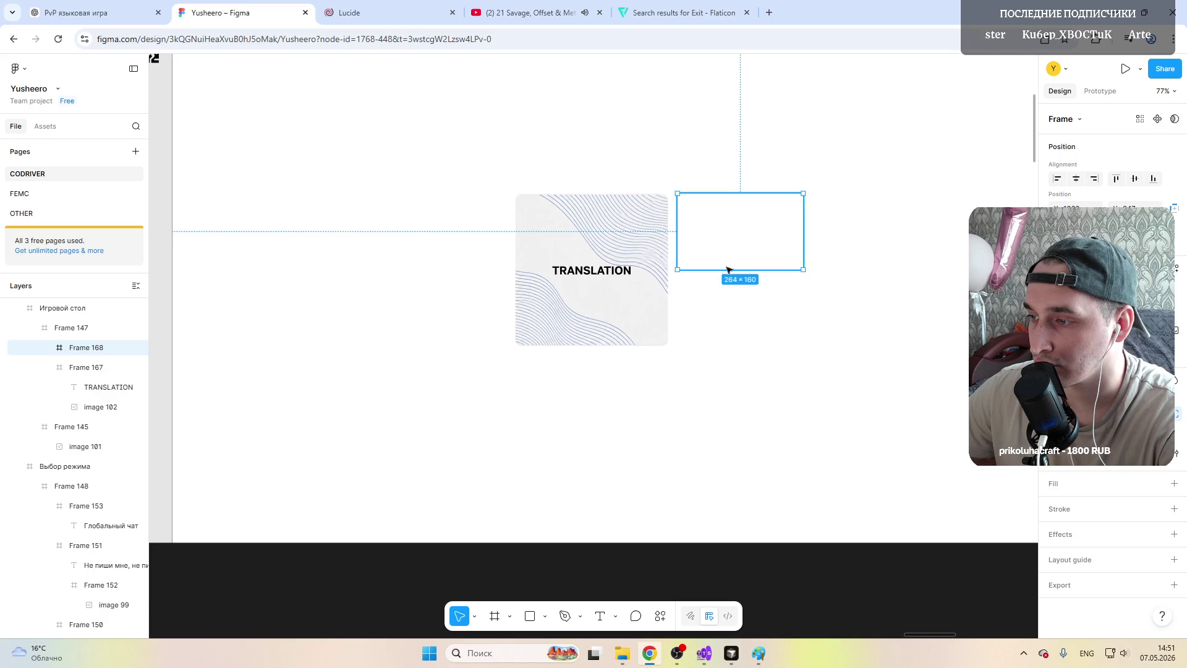
Step: Duplicate the frame and stack the copy below it beside the card
{"action": "left_click", "coordinate": [697, 305]}
{"action": "key", "text": "ctrl+v"}
{"action": "left_click_drag", "start_coordinate": [701, 232], "coordinate": [702, 308]}
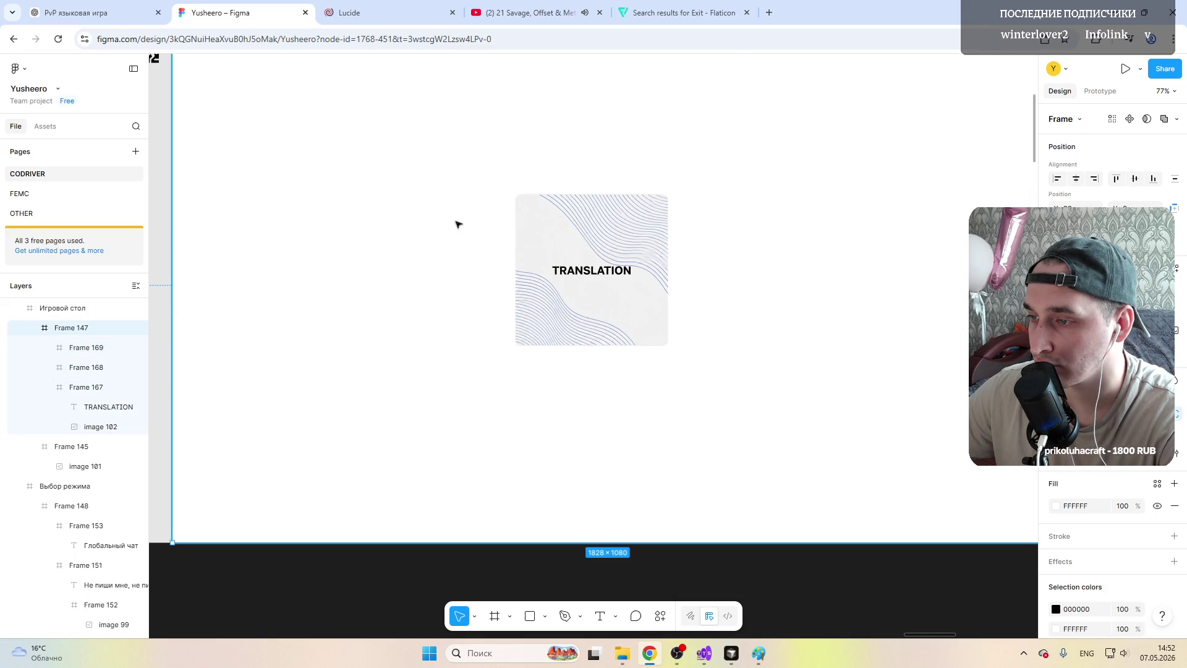
{"action": "key", "text": "ctrl+v"}
{"action": "left_click_drag", "start_coordinate": [723, 219], "coordinate": [563, 221]}
{"action": "mouse_move", "coordinate": [461, 219]}
{"action": "left_mouse_down"}
{"action": "mouse_move", "coordinate": [428, 219]}
{"action": "mouse_move", "coordinate": [454, 234]}
{"action": "left_mouse_up"}
{"action": "left_click", "coordinate": [442, 326]}
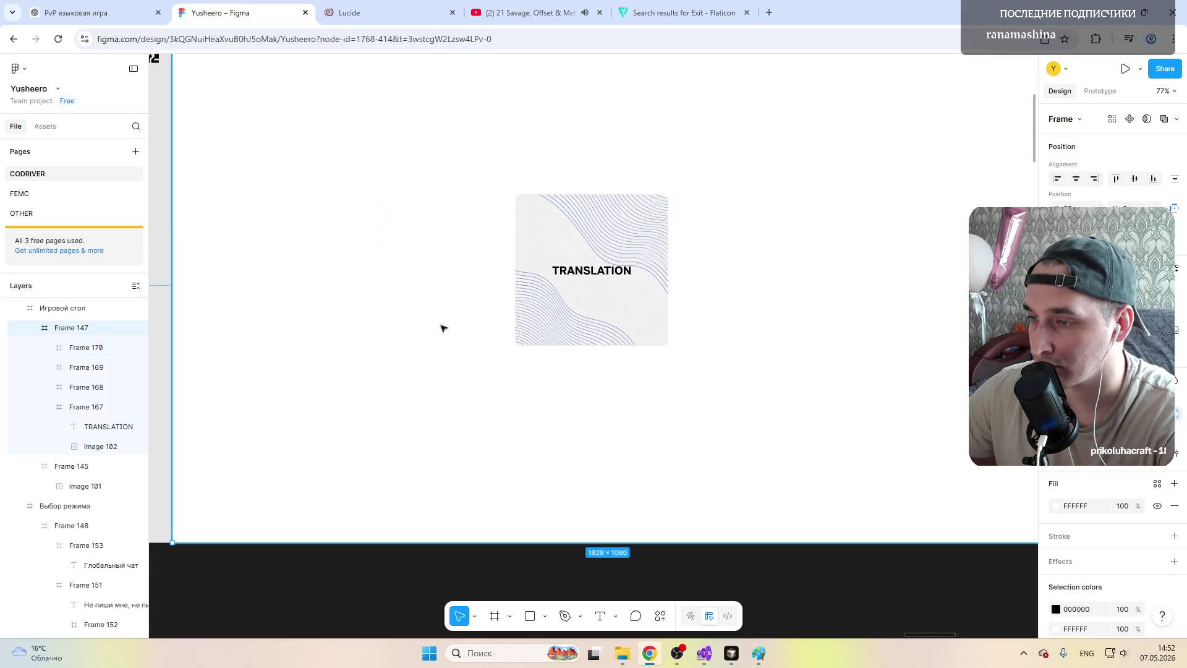
{"action": "key", "text": "ctrl+v"}
{"action": "left_click_drag", "start_coordinate": [443, 314], "coordinate": [443, 318]}
{"action": "left_click_drag", "start_coordinate": [458, 234], "coordinate": [757, 234]}
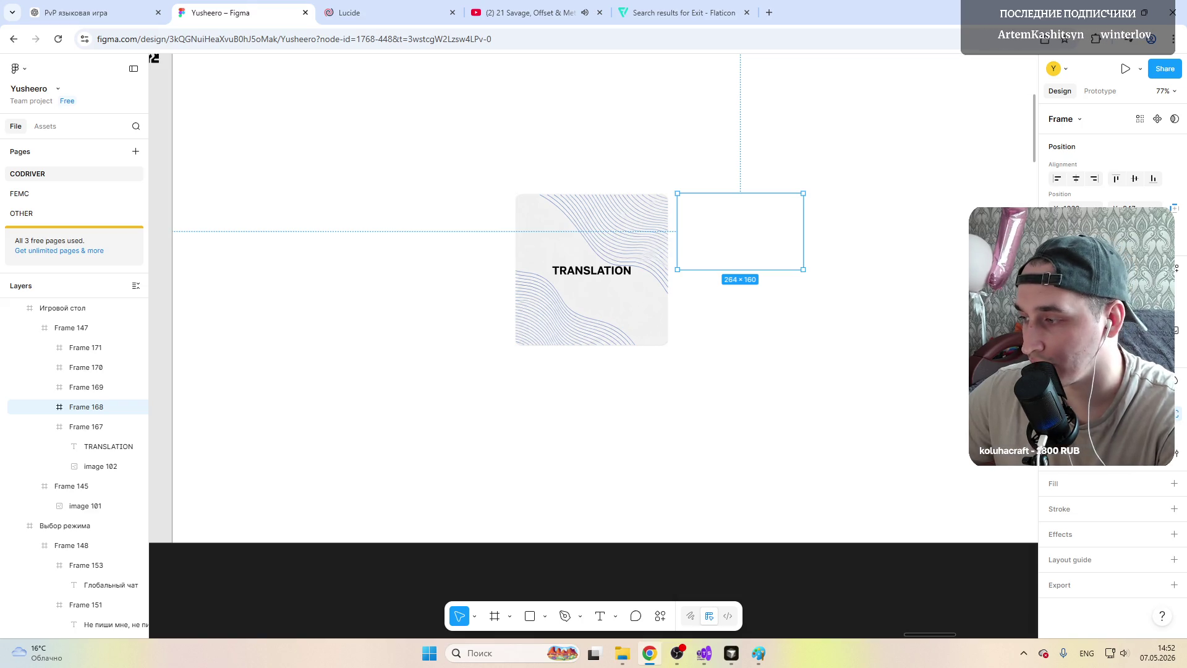
{"action": "key", "text": "Delete"}
{"action": "key", "text": "ctrl+z"}
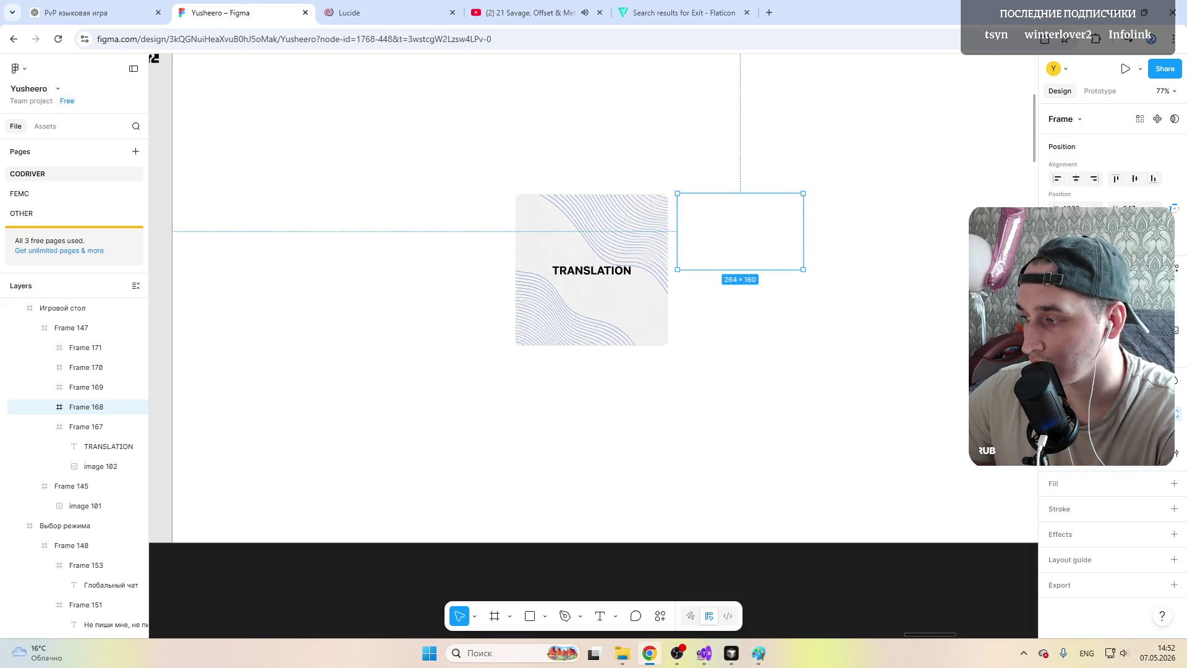
Step: Give the top frame a dark grey fill
{"action": "left_click", "coordinate": [1175, 483]}
{"action": "left_click", "coordinate": [1056, 506]}
{"action": "left_click_drag", "start_coordinate": [922, 418], "coordinate": [896, 524]}
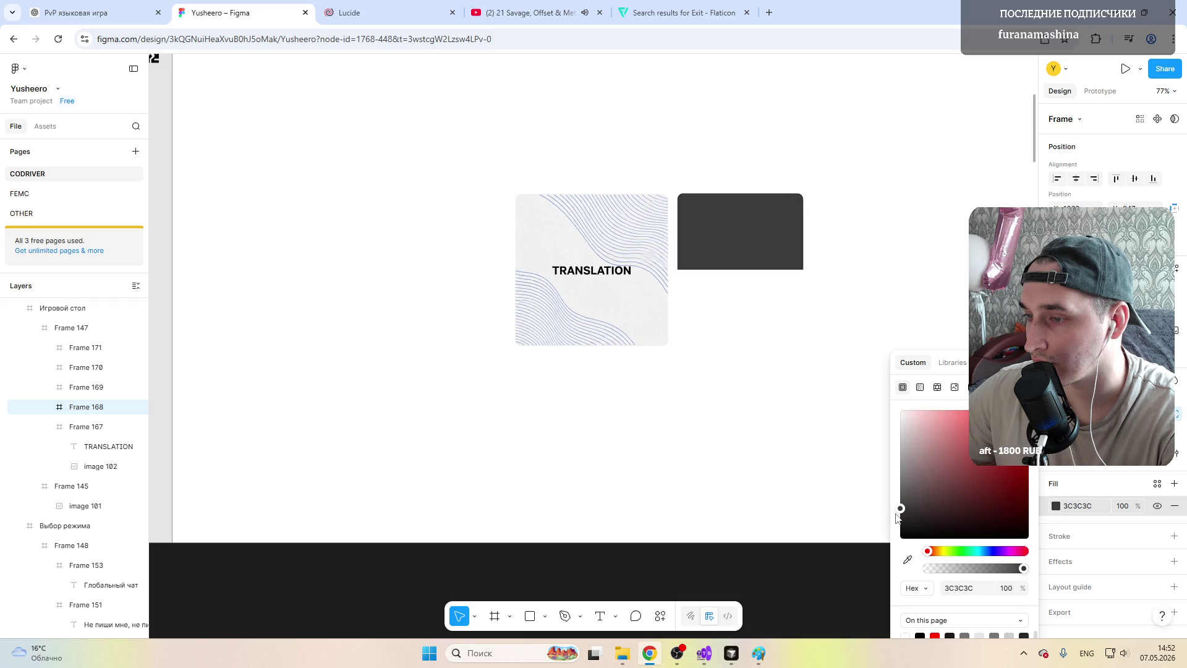
{"action": "left_click", "coordinate": [745, 312]}
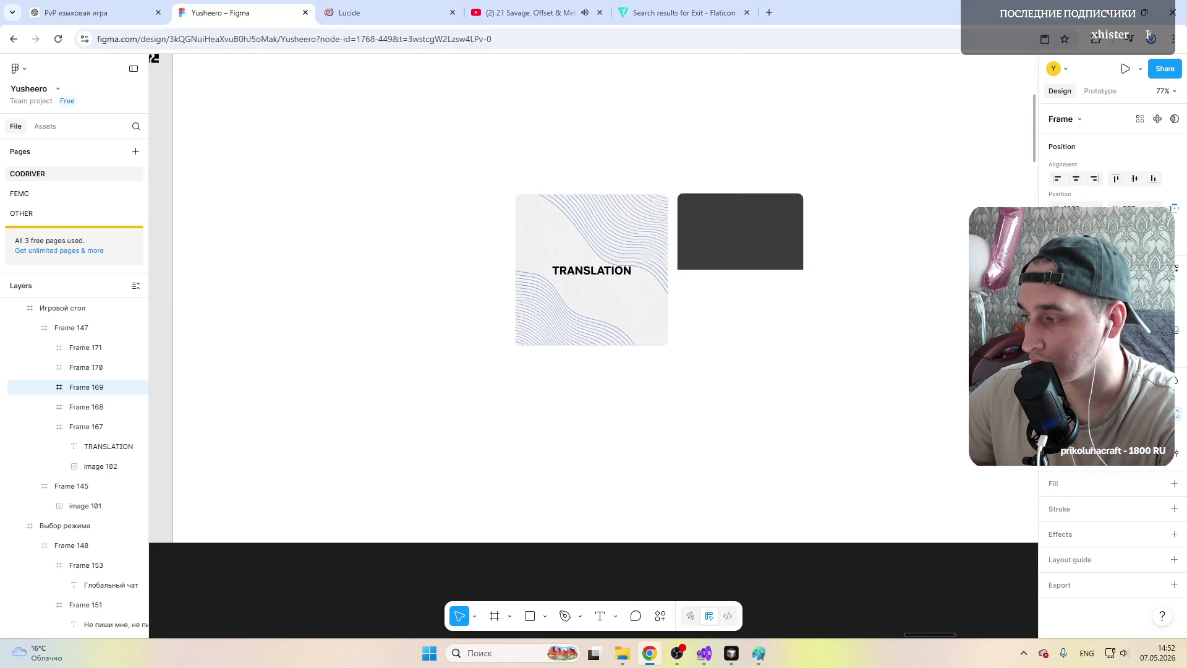
{"action": "left_click", "coordinate": [718, 254]}
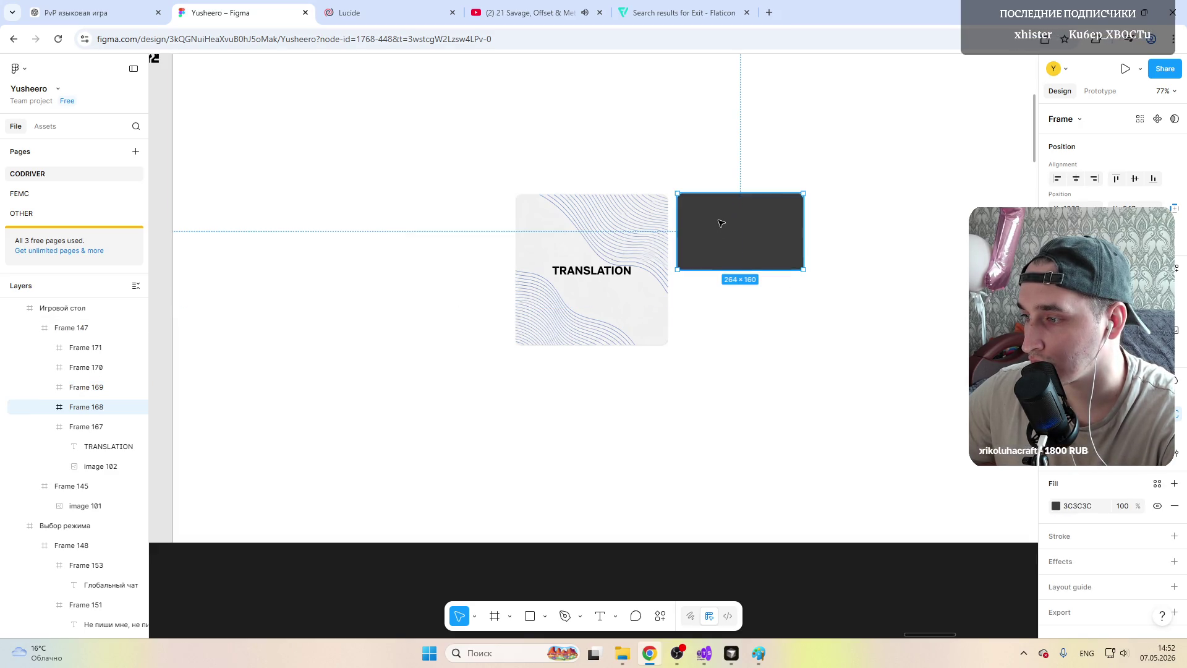
{"action": "left_click", "coordinate": [1076, 508]}
Step: Give the lower frame a 3C3C3C fill
{"action": "left_click", "coordinate": [707, 302]}
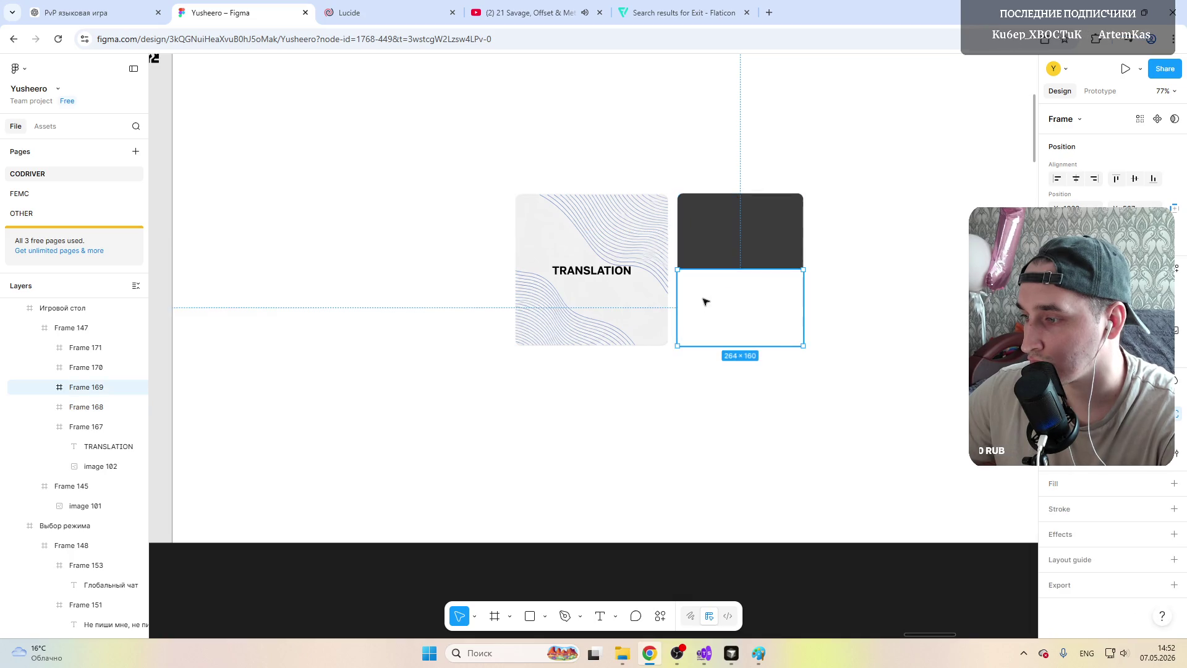
{"action": "left_click", "coordinate": [1060, 485]}
{"action": "left_click", "coordinate": [1077, 506]}
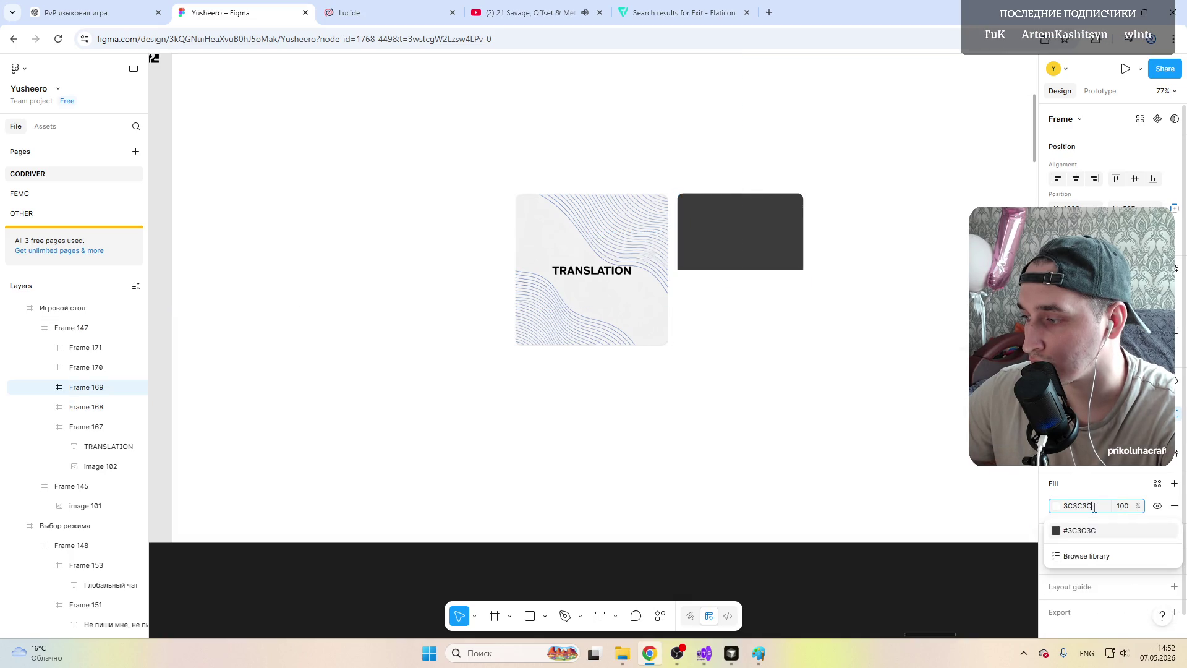
{"action": "type", "text": "3C3C3C"}
{"action": "key", "text": "Return"}
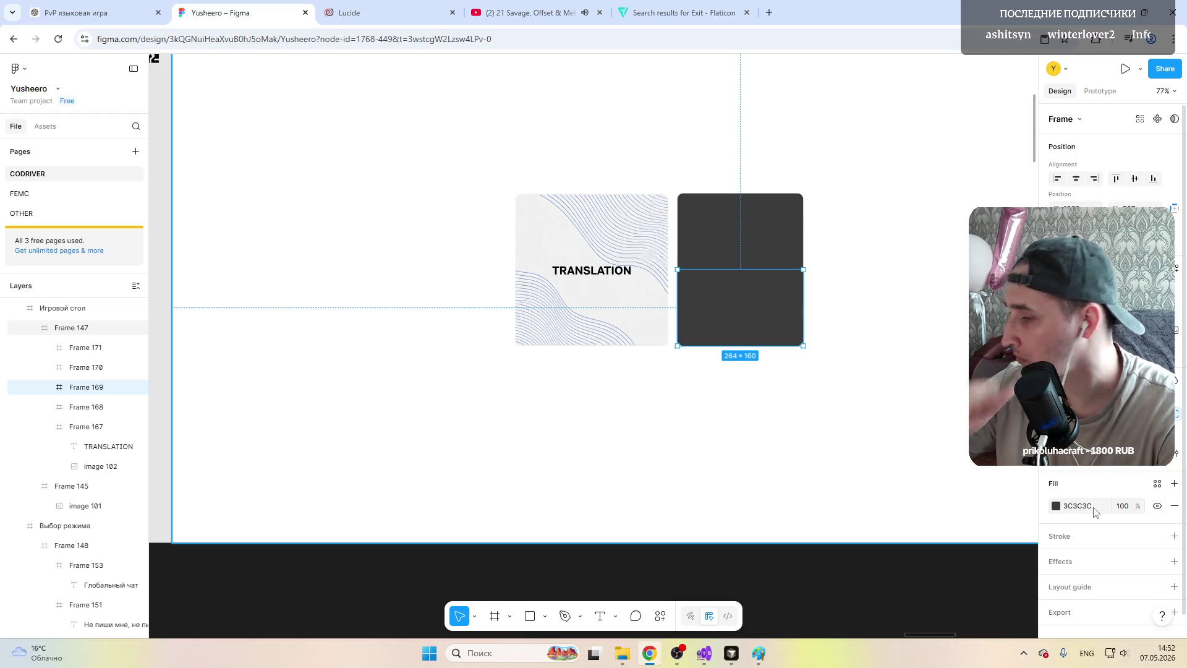
Step: Add a stroke to the top dark frame
{"action": "key", "text": "f"}
{"action": "left_click", "coordinate": [846, 195]}
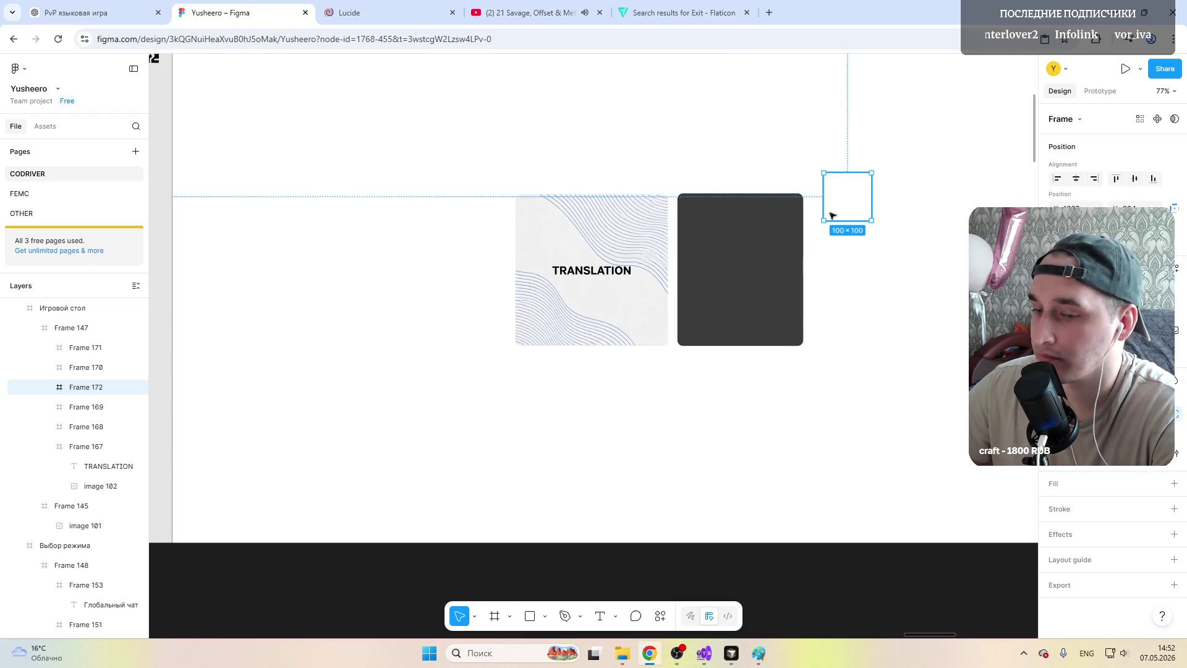
{"action": "key", "text": "ctrl+z"}
{"action": "left_click", "coordinate": [522, 287]}
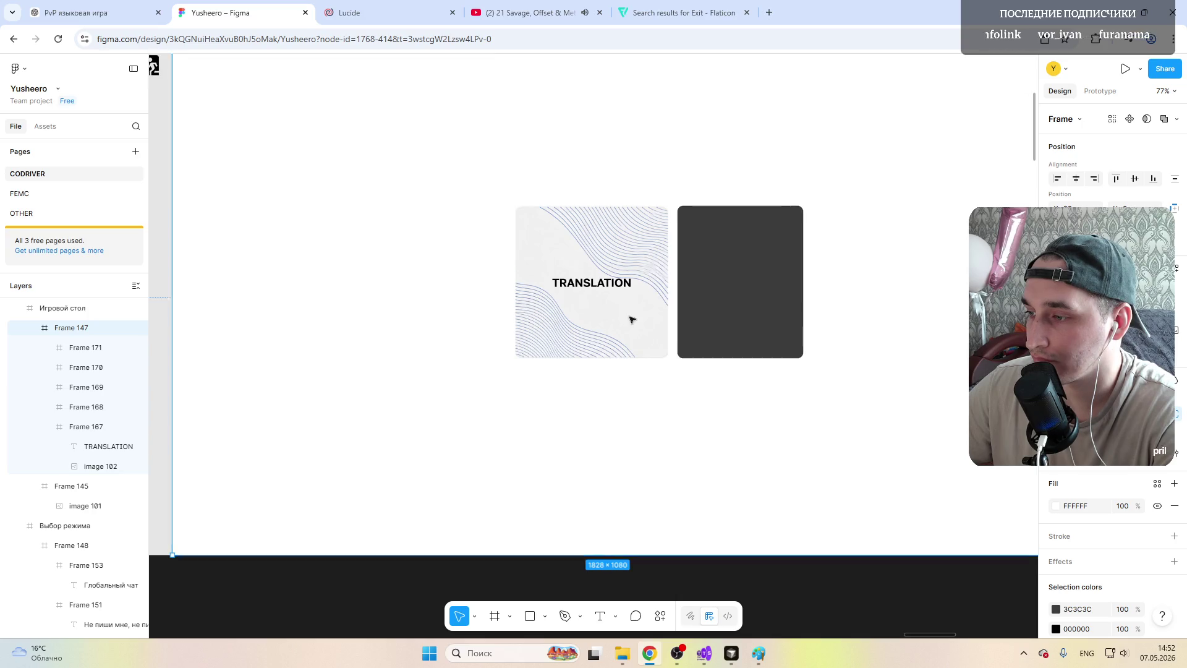
{"action": "left_click", "coordinate": [747, 227]}
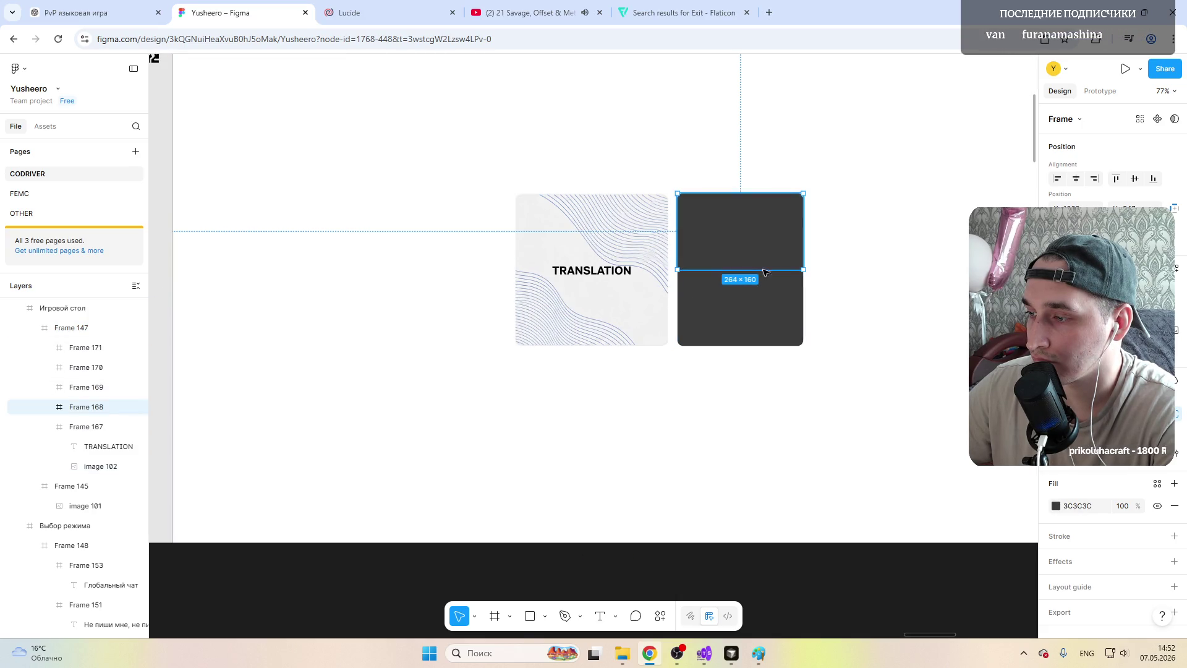
{"action": "left_click", "coordinate": [1174, 536]}
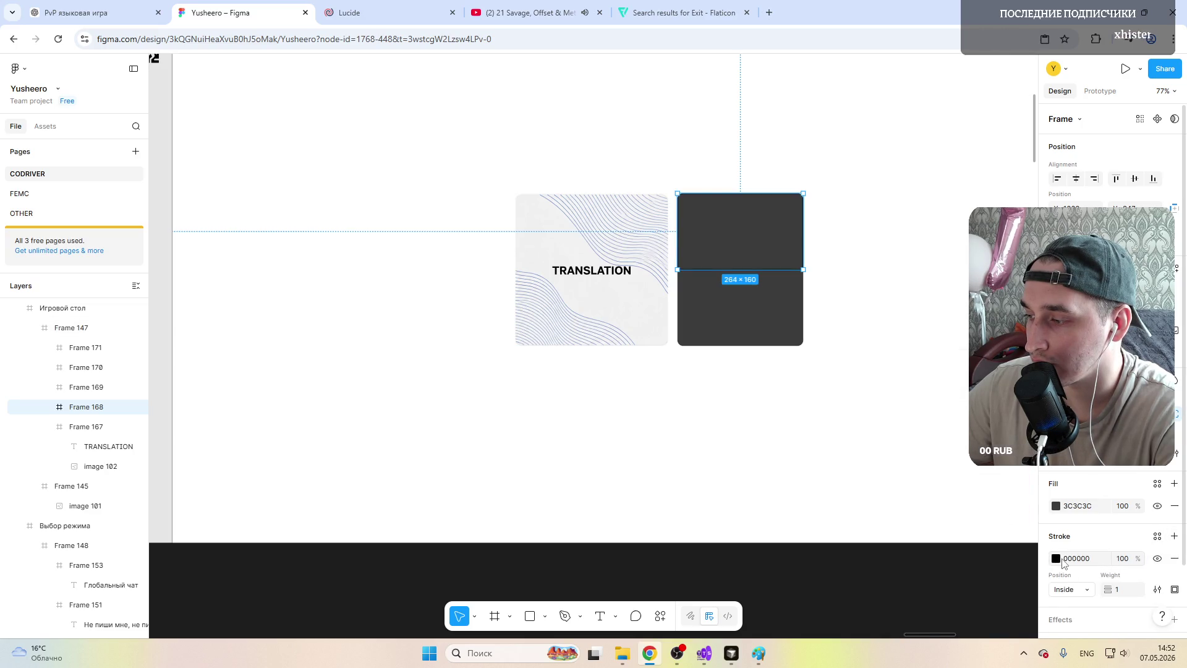
Step: Make the top frame's stroke white
{"action": "left_click_drag", "start_coordinate": [903, 533], "coordinate": [896, 388]}
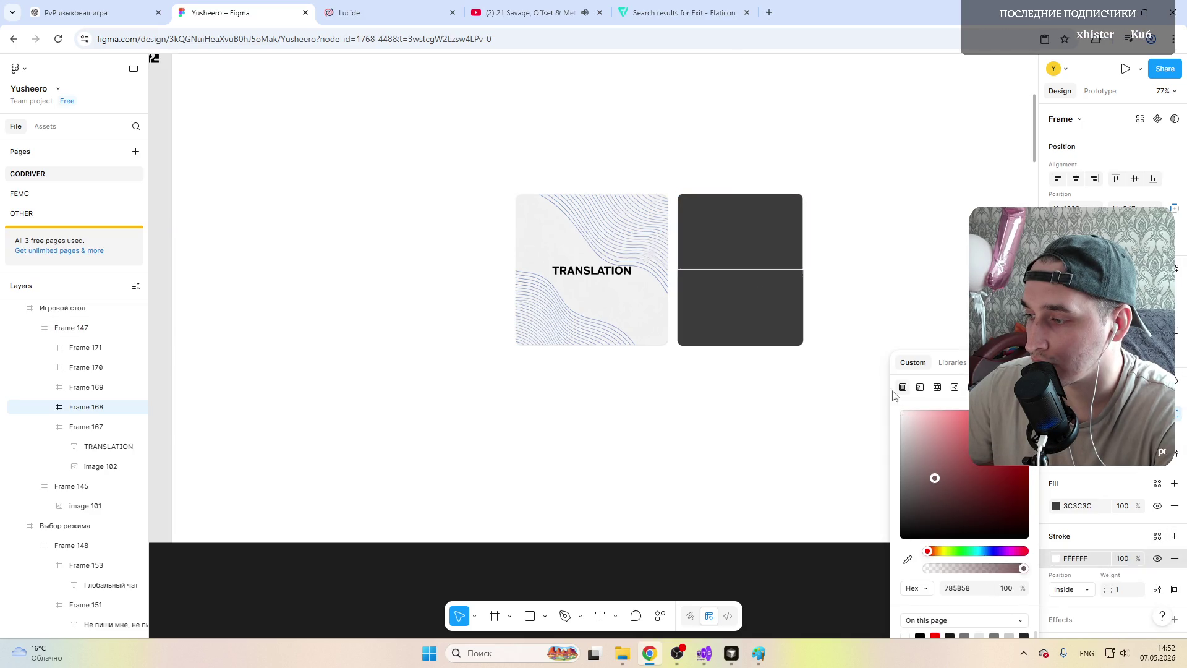
{"action": "left_click", "coordinate": [880, 218]}
{"action": "scroll", "coordinate": [783, 259], "scroll_direction": "up", "scroll_amount": 5}
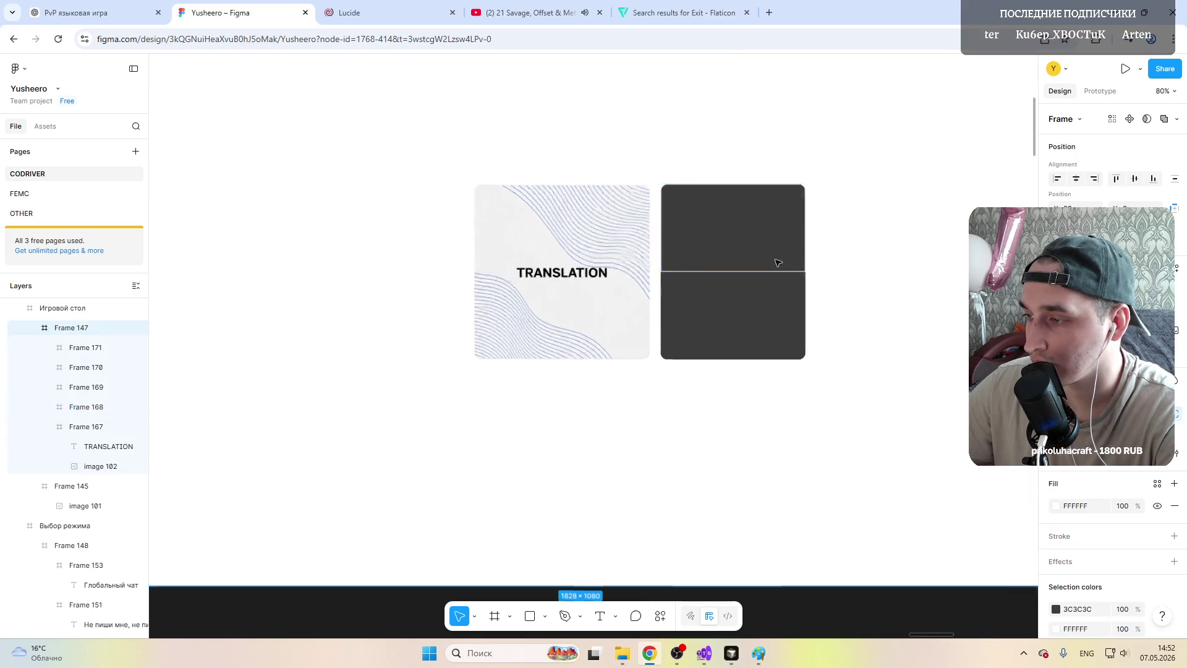
{"action": "scroll", "coordinate": [647, 333], "scroll_direction": "up", "scroll_amount": 3}
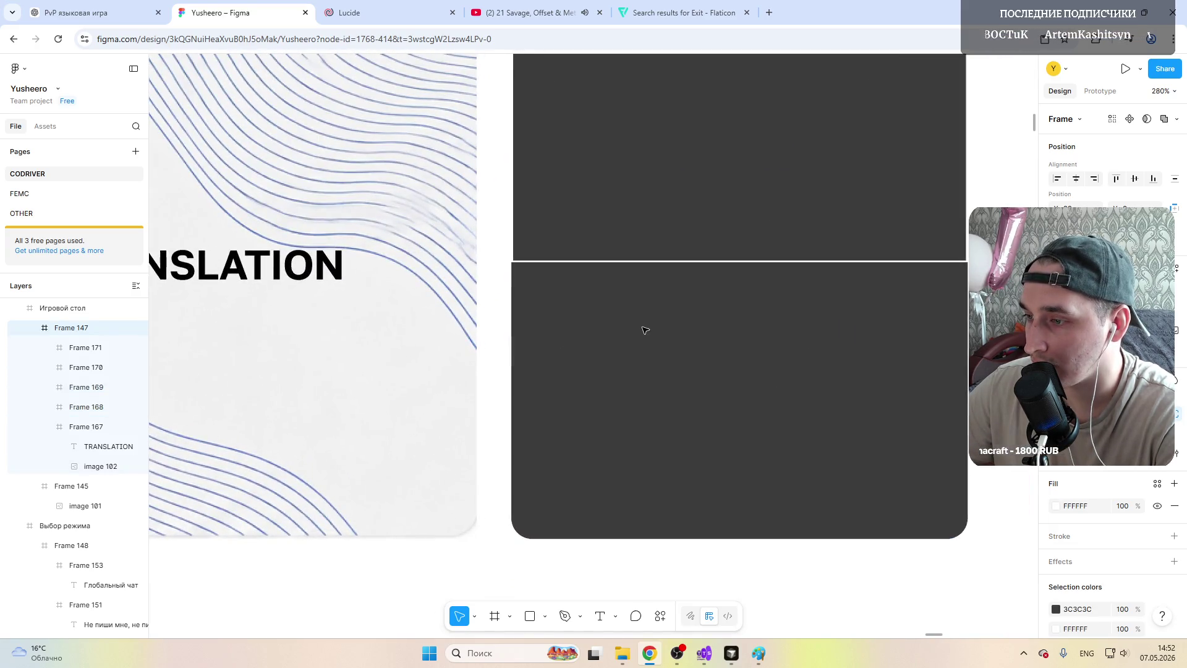
{"action": "scroll", "coordinate": [619, 275], "scroll_direction": "down", "scroll_amount": 2}
{"action": "scroll", "coordinate": [624, 297], "scroll_direction": "up", "scroll_amount": 2}
Step: Limit the top frame's white stroke to a single side to form the divider
{"action": "left_click", "coordinate": [636, 239]}
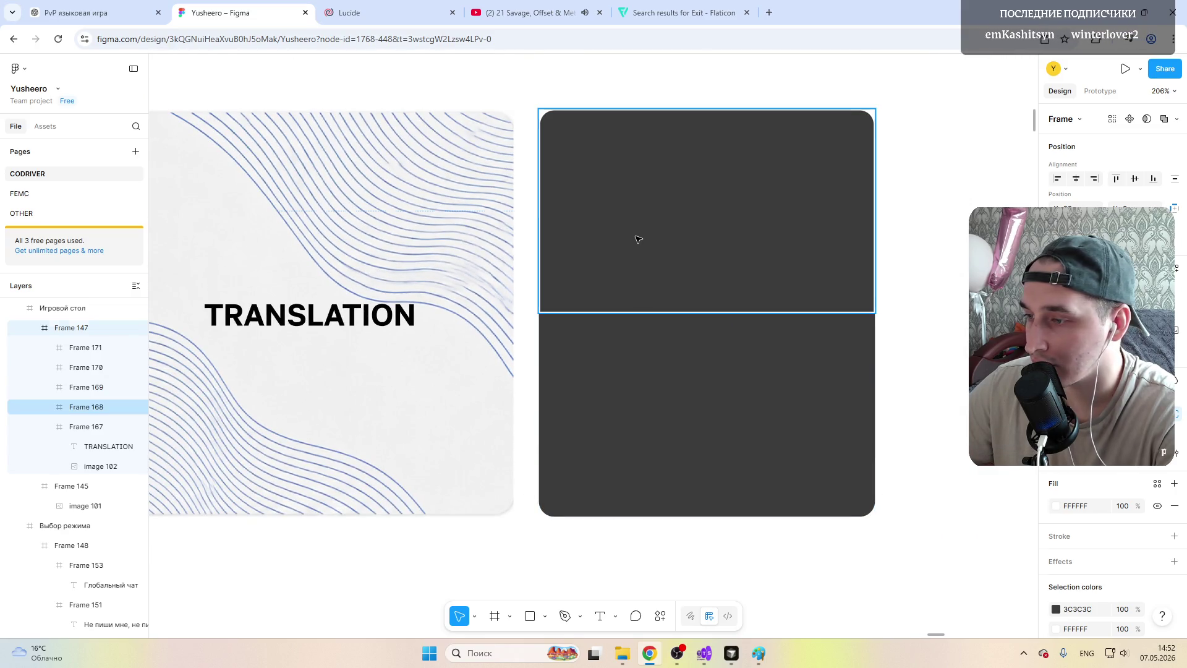
{"action": "left_click", "coordinate": [1076, 592]}
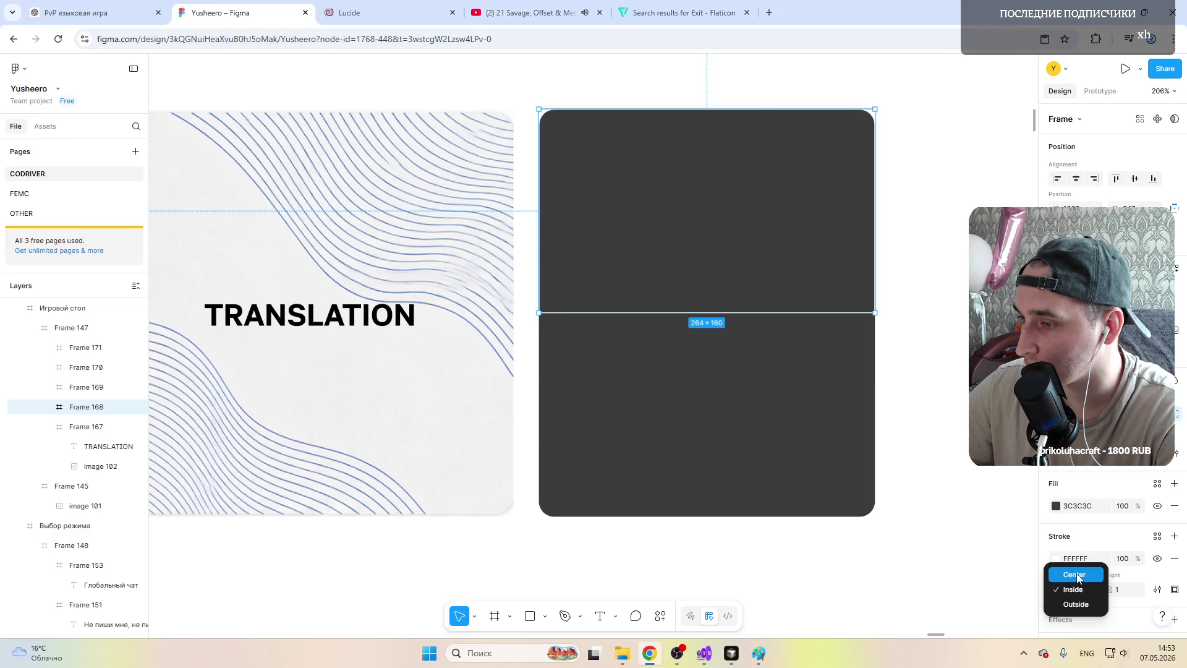
{"action": "key", "text": "Escape"}
{"action": "key", "text": "Escape"}
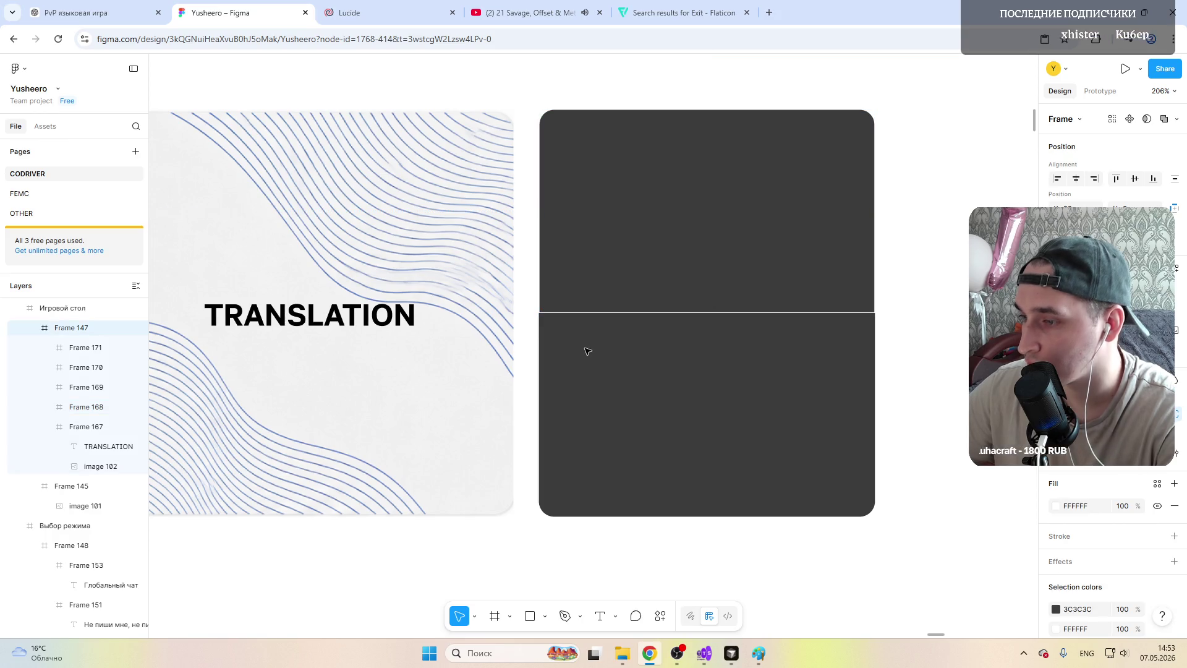
{"action": "left_click", "coordinate": [621, 243]}
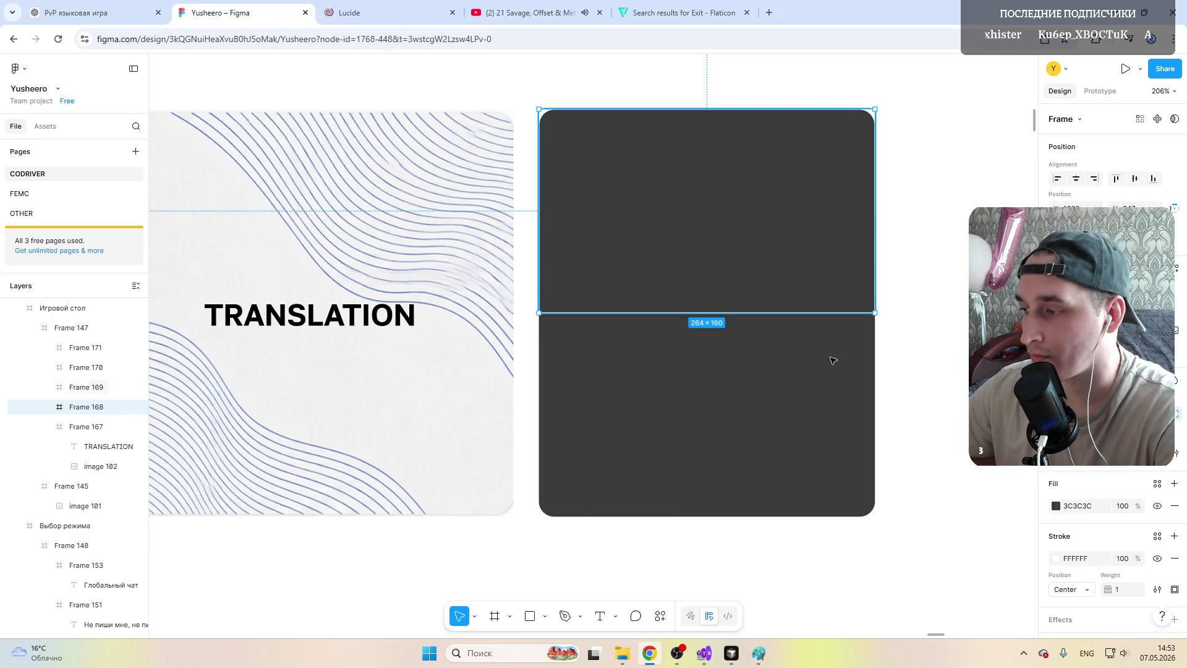
{"action": "left_click", "coordinate": [675, 401]}
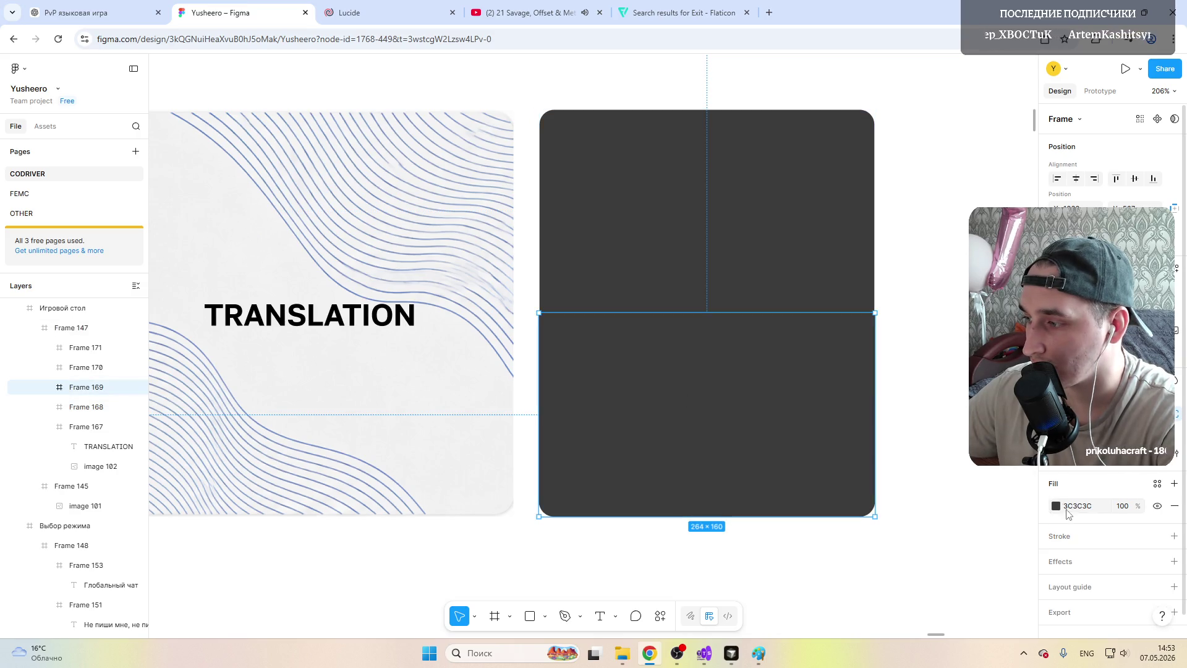
{"action": "left_click", "coordinate": [766, 254]}
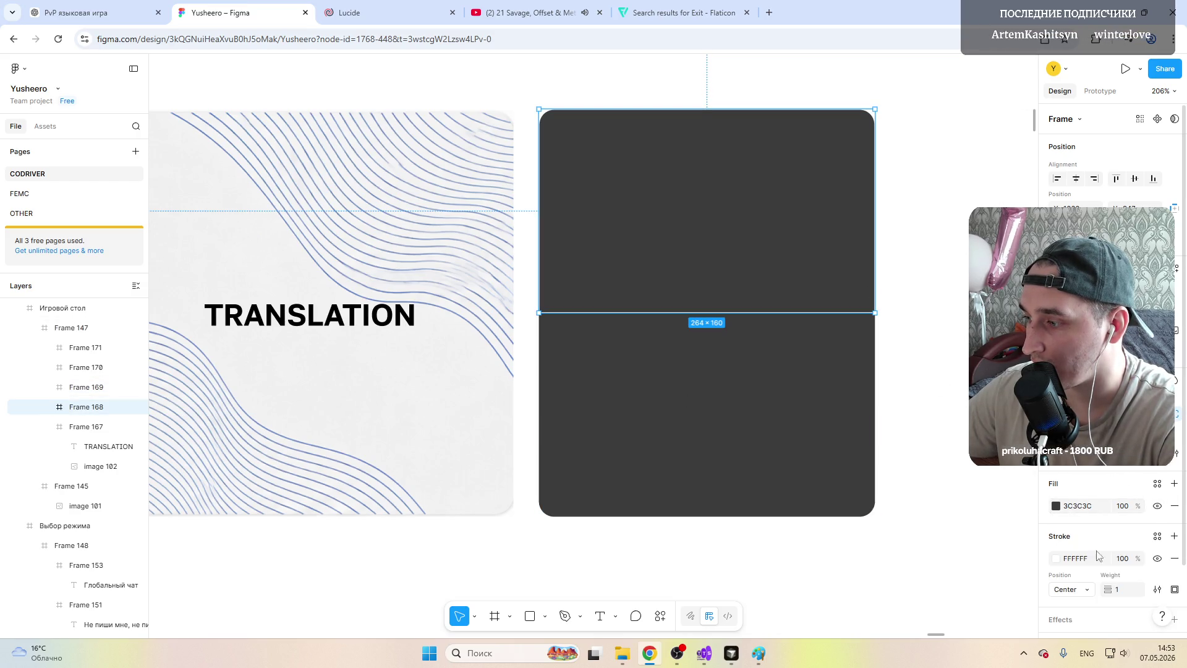
{"action": "left_click", "coordinate": [1174, 592]}
{"action": "left_click", "coordinate": [1146, 512]}
{"action": "key", "text": "Escape"}
Step: Select both dark card halves and open their context menu
{"action": "scroll", "coordinate": [580, 384], "scroll_direction": "down", "scroll_amount": 5}
{"action": "scroll", "coordinate": [422, 360], "scroll_direction": "up", "scroll_amount": 2}
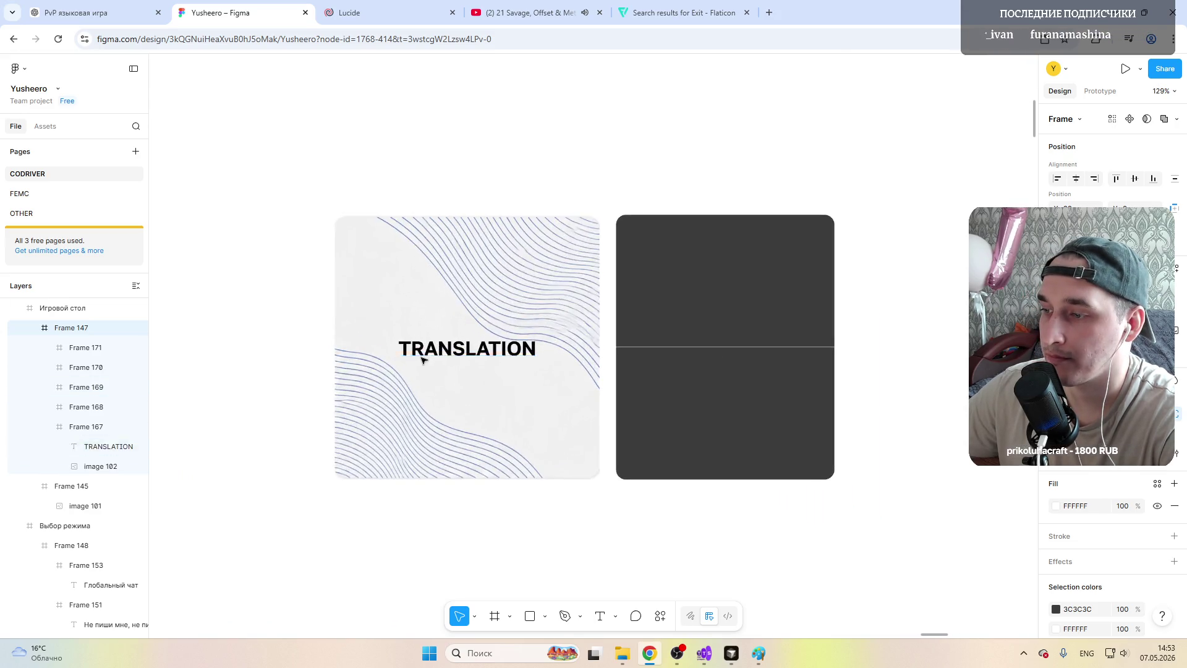
{"action": "left_click", "coordinate": [660, 304]}
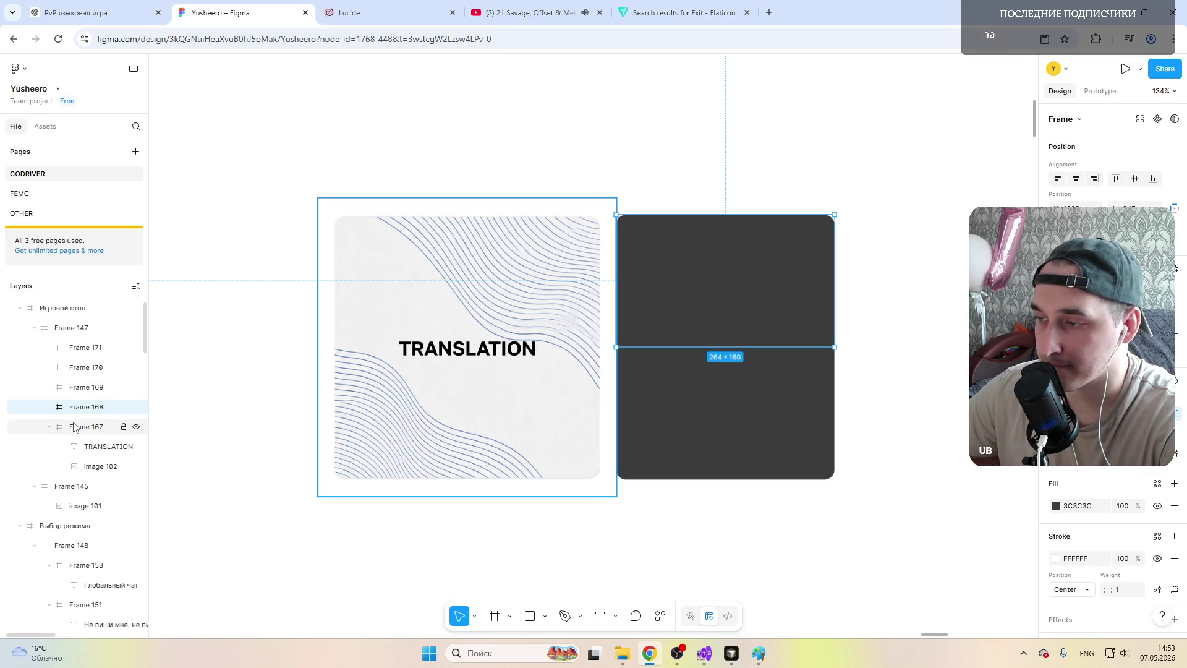
{"action": "left_click", "coordinate": [80, 388]}
{"action": "left_click", "coordinate": [80, 407], "text": "shift"}
{"action": "right_click", "coordinate": [80, 388]}
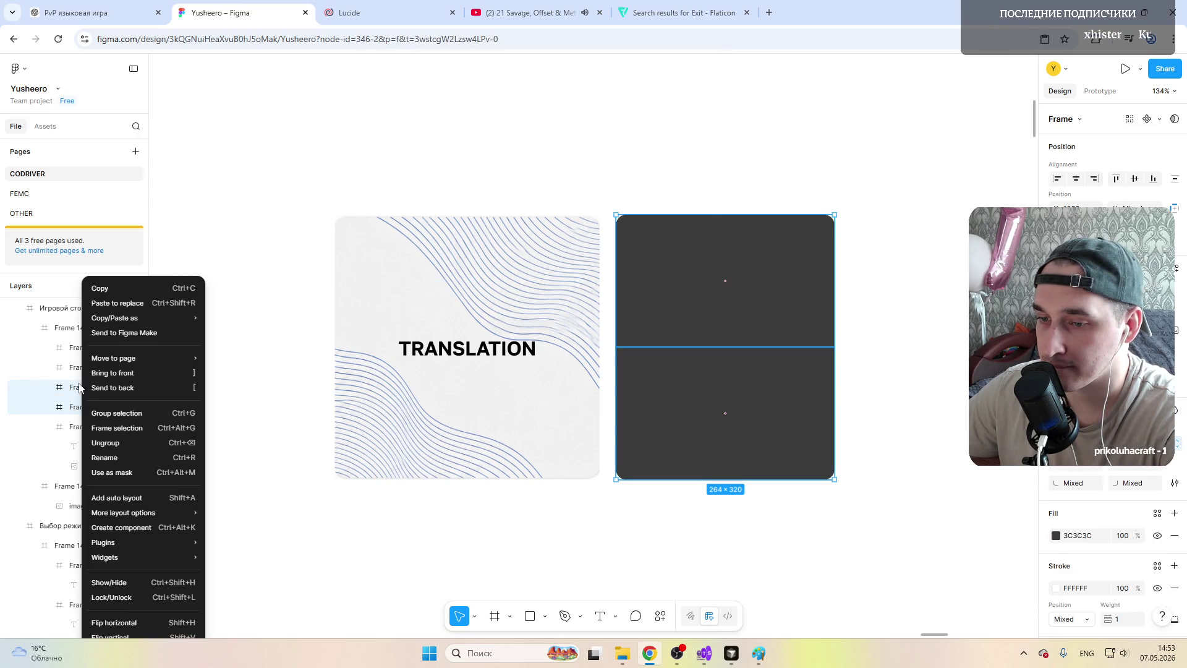
Step: Group the two card halves and delete the unused Frame 171 and Frame 170
{"action": "left_click", "coordinate": [117, 413]}
{"action": "left_click", "coordinate": [81, 348]}
{"action": "left_click", "coordinate": [76, 371], "text": "shift"}
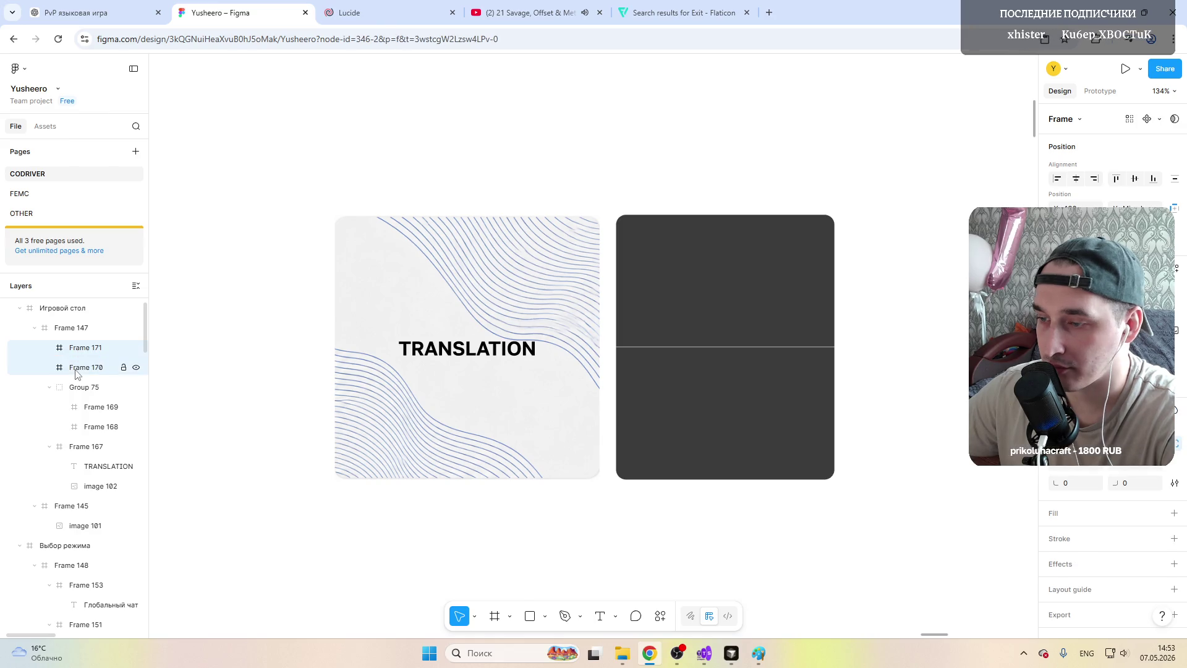
{"action": "key", "text": "Delete"}
Step: Duplicate Group 75 and place the copy left of the TRANSLATION card
{"action": "left_click", "coordinate": [84, 348]}
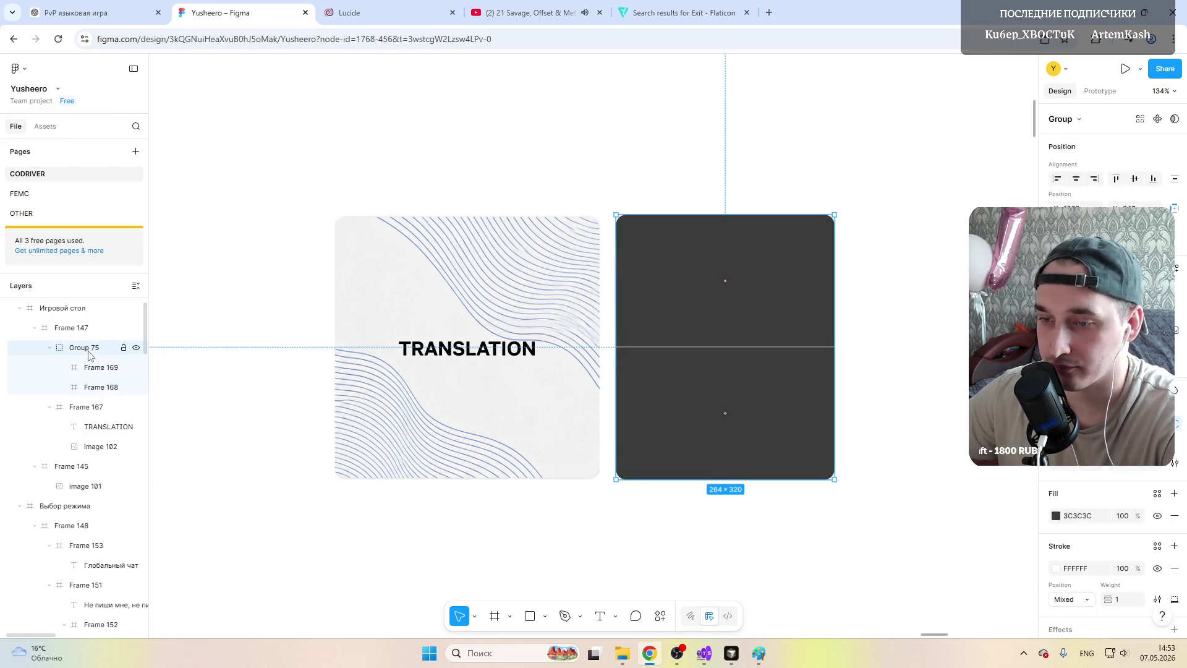
{"action": "key", "text": "ctrl+d"}
{"action": "left_click_drag", "start_coordinate": [634, 319], "coordinate": [249, 307]}
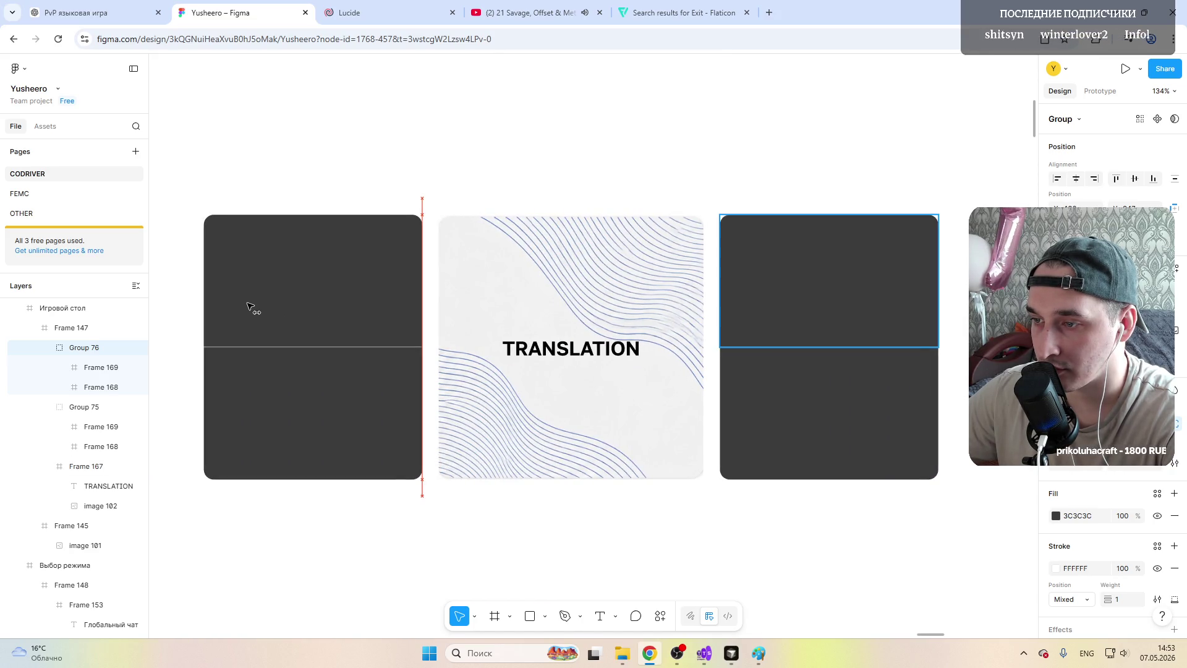
{"action": "key", "text": "Escape"}
{"action": "key", "text": "shift+2"}
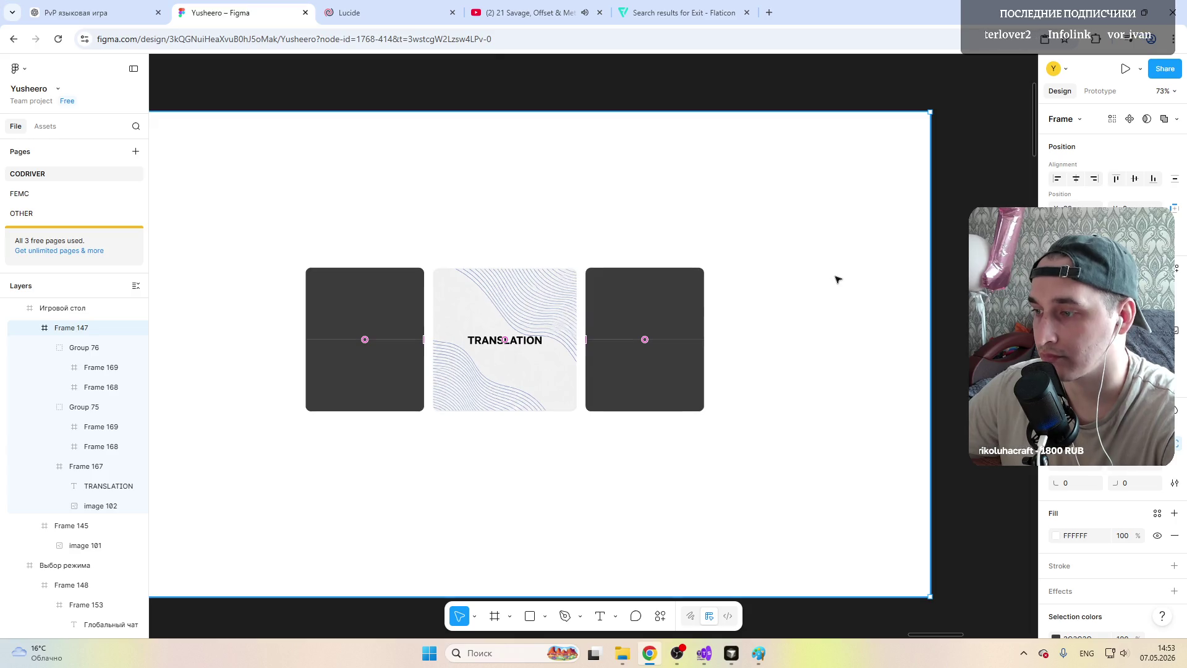
{"action": "left_click", "coordinate": [959, 152]}
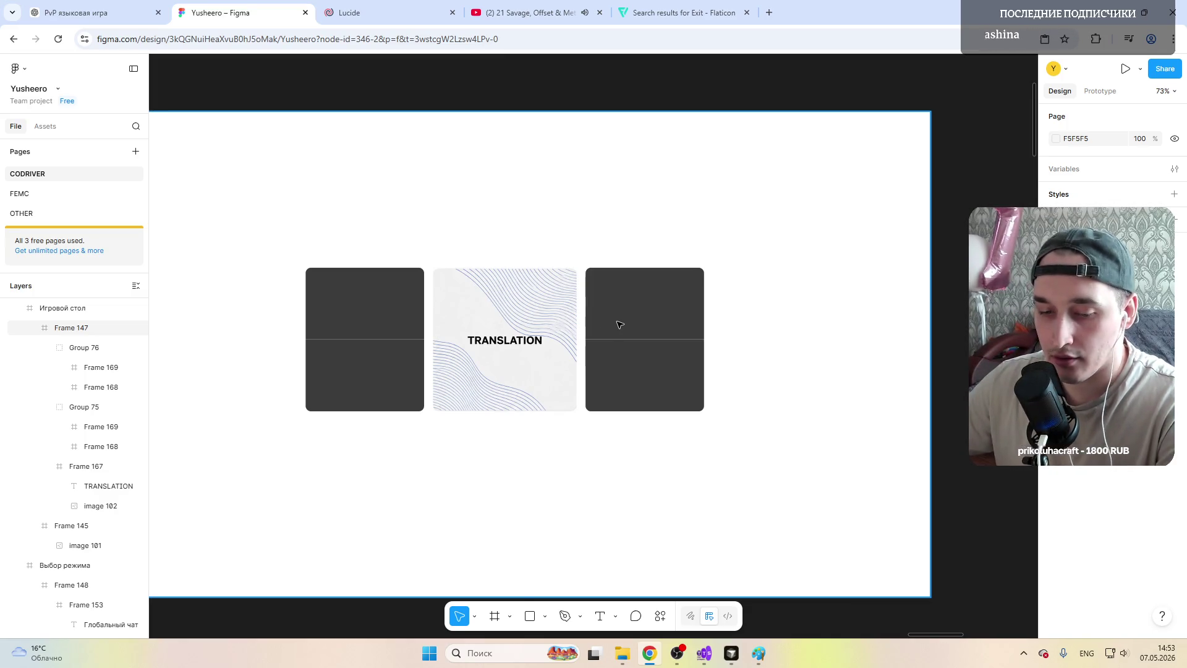
Step: Add a white 'Перевод' label centred in the right card's top half
{"action": "double_click", "coordinate": [624, 303]}
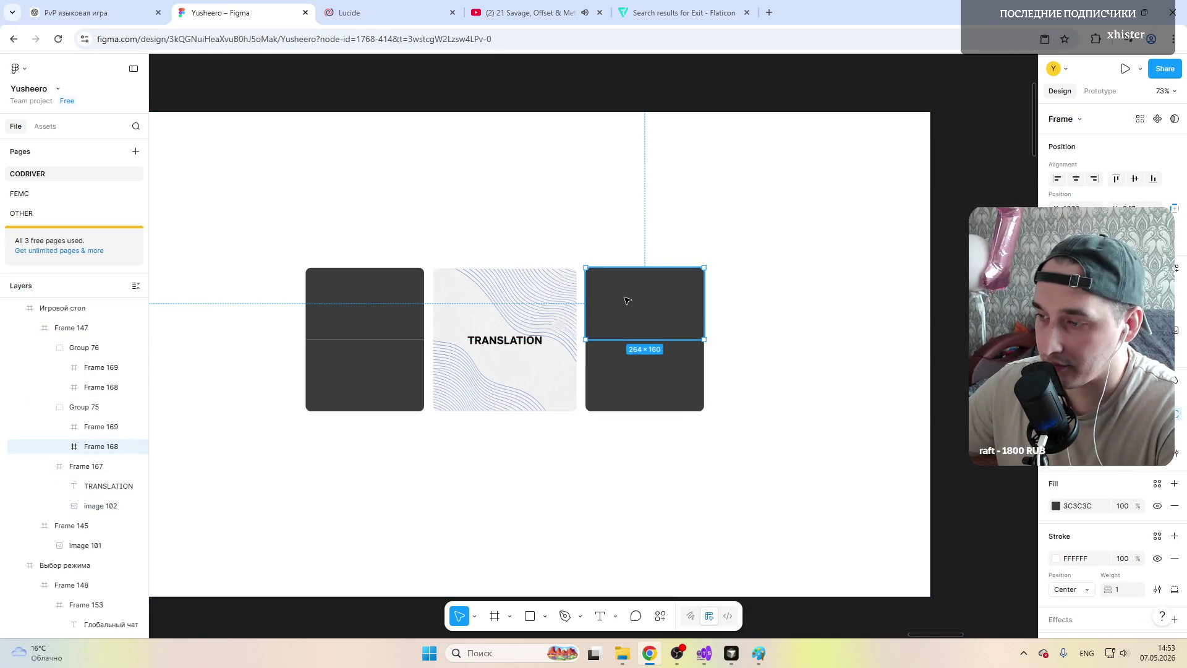
{"action": "key", "text": "t"}
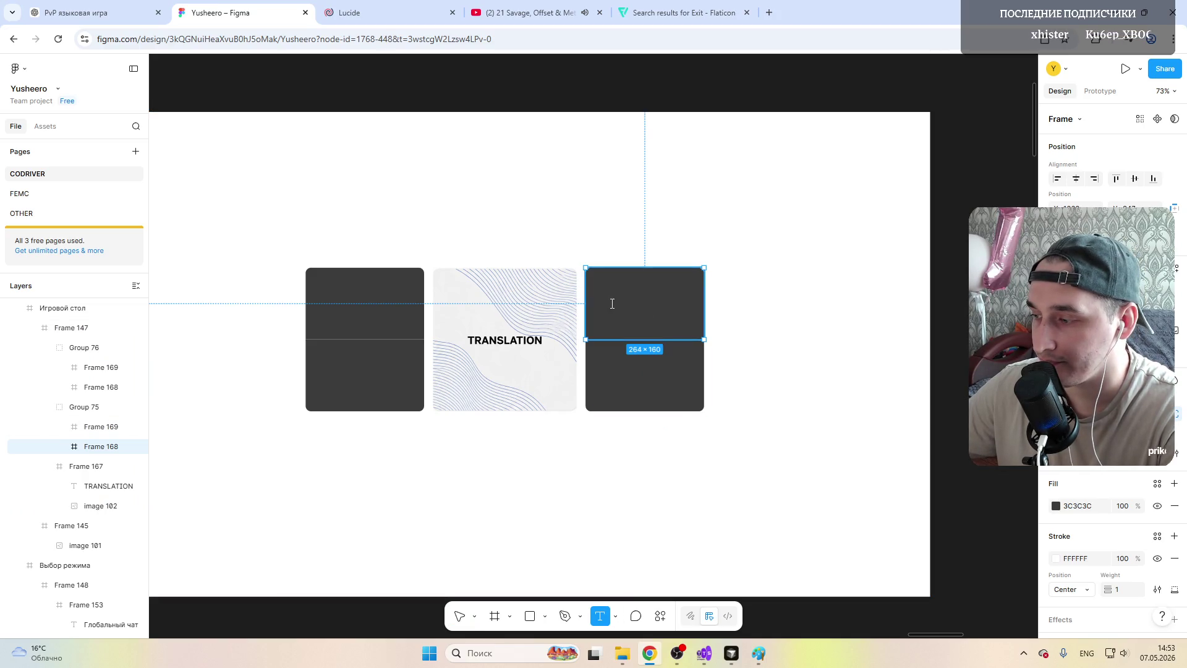
{"action": "left_click", "coordinate": [612, 303]}
{"action": "type", "text": "Перево"}
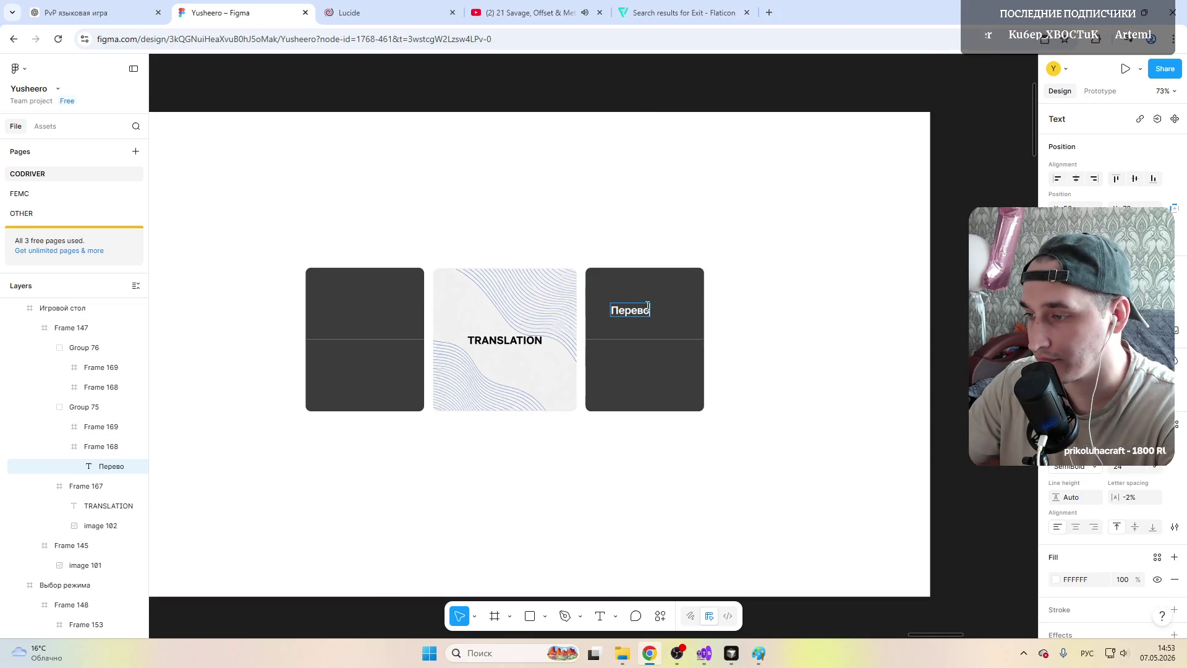
{"action": "key", "text": "Escape"}
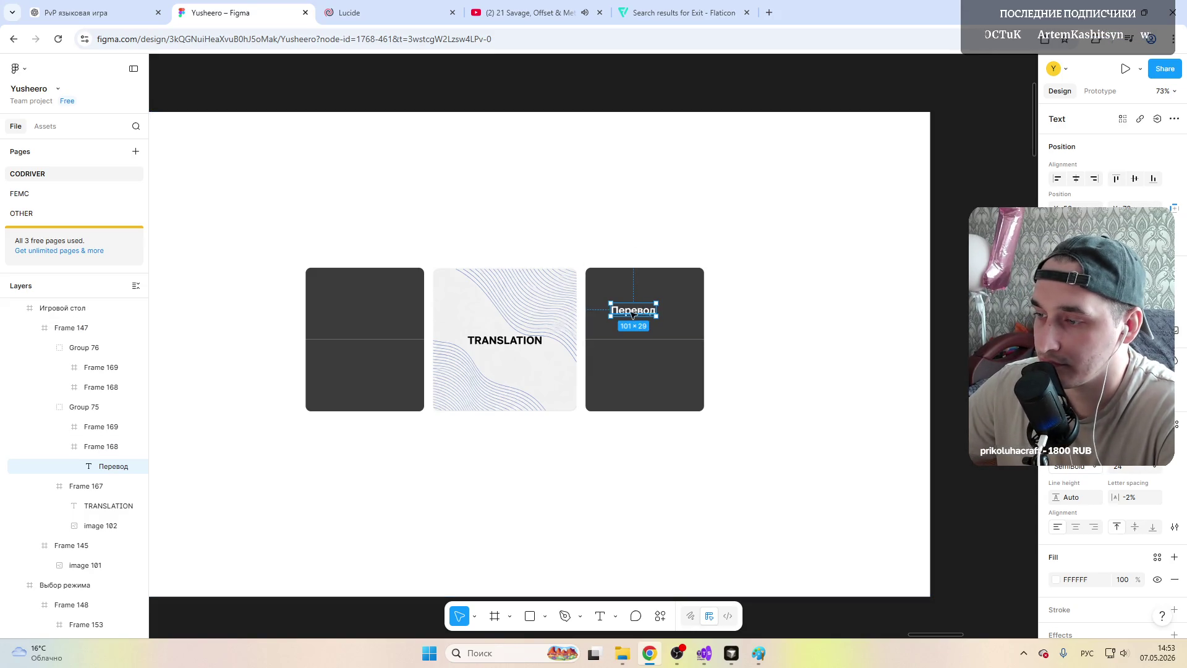
{"action": "left_click_drag", "start_coordinate": [633, 314], "coordinate": [647, 311]}
{"action": "left_click", "coordinate": [708, 334]}
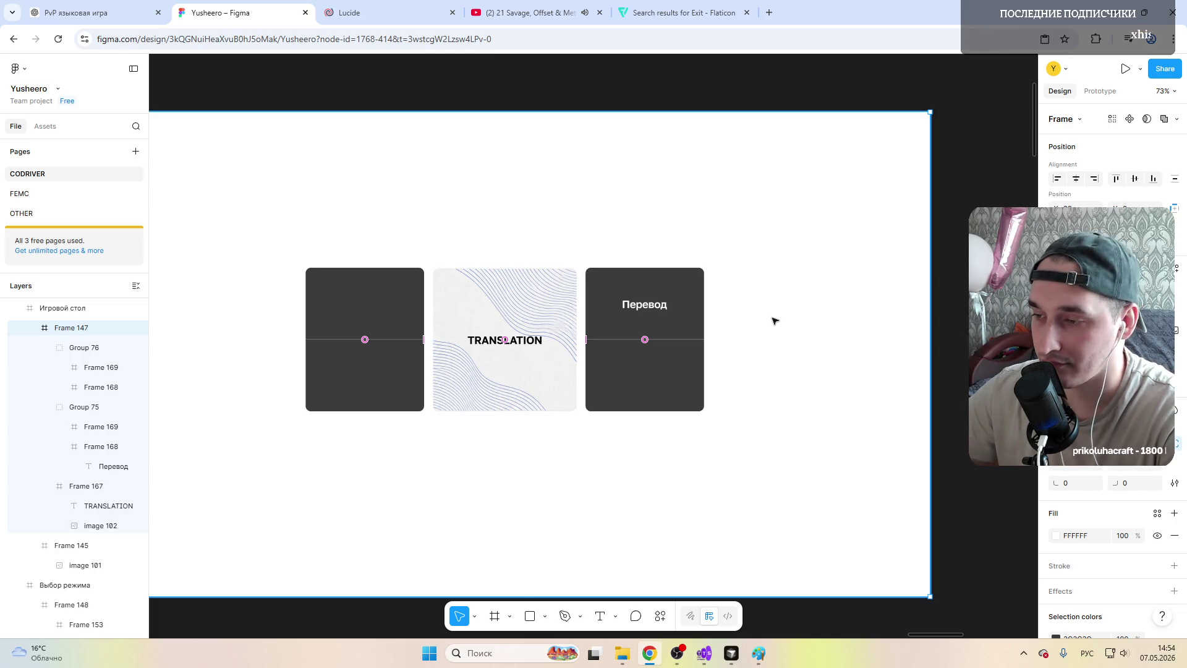
Step: Paste copies of the Перевод label into the other three card halves
{"action": "left_click", "coordinate": [646, 308]}
{"action": "double_click", "coordinate": [646, 308]}
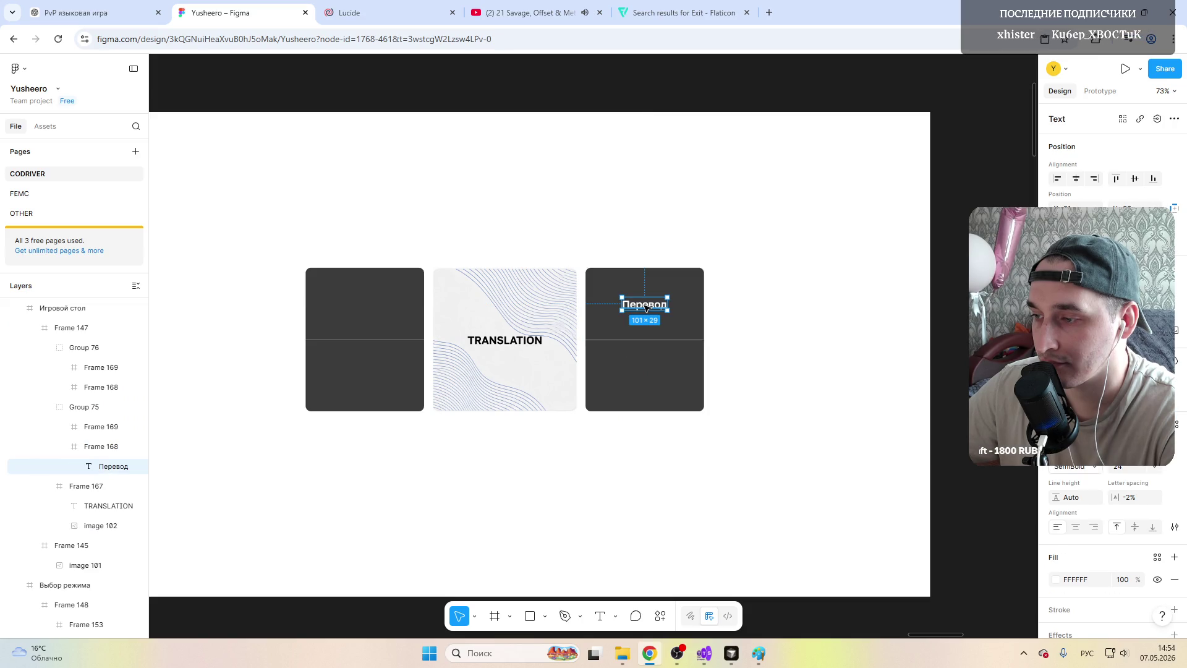
{"action": "left_click", "coordinate": [634, 383]}
{"action": "key", "text": "ctrl+v"}
{"action": "left_click", "coordinate": [364, 295]}
{"action": "left_click", "coordinate": [365, 296]}
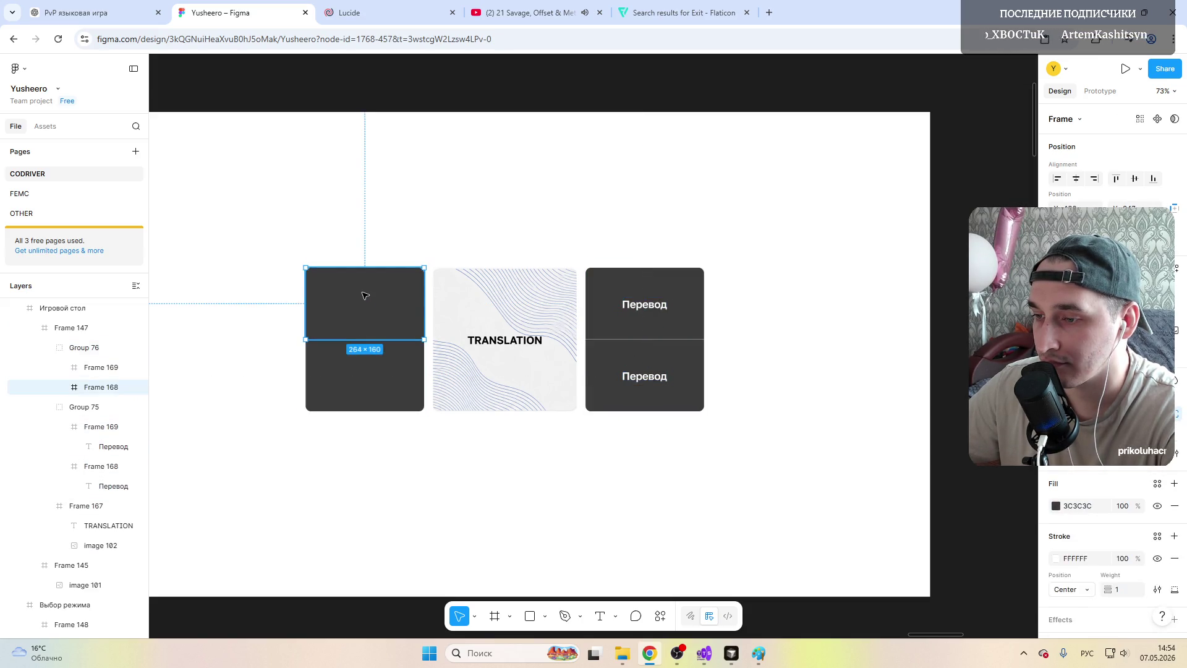
{"action": "key", "text": "ctrl+v"}
{"action": "left_click", "coordinate": [363, 386]}
{"action": "key", "text": "ctrl+v"}
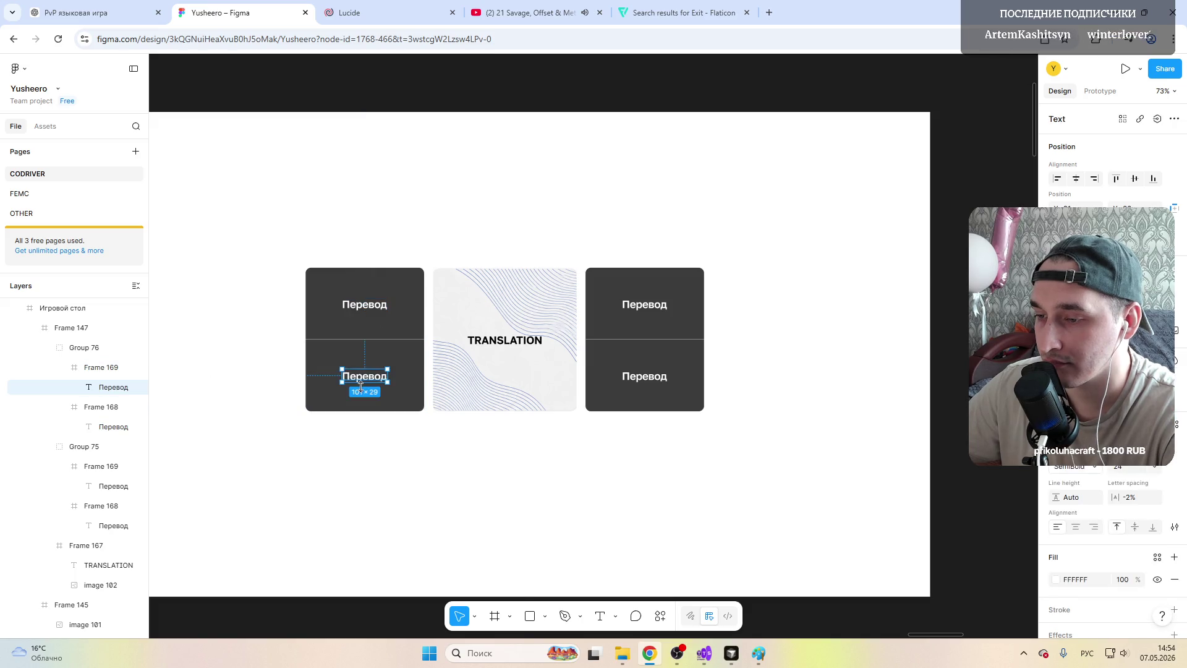
{"action": "left_click", "coordinate": [687, 216]}
{"action": "key", "text": "shift+2"}
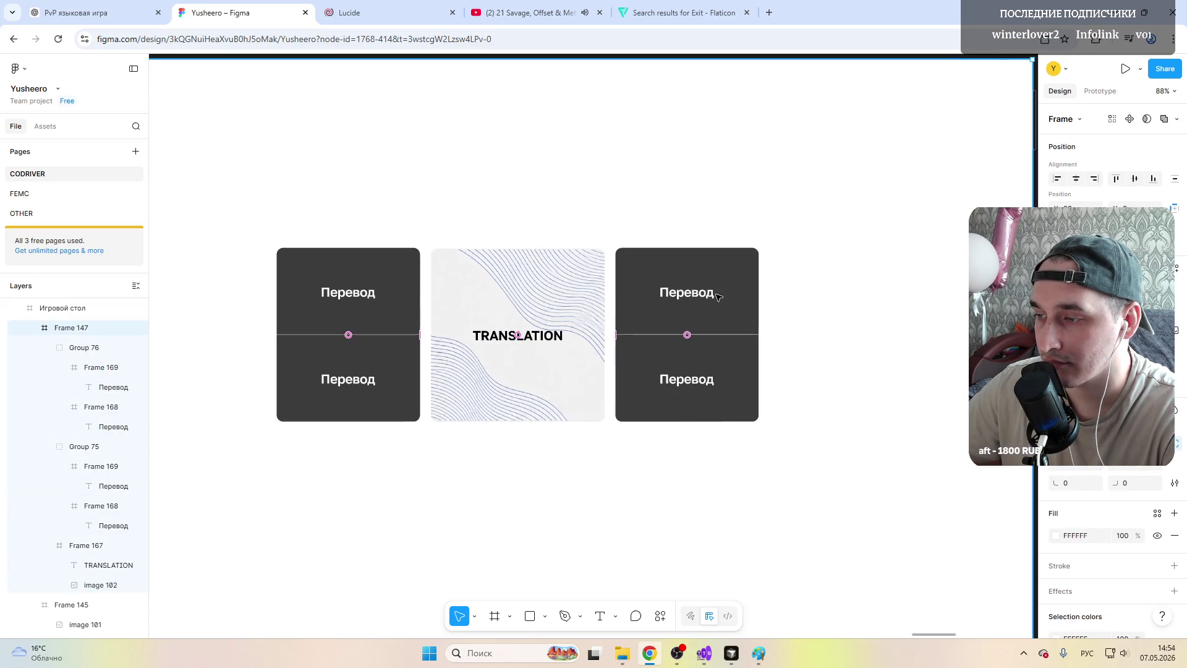
{"action": "left_click", "coordinate": [717, 297]}
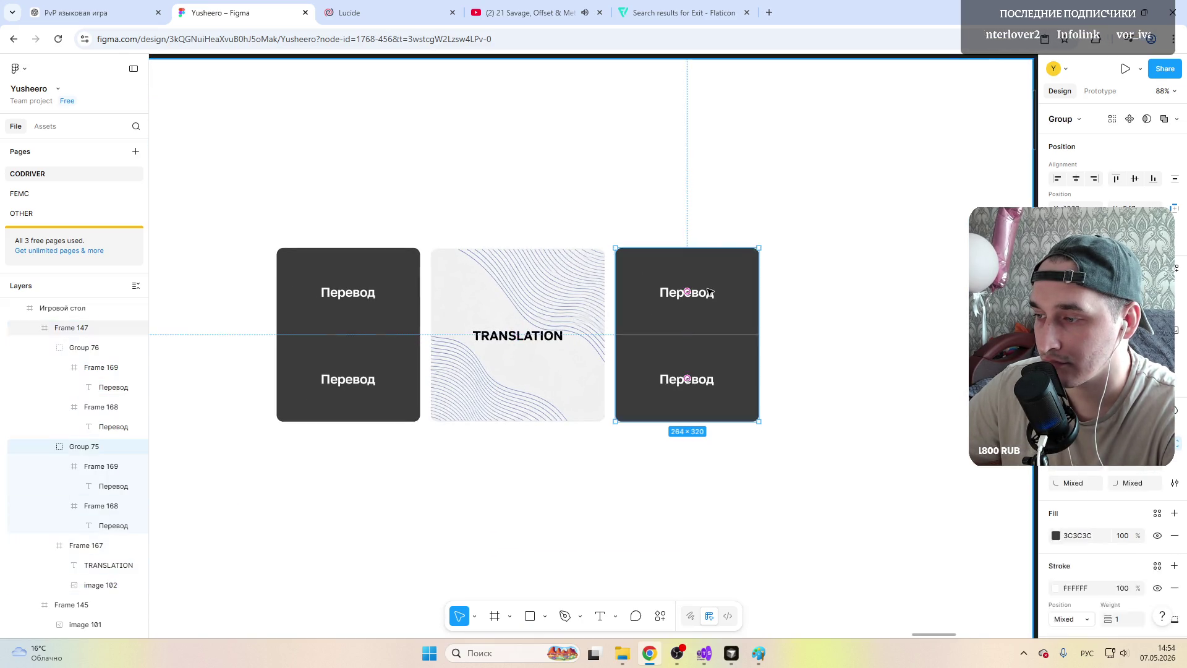
Step: Retype the bottom-right label starting with 'Пере' and centre it horizontally on the card
{"action": "double_click", "coordinate": [680, 382]}
{"action": "double_click", "coordinate": [675, 381]}
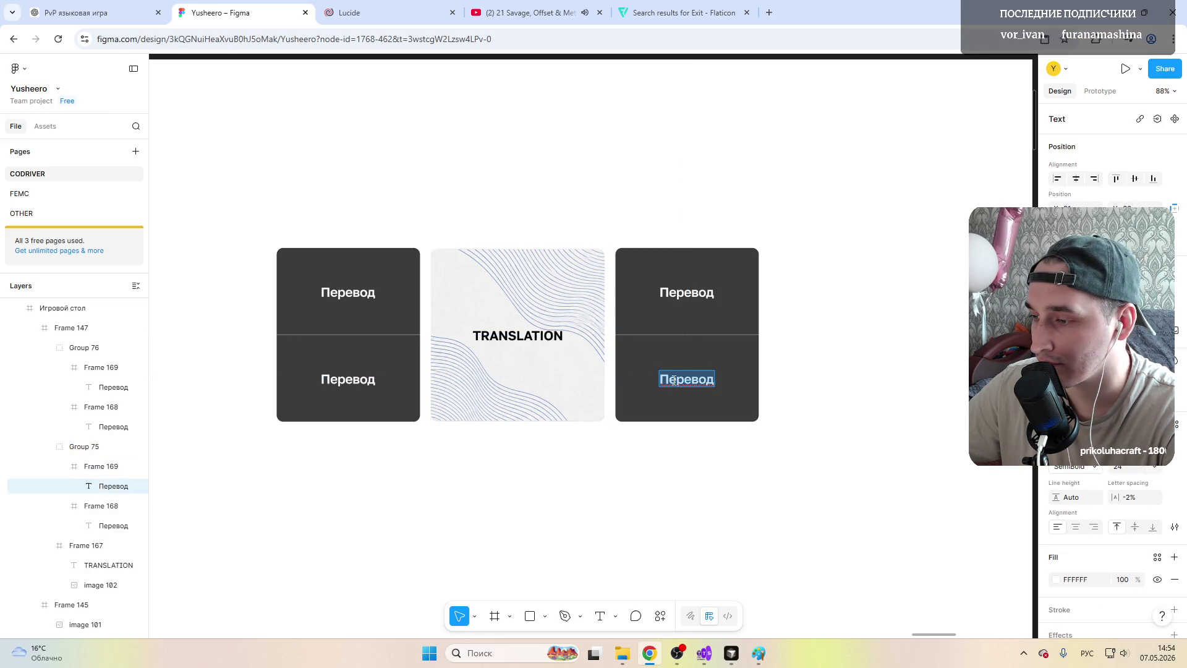
{"action": "type", "text": "Пере"}
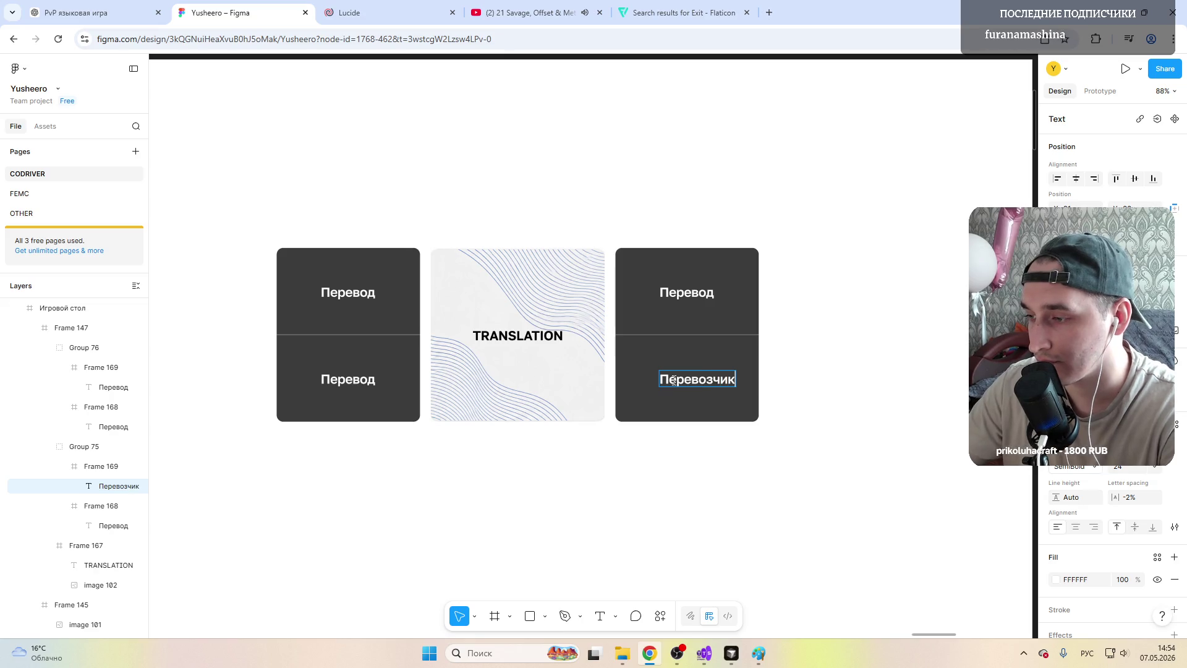
{"action": "key", "text": "Escape"}
{"action": "left_click_drag", "start_coordinate": [698, 382], "coordinate": [687, 381]}
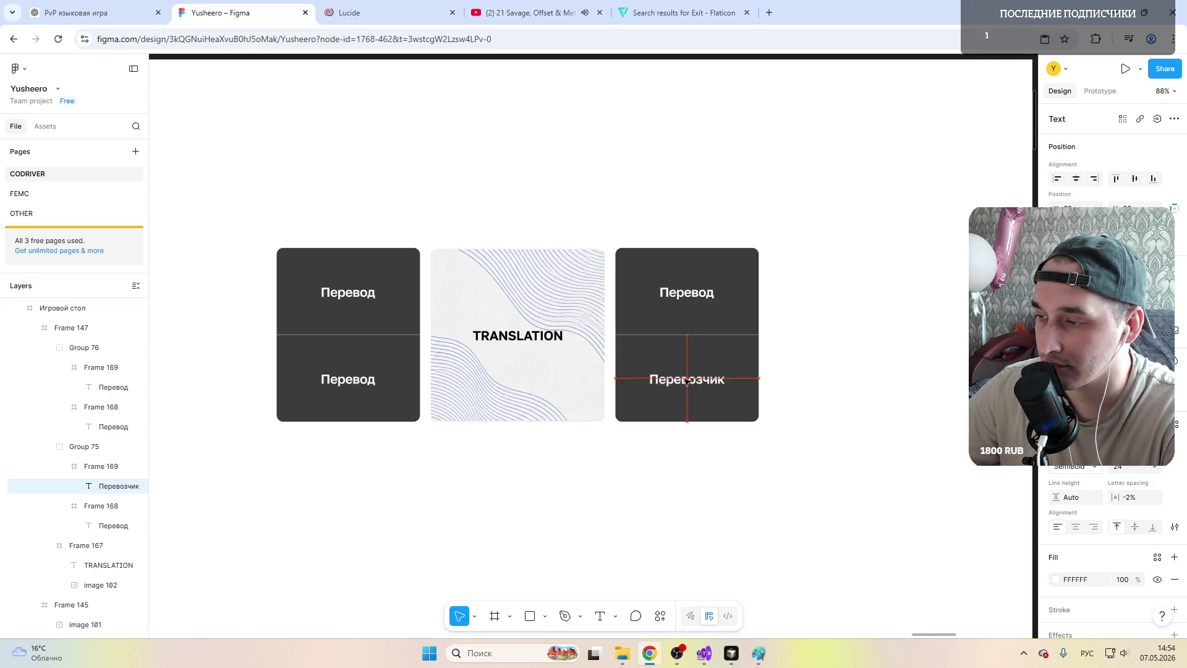
Step: Retype the top-left label as Словарь and the bottom-left label as Трансляция
{"action": "left_click", "coordinate": [337, 290]}
{"action": "double_click", "coordinate": [337, 290]}
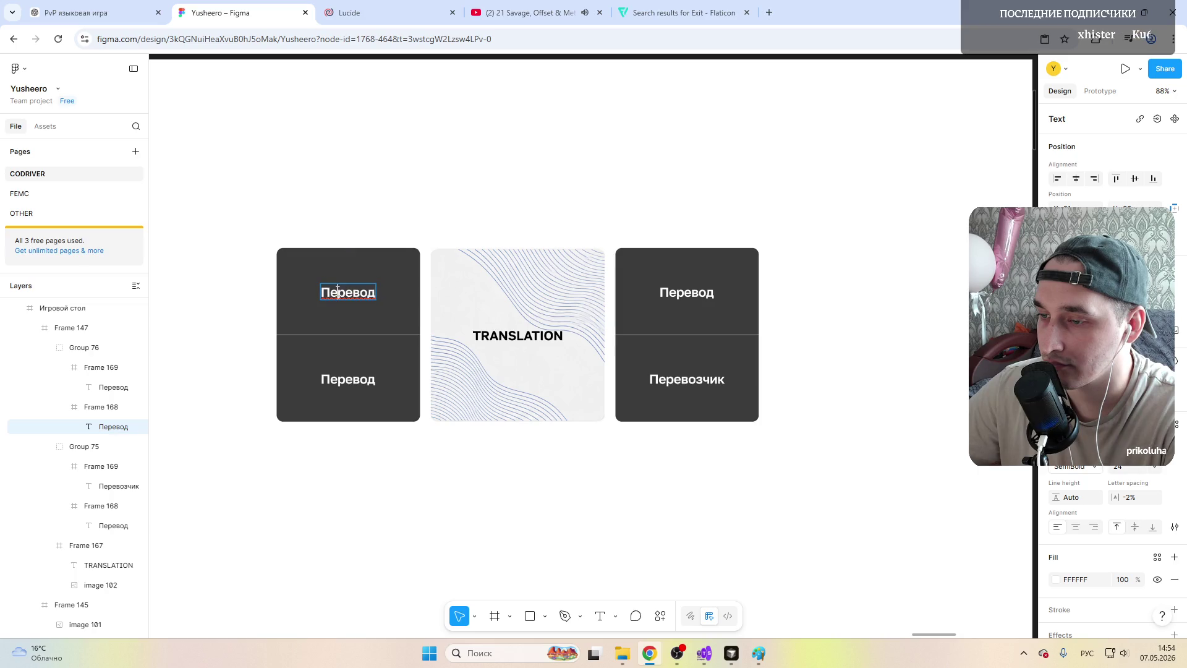
{"action": "type", "text": "Словарь"}
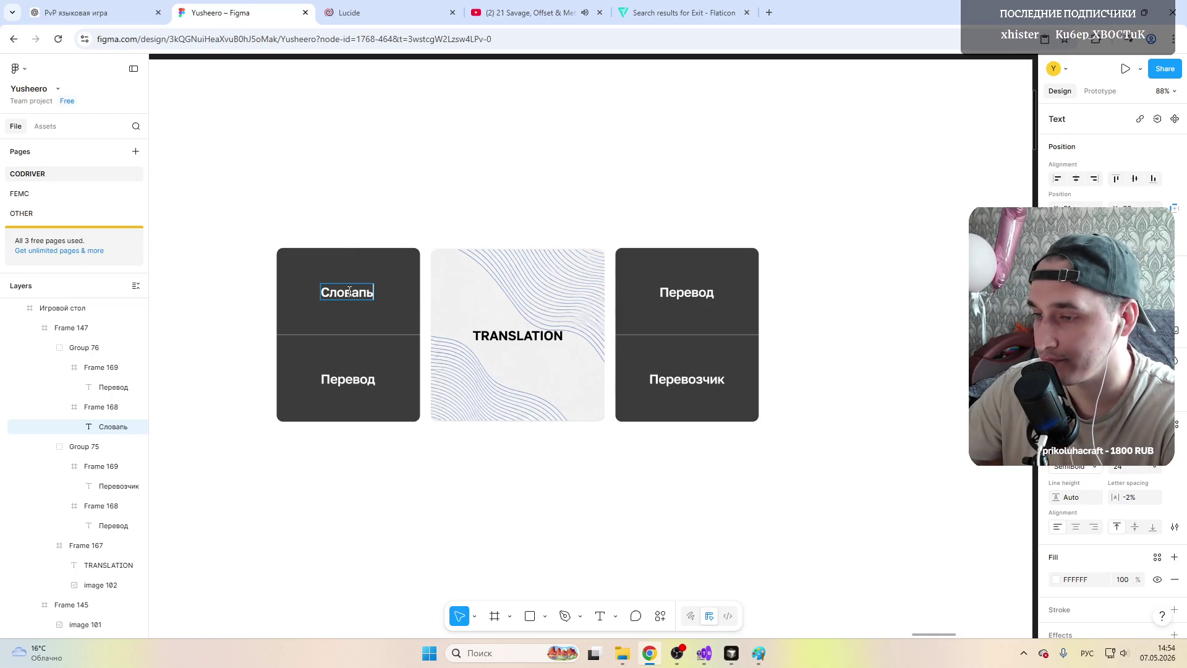
{"action": "double_click", "coordinate": [352, 379]}
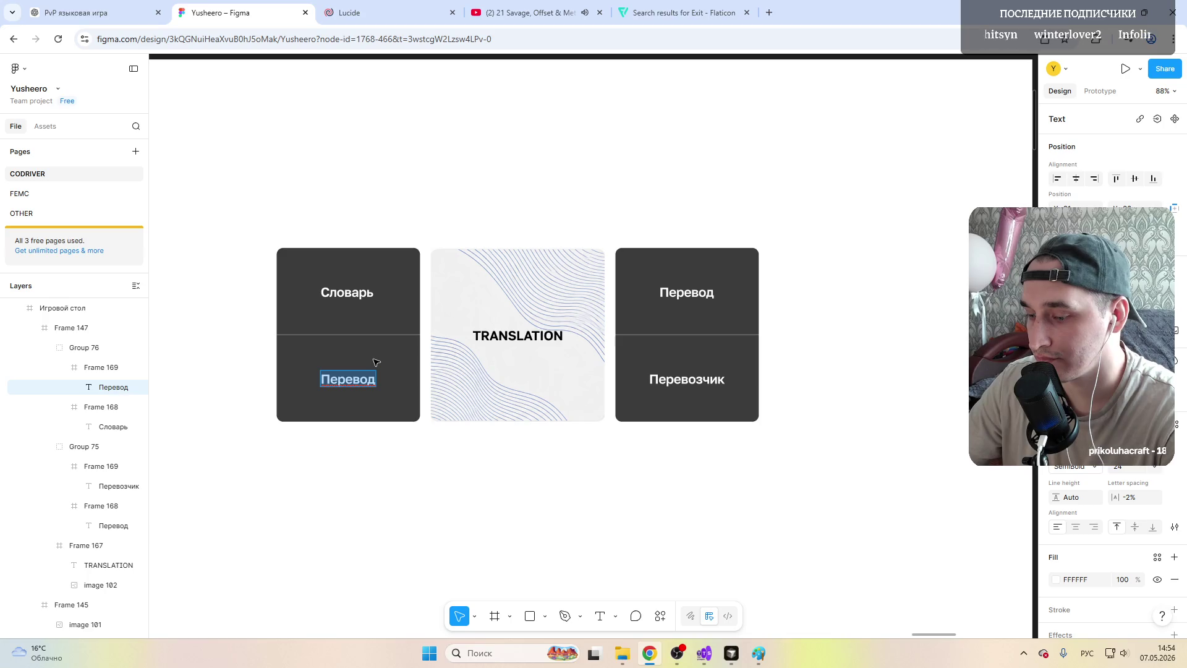
{"action": "type", "text": "Трансляция"}
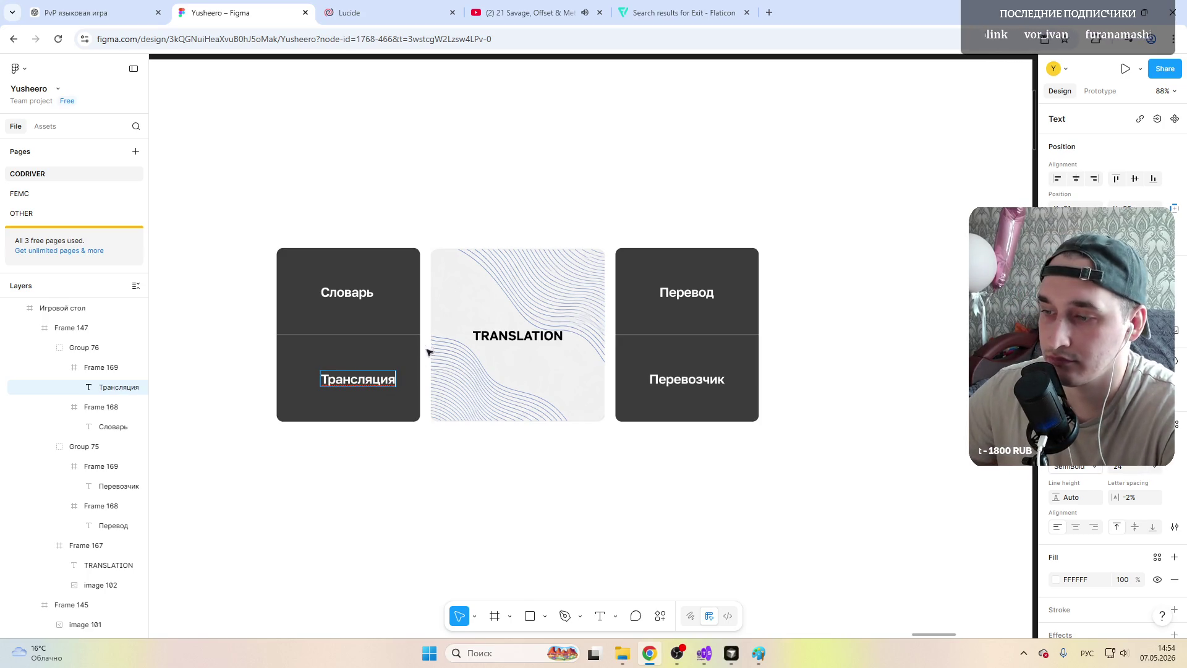
{"action": "key", "text": "Escape"}
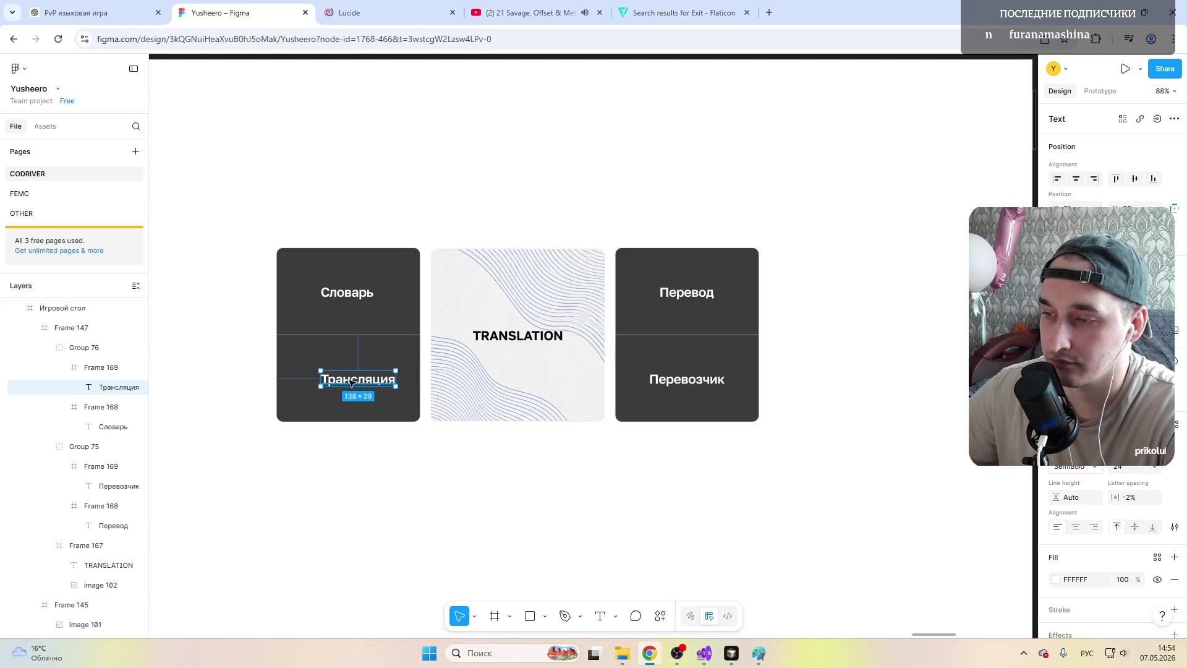
Step: Correct the misspelled bottom-right label so it reads Переводчик, then clear the selection
{"action": "left_click", "coordinate": [430, 239]}
{"action": "scroll", "coordinate": [478, 228], "scroll_direction": "down", "scroll_amount": 3}
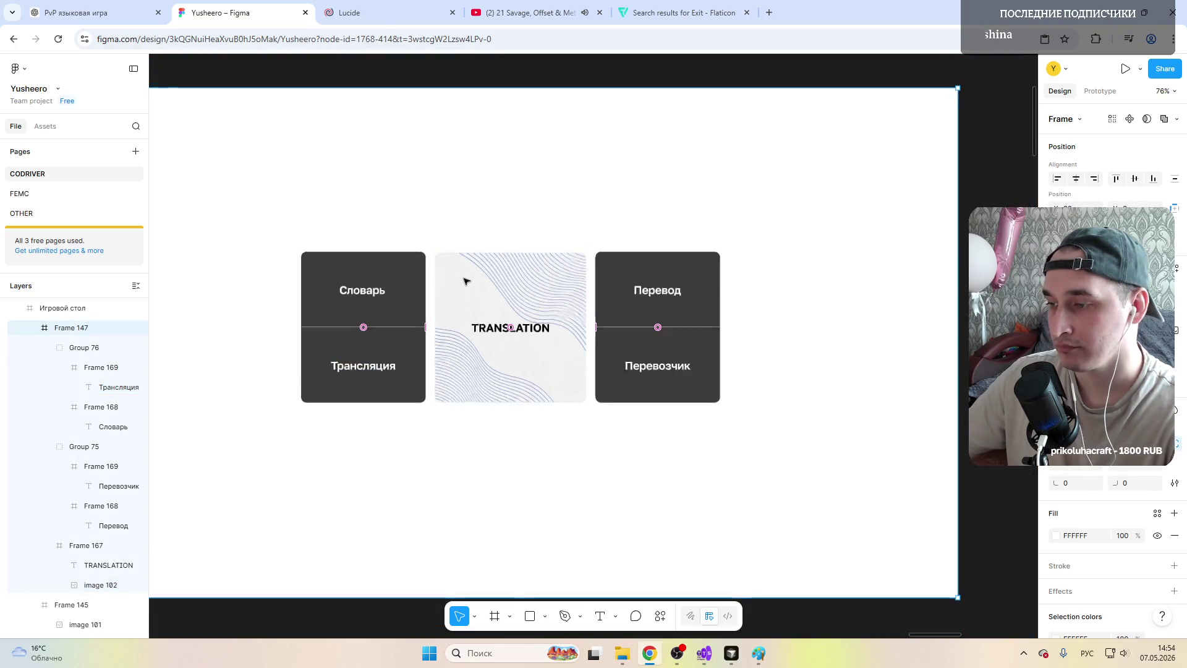
{"action": "scroll", "coordinate": [478, 281], "scroll_direction": "up", "scroll_amount": 3}
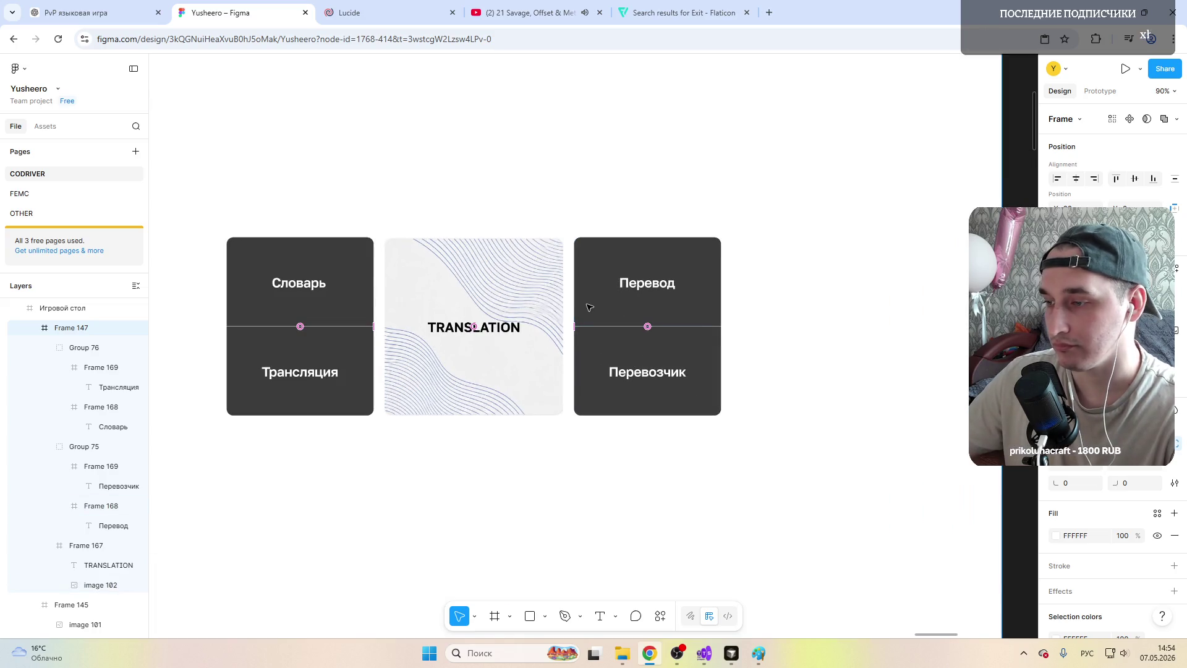
{"action": "double_click", "coordinate": [677, 370]}
{"action": "double_click", "coordinate": [668, 373]}
{"action": "left_click", "coordinate": [663, 374]}
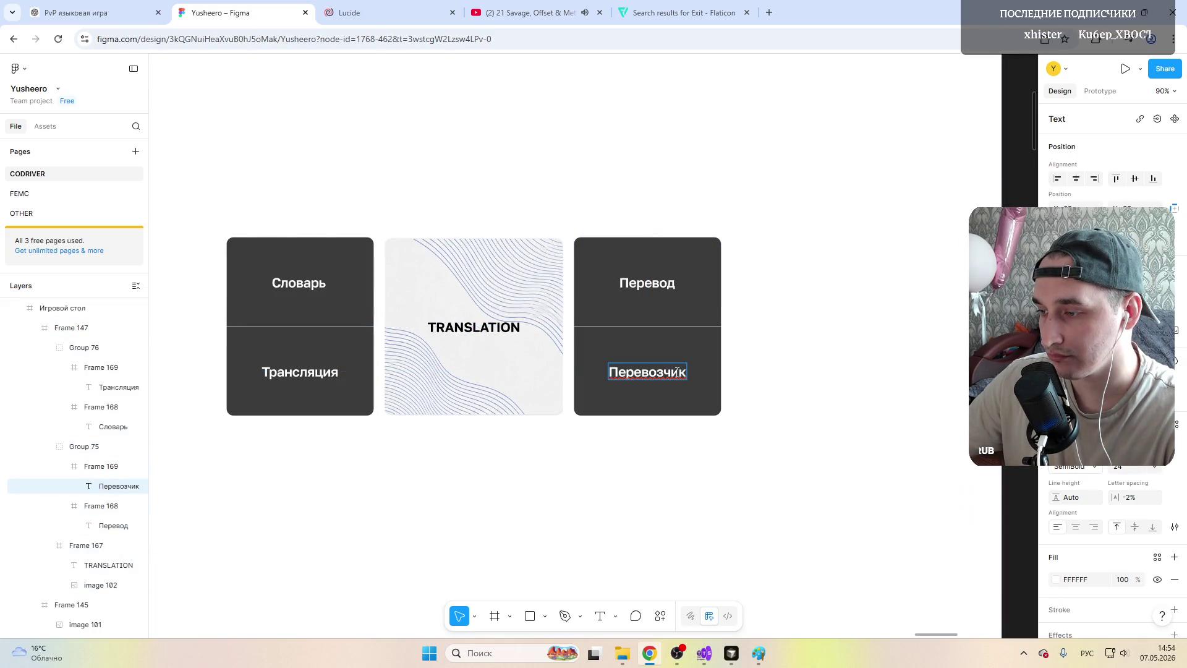
{"action": "type", "text": "д"}
{"action": "key", "text": "Escape"}
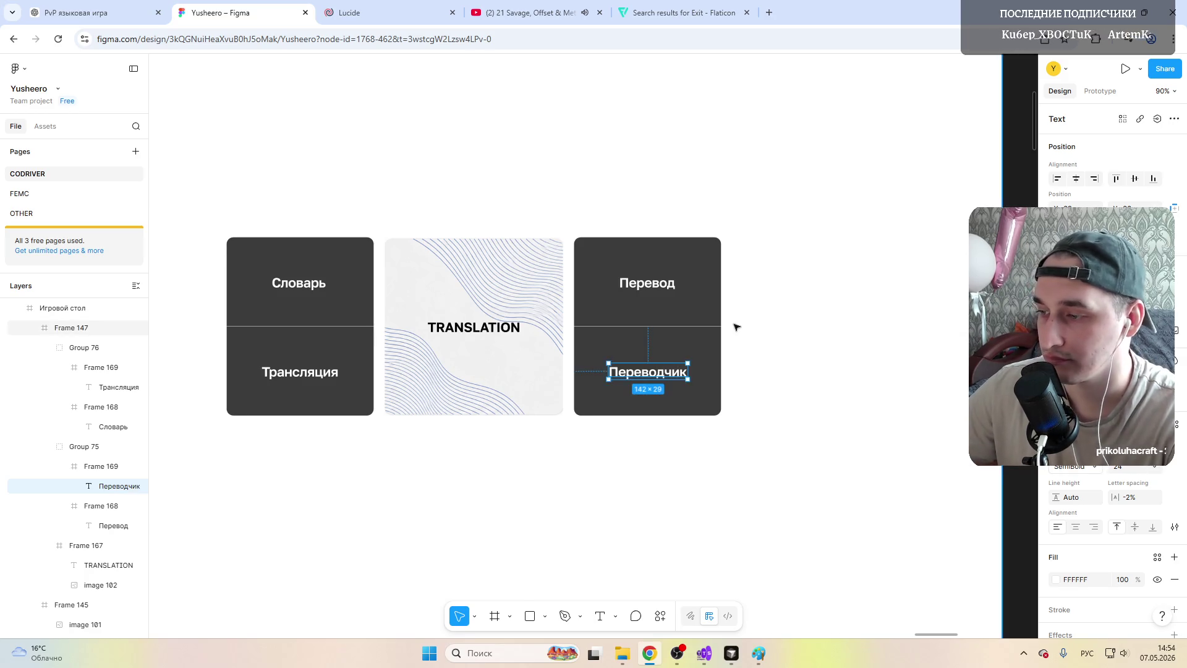
{"action": "scroll", "coordinate": [736, 326], "scroll_direction": "down", "scroll_amount": 5, "text": "ctrl"}
{"action": "left_click", "coordinate": [712, 226]}
{"action": "scroll", "coordinate": [693, 297], "scroll_direction": "up", "scroll_amount": 2, "text": "ctrl"}
{"action": "scroll", "coordinate": [684, 358], "scroll_direction": "up", "scroll_amount": 3, "text": "ctrl"}
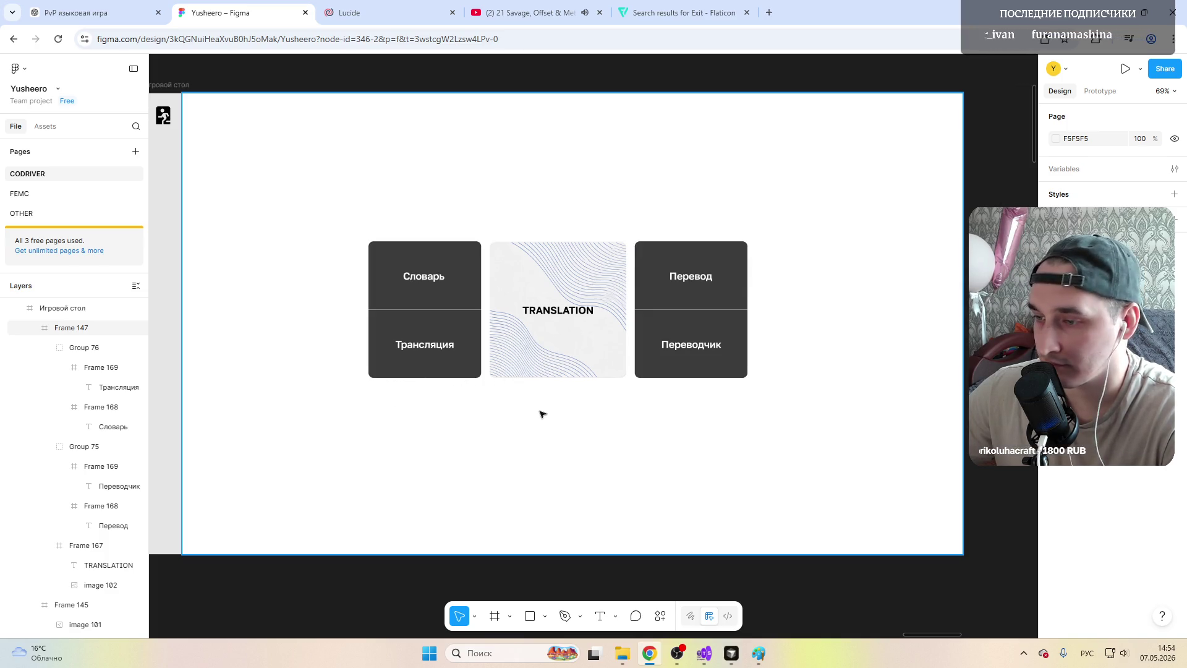
{"action": "left_click", "coordinate": [93, 367]}
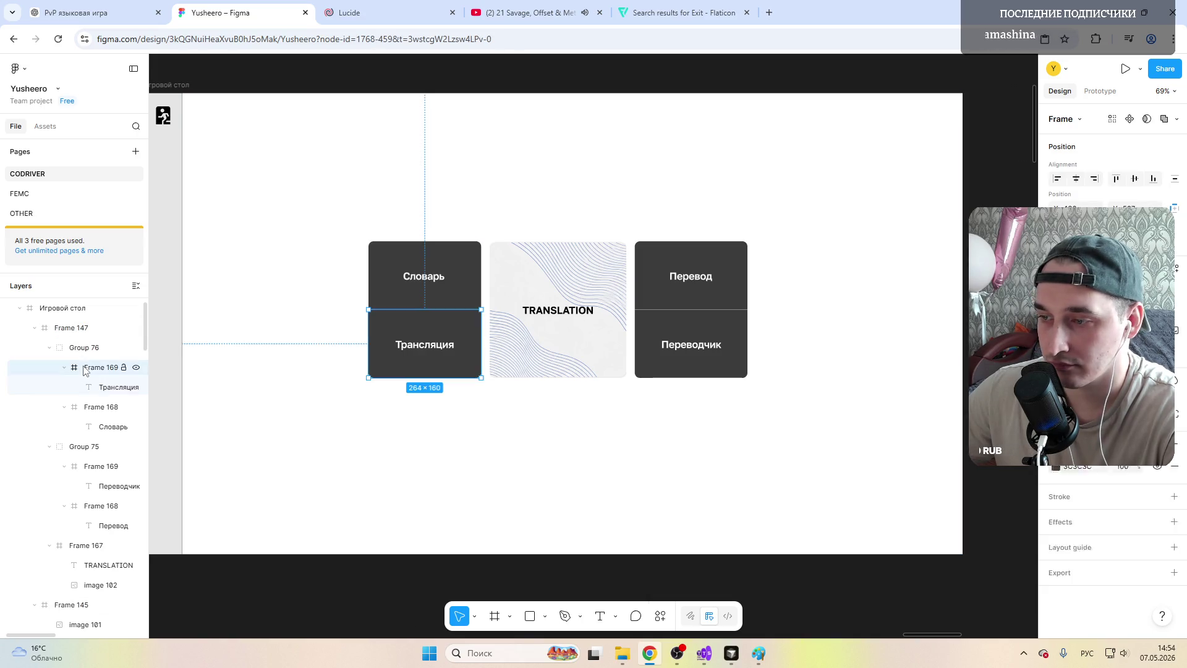
Step: Group the TRANSLATION card frame with Group 75 and Group 76 into one group
{"action": "left_click", "coordinate": [50, 348]}
{"action": "left_click", "coordinate": [49, 367]}
{"action": "left_click", "coordinate": [70, 388]}
{"action": "left_click", "coordinate": [51, 388]}
{"action": "left_click", "coordinate": [84, 348], "text": "shift"}
{"action": "right_click", "coordinate": [102, 370]}
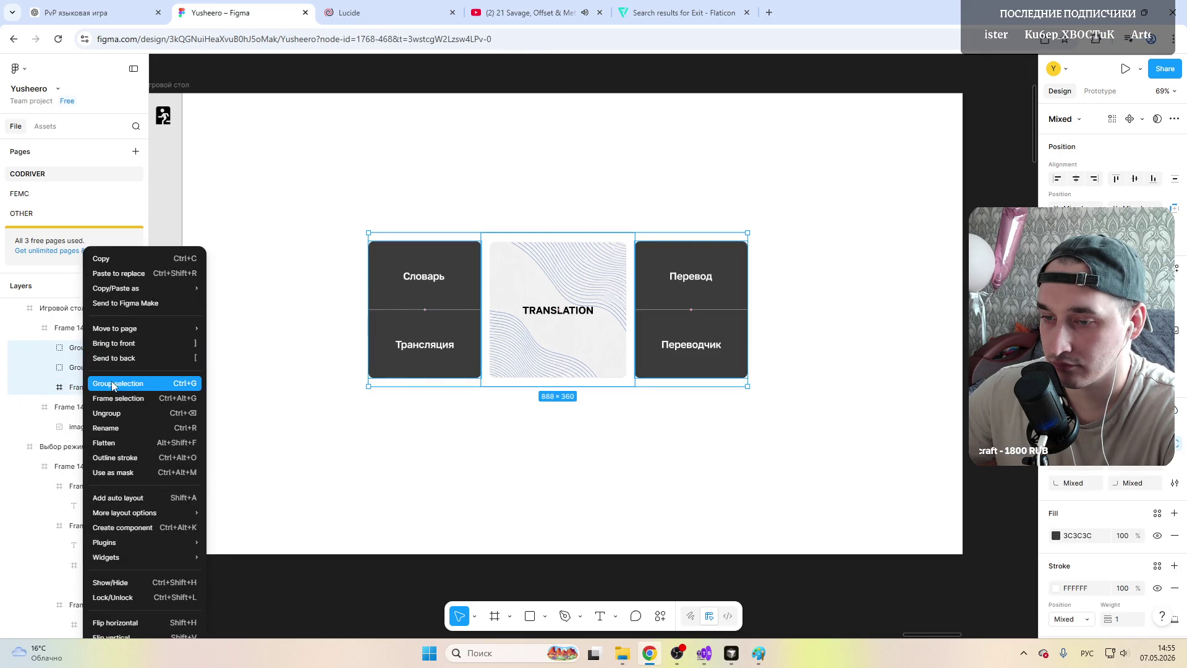
{"action": "left_click", "coordinate": [111, 381]}
Step: Shift the new card group right and down toward the board's centre
{"action": "left_click_drag", "start_coordinate": [547, 292], "coordinate": [564, 303]}
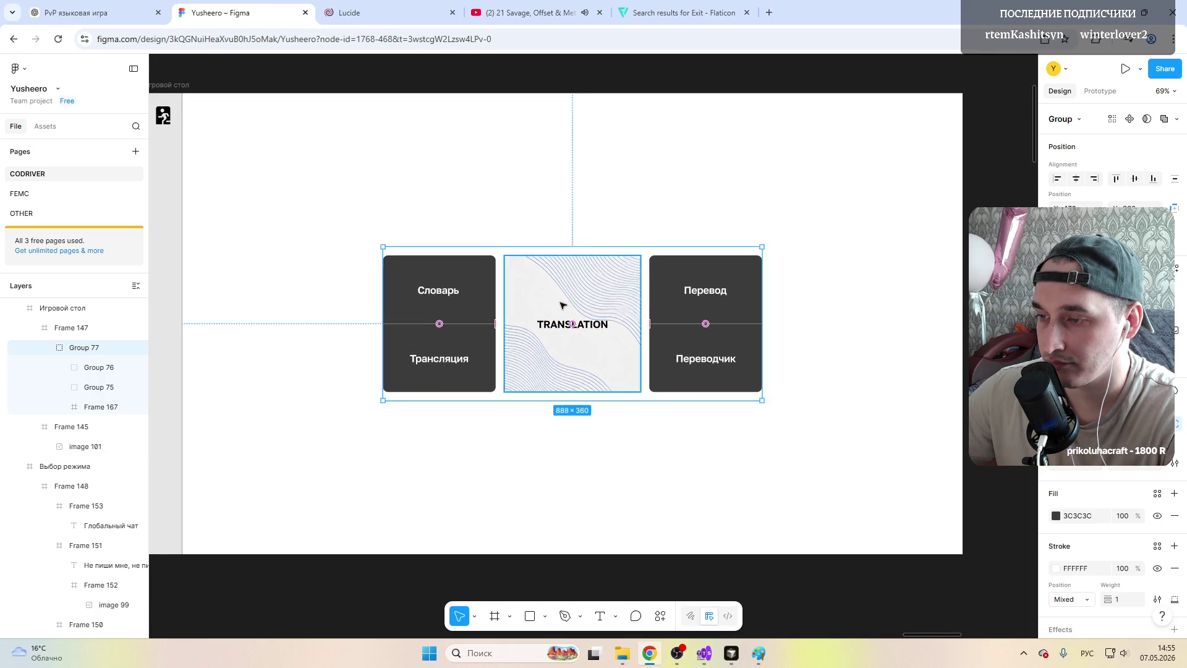
{"action": "scroll", "coordinate": [564, 303], "scroll_direction": "down", "scroll_amount": 5, "text": "ctrl"}
{"action": "scroll", "coordinate": [562, 302], "scroll_direction": "up", "scroll_amount": 3, "text": "ctrl"}
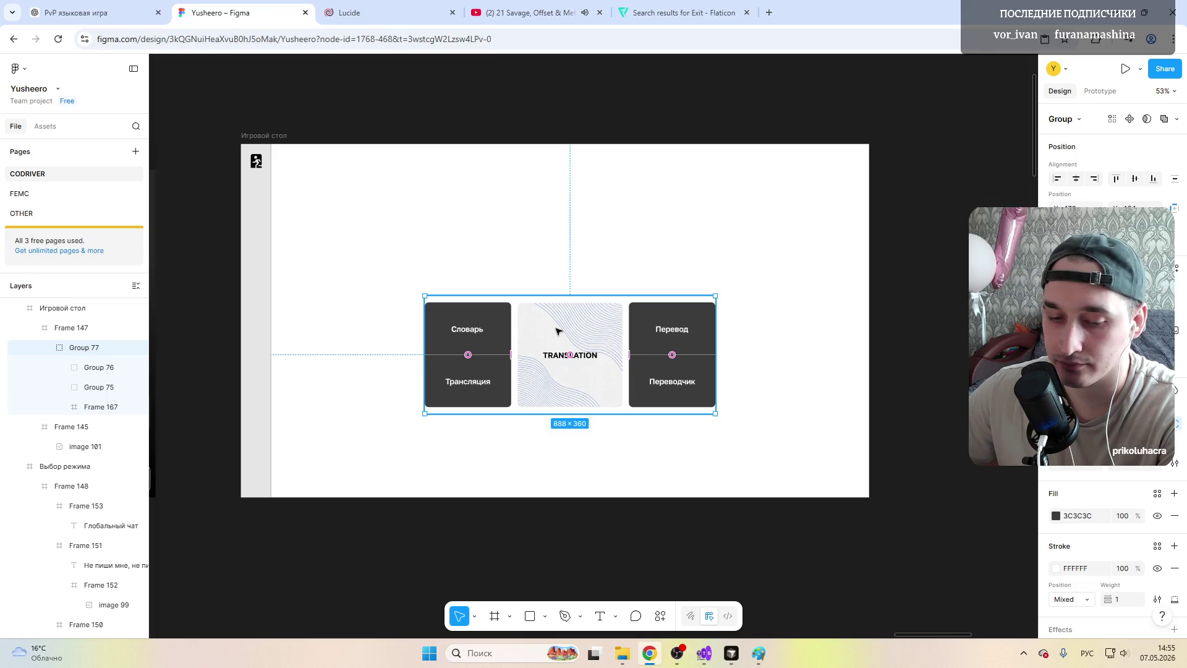
{"action": "left_click_drag", "start_coordinate": [552, 334], "coordinate": [554, 340]}
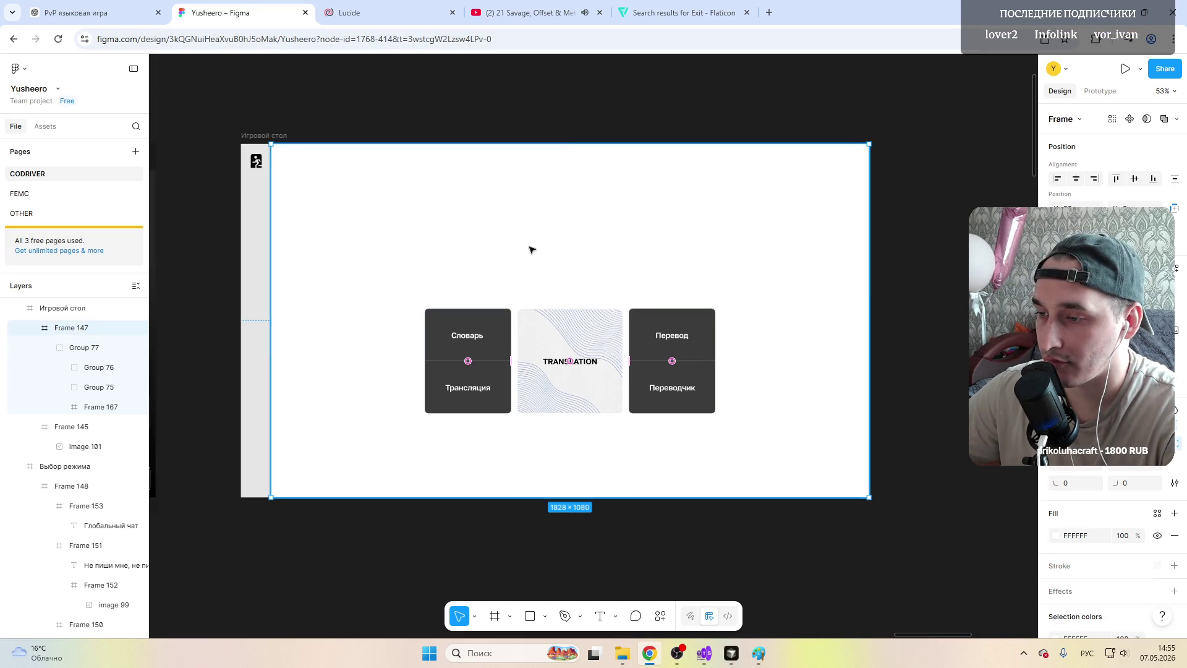
Step: Deselect the card group and select the grey strip on the board's left
{"action": "left_click", "coordinate": [909, 292]}
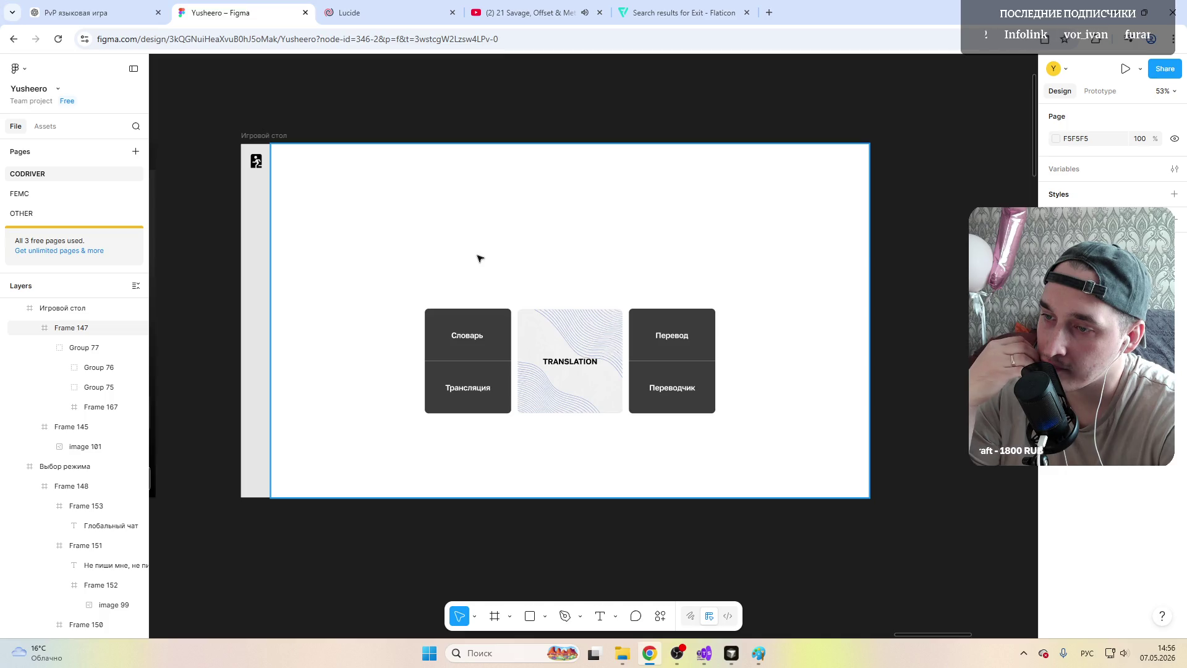
{"action": "left_click", "coordinate": [258, 162]}
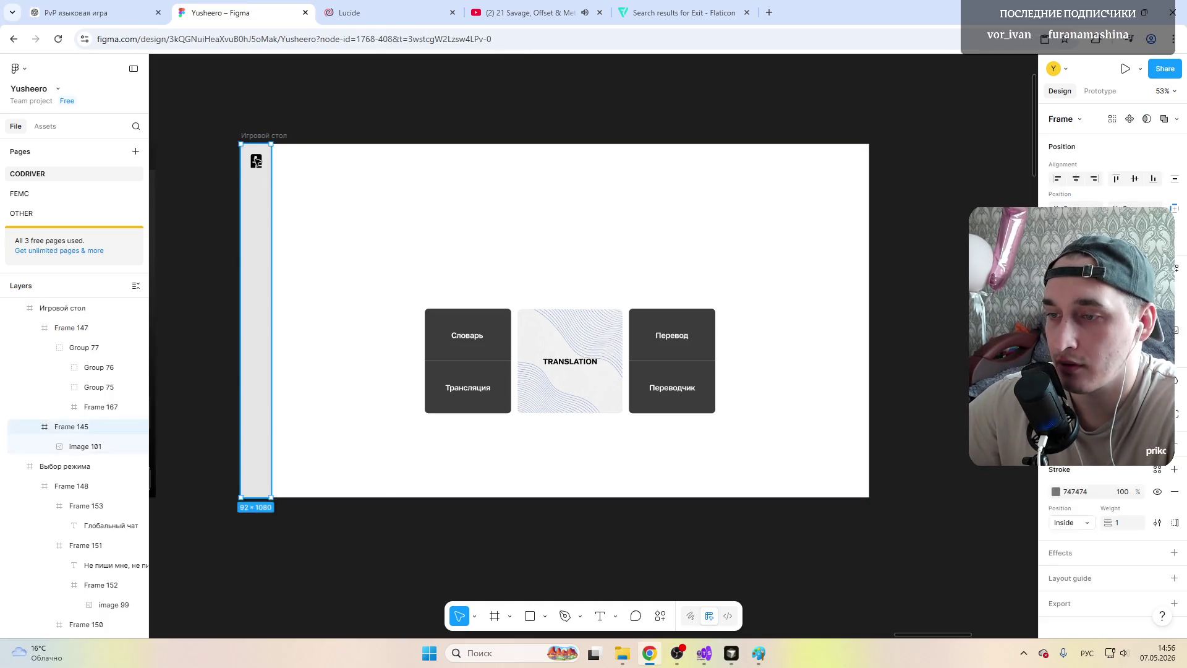
Step: Move the 42×42 icon onto the board and delete the grey side strip
{"action": "left_click_drag", "start_coordinate": [257, 162], "coordinate": [290, 169]}
{"action": "left_click", "coordinate": [272, 187]}
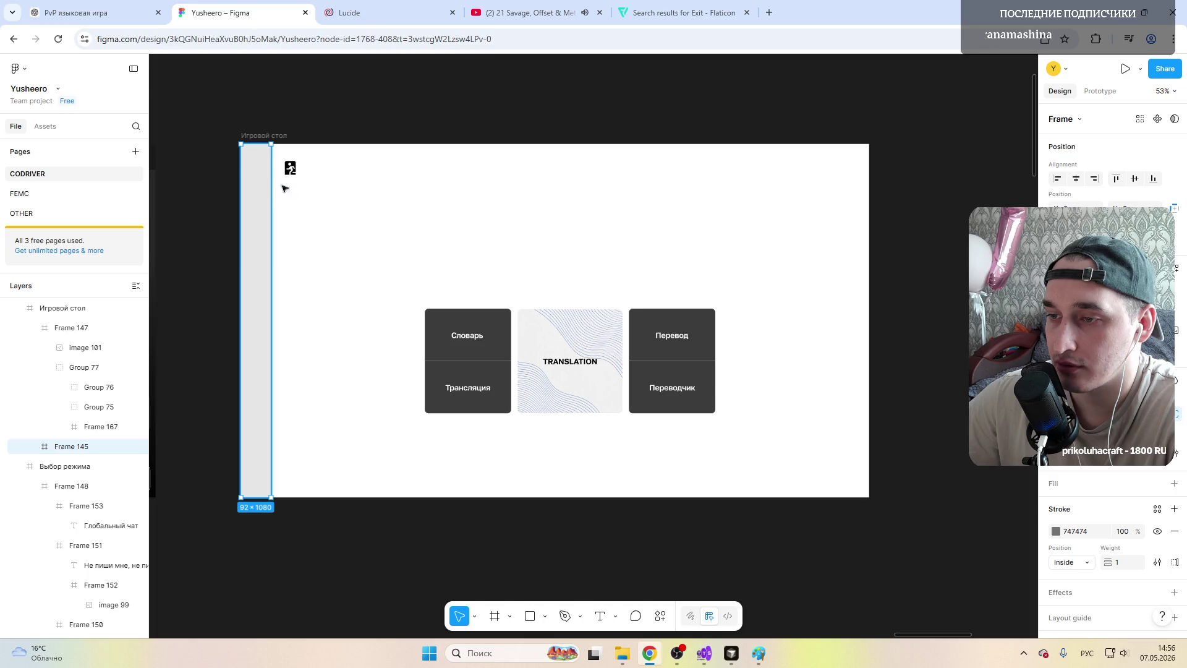
{"action": "key", "text": "Delete"}
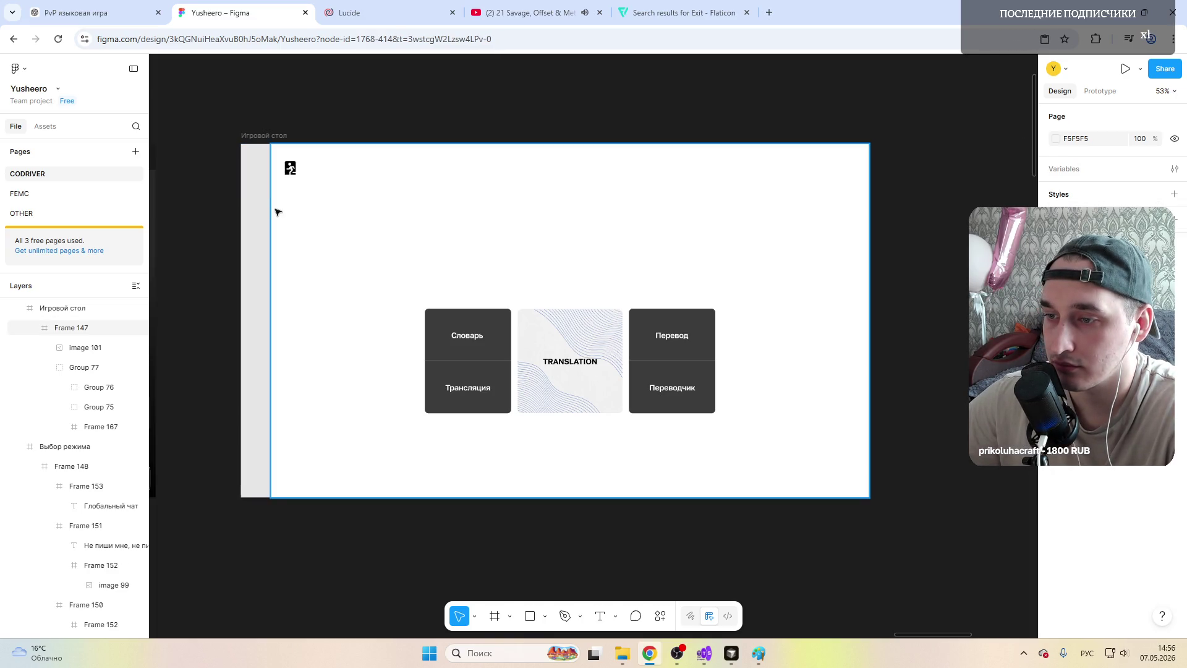
Step: Widen the board leftward to 1920×1080 and tuck the icon into the top-left corner
{"action": "left_click", "coordinate": [276, 212]}
{"action": "left_click_drag", "start_coordinate": [270, 214], "coordinate": [242, 217]}
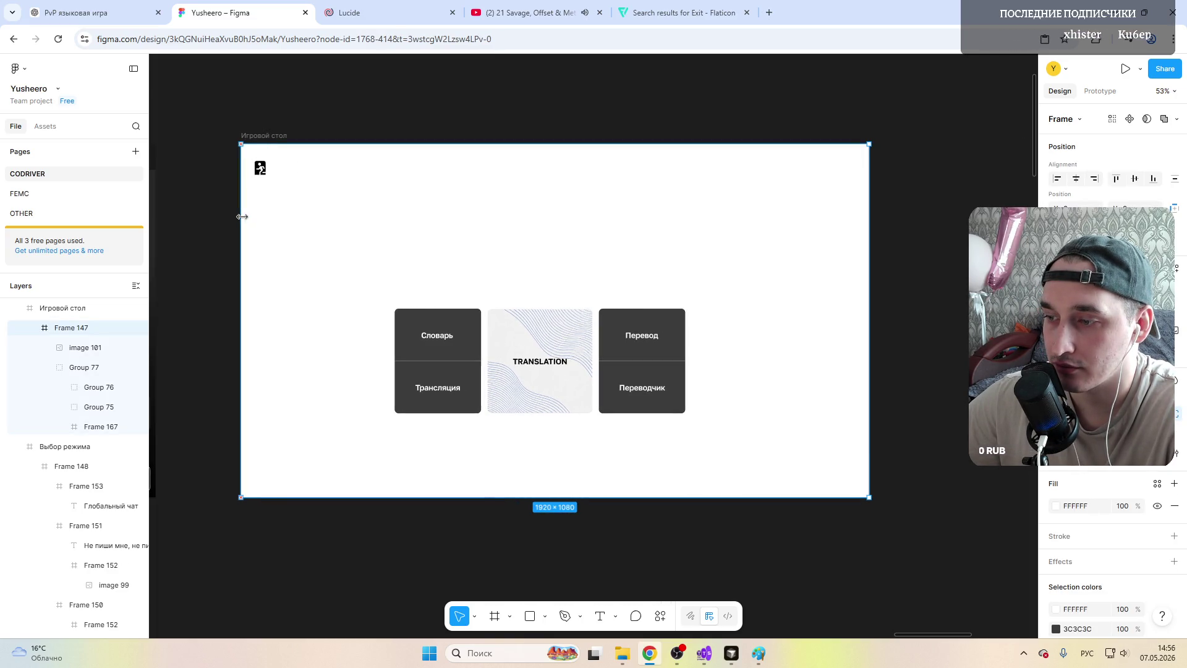
{"action": "left_click", "coordinate": [260, 168]}
{"action": "left_click_drag", "start_coordinate": [263, 170], "coordinate": [260, 166]}
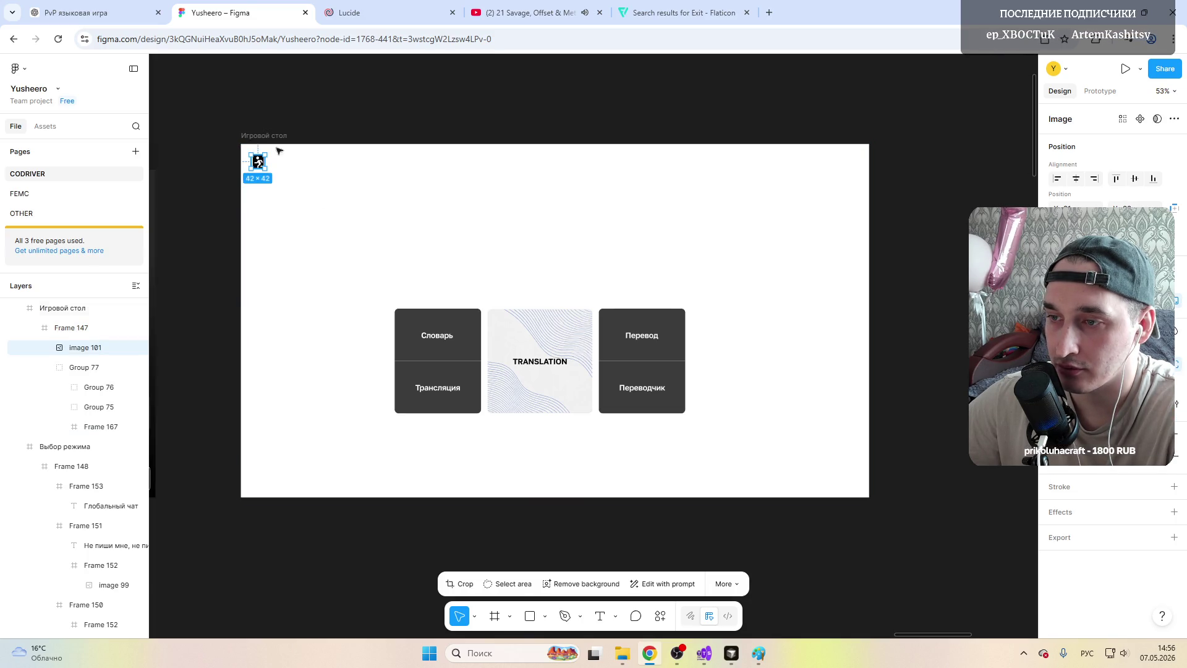
{"action": "left_click", "coordinate": [347, 98]}
{"action": "scroll", "coordinate": [303, 212], "scroll_direction": "down", "scroll_amount": 3, "text": "ctrl"}
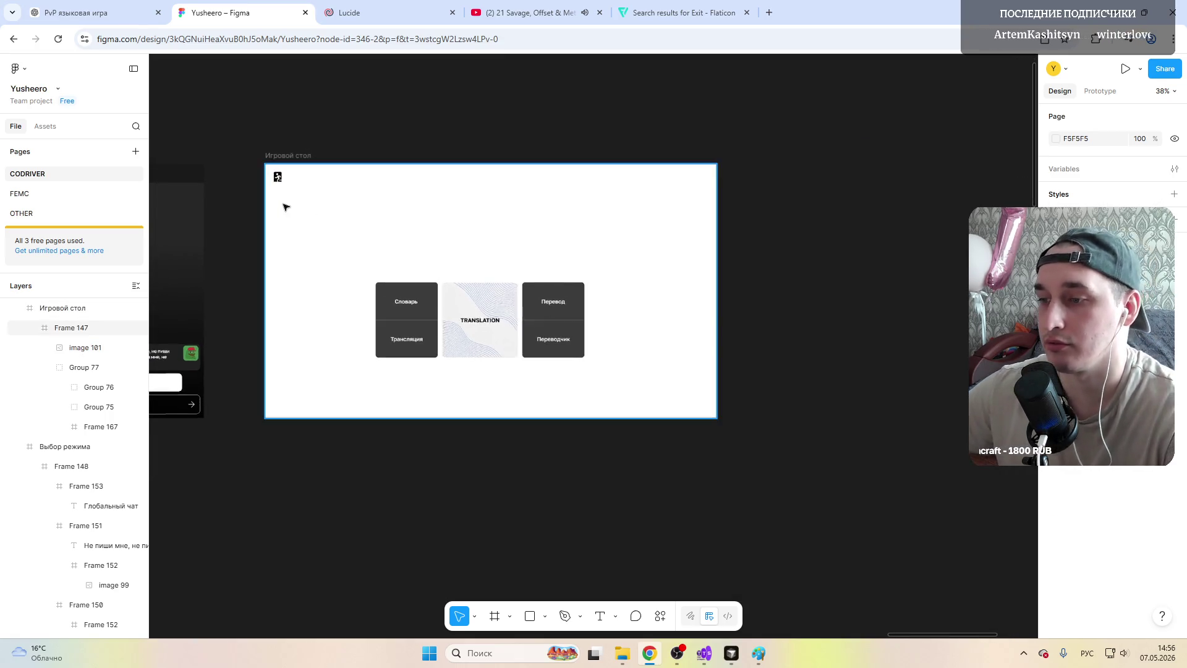
Step: Drag Group 77 right until it is horizontally centred on the 1920-wide board
{"action": "scroll", "coordinate": [283, 183], "scroll_direction": "up", "scroll_amount": 3, "text": "ctrl"}
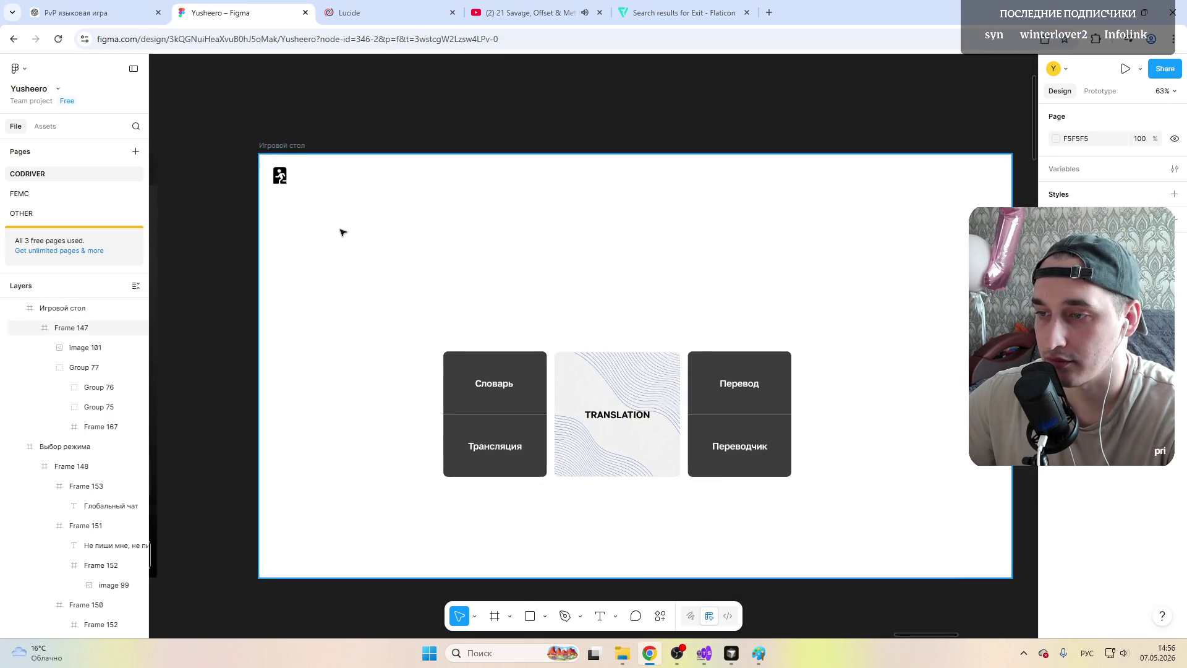
{"action": "scroll", "coordinate": [337, 226], "scroll_direction": "up", "scroll_amount": 2, "text": "ctrl"}
{"action": "scroll", "coordinate": [334, 217], "scroll_direction": "down", "scroll_amount": 2, "text": "ctrl"}
{"action": "scroll", "coordinate": [335, 218], "scroll_direction": "down", "scroll_amount": 2, "text": "ctrl"}
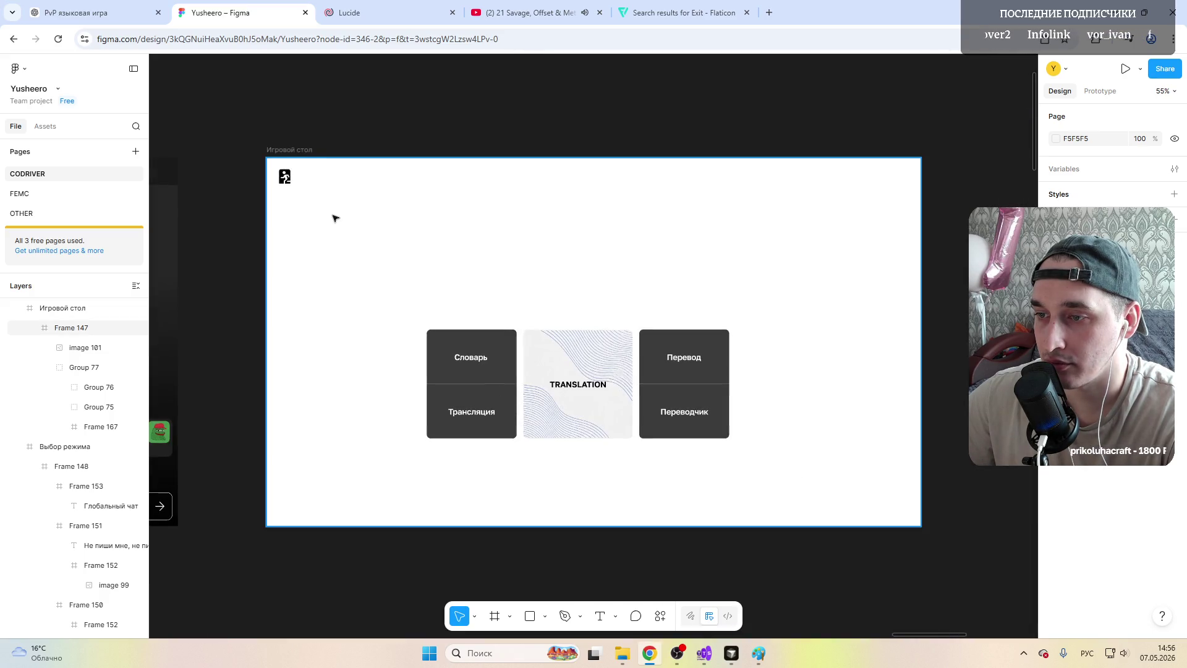
{"action": "scroll", "coordinate": [335, 219], "scroll_direction": "down", "scroll_amount": 1, "text": "ctrl"}
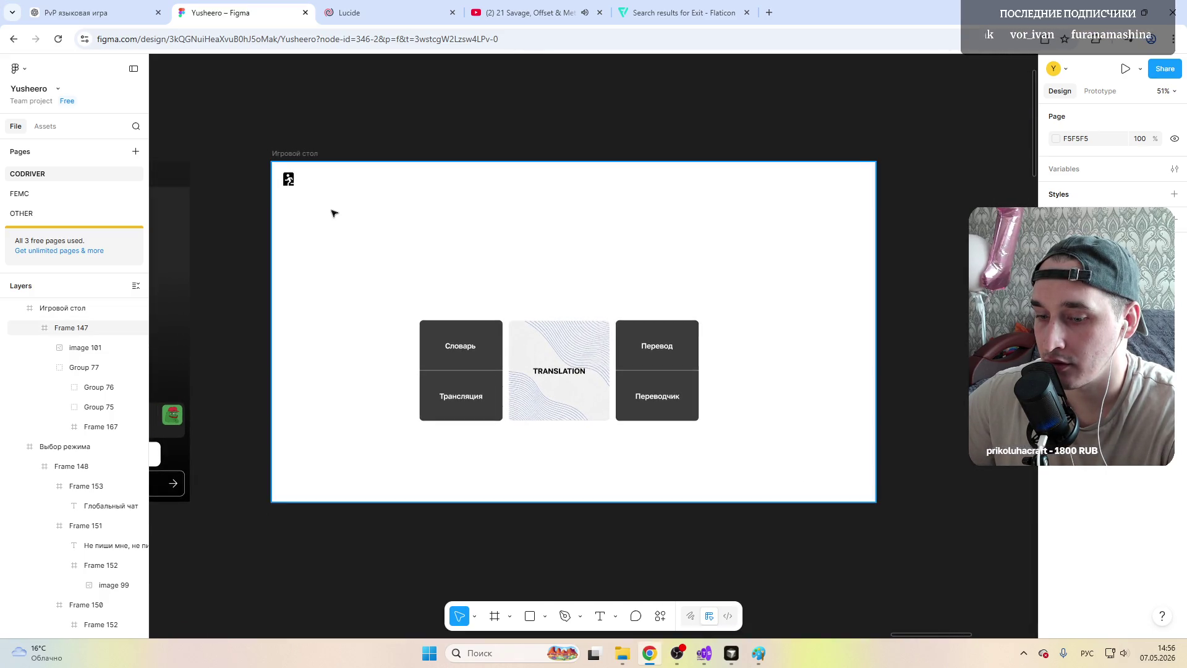
{"action": "scroll", "coordinate": [332, 212], "scroll_direction": "down", "scroll_amount": 3, "text": "ctrl"}
{"action": "scroll", "coordinate": [328, 218], "scroll_direction": "down", "scroll_amount": 2, "text": "ctrl"}
{"action": "scroll", "coordinate": [327, 222], "scroll_direction": "up", "scroll_amount": 5, "text": "ctrl"}
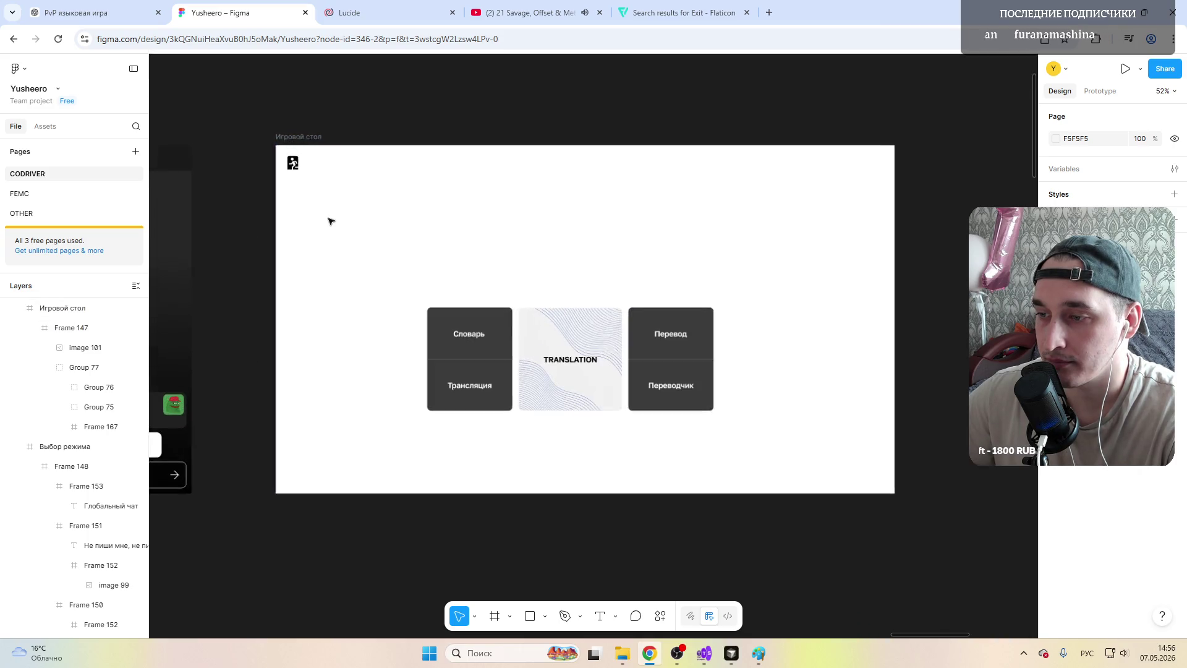
{"action": "left_click", "coordinate": [551, 326]}
{"action": "left_click_drag", "start_coordinate": [551, 327], "coordinate": [562, 336]}
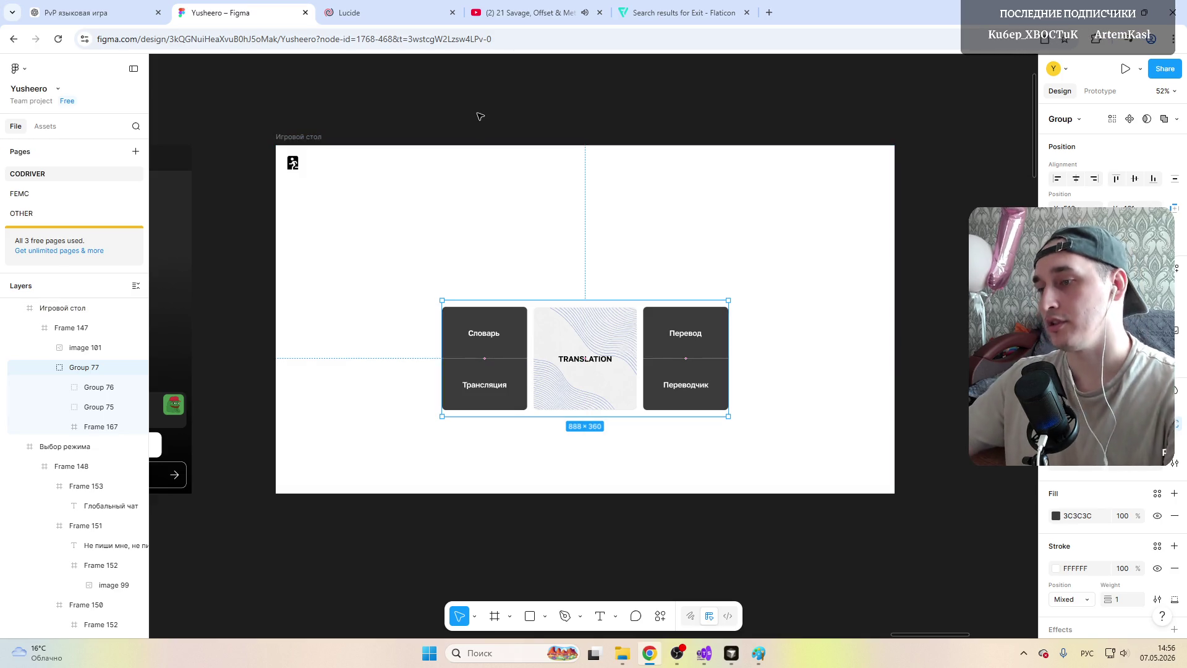
{"action": "left_click", "coordinate": [438, 197]}
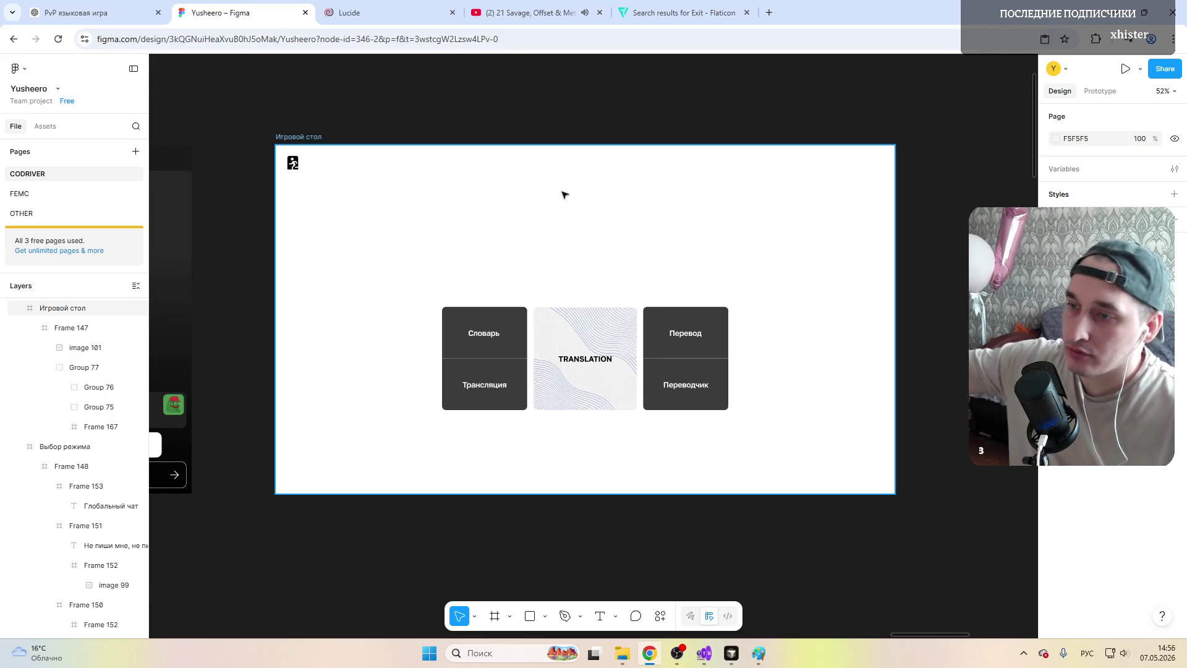
{"action": "left_click", "coordinate": [433, 241]}
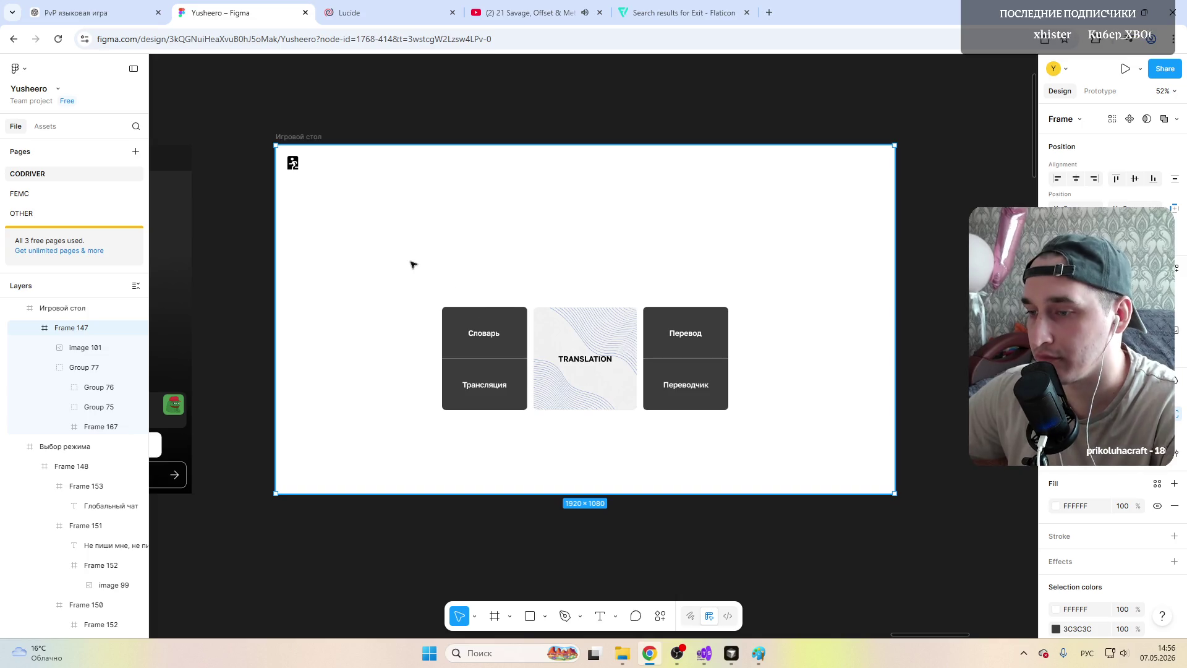
Step: Draw a 1918×98 frame strip spanning the full width of the board
{"action": "key", "text": "f"}
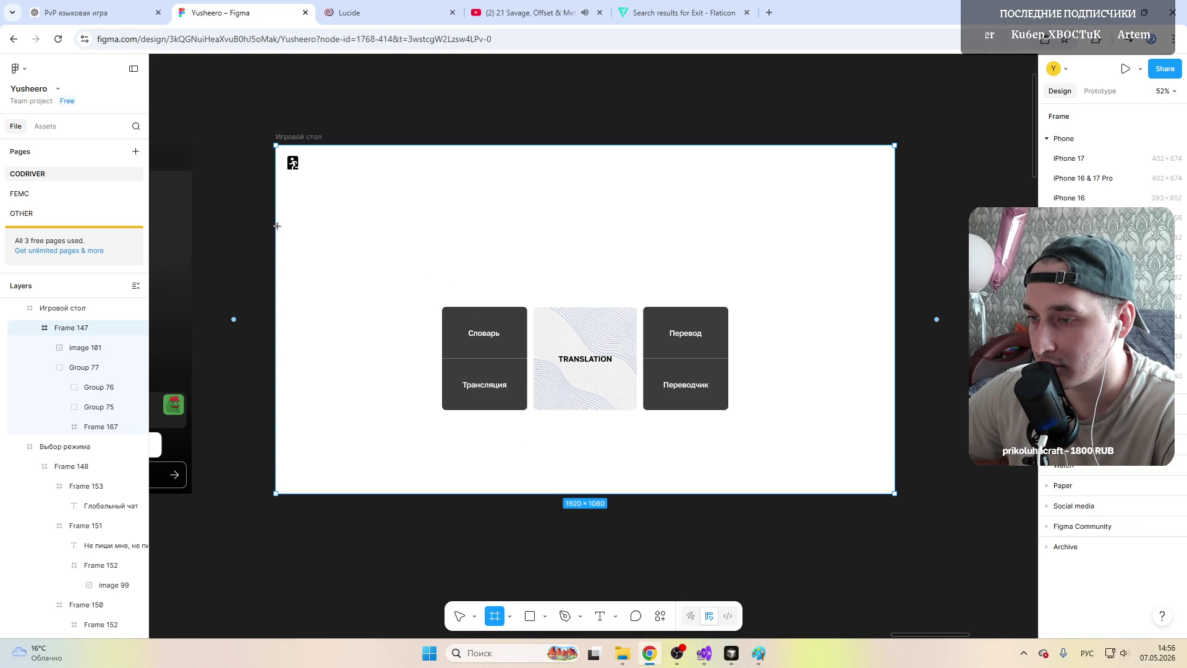
{"action": "left_click_drag", "start_coordinate": [277, 218], "coordinate": [895, 257]}
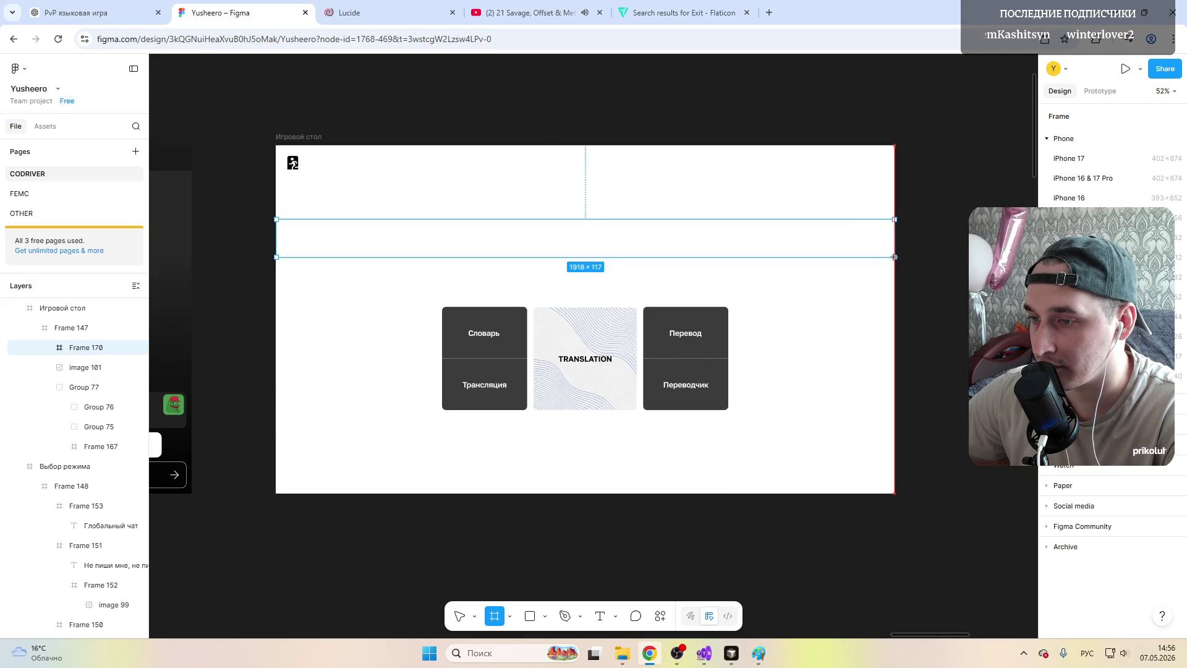
{"action": "left_click_drag", "start_coordinate": [895, 257], "coordinate": [894, 251]}
{"action": "key", "text": "alt"}
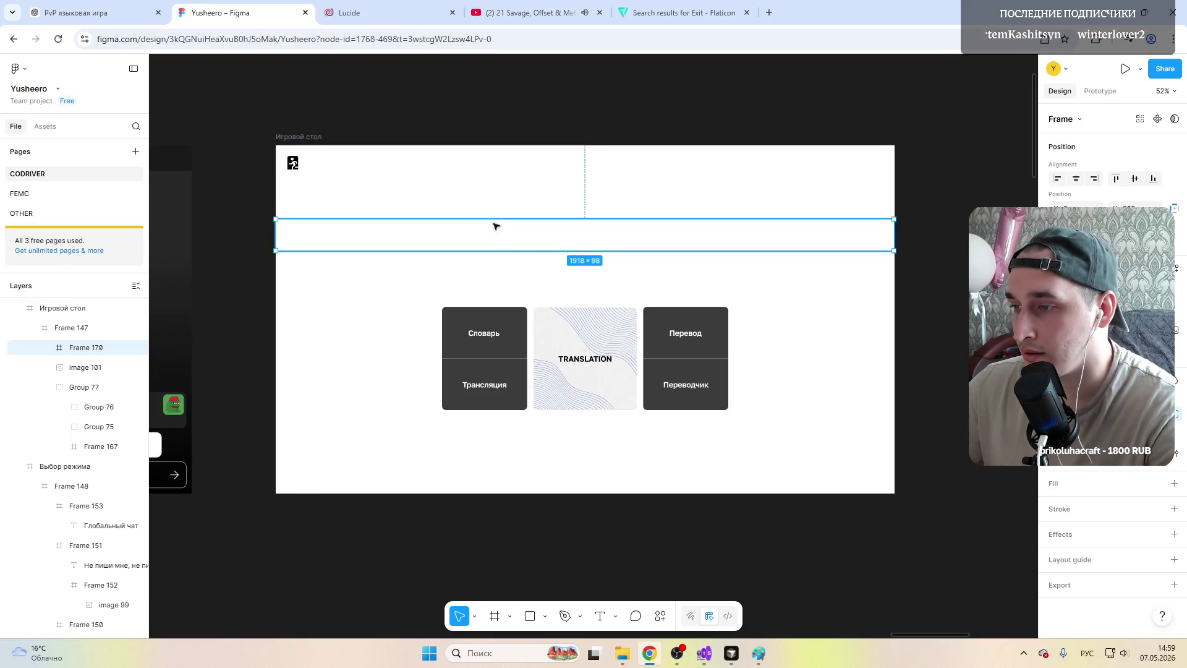
Step: Drag the new 1918×98 strip lower on the board
{"action": "left_click_drag", "start_coordinate": [480, 246], "coordinate": [478, 266]}
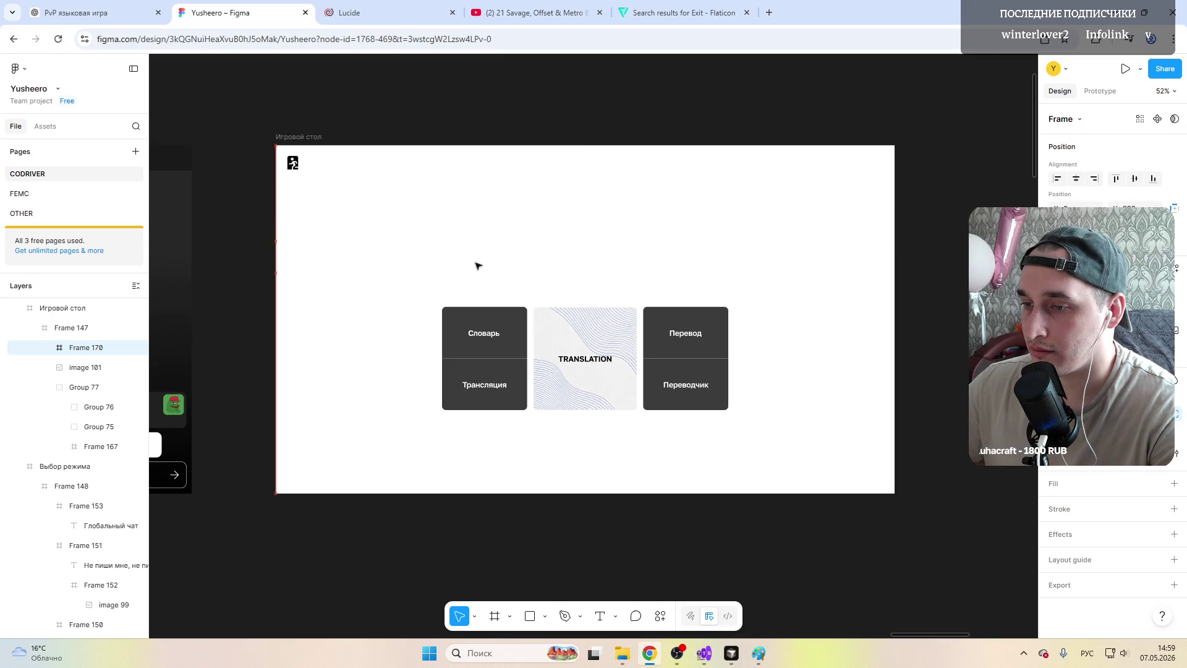
Step: Move the card group about 31 px down and the strip frame further down
{"action": "left_click_drag", "start_coordinate": [564, 337], "coordinate": [566, 360]}
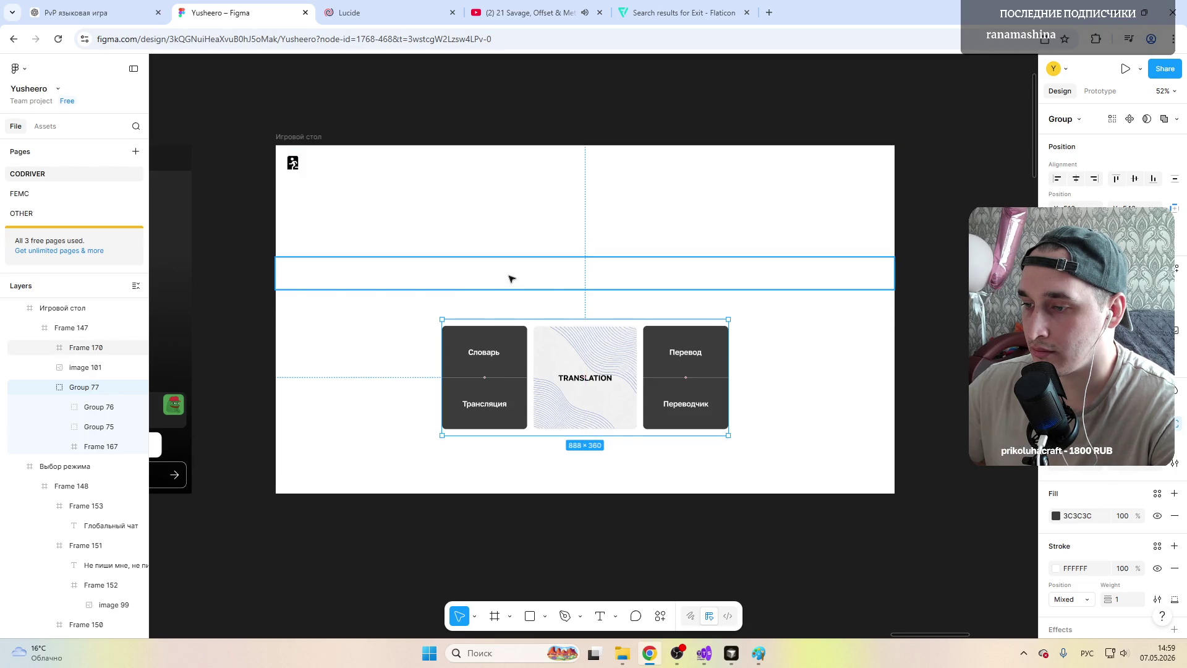
{"action": "left_click", "coordinate": [512, 279]}
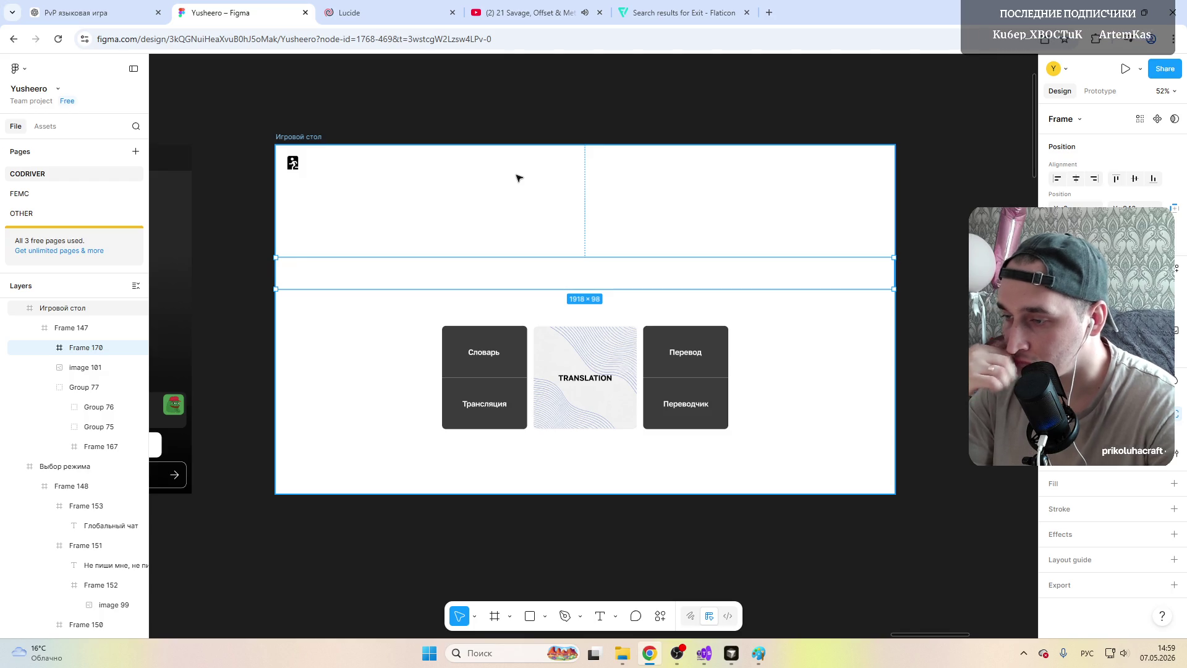
{"action": "left_click_drag", "start_coordinate": [535, 278], "coordinate": [532, 304]}
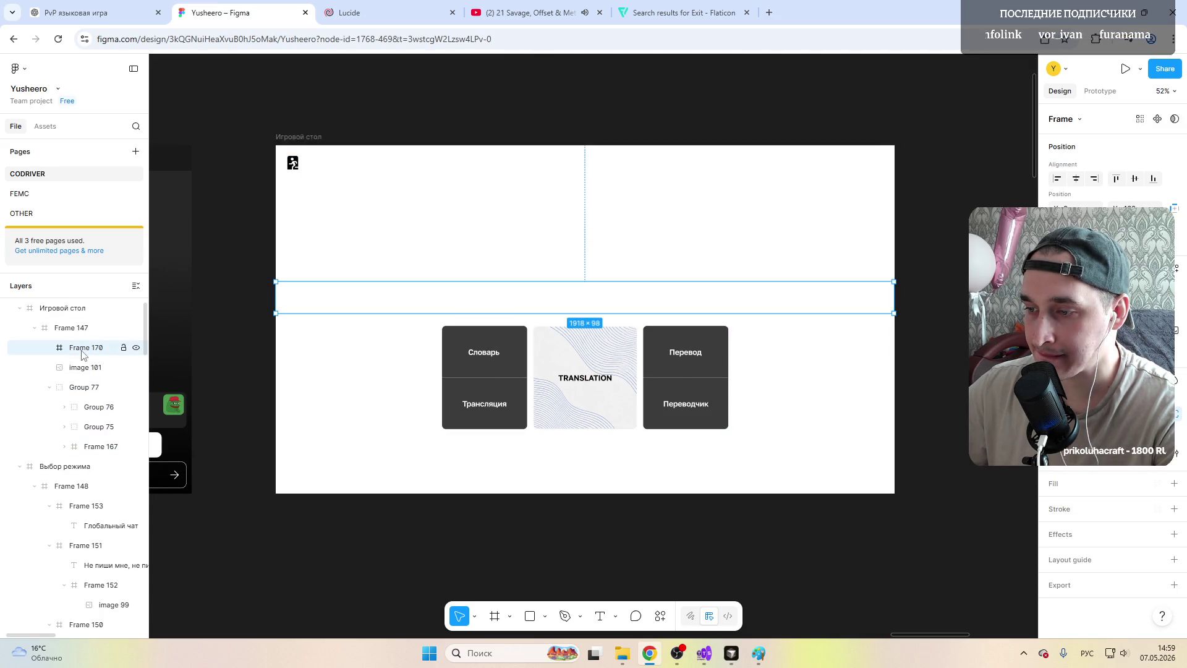
Step: Place image 101 above Frame 170, group the strip with Group 77, and raise it ~51 px
{"action": "left_click_drag", "start_coordinate": [86, 369], "coordinate": [82, 351]}
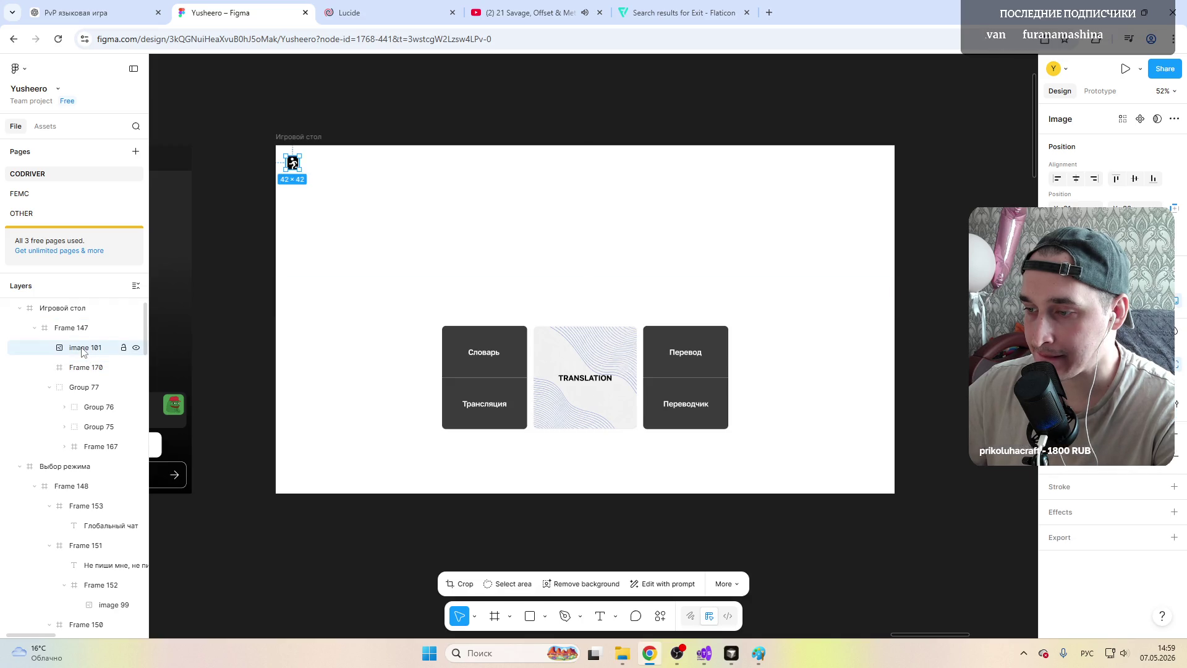
{"action": "left_click", "coordinate": [85, 367]}
{"action": "left_click", "coordinate": [83, 387], "text": "shift"}
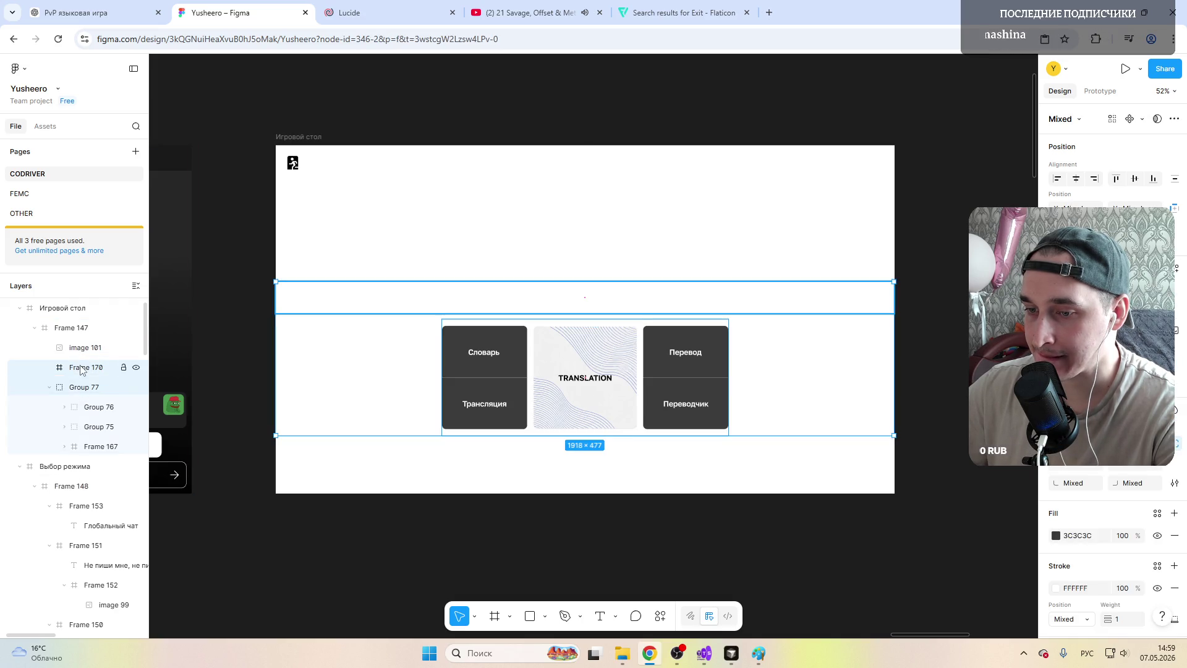
{"action": "right_click", "coordinate": [88, 371]}
{"action": "left_click", "coordinate": [117, 383]}
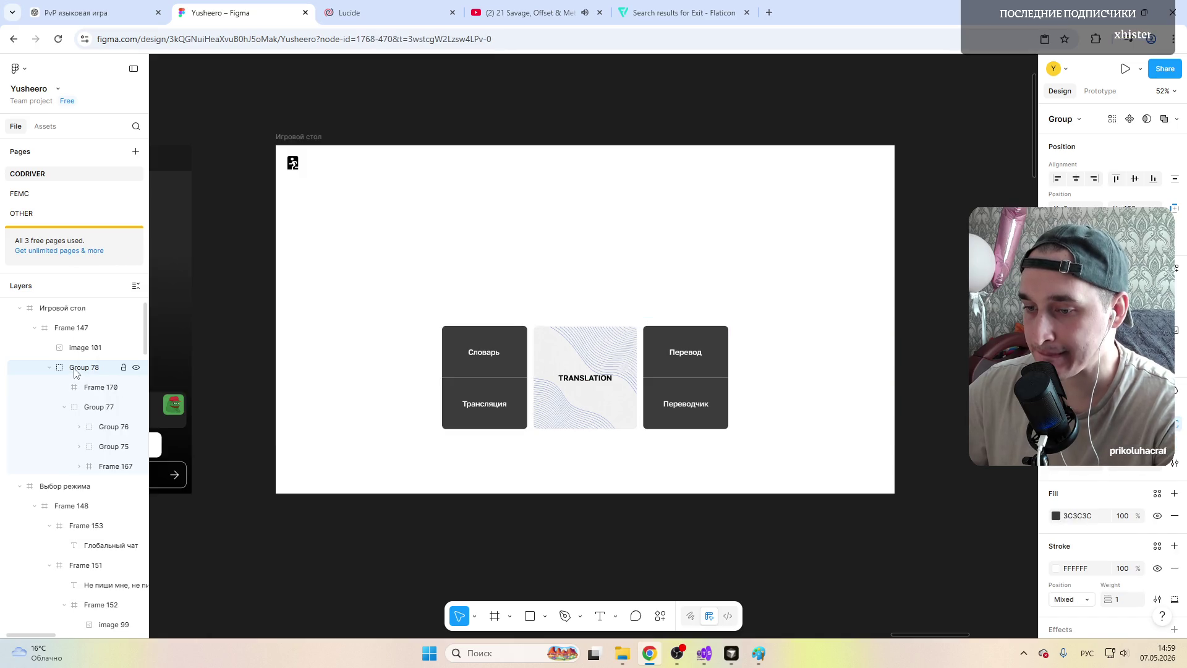
{"action": "left_click", "coordinate": [50, 369]}
{"action": "left_click_drag", "start_coordinate": [528, 307], "coordinate": [527, 267]}
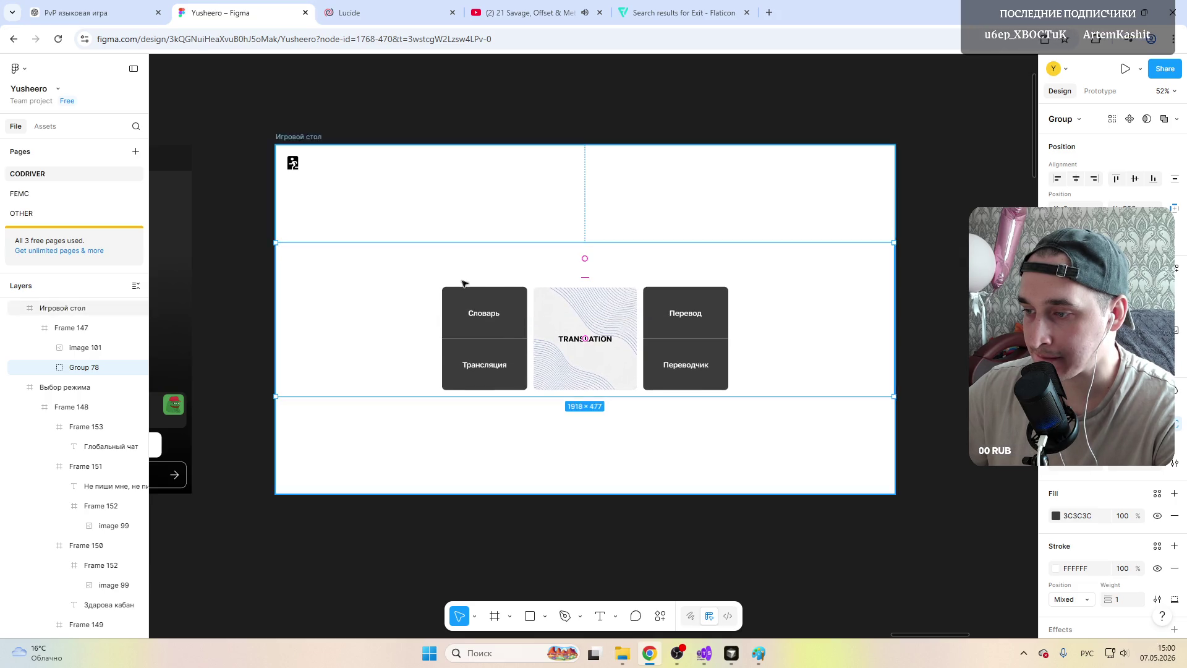
{"action": "double_click", "coordinate": [392, 263]}
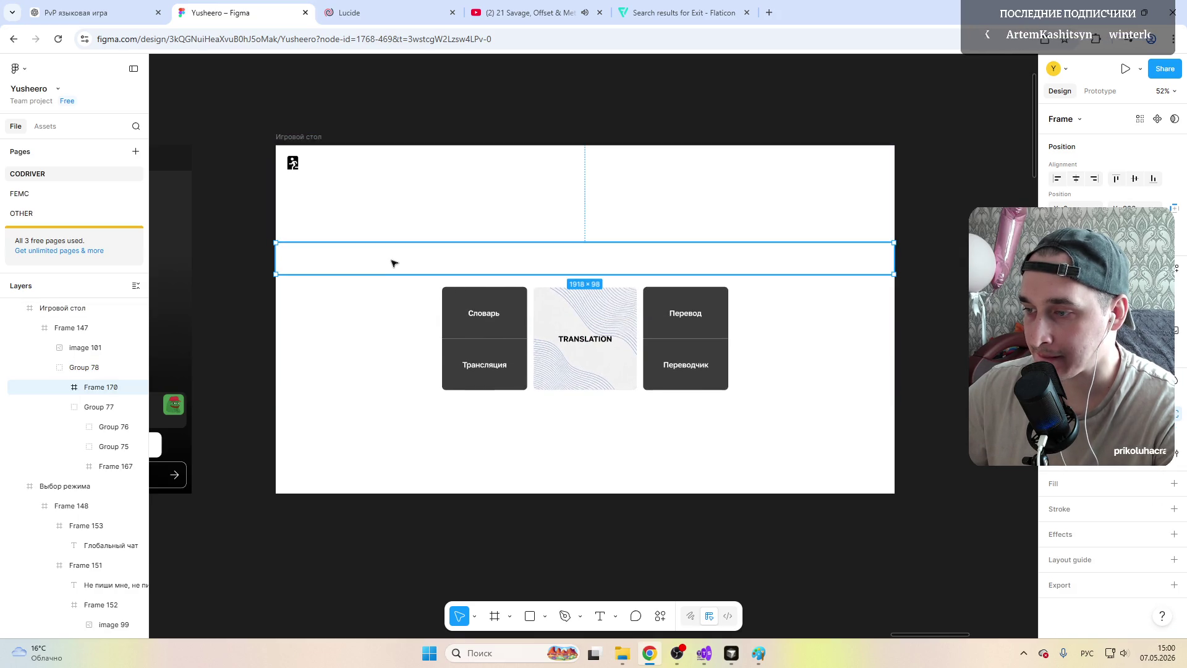
Step: Fill the strip frame with light grey E5E5E5
{"action": "left_click", "coordinate": [1051, 489]}
{"action": "left_click", "coordinate": [1056, 506]}
{"action": "left_click_drag", "start_coordinate": [906, 525], "coordinate": [891, 429]}
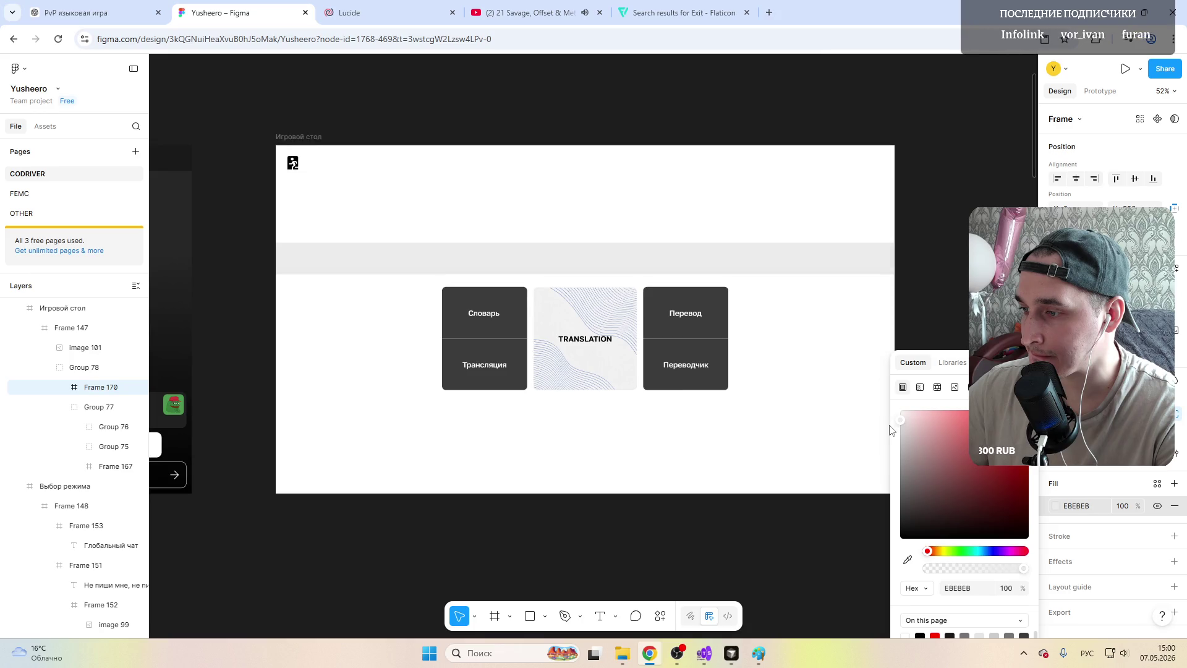
{"action": "left_click", "coordinate": [538, 106]}
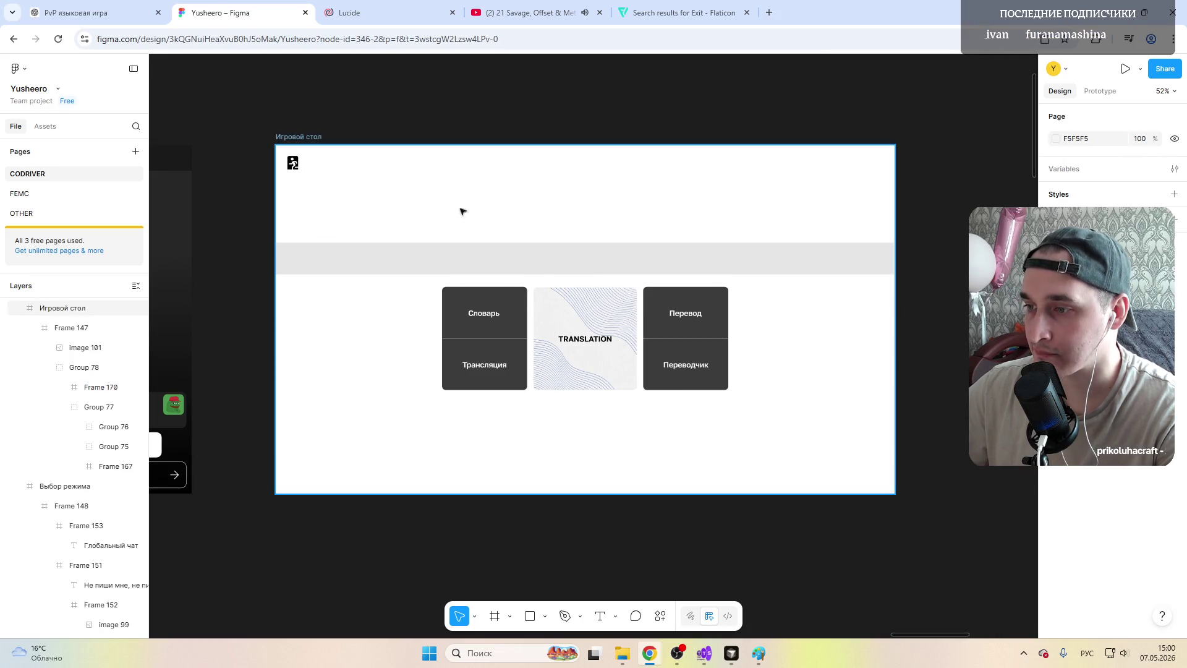
Step: Raise the grey strip's top edge so it becomes 116 px tall
{"action": "scroll", "coordinate": [461, 259], "scroll_direction": "right", "scroll_amount": 3}
{"action": "left_click", "coordinate": [426, 251]}
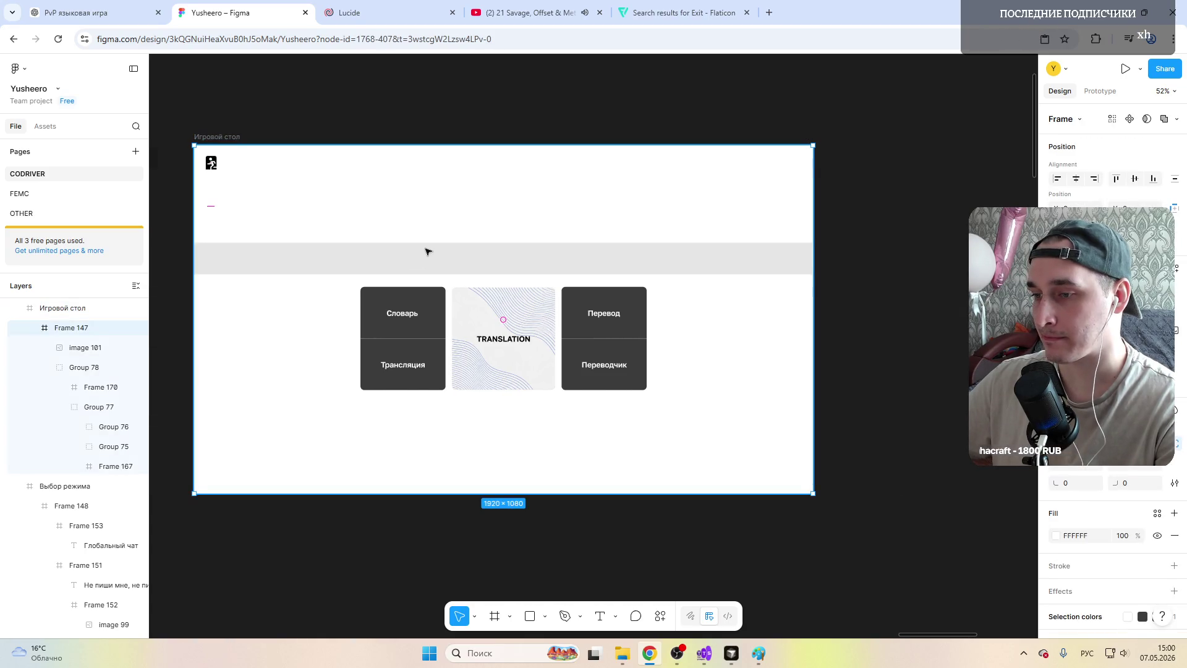
{"action": "left_click", "coordinate": [426, 251]}
{"action": "left_click", "coordinate": [434, 255]}
{"action": "left_click_drag", "start_coordinate": [437, 244], "coordinate": [438, 237]}
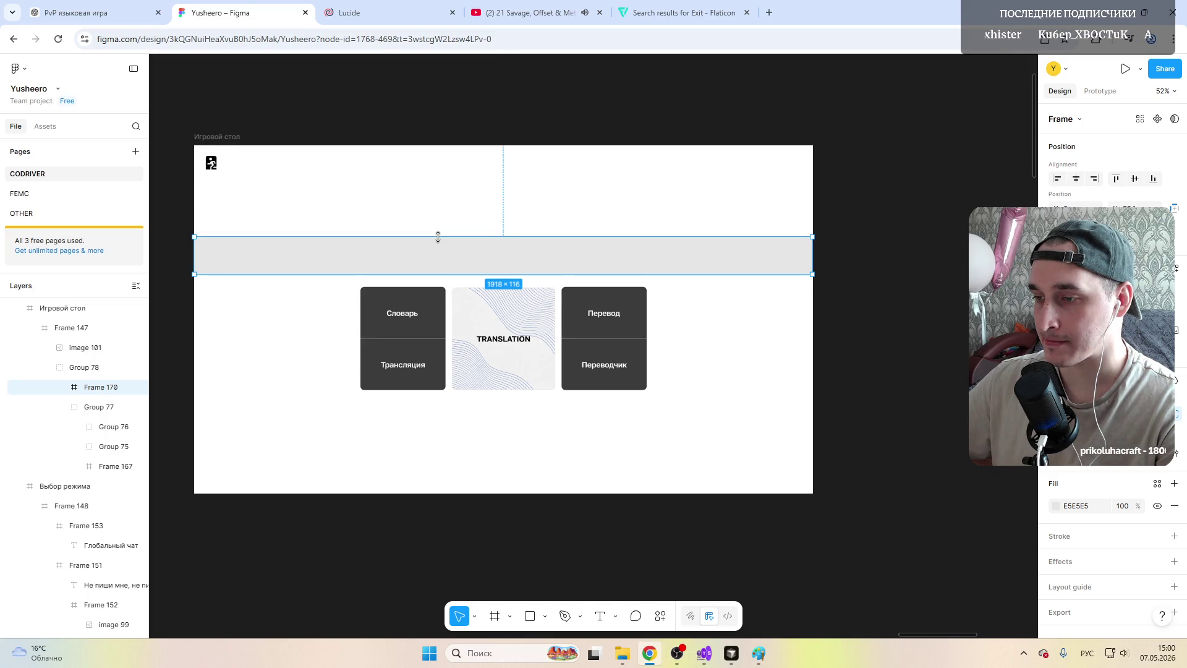
Step: Nudge Group 78 slightly right and down, then reselect the grey strip Frame 170
{"action": "left_click", "coordinate": [315, 306]}
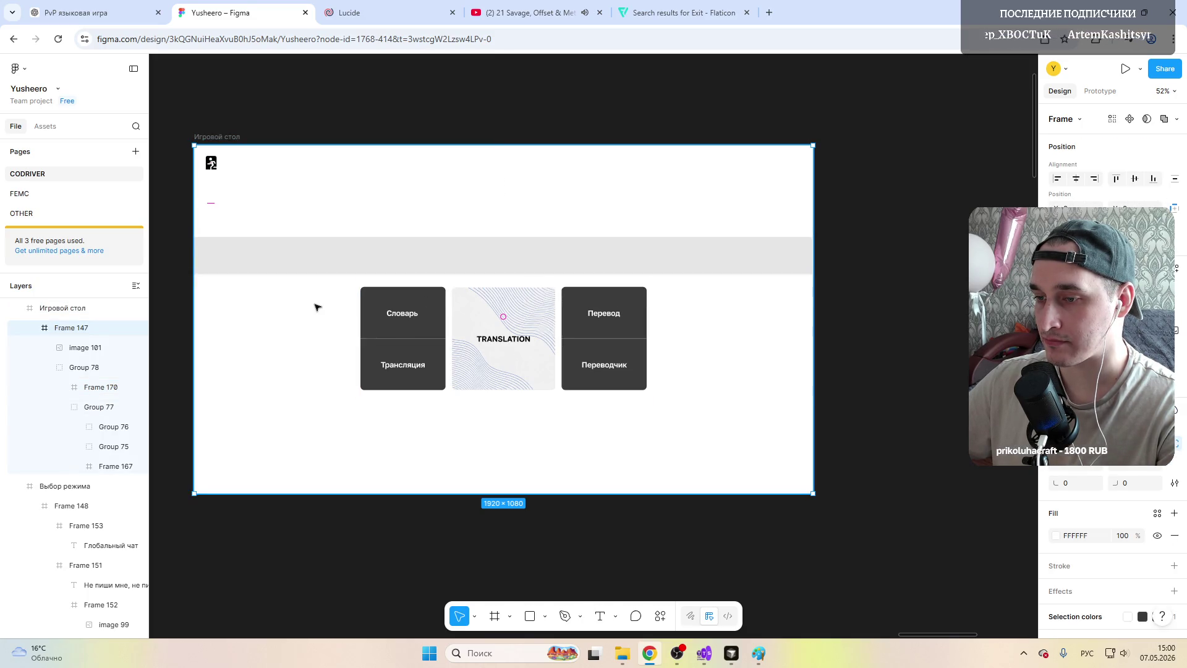
{"action": "left_click", "coordinate": [396, 308]}
{"action": "left_click_drag", "start_coordinate": [415, 303], "coordinate": [425, 307]}
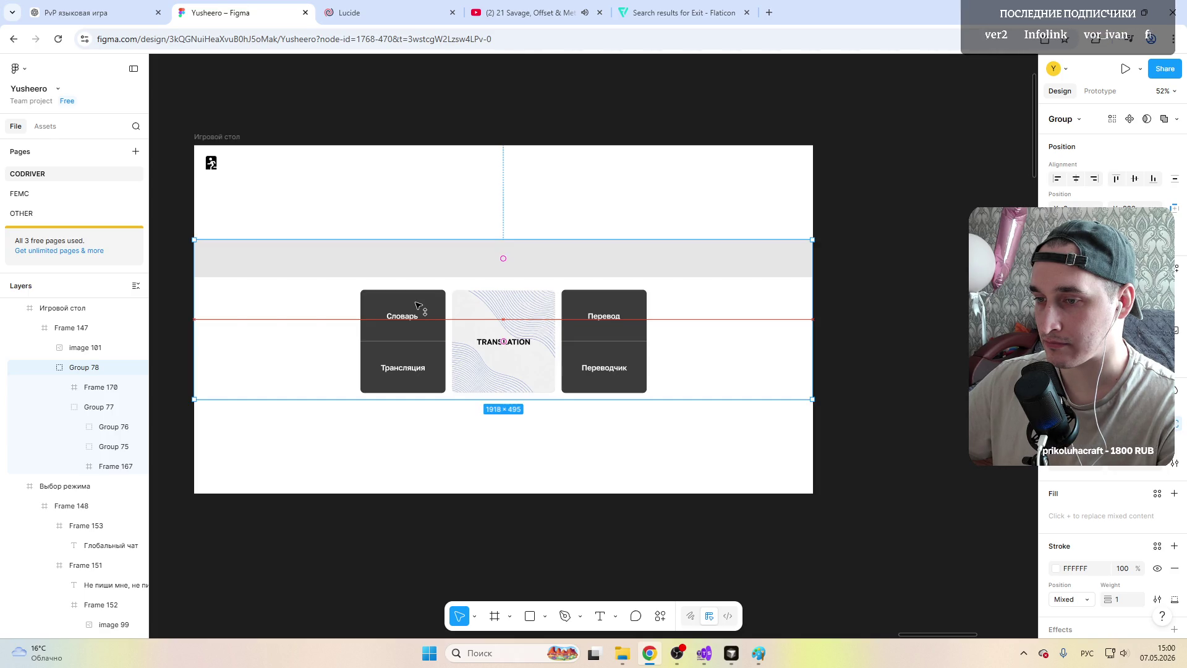
{"action": "left_click", "coordinate": [824, 244]}
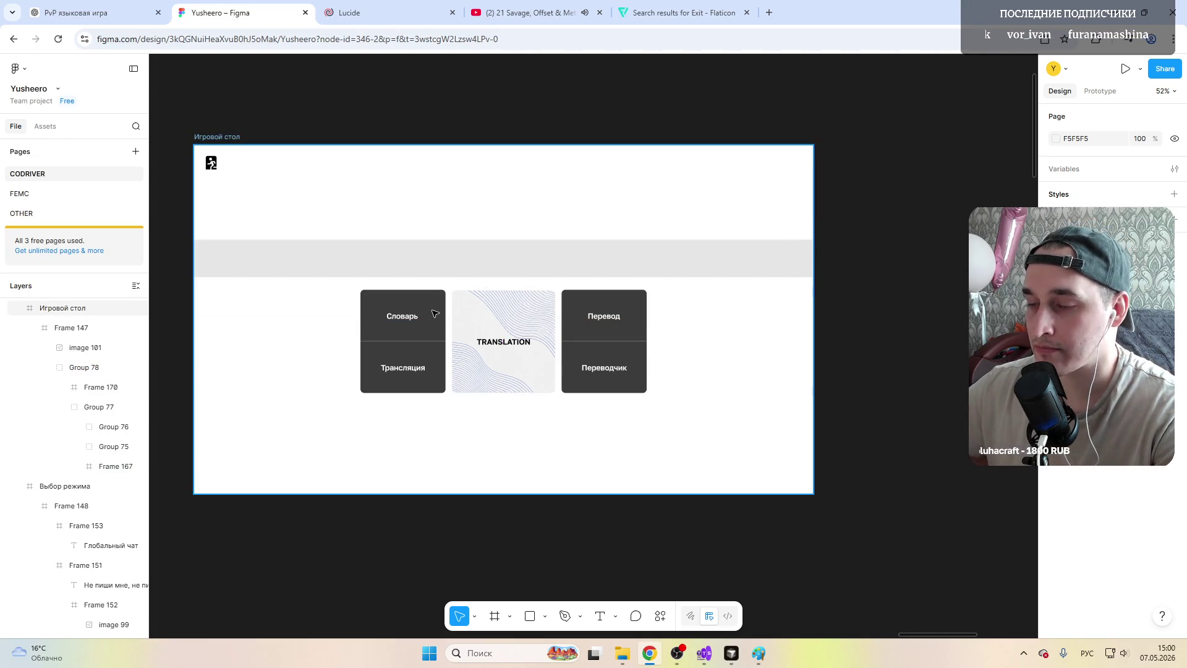
{"action": "left_click", "coordinate": [444, 260]}
{"action": "left_click", "coordinate": [506, 263]}
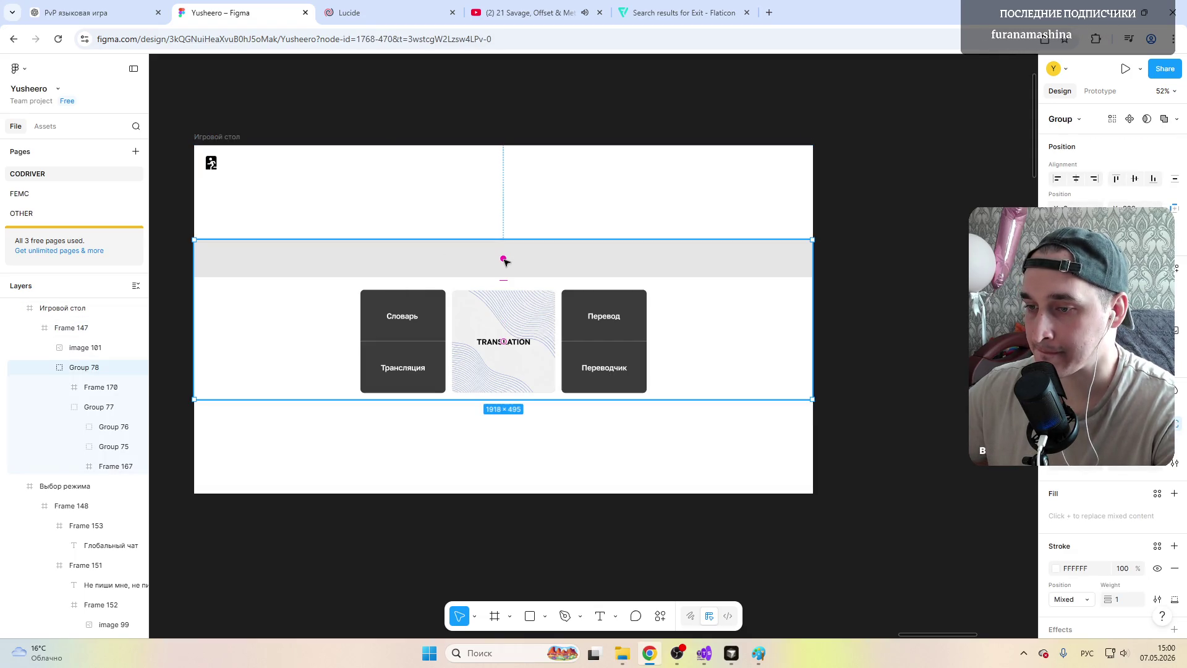
{"action": "left_click", "coordinate": [481, 259]}
{"action": "key", "text": "f"}
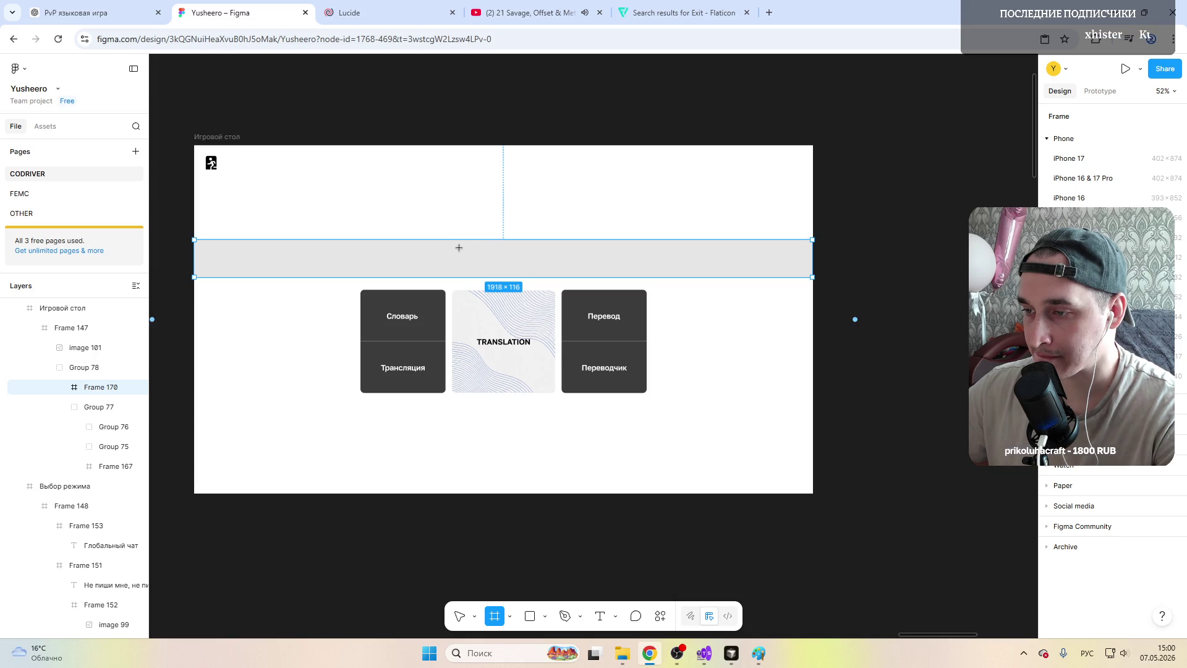
Step: Draw a small frame inside the grey band and give it a white FFFFFF fill
{"action": "left_click_drag", "start_coordinate": [469, 246], "coordinate": [530, 273]}
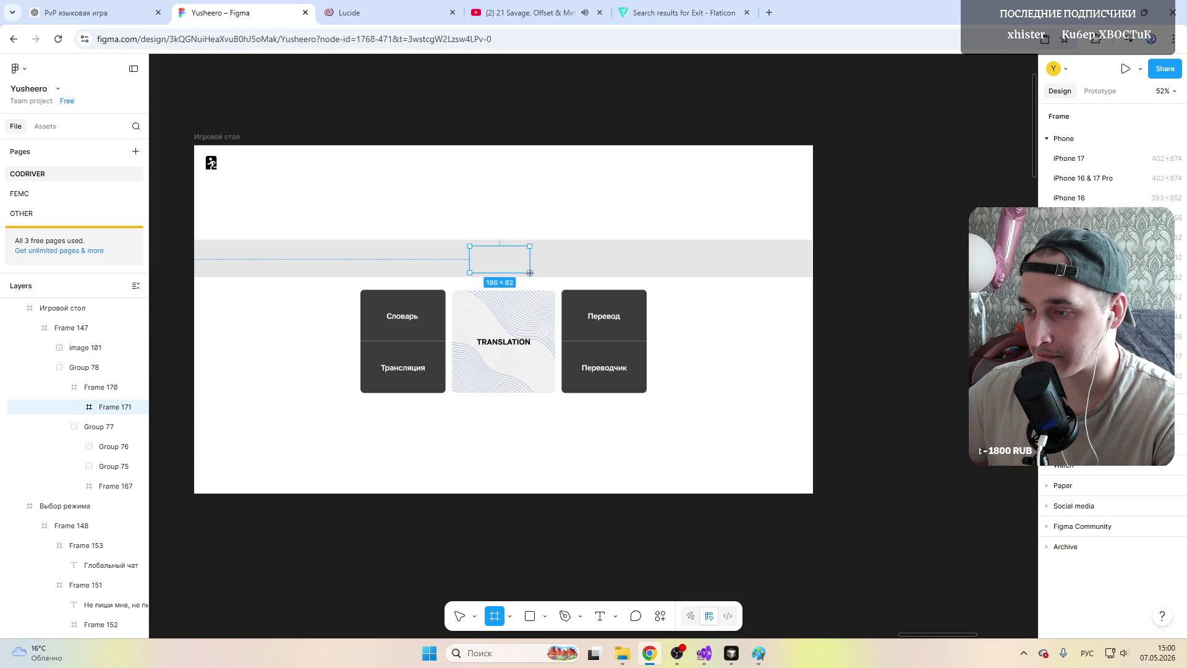
{"action": "scroll", "coordinate": [507, 260], "scroll_direction": "up", "scroll_amount": 5}
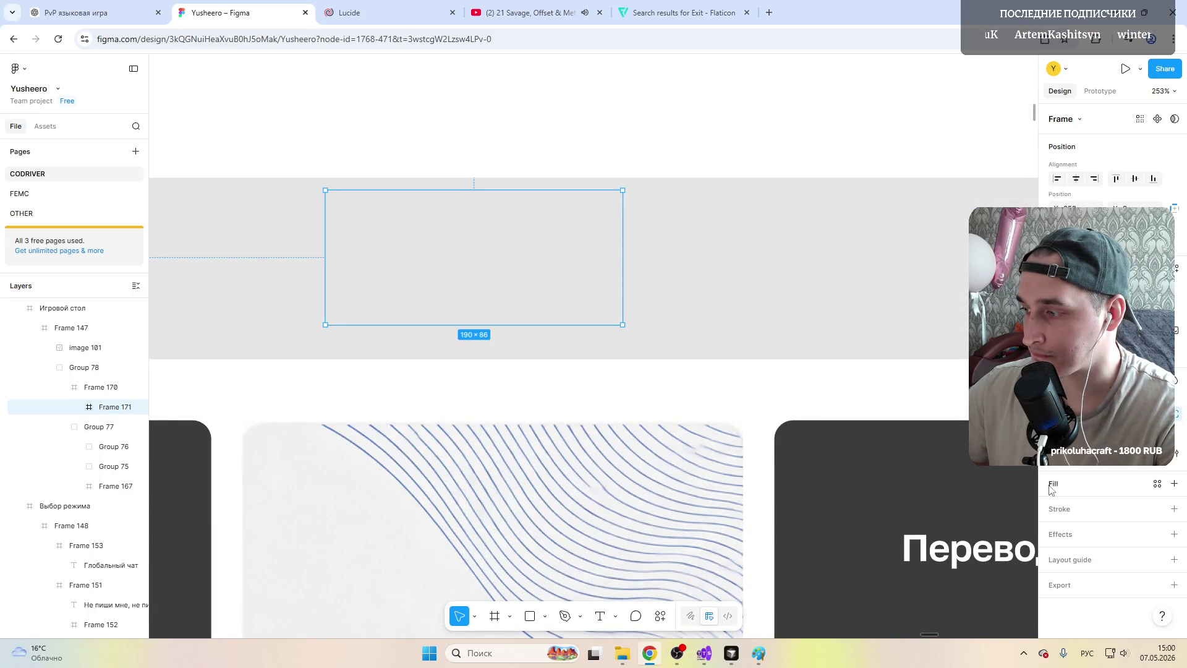
{"action": "left_click", "coordinate": [1174, 483]}
{"action": "left_click", "coordinate": [1056, 505]}
Step: Resize the white box to 234×100 and centre it within the grey band
{"action": "left_click_drag", "start_coordinate": [490, 281], "coordinate": [493, 292]}
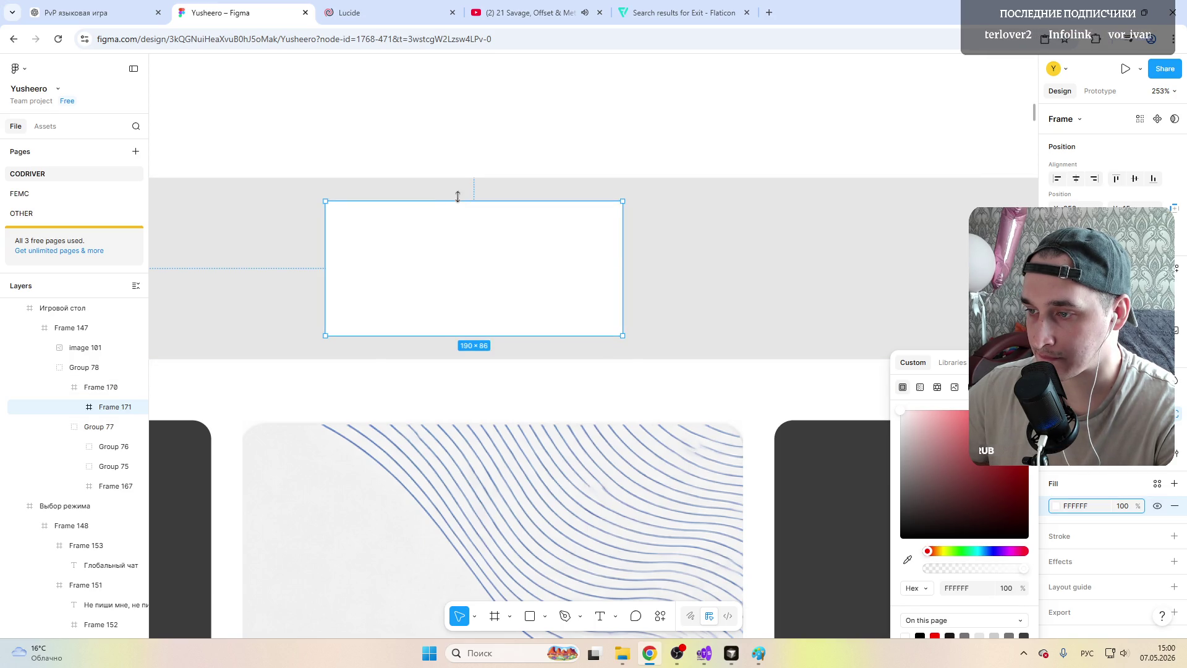
{"action": "left_click_drag", "start_coordinate": [459, 202], "coordinate": [459, 178]}
{"action": "mouse_move", "coordinate": [458, 222]}
{"action": "left_mouse_down"}
{"action": "mouse_move", "coordinate": [457, 234]}
{"action": "mouse_move", "coordinate": [475, 234]}
{"action": "left_mouse_up"}
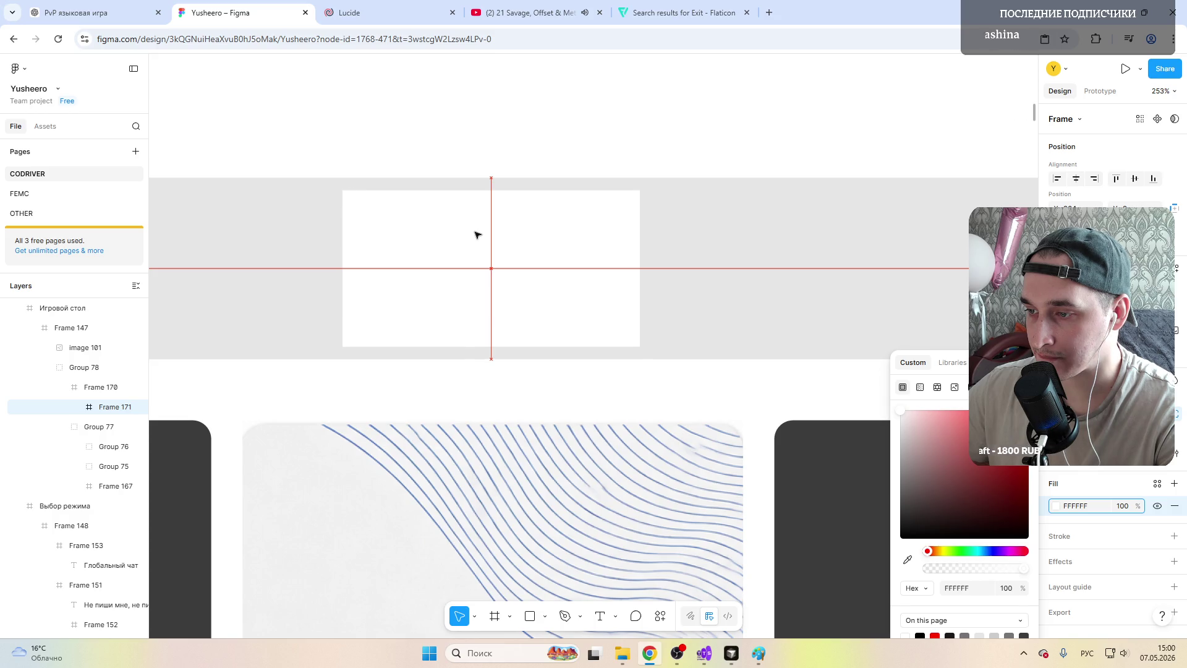
{"action": "mouse_move", "coordinate": [342, 239]}
{"action": "left_mouse_down"}
{"action": "mouse_move", "coordinate": [272, 239]}
{"action": "mouse_move", "coordinate": [393, 242]}
{"action": "left_mouse_up"}
{"action": "left_click", "coordinate": [600, 614]}
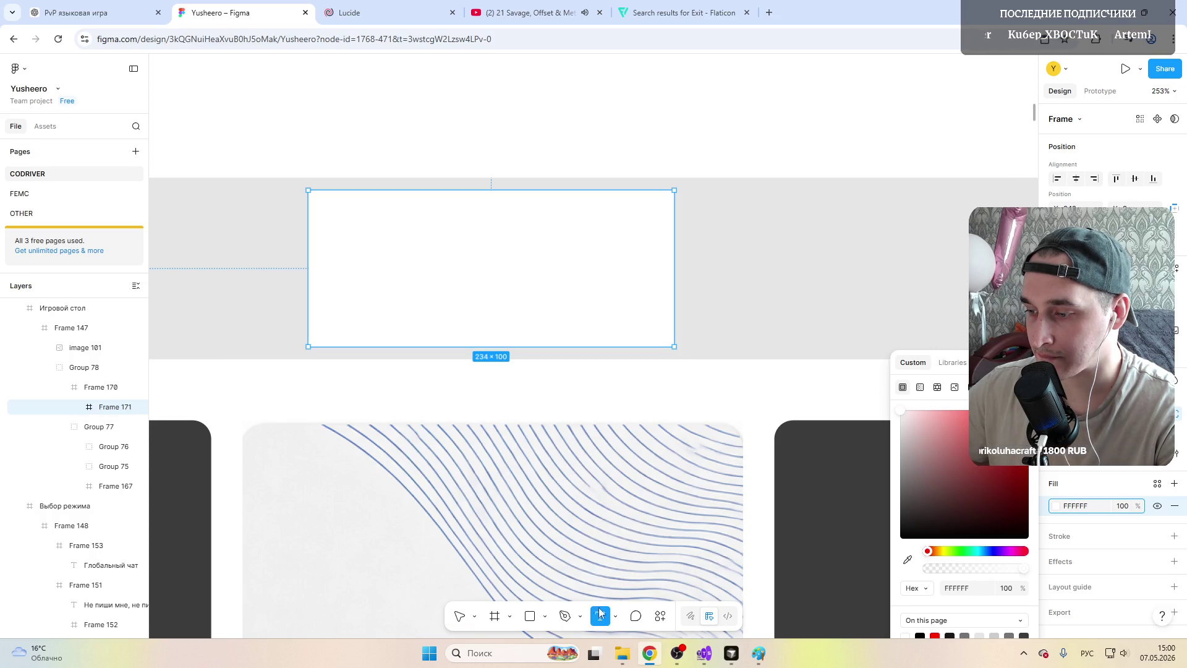
Step: Type TRANSLATION in a new text box inside the white box
{"action": "left_click", "coordinate": [397, 272]}
{"action": "key", "text": "alt+shift"}
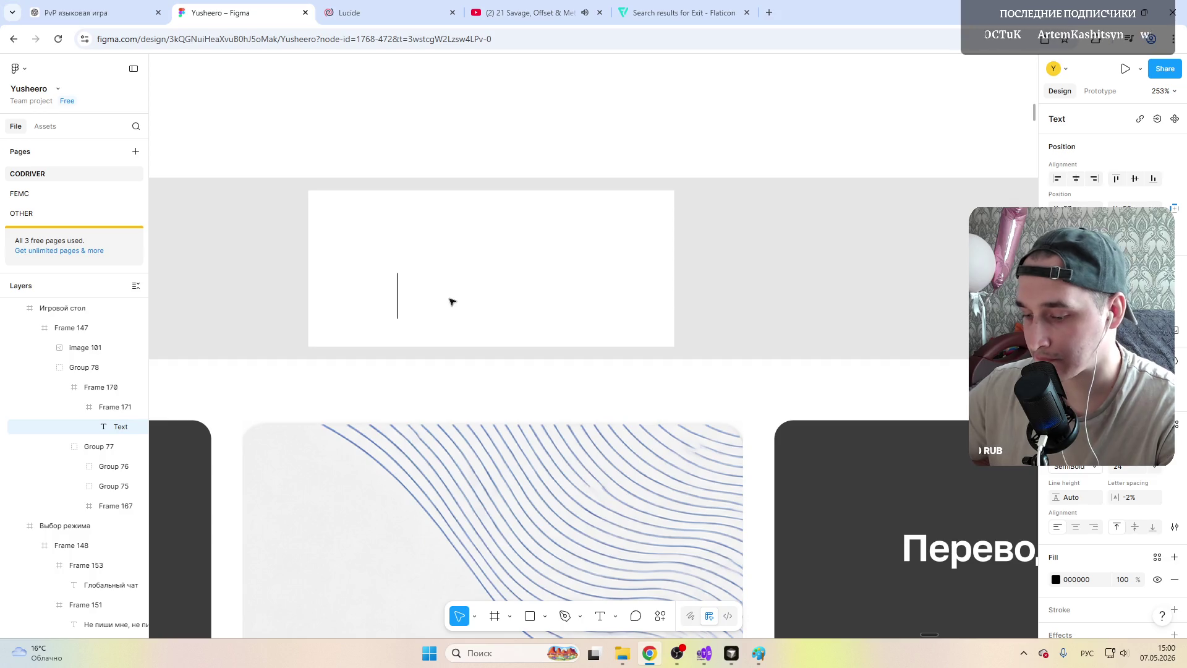
{"action": "type", "text": "TRAN"}
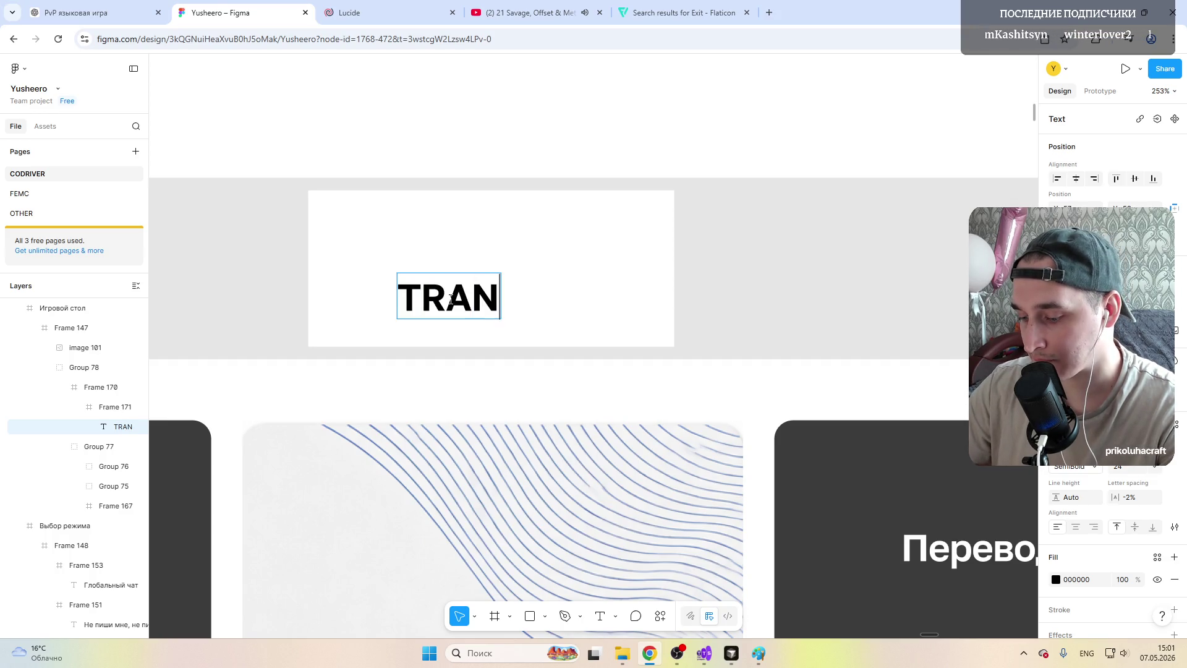
{"action": "type", "text": "SLATION"}
{"action": "key", "text": "Escape"}
Step: Set the TRANSLATION label's font size and centre it in the white box
{"action": "left_click_drag", "start_coordinate": [492, 296], "coordinate": [455, 270]}
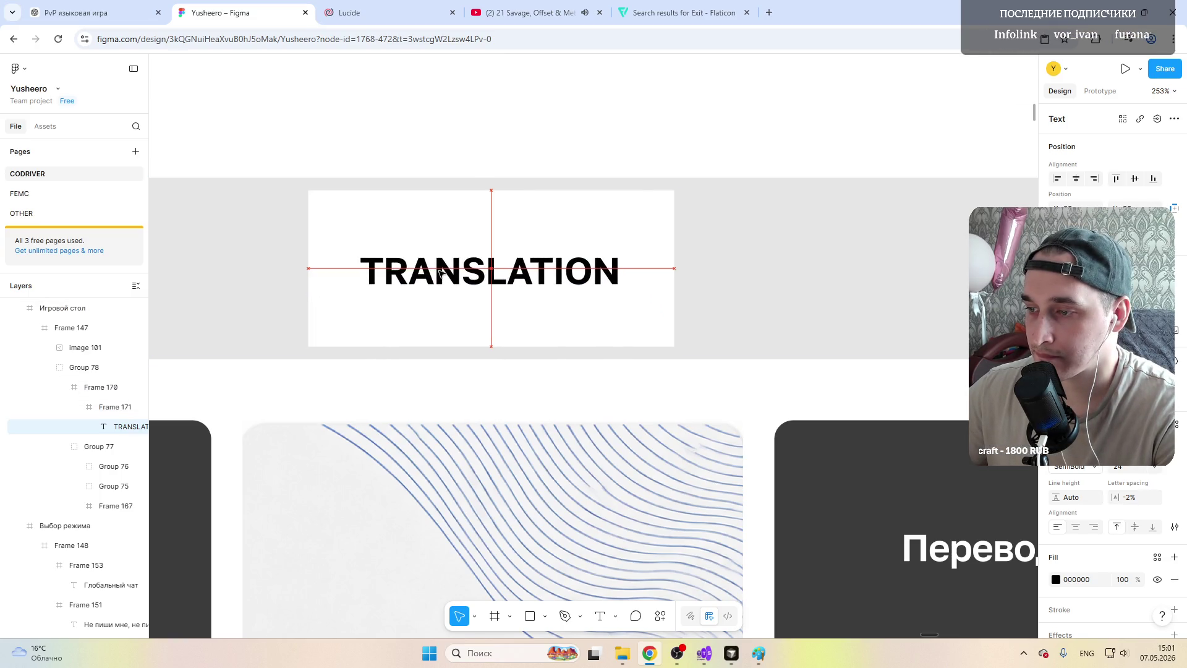
{"action": "scroll", "coordinate": [456, 269], "scroll_direction": "down", "scroll_amount": 3}
{"action": "scroll", "coordinate": [457, 259], "scroll_direction": "down", "scroll_amount": 2}
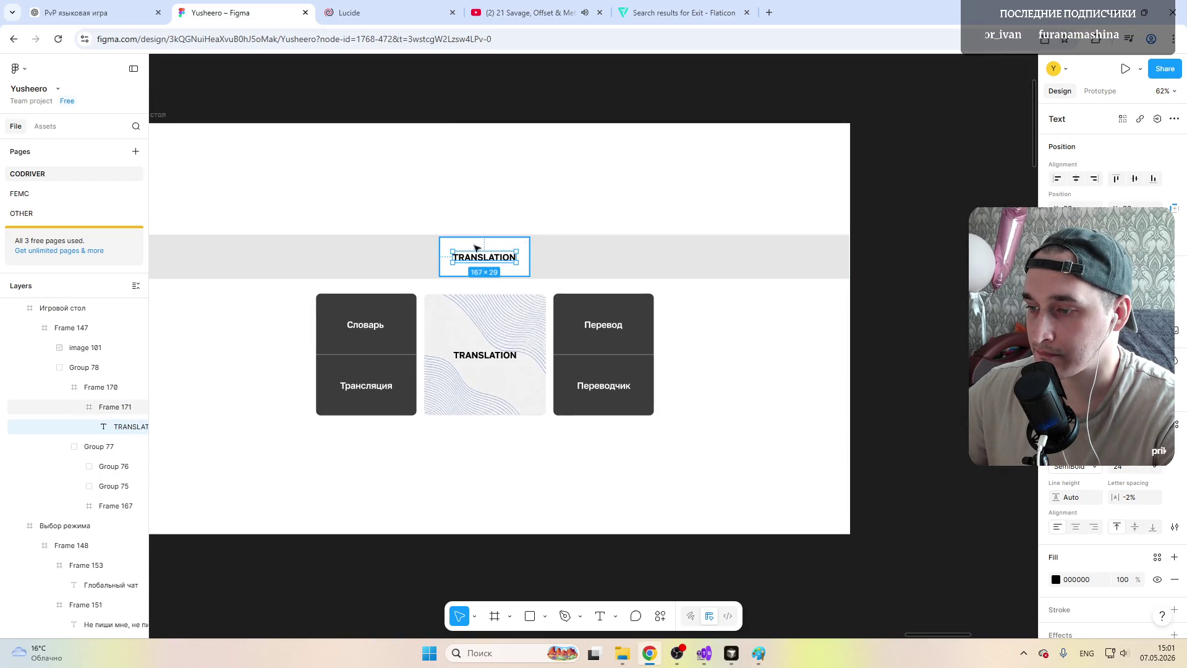
{"action": "scroll", "coordinate": [458, 249], "scroll_direction": "up", "scroll_amount": 2}
{"action": "scroll", "coordinate": [459, 249], "scroll_direction": "up", "scroll_amount": 3}
{"action": "left_click", "coordinate": [1154, 467]}
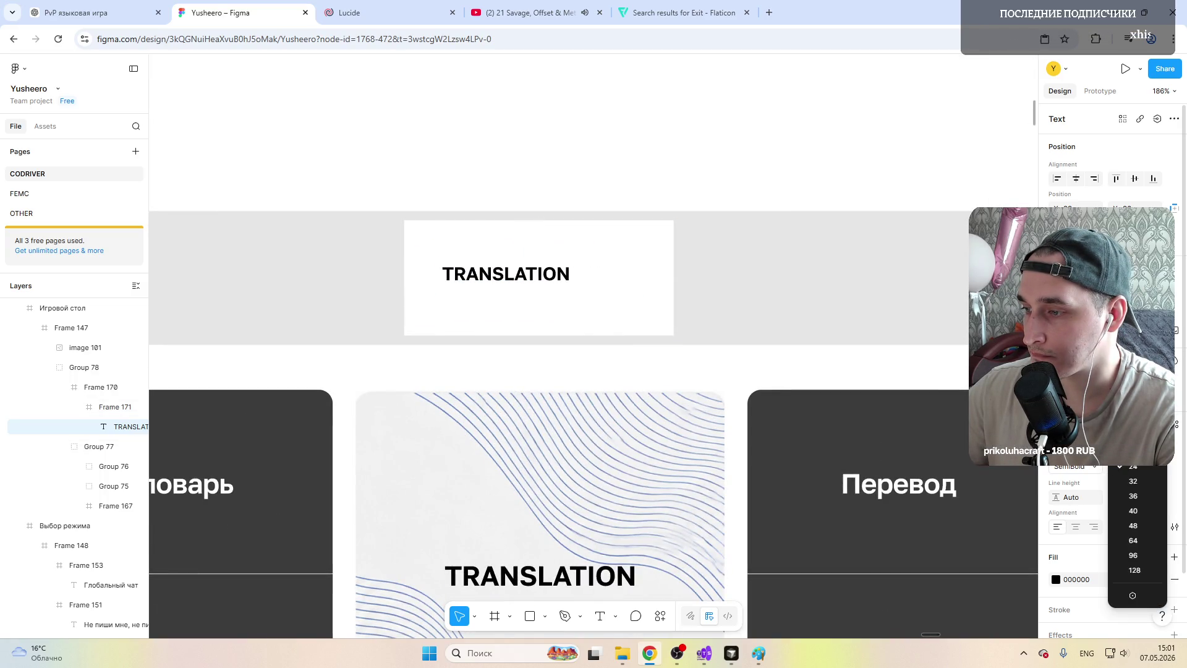
{"action": "left_click", "coordinate": [470, 266]}
{"action": "left_click_drag", "start_coordinate": [493, 282], "coordinate": [509, 283]}
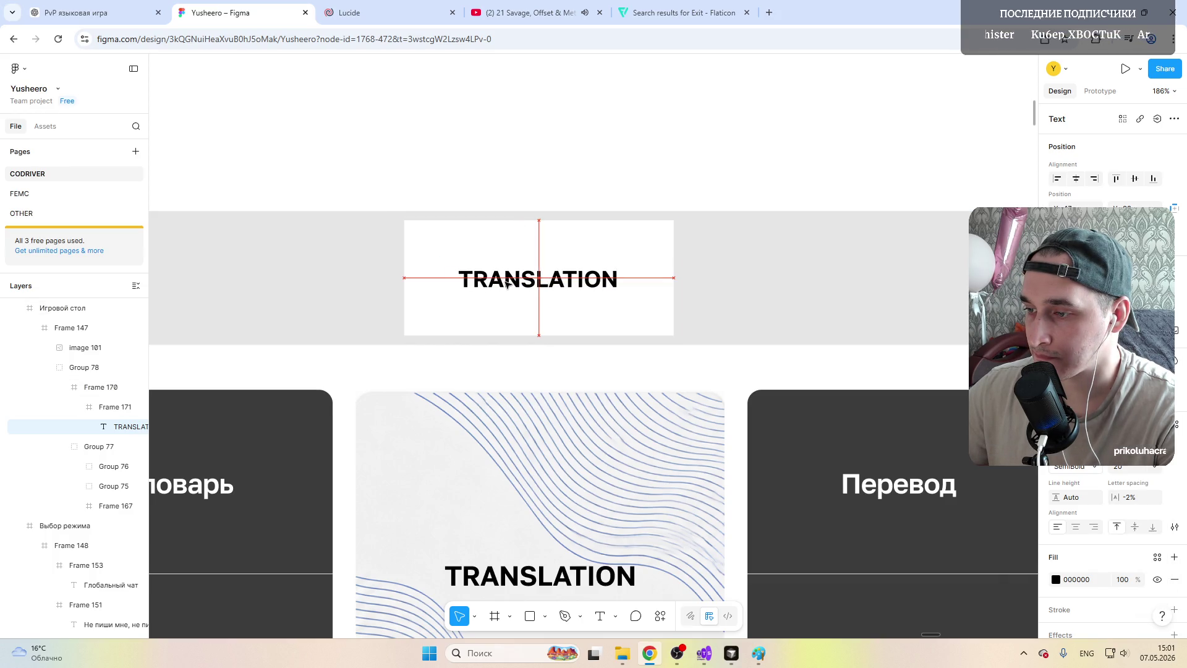
{"action": "left_click", "coordinate": [449, 236]}
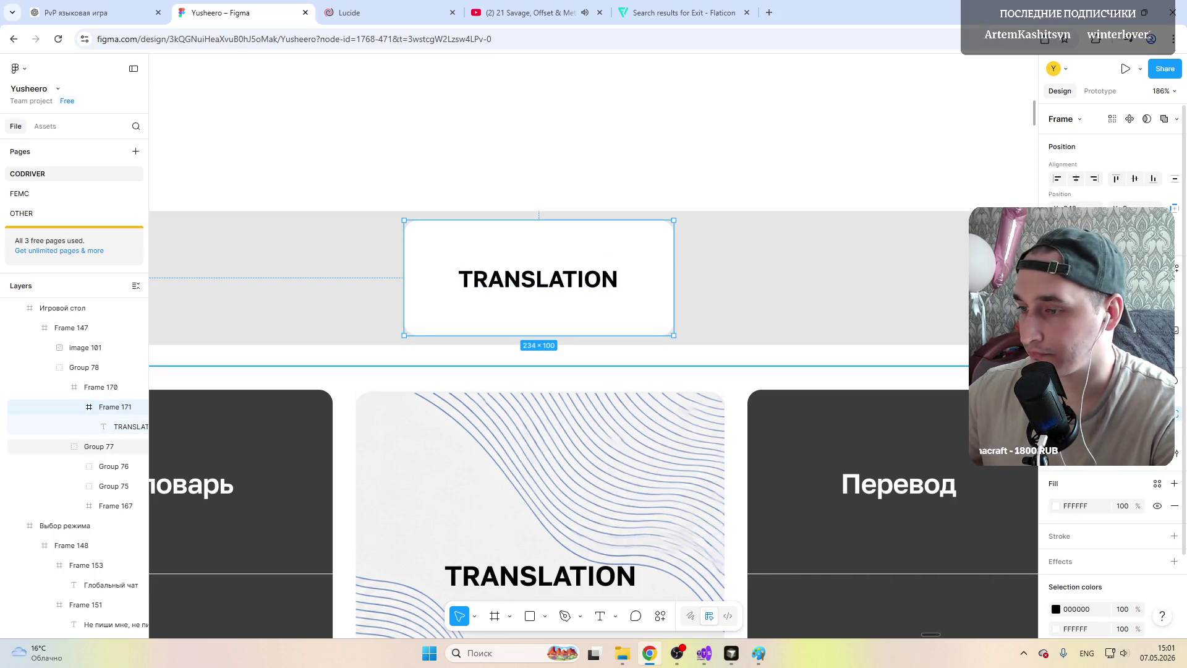
{"action": "left_click", "coordinate": [737, 210]}
Step: Zoom to view the whole Игровой стол board and bring up the shape-type dropdown
{"action": "scroll", "coordinate": [538, 342], "scroll_direction": "down", "scroll_amount": 3, "text": "ctrl"}
{"action": "scroll", "coordinate": [537, 342], "scroll_direction": "down", "scroll_amount": 4, "text": "ctrl"}
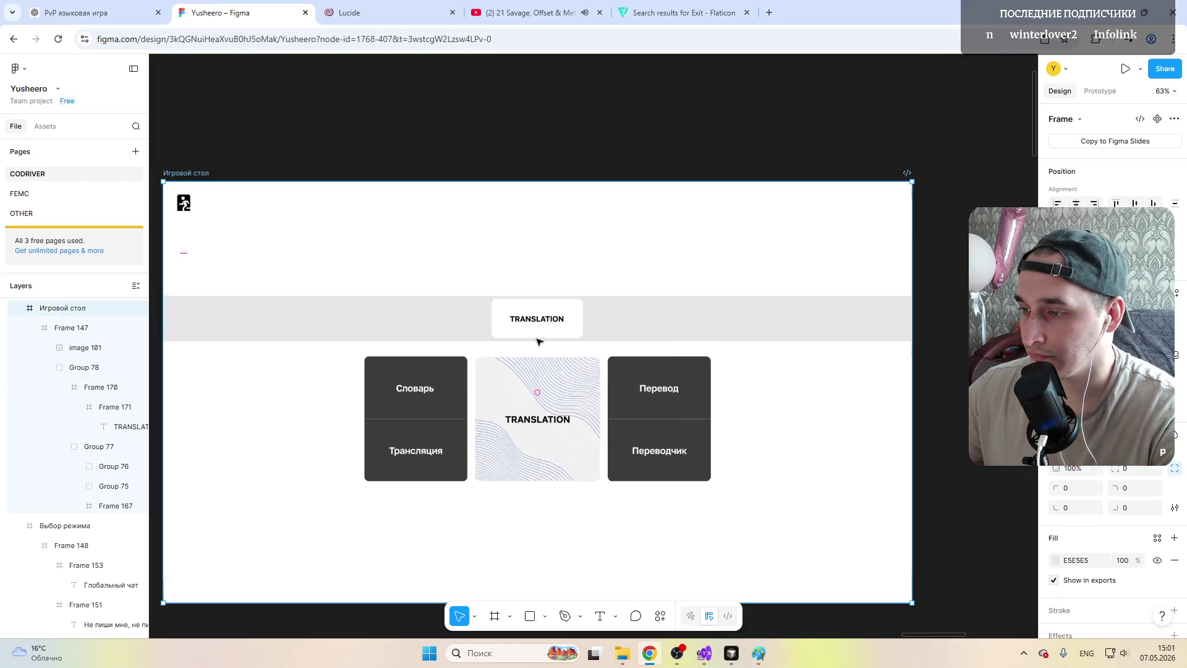
{"action": "scroll", "coordinate": [476, 333], "scroll_direction": "up", "scroll_amount": 2, "text": "ctrl"}
{"action": "scroll", "coordinate": [479, 337], "scroll_direction": "up", "scroll_amount": 2, "text": "ctrl"}
{"action": "scroll", "coordinate": [488, 342], "scroll_direction": "down", "scroll_amount": 2, "text": "ctrl"}
{"action": "scroll", "coordinate": [489, 345], "scroll_direction": "down", "scroll_amount": 1, "text": "ctrl"}
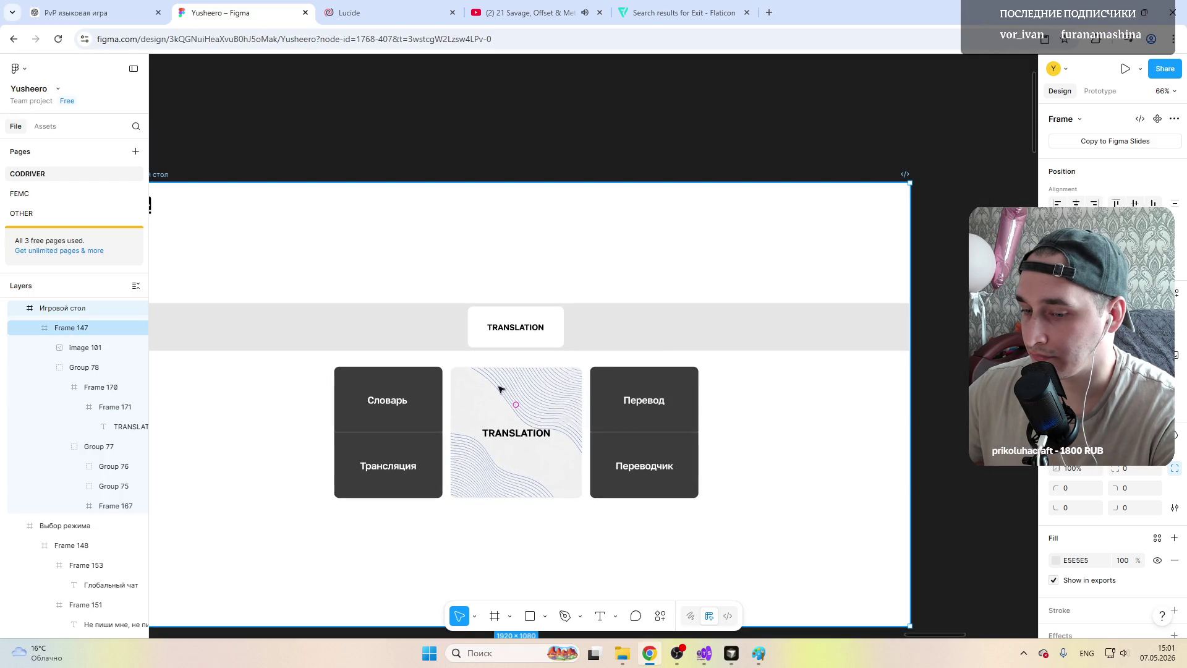
{"action": "scroll", "coordinate": [522, 324], "scroll_direction": "up", "scroll_amount": 1, "text": "ctrl"}
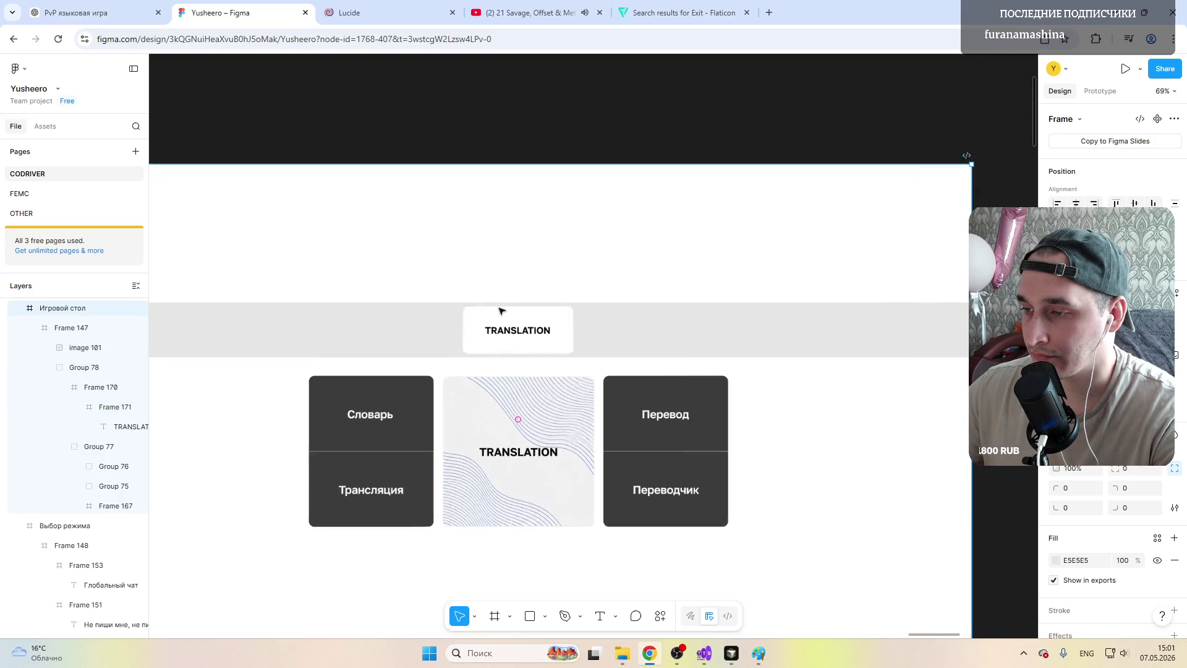
{"action": "scroll", "coordinate": [474, 324], "scroll_direction": "down", "scroll_amount": 1, "text": "ctrl"}
{"action": "scroll", "coordinate": [456, 329], "scroll_direction": "down", "scroll_amount": 2, "text": "ctrl"}
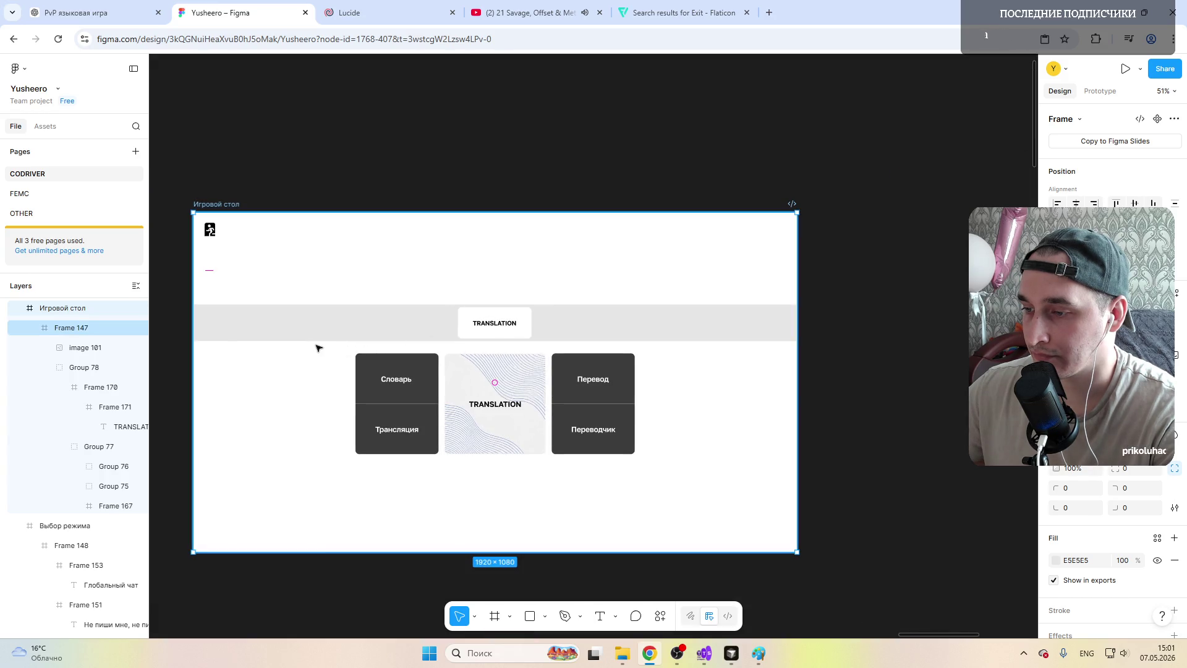
{"action": "scroll", "coordinate": [348, 348], "scroll_direction": "up", "scroll_amount": 1, "text": "ctrl"}
{"action": "scroll", "coordinate": [348, 348], "scroll_direction": "up", "scroll_amount": 1, "text": "ctrl"}
{"action": "scroll", "coordinate": [359, 353], "scroll_direction": "down", "scroll_amount": 1, "text": "ctrl"}
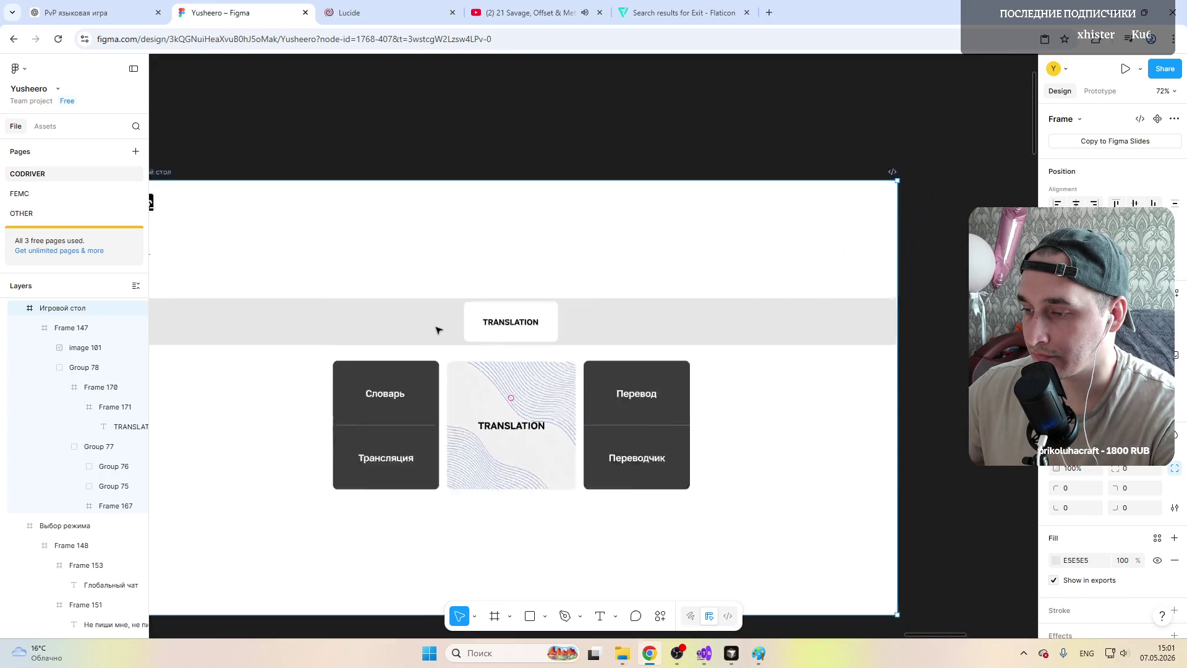
{"action": "scroll", "coordinate": [369, 358], "scroll_direction": "down", "scroll_amount": 2, "text": "ctrl"}
{"action": "scroll", "coordinate": [346, 402], "scroll_direction": "up", "scroll_amount": 2, "text": "ctrl"}
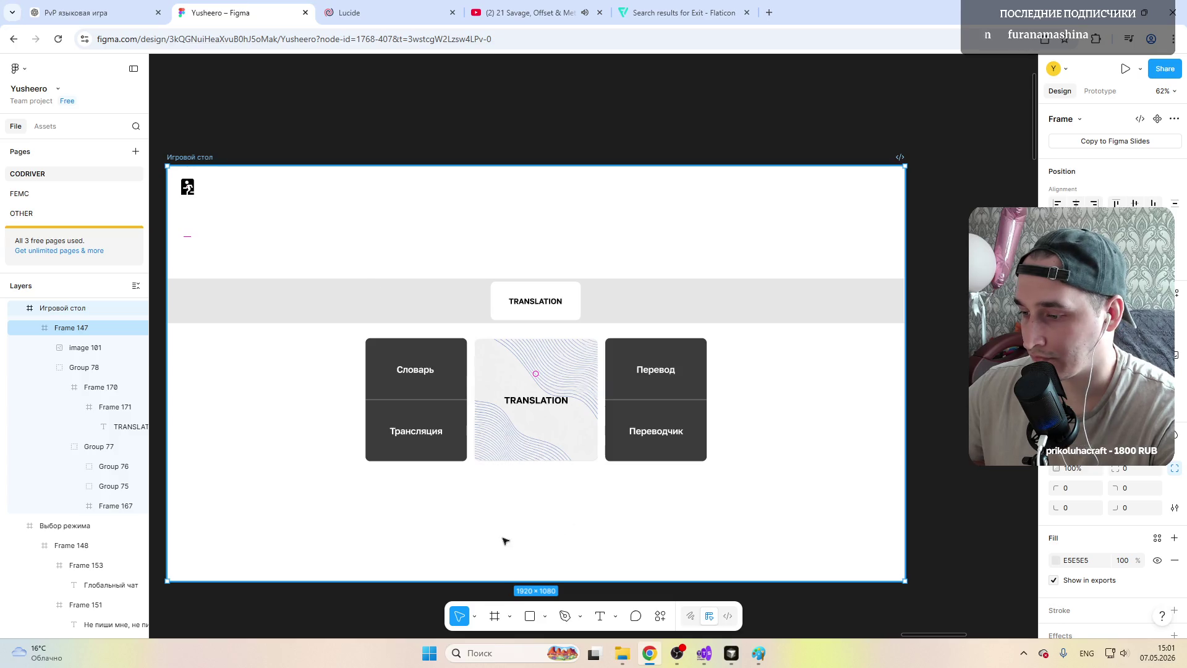
{"action": "left_click", "coordinate": [545, 616]}
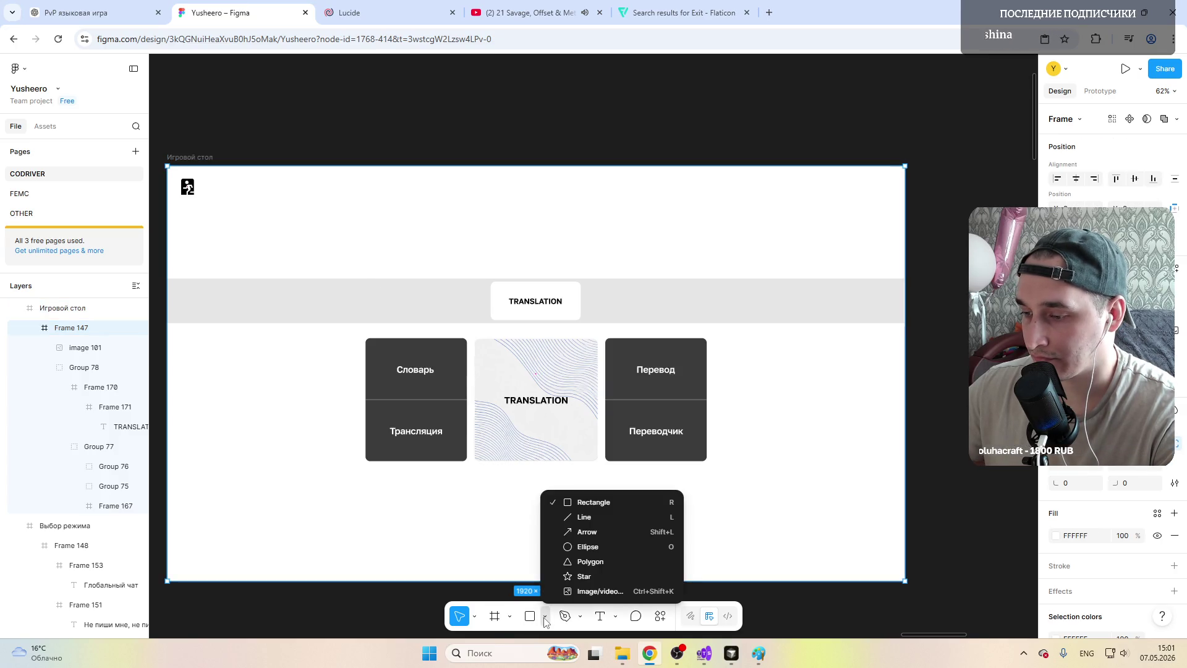
Step: Place a new 60×60 frame on the board below the centre mode card
{"action": "left_click", "coordinate": [495, 616]}
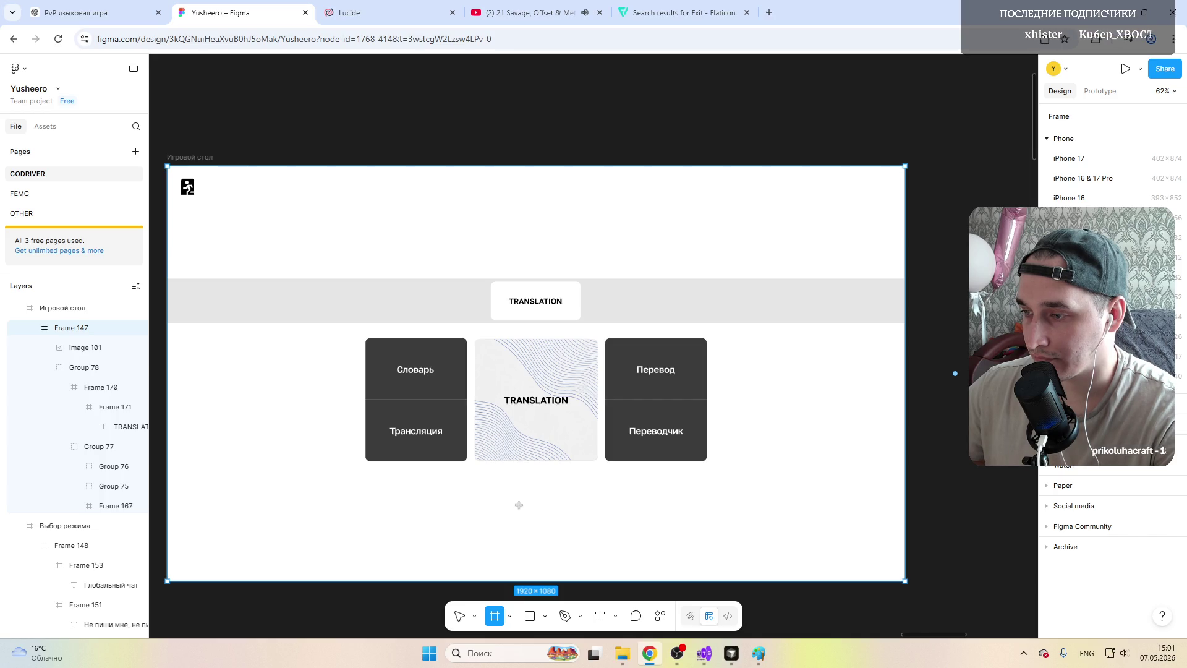
{"action": "key", "text": "shift+Return"}
{"action": "left_click", "coordinate": [518, 505]}
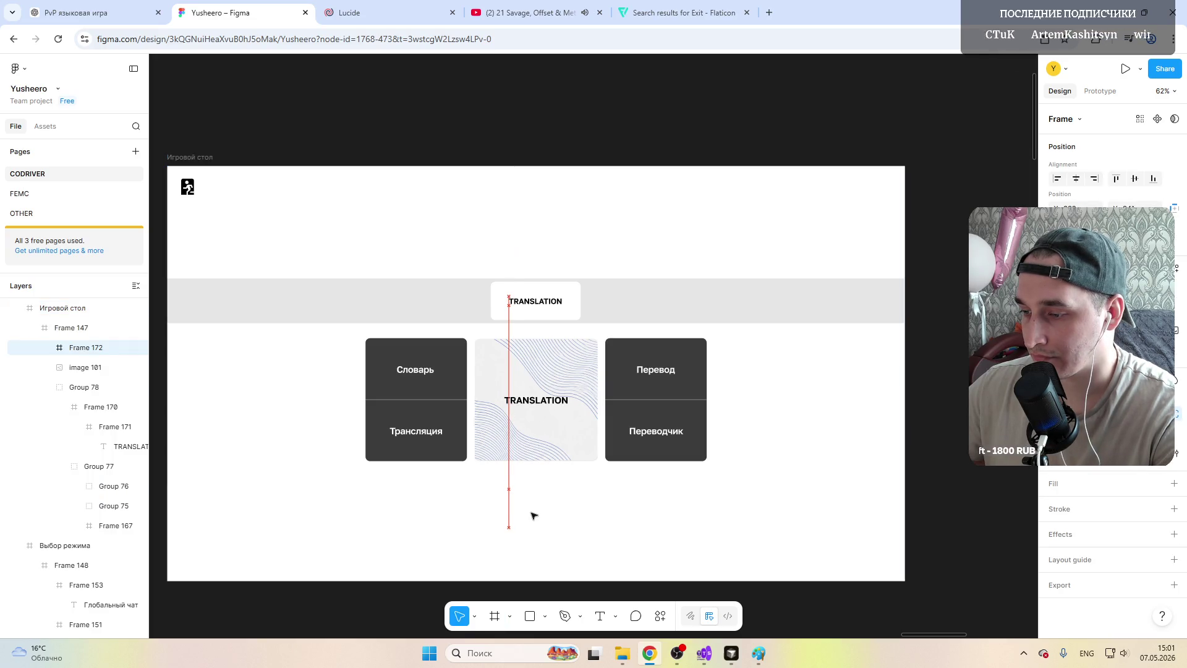
{"action": "left_click_drag", "start_coordinate": [534, 516], "coordinate": [533, 513]}
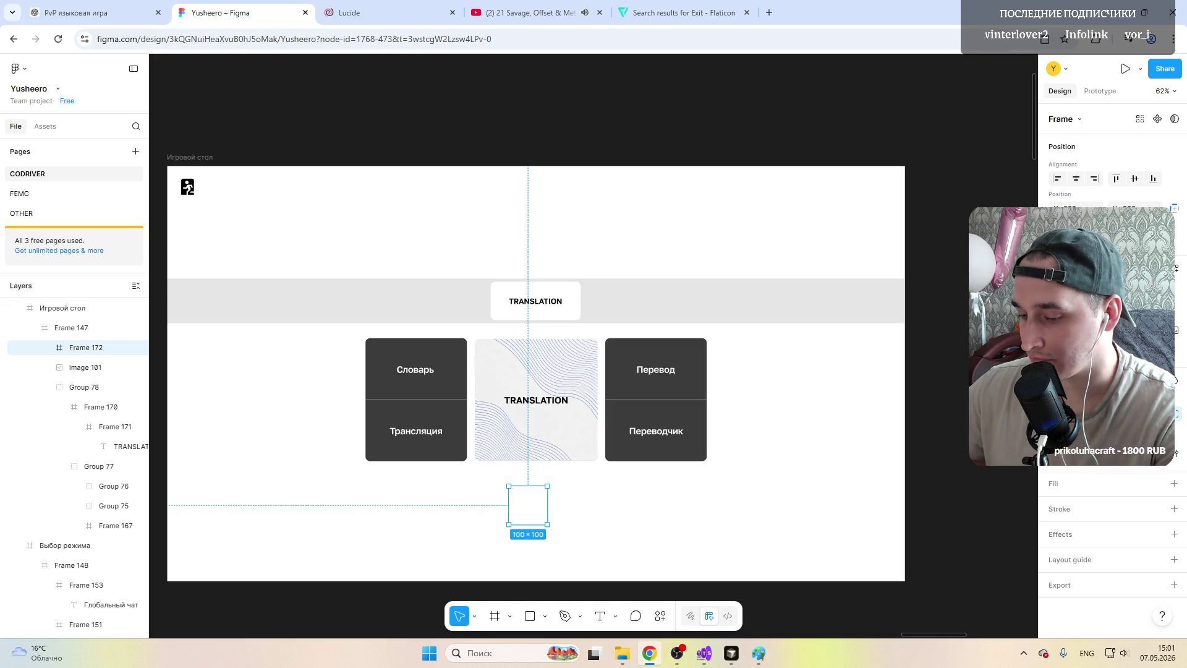
{"action": "key", "text": "Escape"}
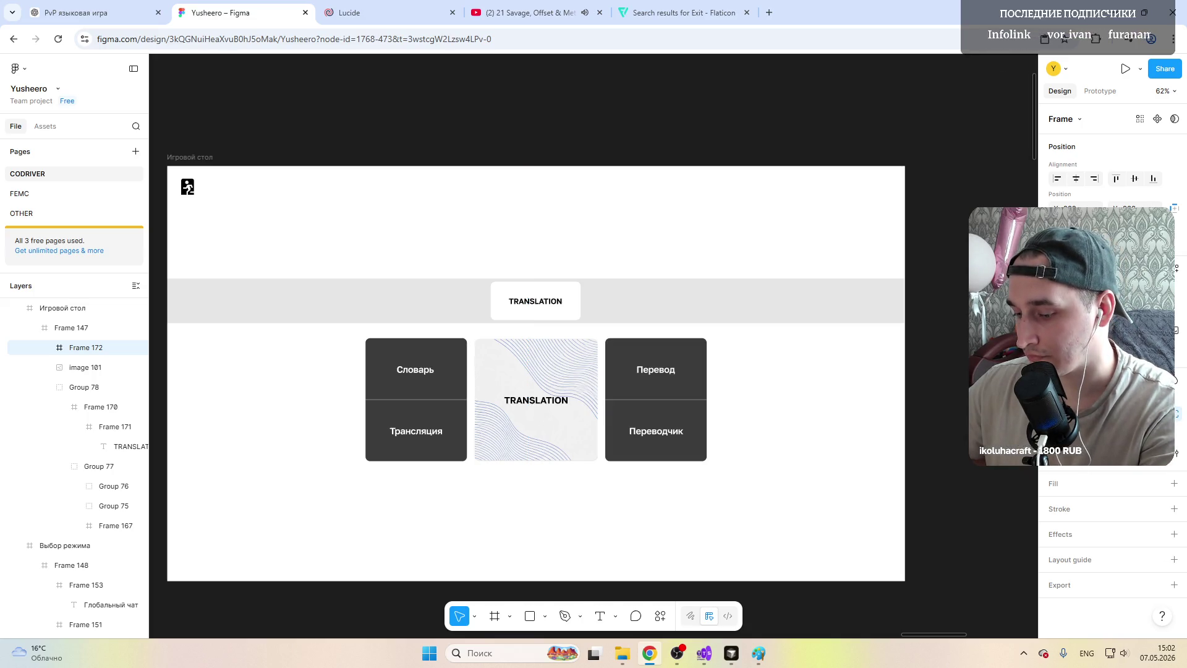
{"action": "left_click", "coordinate": [521, 498]}
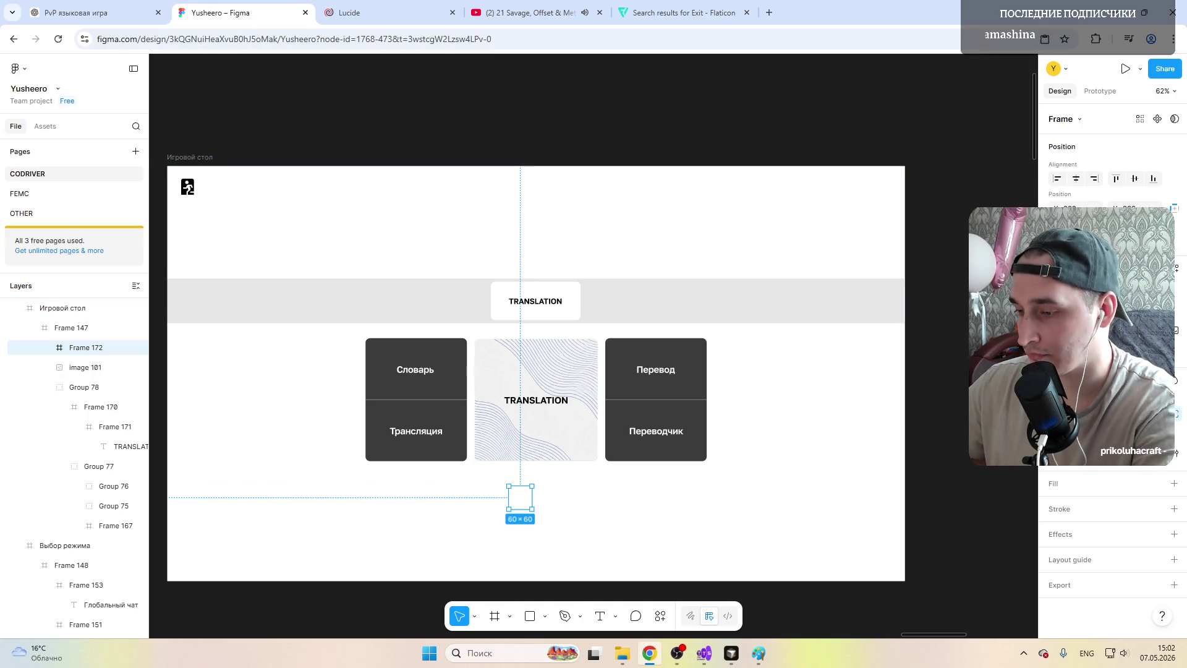
{"action": "key", "text": "ctrl+z"}
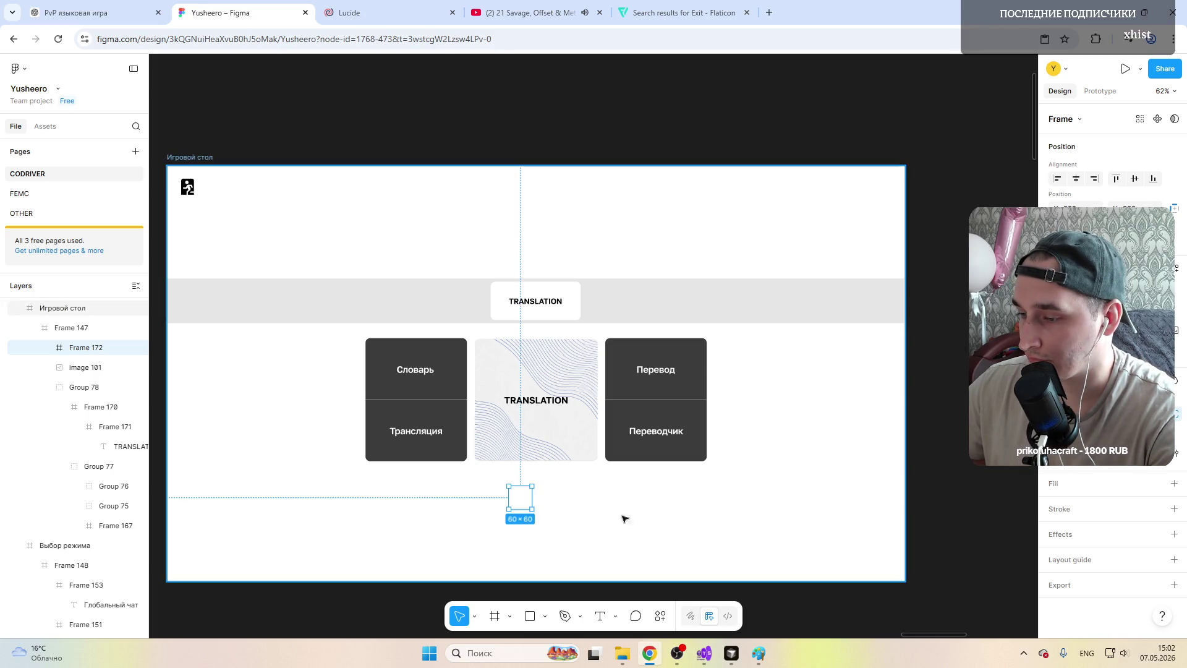
Step: Give the small frame a red fill
{"action": "left_click", "coordinate": [1175, 483]}
{"action": "left_click", "coordinate": [1056, 506]}
{"action": "left_click", "coordinate": [935, 637]}
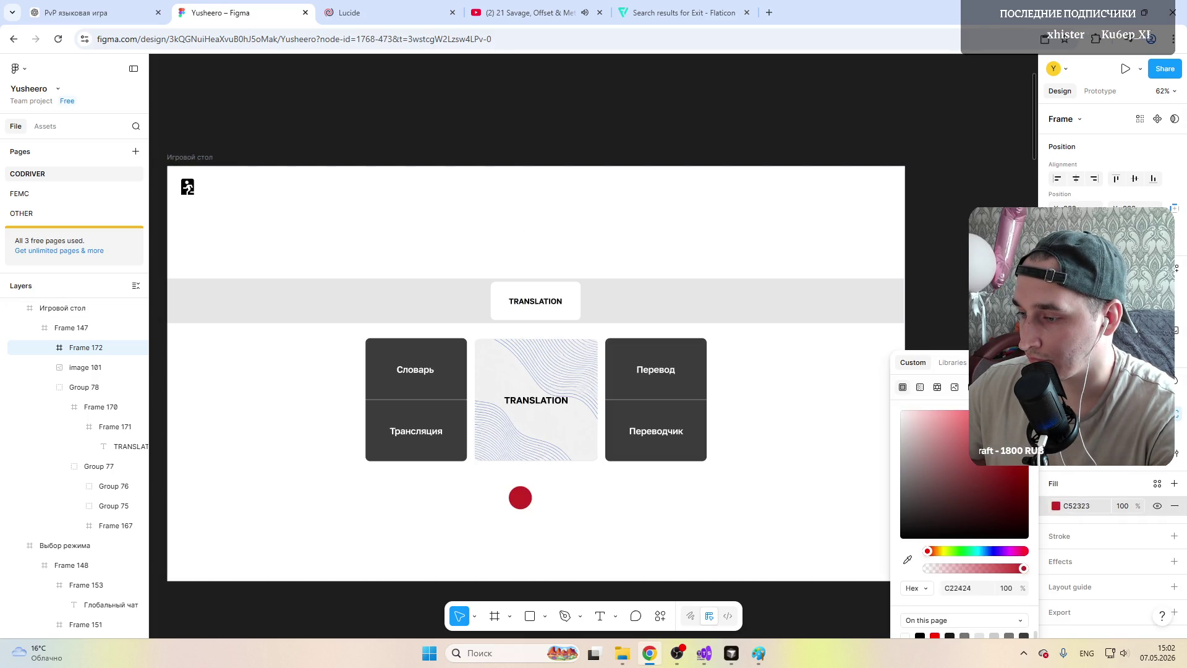
Step: Darken the circle's fill to CE0000 and centre it under the middle card
{"action": "left_click_drag", "start_coordinate": [979, 450], "coordinate": [980, 451]}
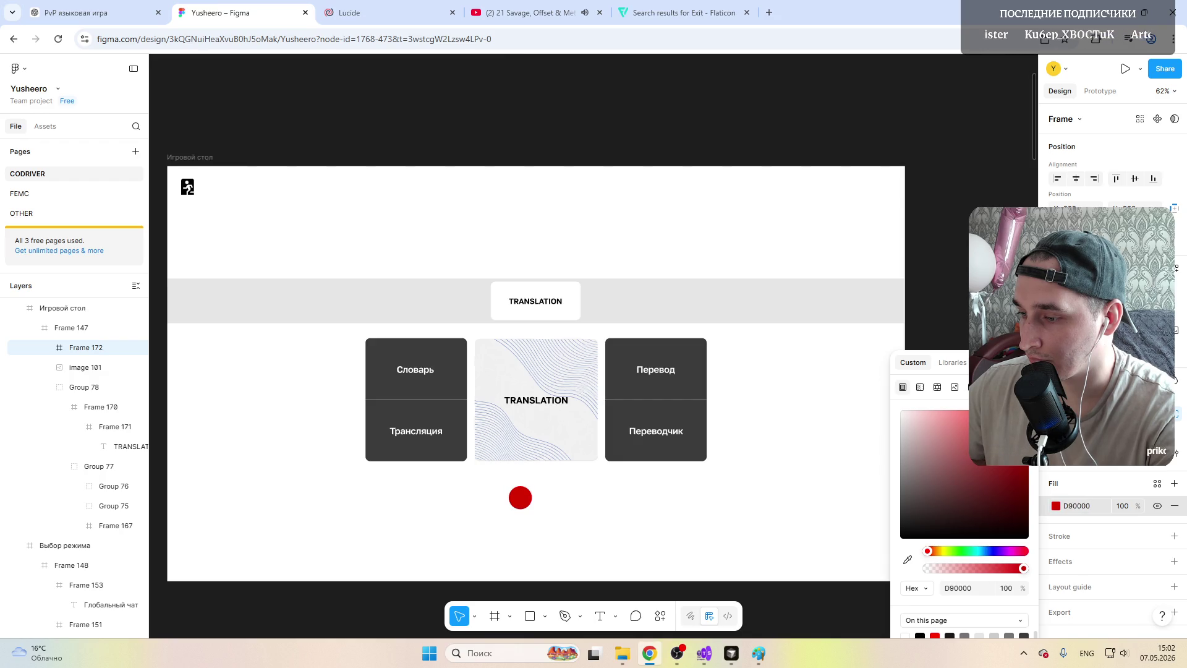
{"action": "left_click", "coordinate": [520, 497]}
{"action": "scroll", "coordinate": [519, 495], "scroll_direction": "up", "scroll_amount": 1, "text": "ctrl"}
{"action": "scroll", "coordinate": [520, 495], "scroll_direction": "up", "scroll_amount": 1, "text": "ctrl"}
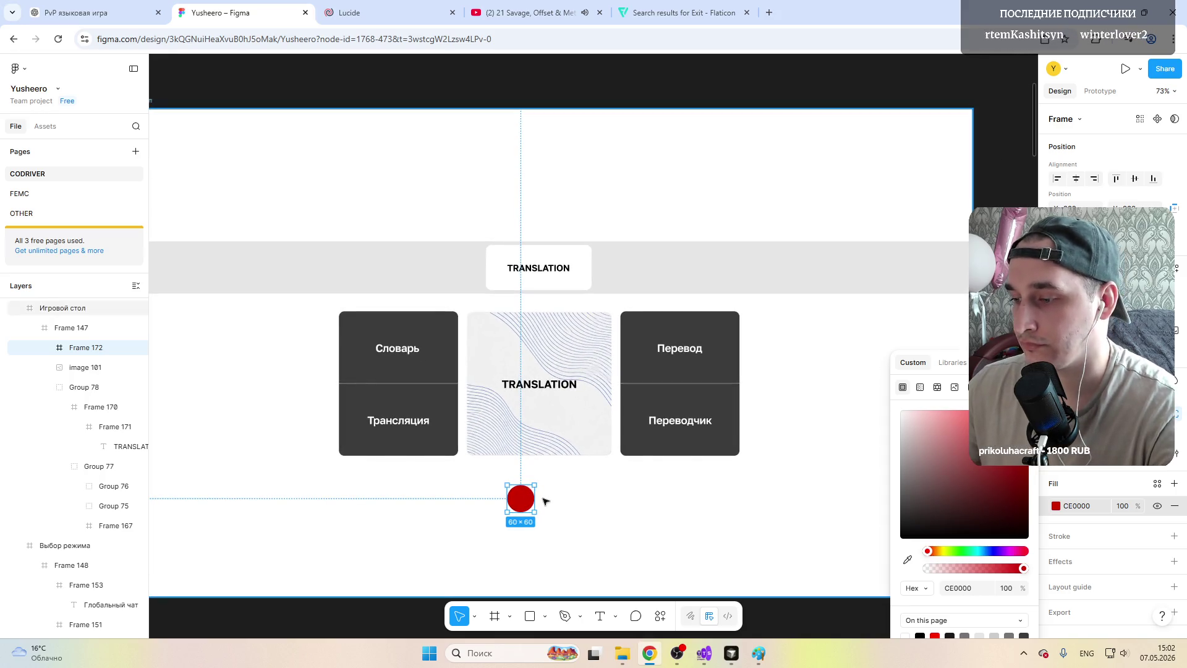
{"action": "left_click_drag", "start_coordinate": [520, 504], "coordinate": [540, 513]}
{"action": "left_click", "coordinate": [535, 509]}
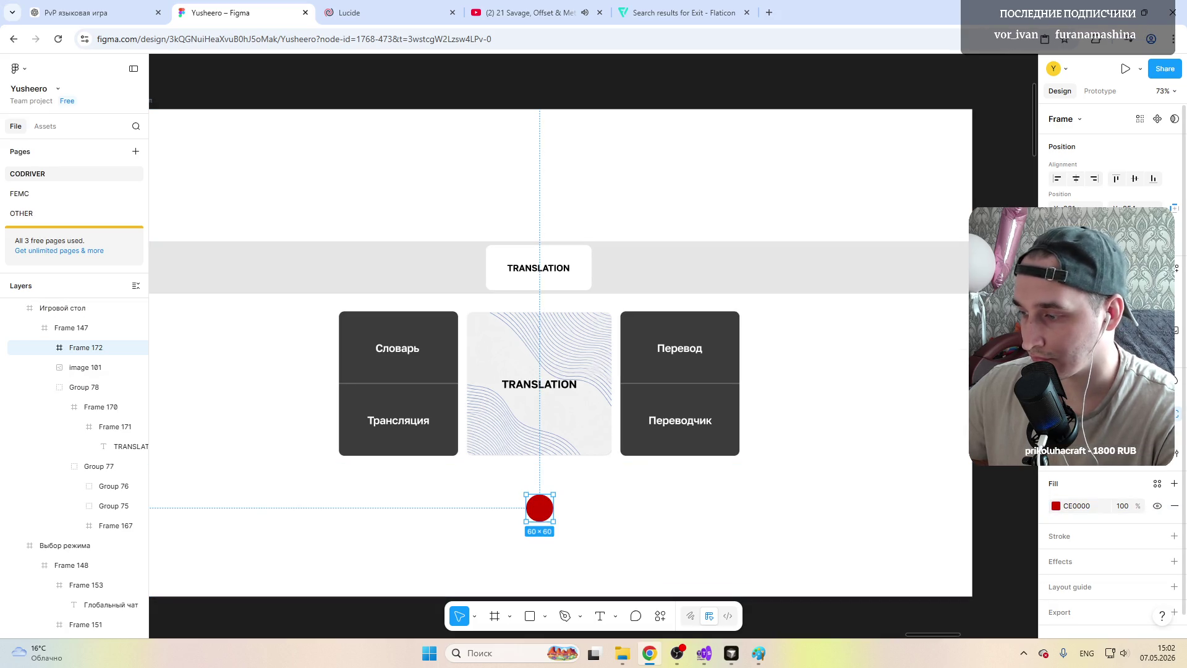
Step: Enlarge the red circle to 80×80
{"action": "mouse_move", "coordinate": [554, 521]}
{"action": "left_mouse_down"}
{"action": "mouse_move", "coordinate": [562, 530]}
{"action": "mouse_move", "coordinate": [542, 520]}
{"action": "left_mouse_up"}
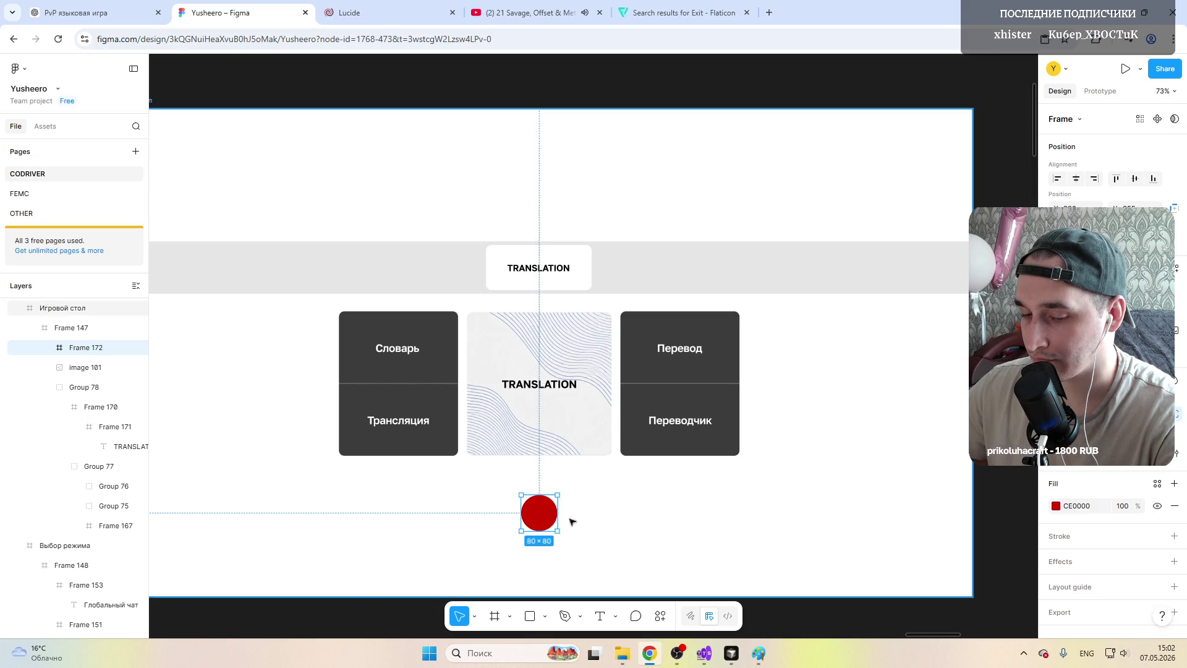
{"action": "scroll", "coordinate": [484, 522], "scroll_direction": "down", "scroll_amount": 3}
{"action": "scroll", "coordinate": [483, 522], "scroll_direction": "up", "scroll_amount": 2}
{"action": "scroll", "coordinate": [486, 532], "scroll_direction": "up", "scroll_amount": 2}
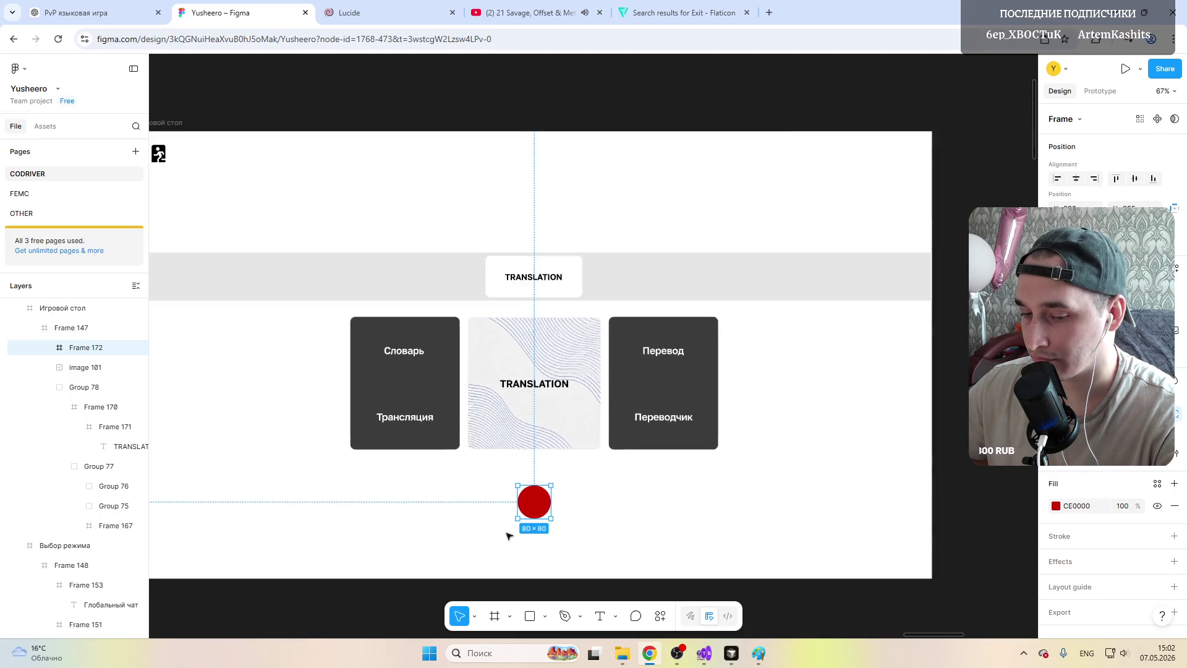
{"action": "scroll", "coordinate": [509, 533], "scroll_direction": "up", "scroll_amount": 2}
{"action": "scroll", "coordinate": [544, 495], "scroll_direction": "up", "scroll_amount": 2}
{"action": "scroll", "coordinate": [544, 491], "scroll_direction": "down", "scroll_amount": 2}
{"action": "scroll", "coordinate": [522, 494], "scroll_direction": "down", "scroll_amount": 2}
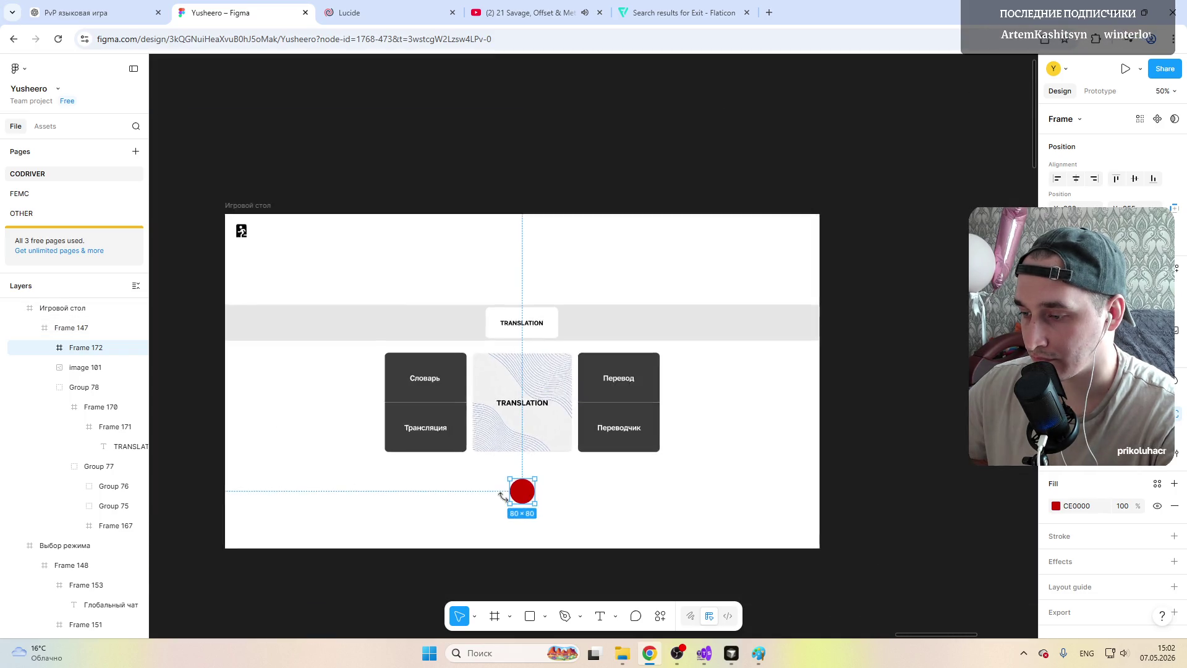
{"action": "scroll", "coordinate": [518, 496], "scroll_direction": "up", "scroll_amount": 4}
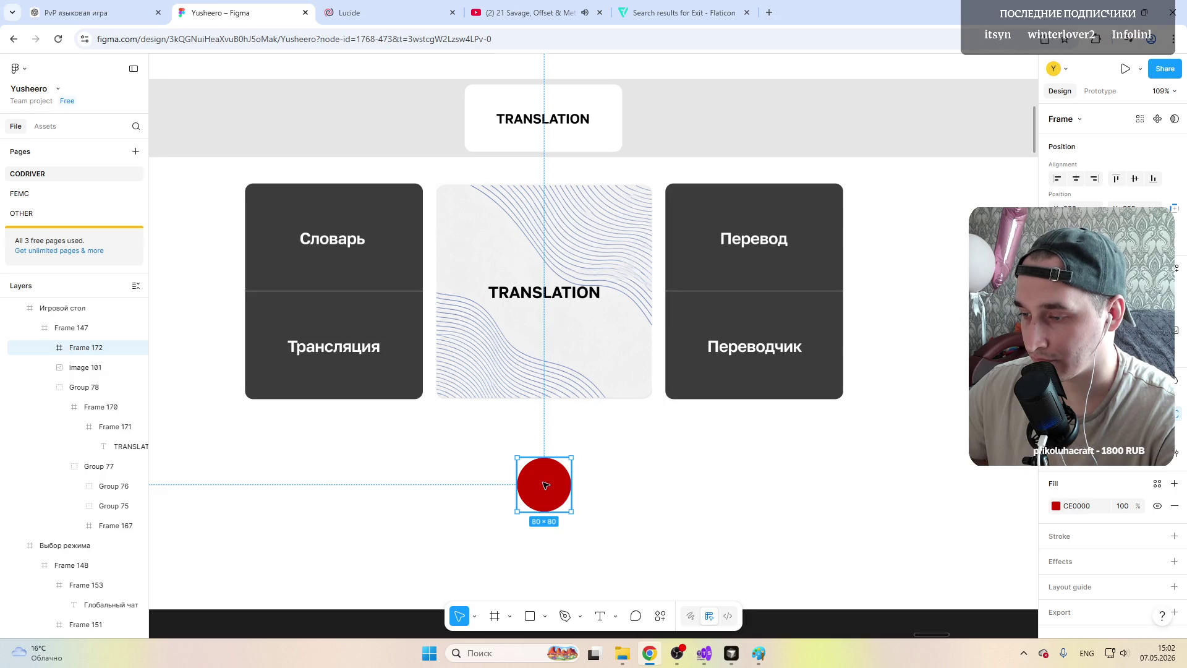
{"action": "scroll", "coordinate": [546, 486], "scroll_direction": "down", "scroll_amount": 3}
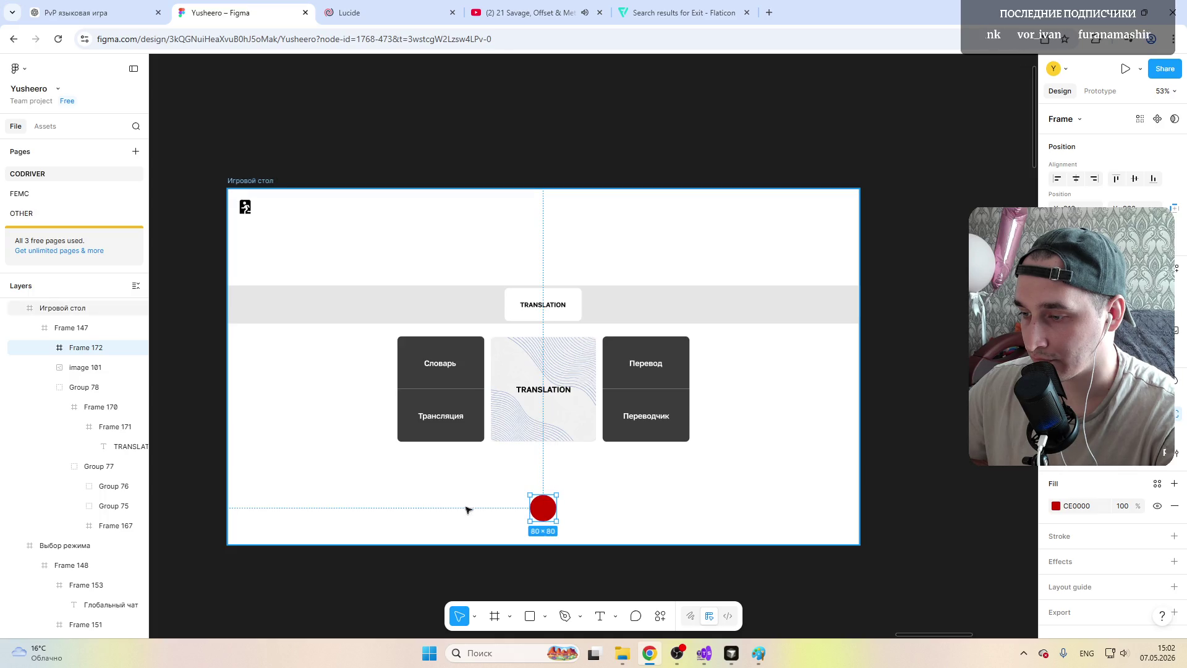
{"action": "scroll", "coordinate": [488, 516], "scroll_direction": "up", "scroll_amount": 1}
{"action": "scroll", "coordinate": [529, 520], "scroll_direction": "up", "scroll_amount": 1}
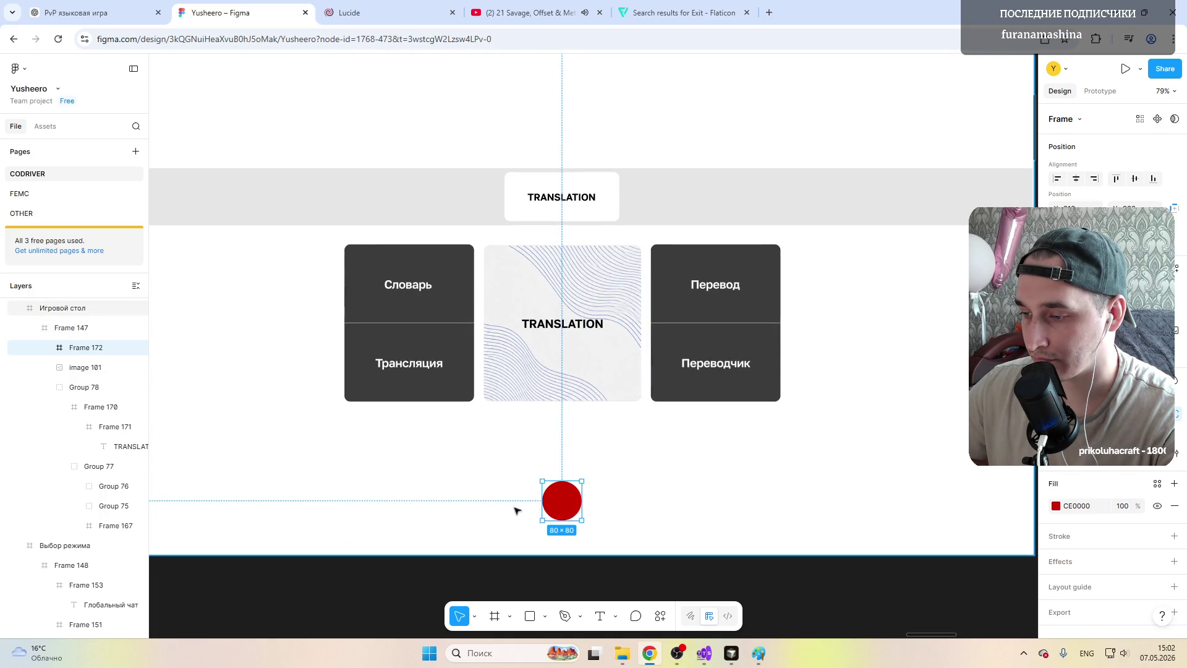
Step: Paste two copies of the red circle to form a row of three below the cards
{"action": "key", "text": "ctrl+v"}
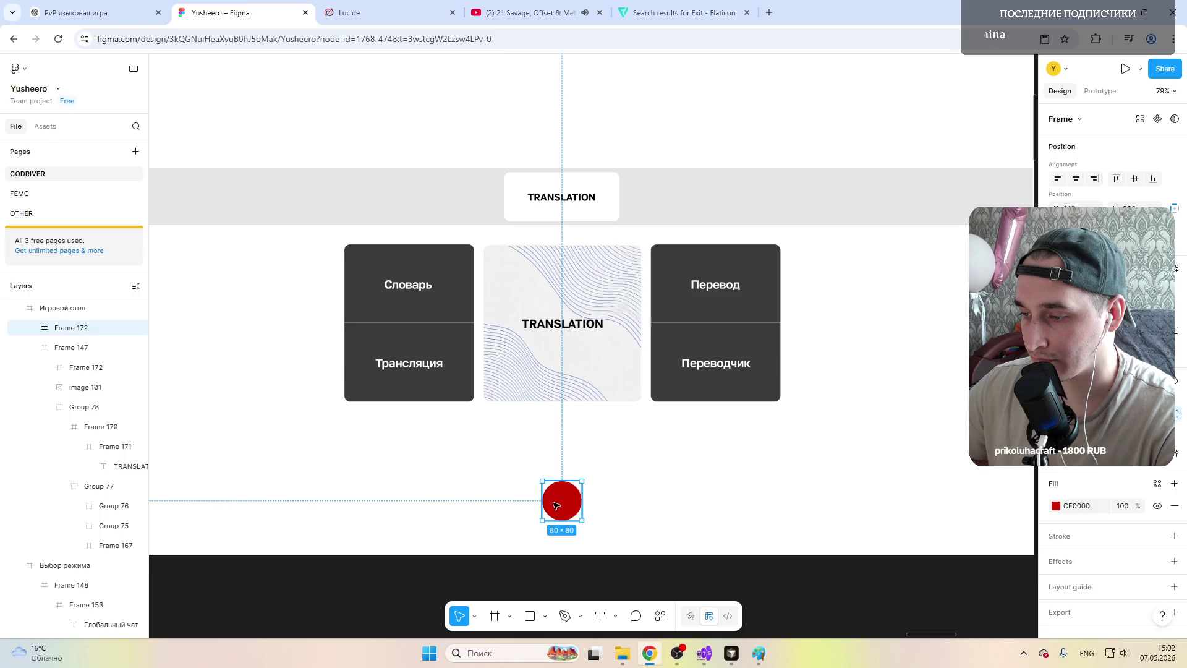
{"action": "left_click_drag", "start_coordinate": [557, 502], "coordinate": [604, 502]}
{"action": "left_click", "coordinate": [562, 501]}
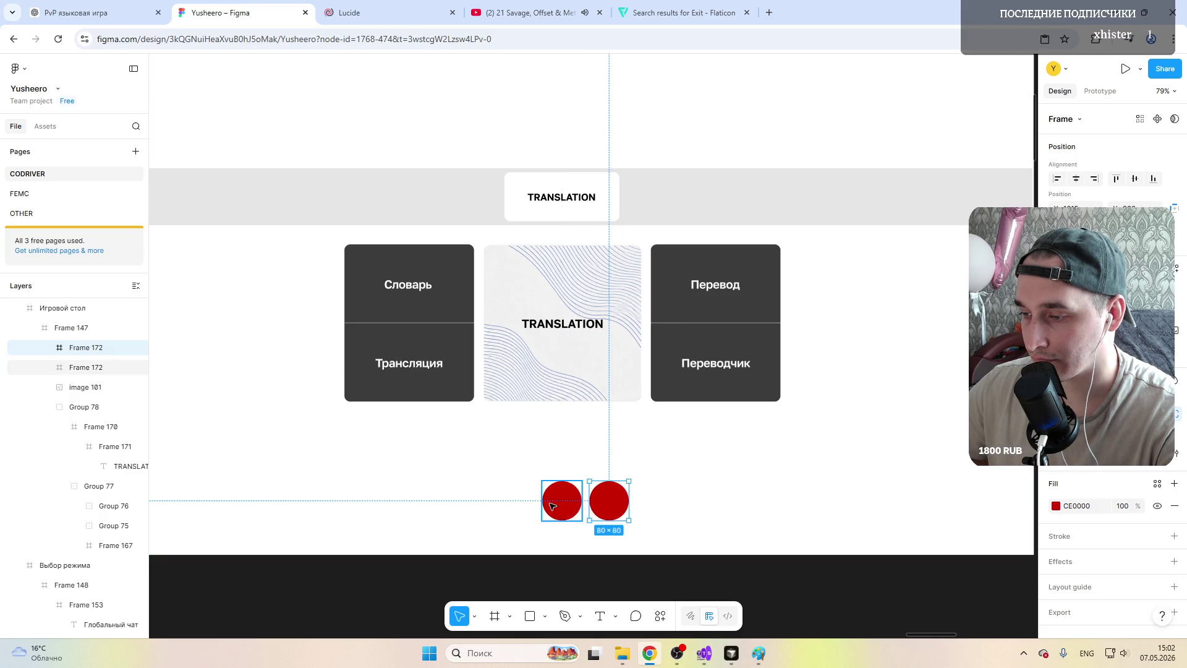
{"action": "left_click", "coordinate": [512, 500]}
{"action": "key", "text": "ctrl+v"}
{"action": "left_click_drag", "start_coordinate": [562, 502], "coordinate": [515, 502]}
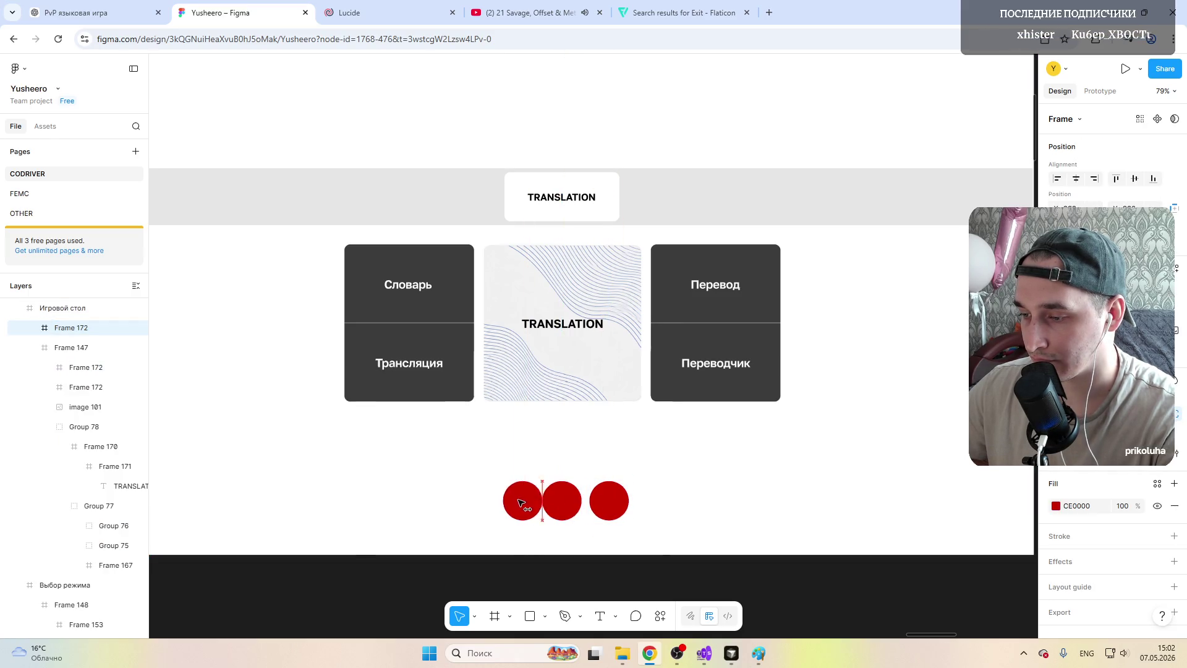
{"action": "scroll", "coordinate": [571, 465], "scroll_direction": "down", "scroll_amount": 5}
{"action": "left_click", "coordinate": [811, 397]}
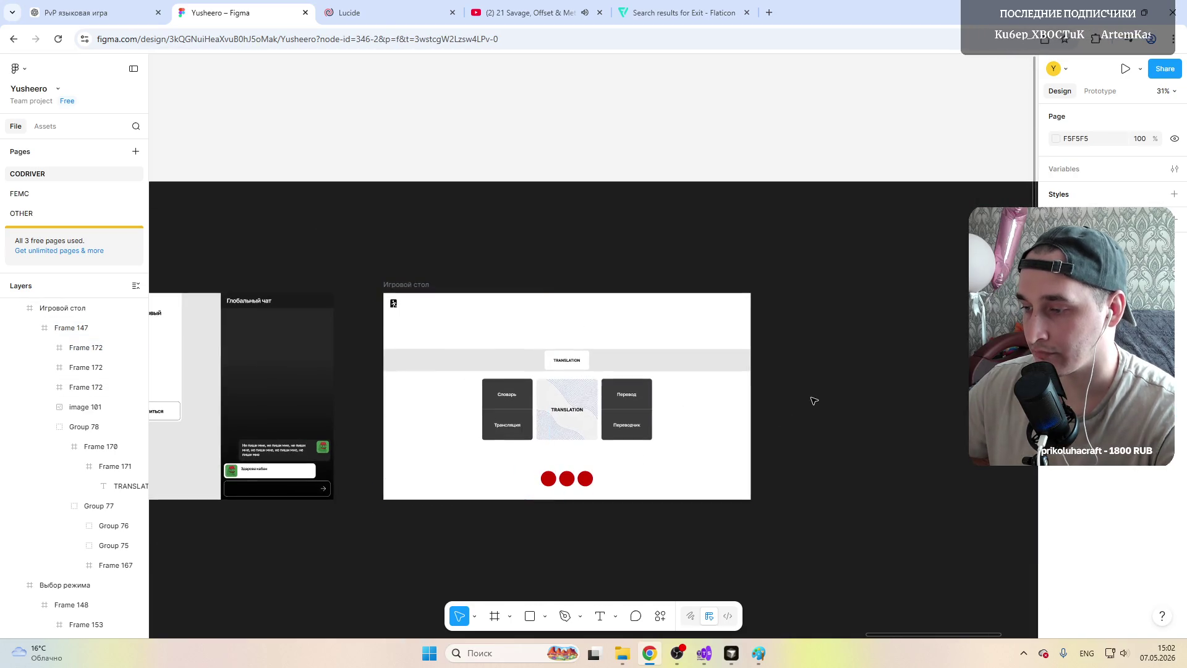
{"action": "scroll", "coordinate": [560, 488], "scroll_direction": "up", "scroll_amount": 5}
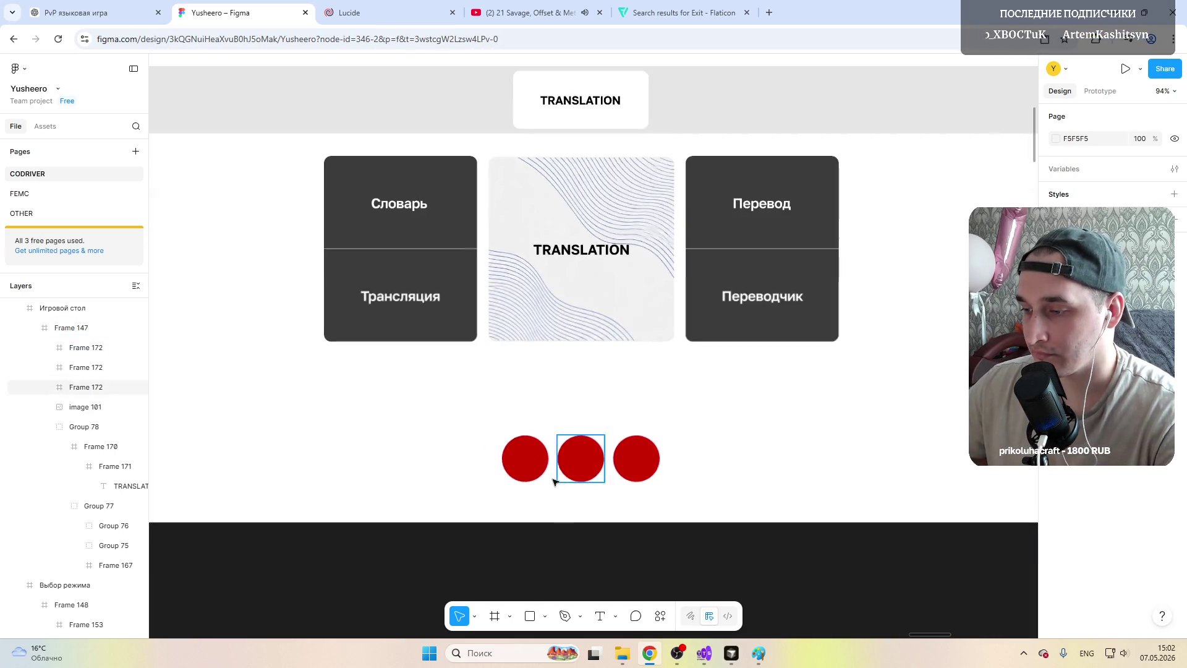
Step: Turn the middle circle into a ring with a CE0000 stroke and no fill
{"action": "left_click", "coordinate": [581, 458]}
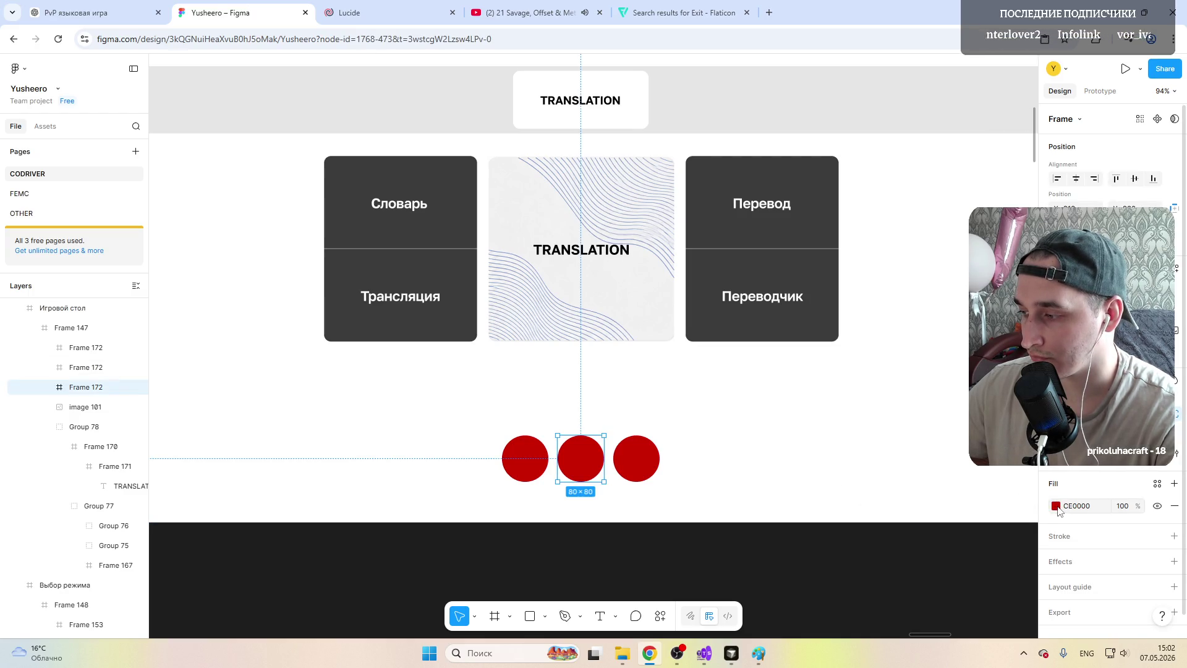
{"action": "left_click", "coordinate": [1053, 538]}
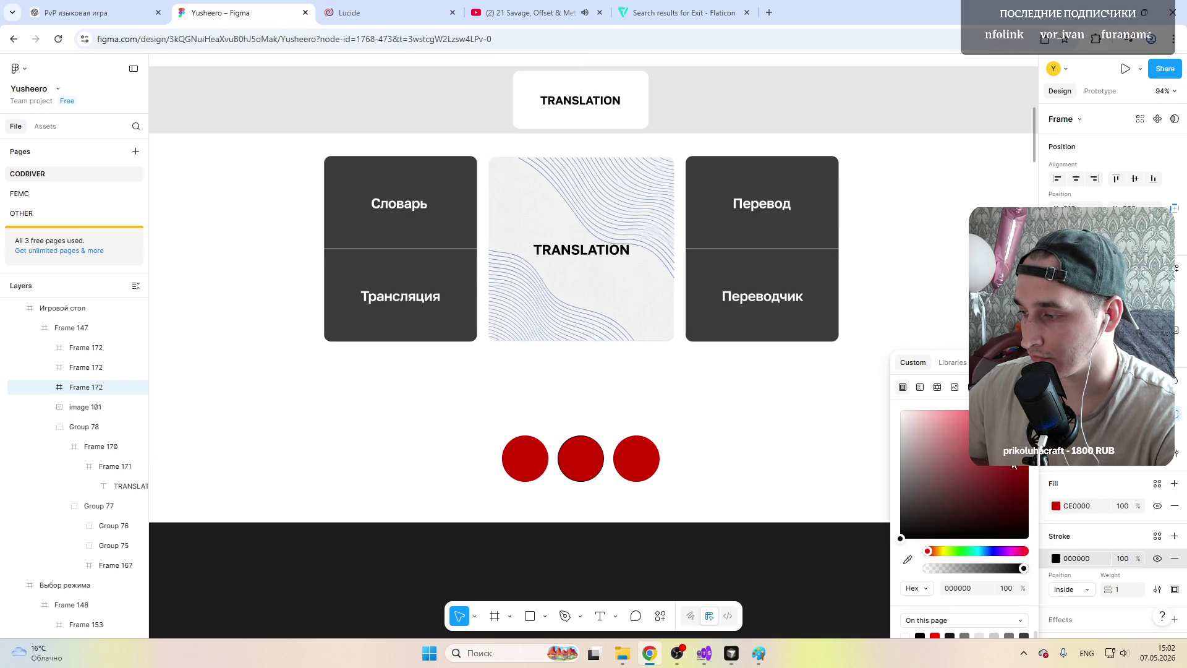
{"action": "left_click", "coordinate": [1085, 507]}
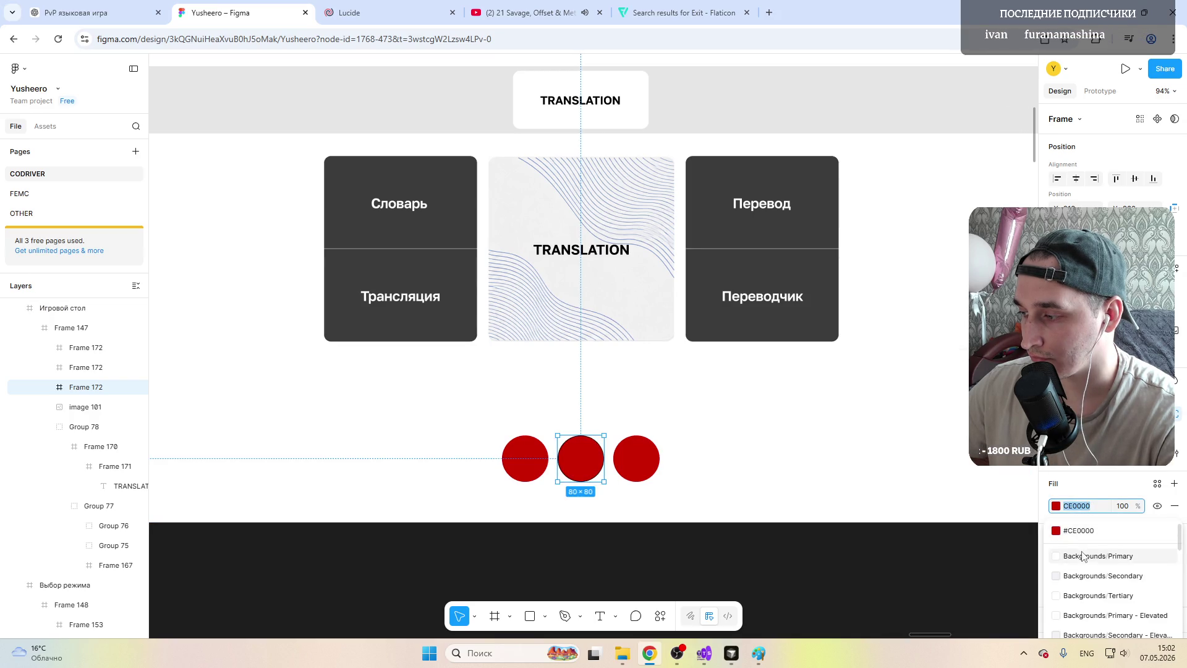
{"action": "key", "text": "Escape"}
{"action": "left_click", "coordinate": [1091, 558]}
{"action": "type", "text": "CE0000"}
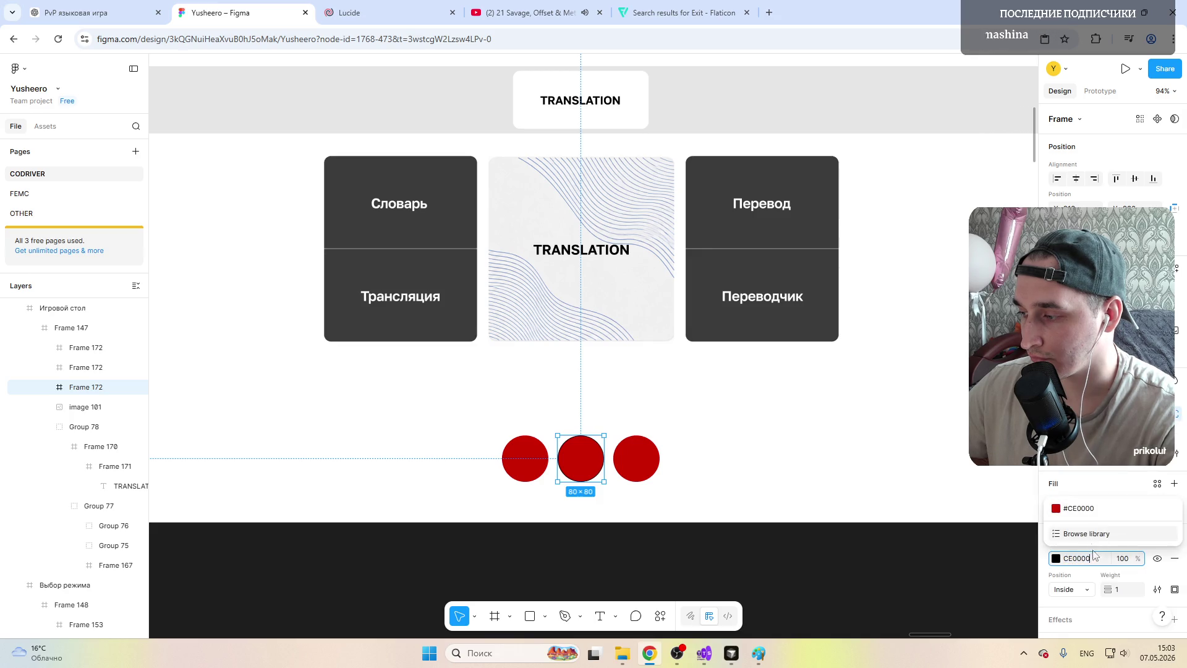
{"action": "key", "text": "Return"}
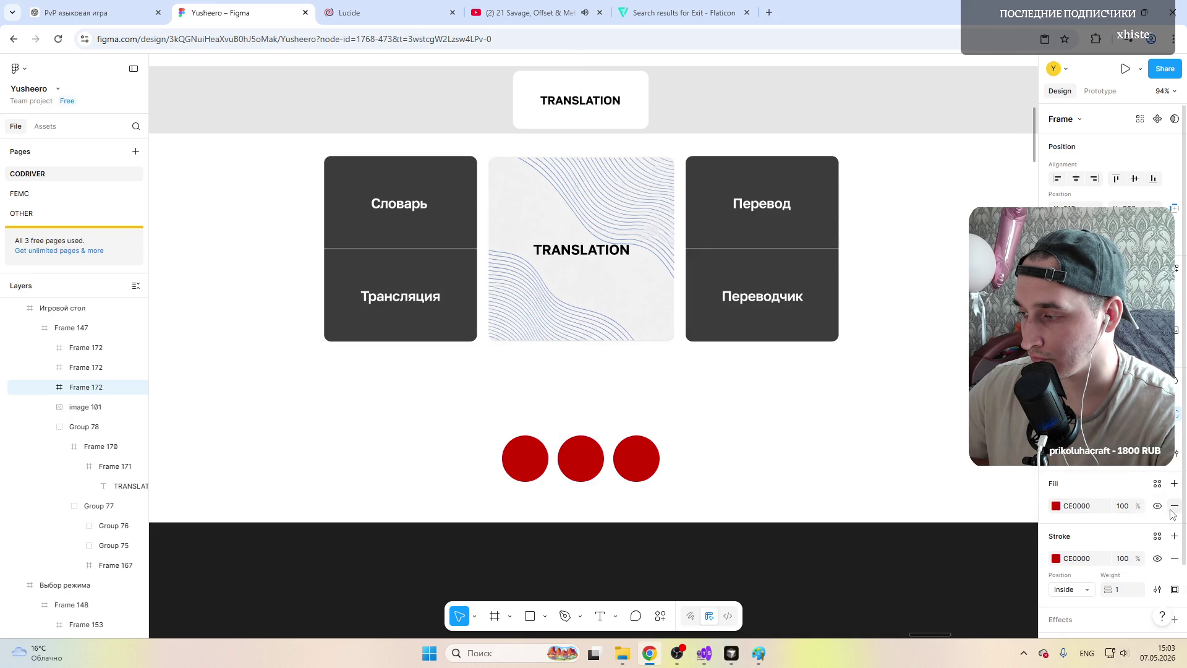
{"action": "left_click", "coordinate": [1175, 506]}
Step: Turn the third circle into a ring with a CE0000 stroke and no fill
{"action": "left_click", "coordinate": [648, 461]}
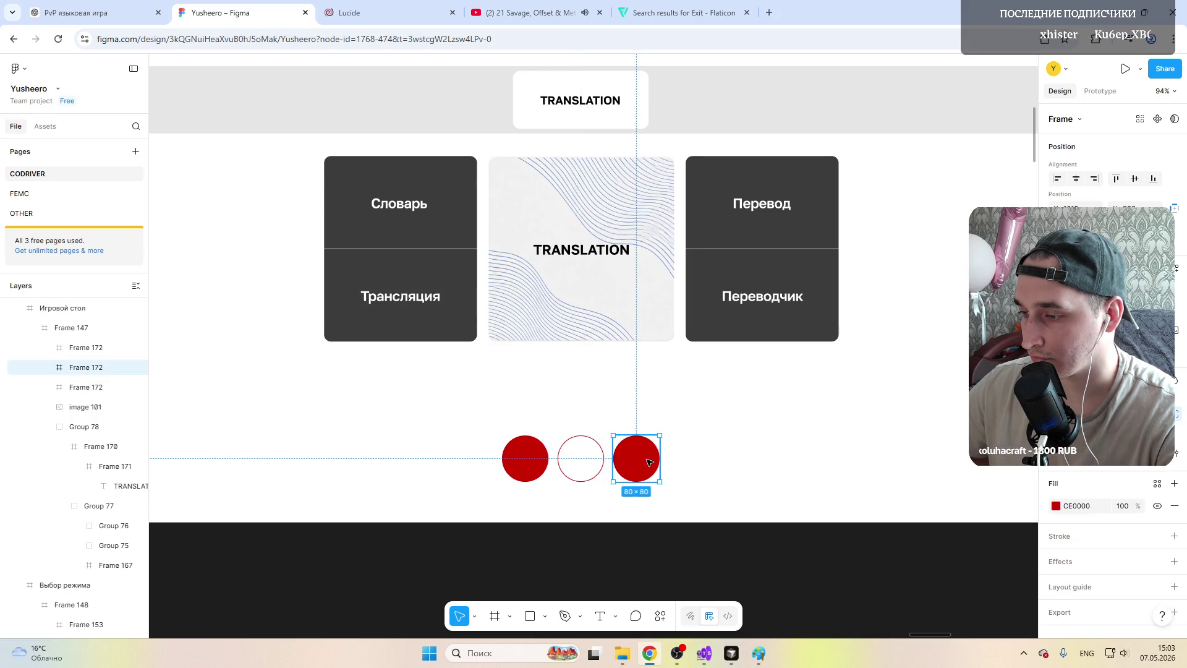
{"action": "left_click", "coordinate": [1174, 506]}
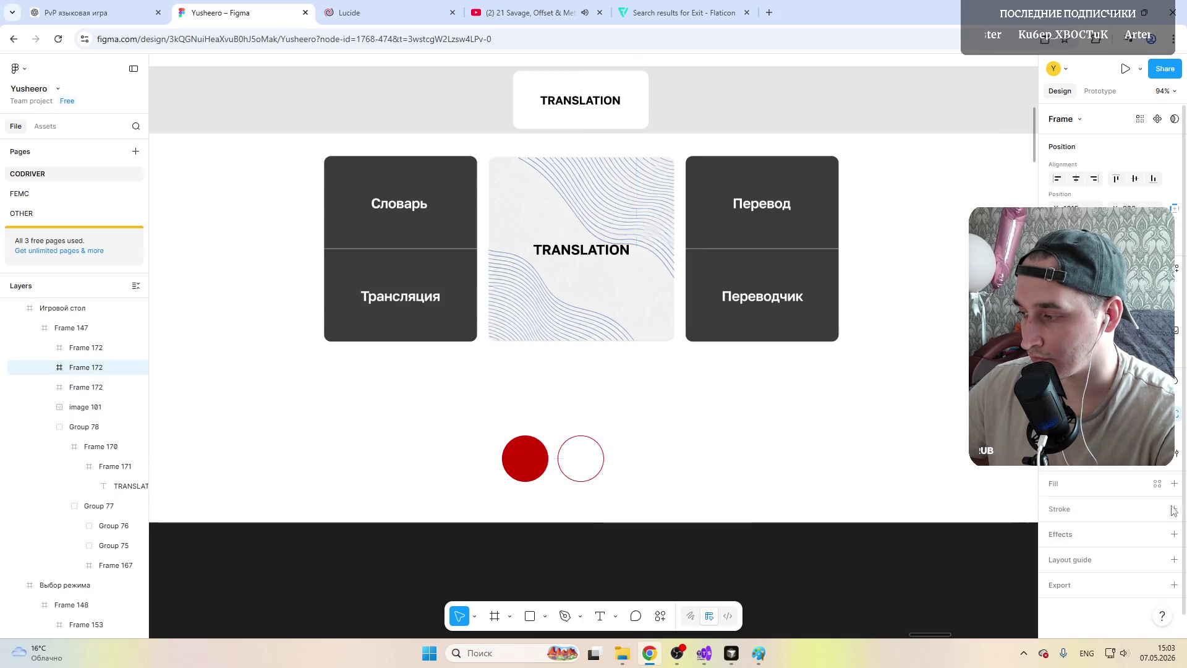
{"action": "left_click", "coordinate": [1175, 508]}
{"action": "left_click", "coordinate": [1089, 531]}
{"action": "type", "text": "CE0000"}
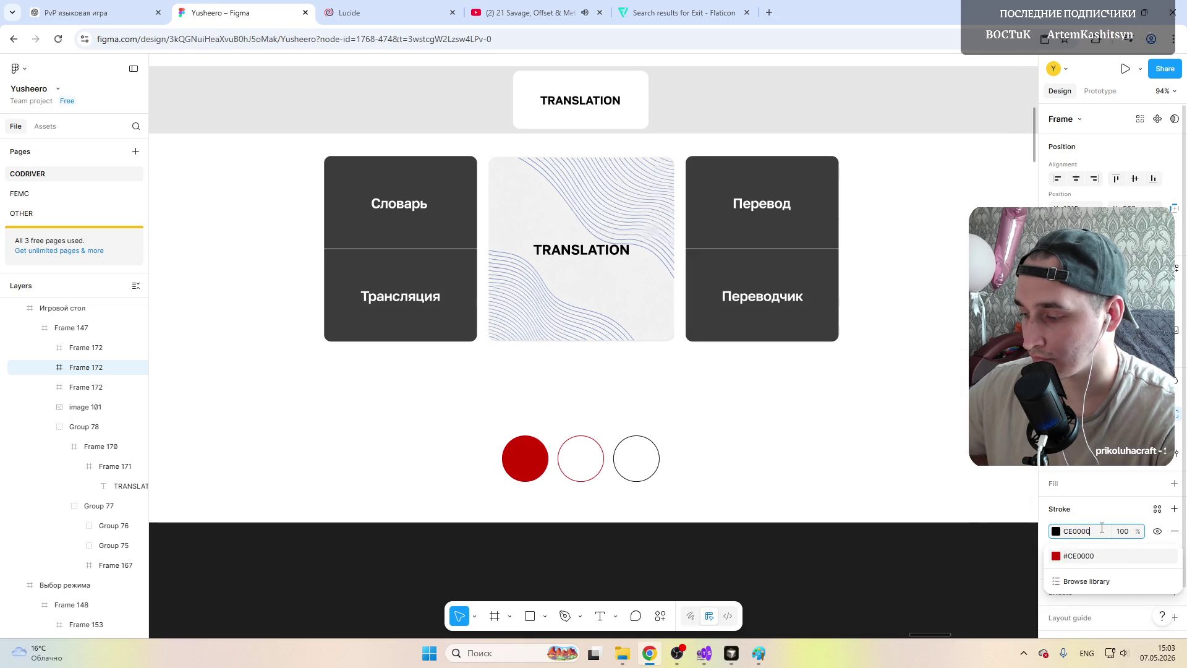
{"action": "key", "text": "Return"}
Step: Set the stroke weight of both rings to 3
{"action": "left_click", "coordinate": [566, 459]}
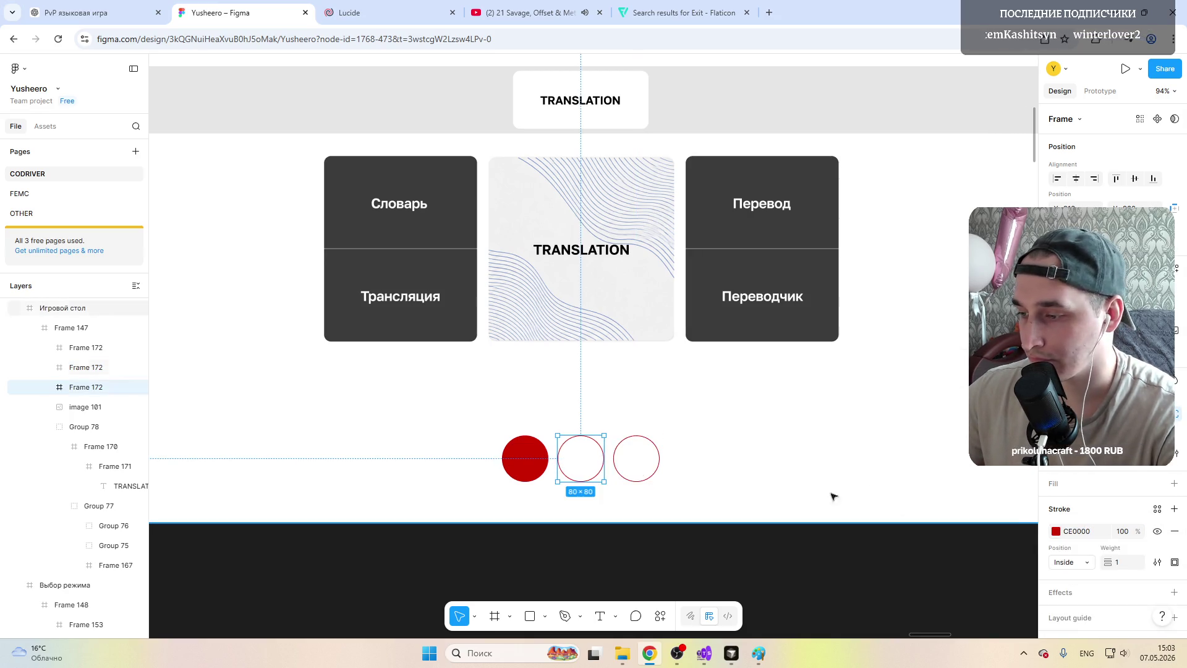
{"action": "left_click", "coordinate": [1118, 565]}
{"action": "key", "text": "Return"}
{"action": "left_click", "coordinate": [636, 451]}
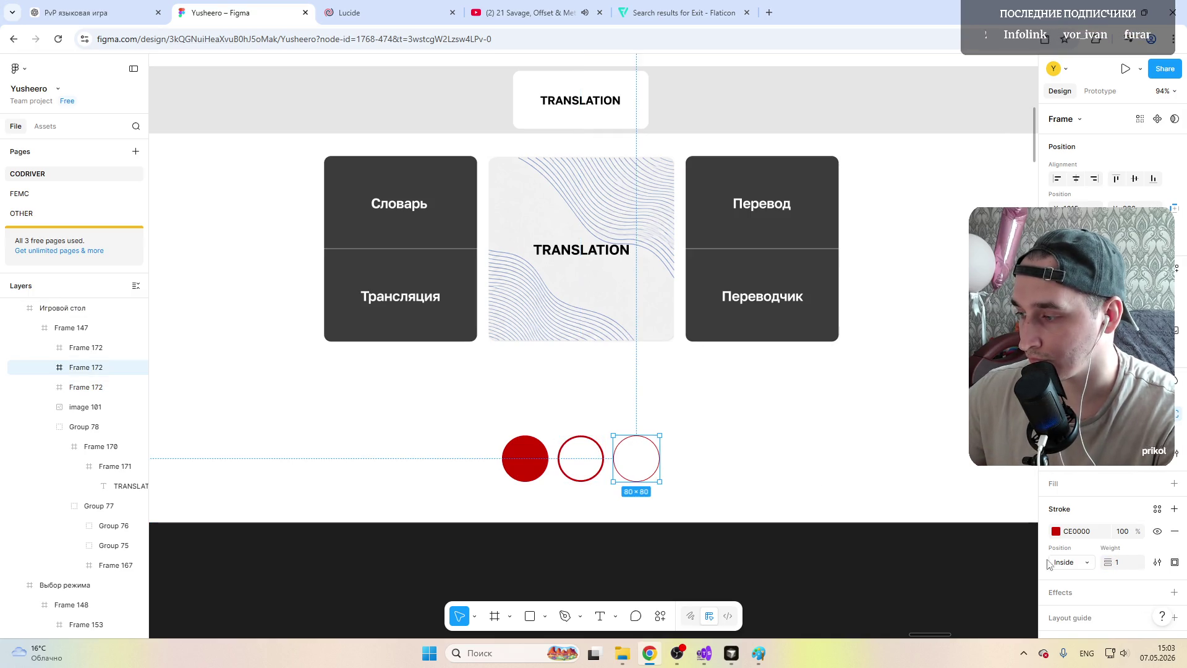
{"action": "type", "text": "3"}
{"action": "key", "text": "Return"}
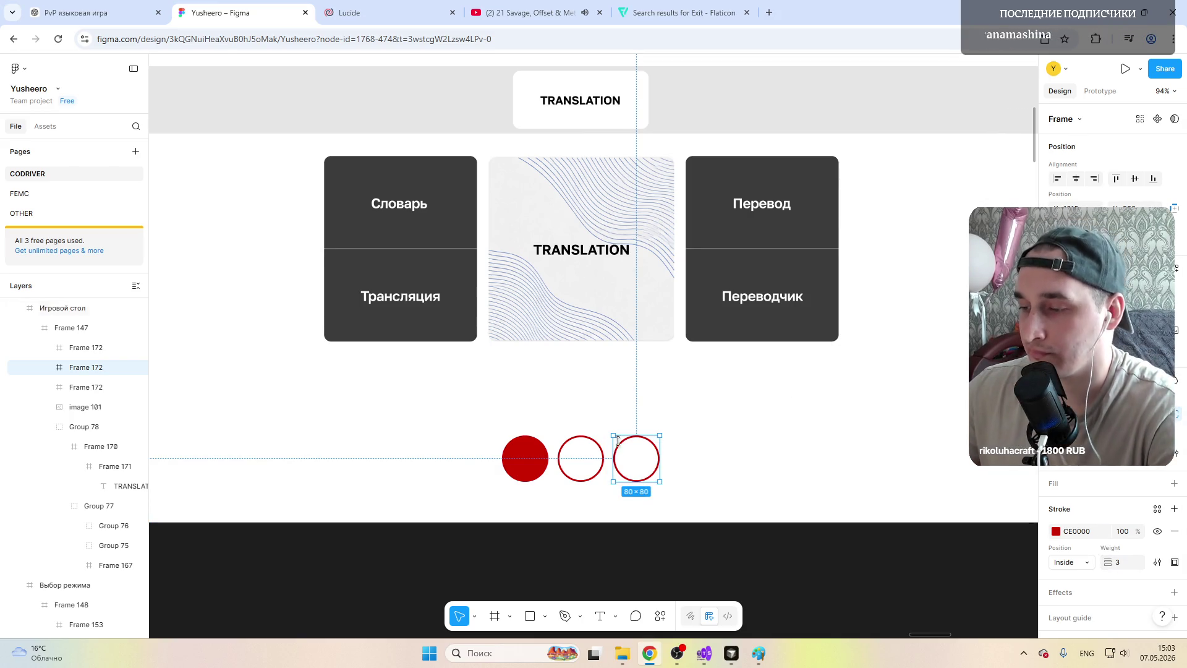
{"action": "left_click", "coordinate": [584, 452]}
{"action": "scroll", "coordinate": [596, 411], "scroll_direction": "down", "scroll_amount": 5}
{"action": "scroll", "coordinate": [597, 411], "scroll_direction": "down", "scroll_amount": 3}
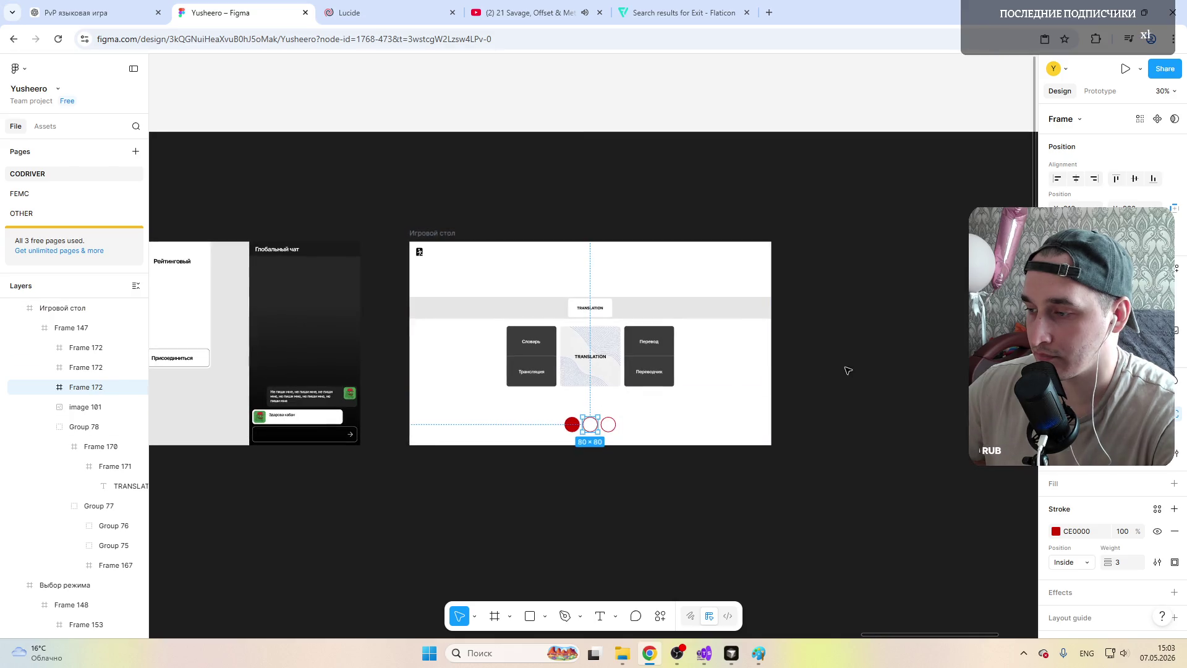
{"action": "key", "text": "Escape"}
{"action": "scroll", "coordinate": [596, 437], "scroll_direction": "up", "scroll_amount": 6}
{"action": "scroll", "coordinate": [596, 437], "scroll_direction": "up", "scroll_amount": 1}
{"action": "scroll", "coordinate": [596, 436], "scroll_direction": "down", "scroll_amount": 5}
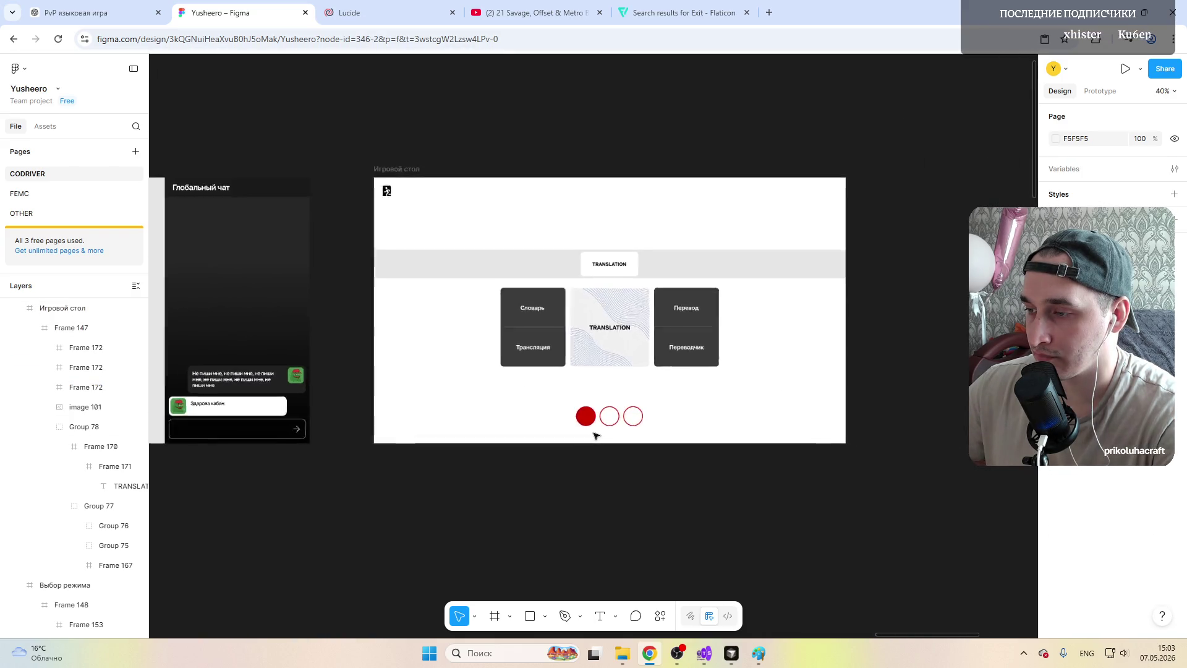
{"action": "scroll", "coordinate": [597, 434], "scroll_direction": "down", "scroll_amount": 1}
{"action": "scroll", "coordinate": [638, 388], "scroll_direction": "up", "scroll_amount": 2}
{"action": "left_click", "coordinate": [596, 398]}
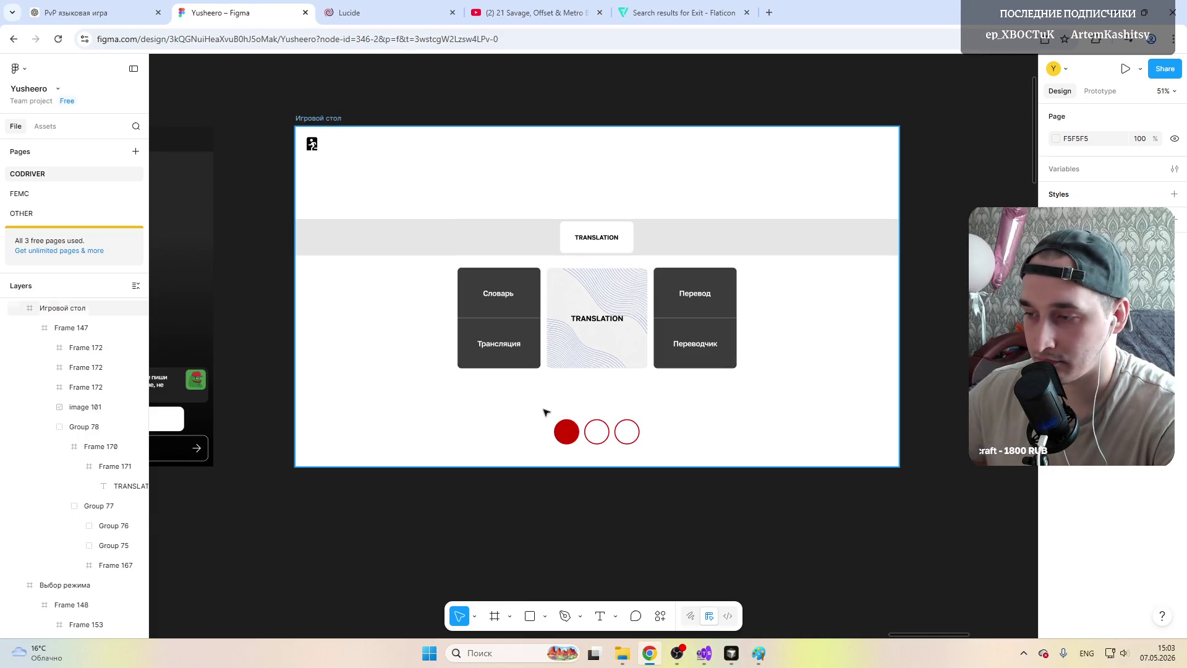
{"action": "scroll", "coordinate": [545, 413], "scroll_direction": "up", "scroll_amount": 1}
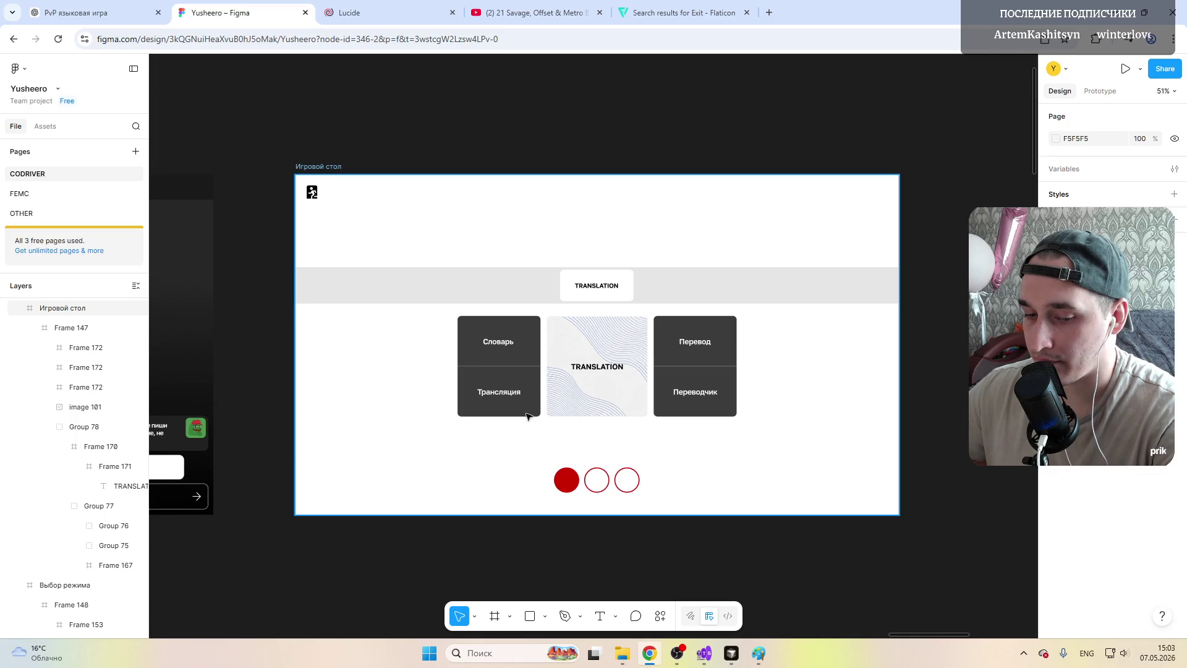
{"action": "scroll", "coordinate": [544, 488], "scroll_direction": "up", "scroll_amount": 1}
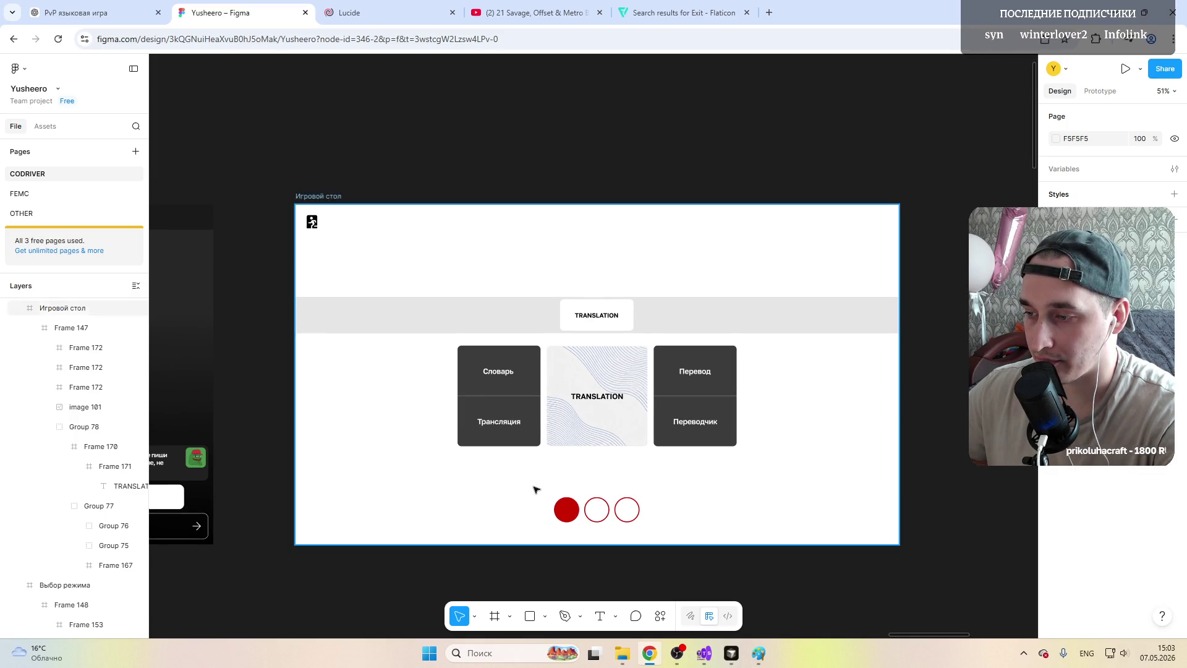
{"action": "scroll", "coordinate": [539, 488], "scroll_direction": "down", "scroll_amount": 1}
{"action": "scroll", "coordinate": [539, 487], "scroll_direction": "up", "scroll_amount": 1}
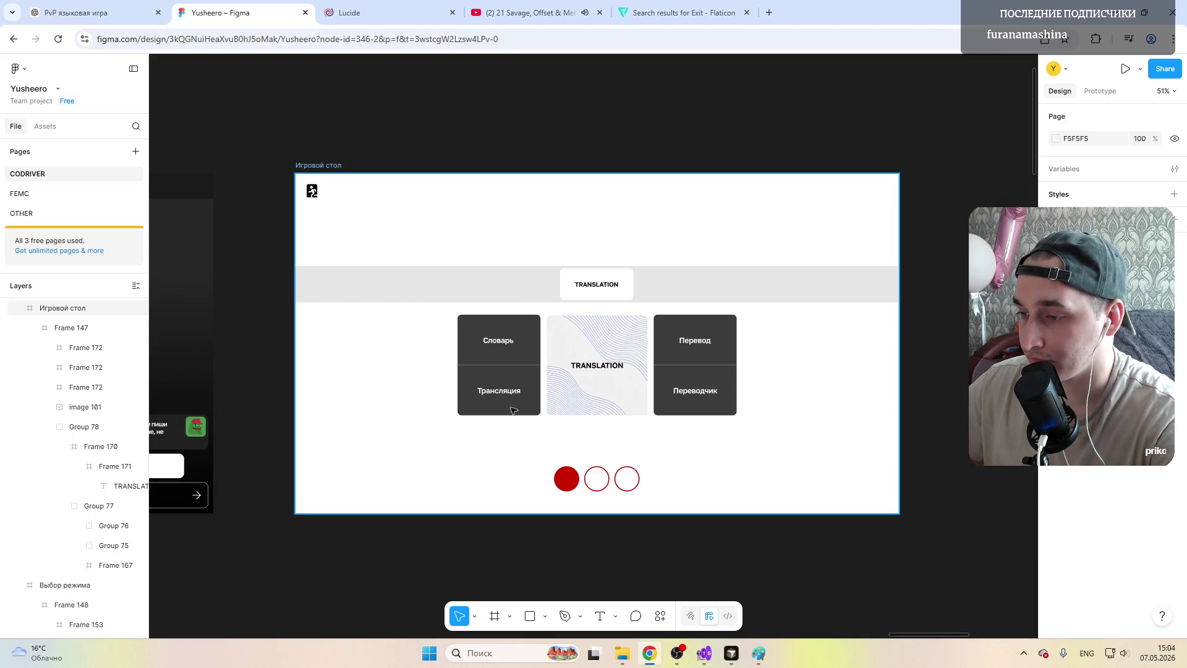
{"action": "scroll", "coordinate": [614, 397], "scroll_direction": "up", "scroll_amount": 3}
{"action": "scroll", "coordinate": [545, 455], "scroll_direction": "down", "scroll_amount": 3}
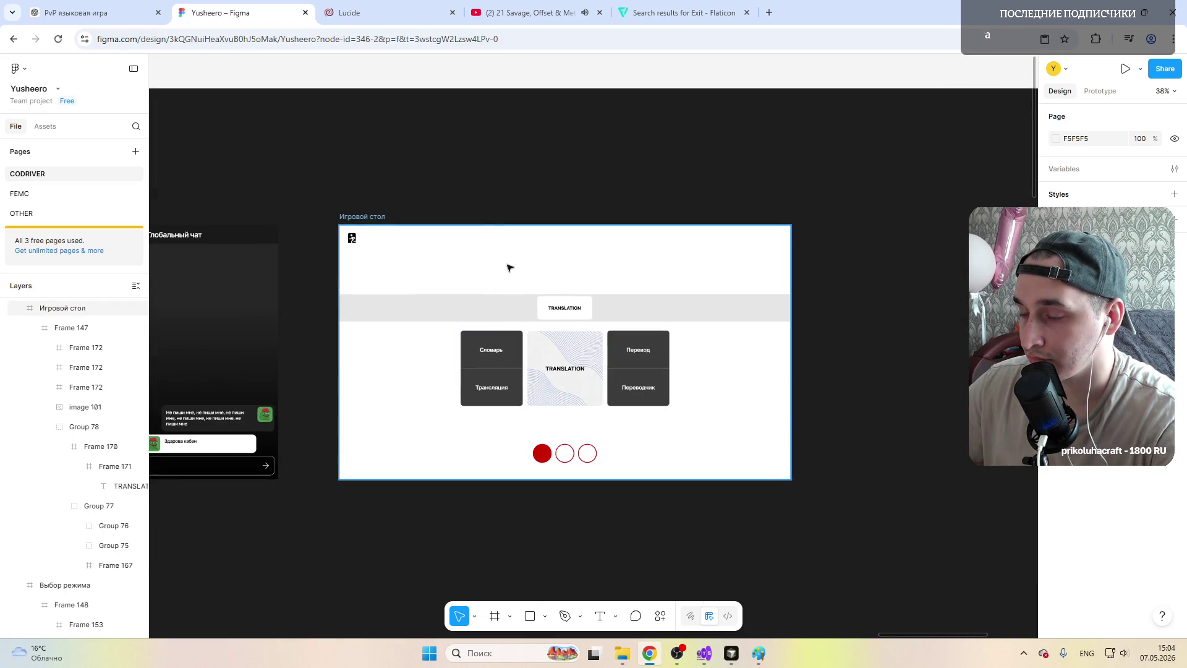
{"action": "scroll", "coordinate": [509, 331], "scroll_direction": "up", "scroll_amount": 1}
Step: Delete the grey TRANSLATION strip (Frame 170) and move the mode-card group slightly lower
{"action": "left_click", "coordinate": [522, 309]}
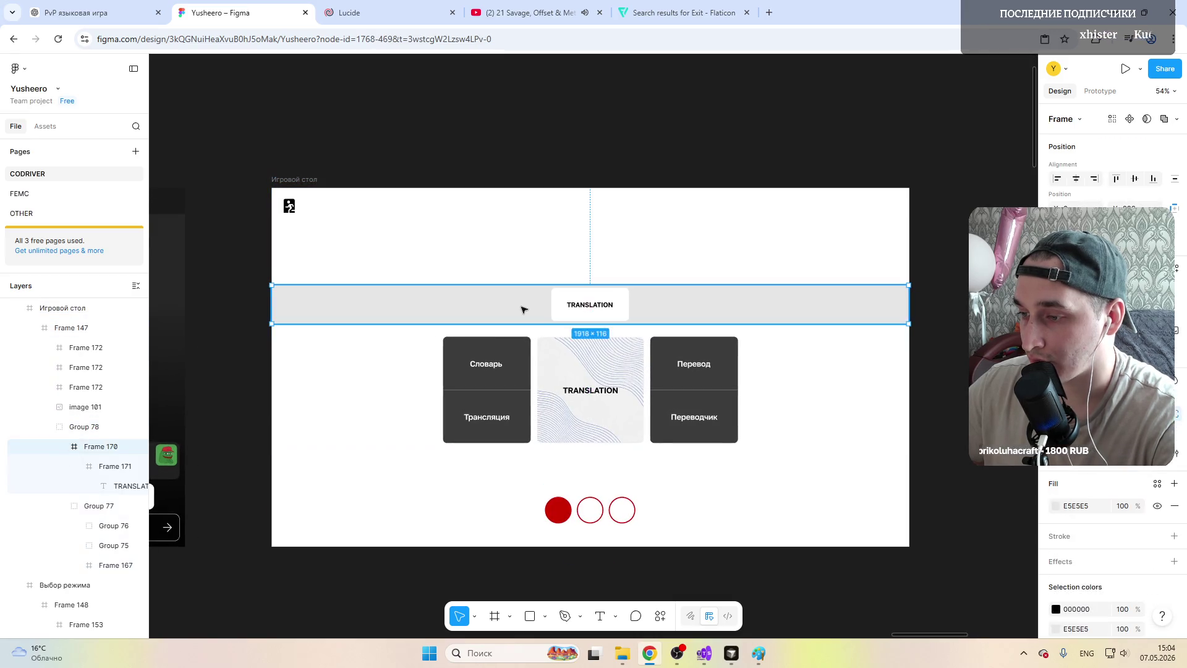
{"action": "key", "text": "Delete"}
{"action": "left_click", "coordinate": [570, 367]}
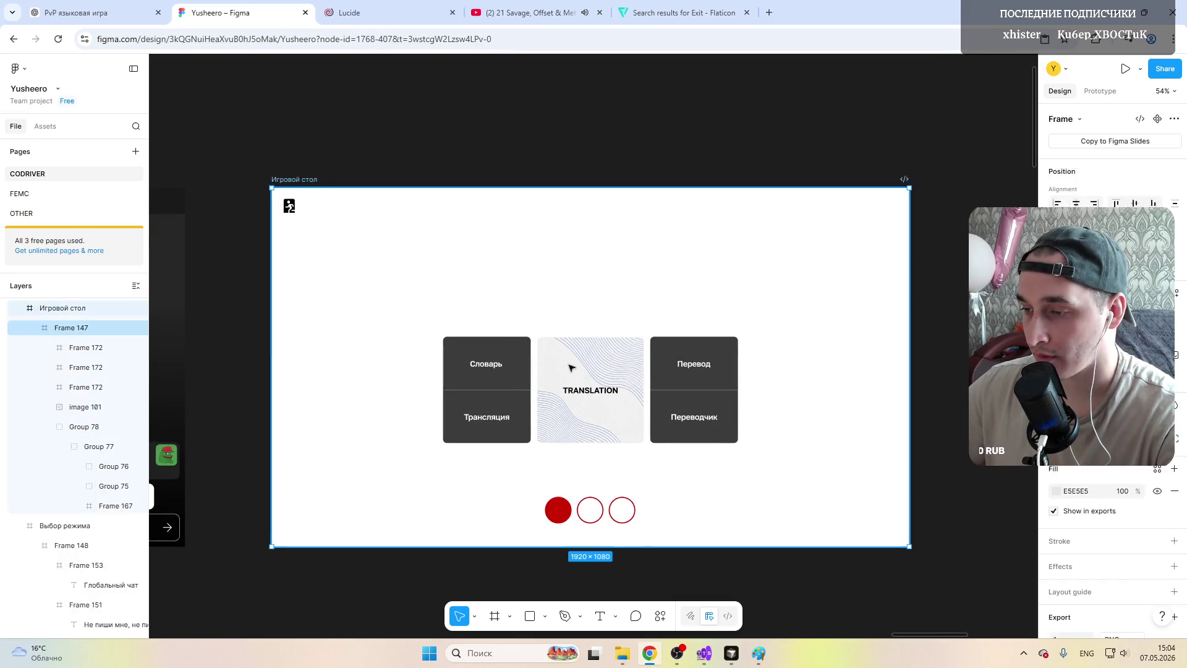
{"action": "left_click", "coordinate": [570, 367]}
{"action": "left_click_drag", "start_coordinate": [577, 368], "coordinate": [575, 383]}
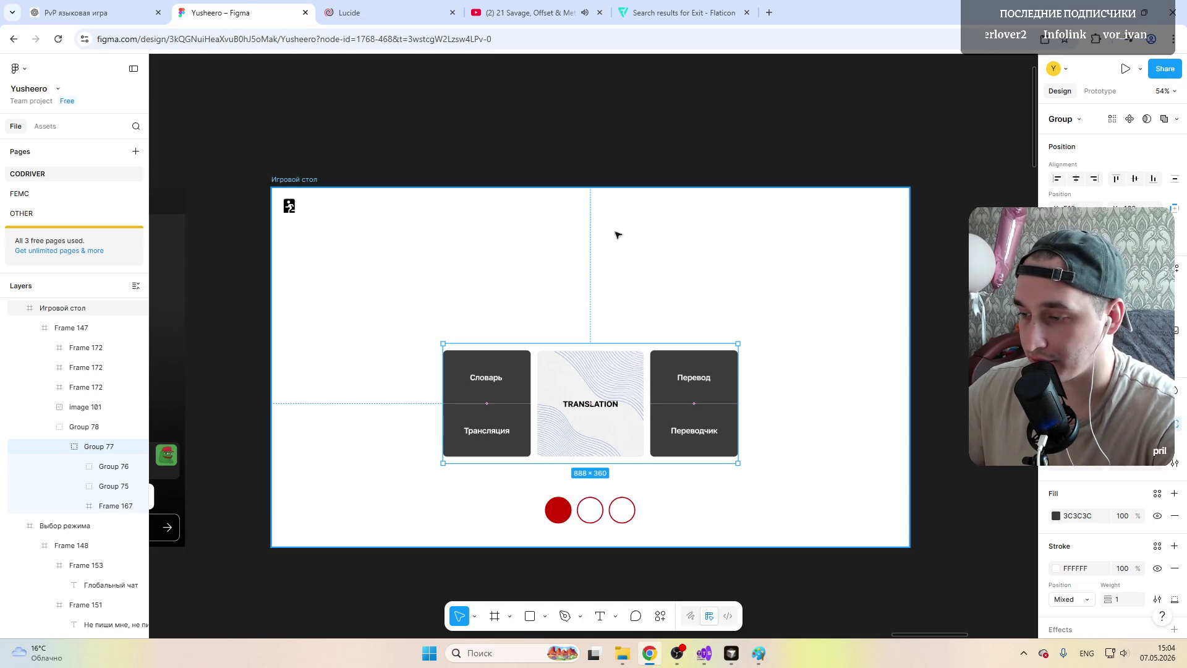
{"action": "left_click", "coordinate": [629, 130]}
{"action": "left_click", "coordinate": [548, 293]}
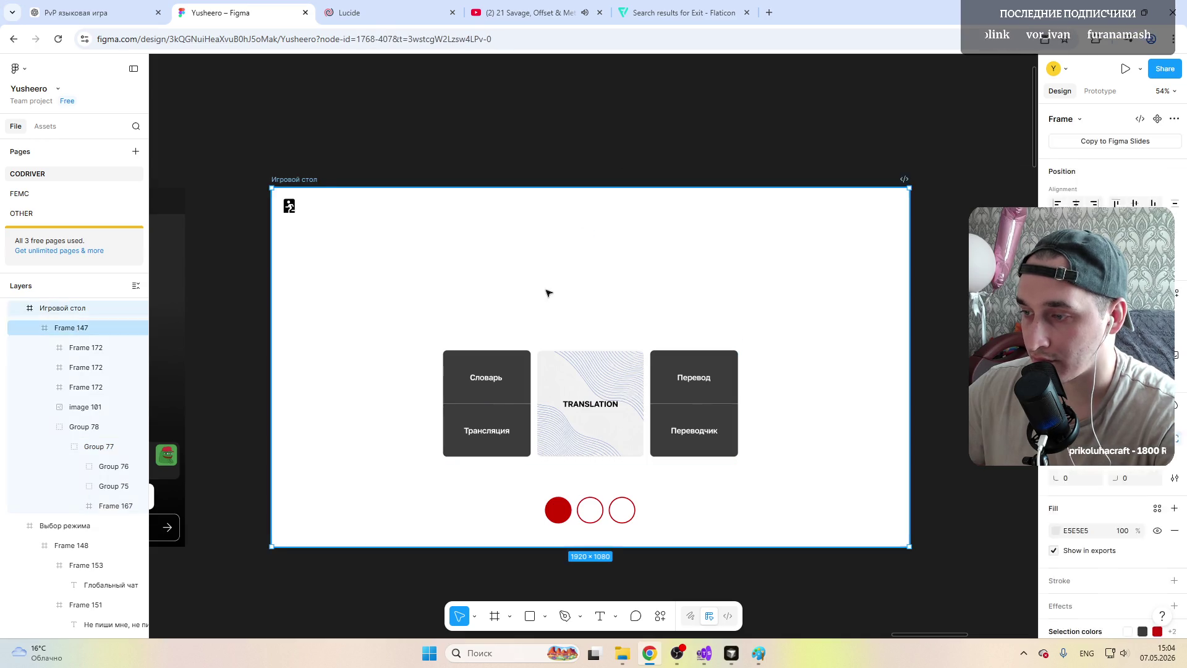
Step: Draw a new frame above the mode cards, 320 wide, with a black fill
{"action": "key", "text": "f"}
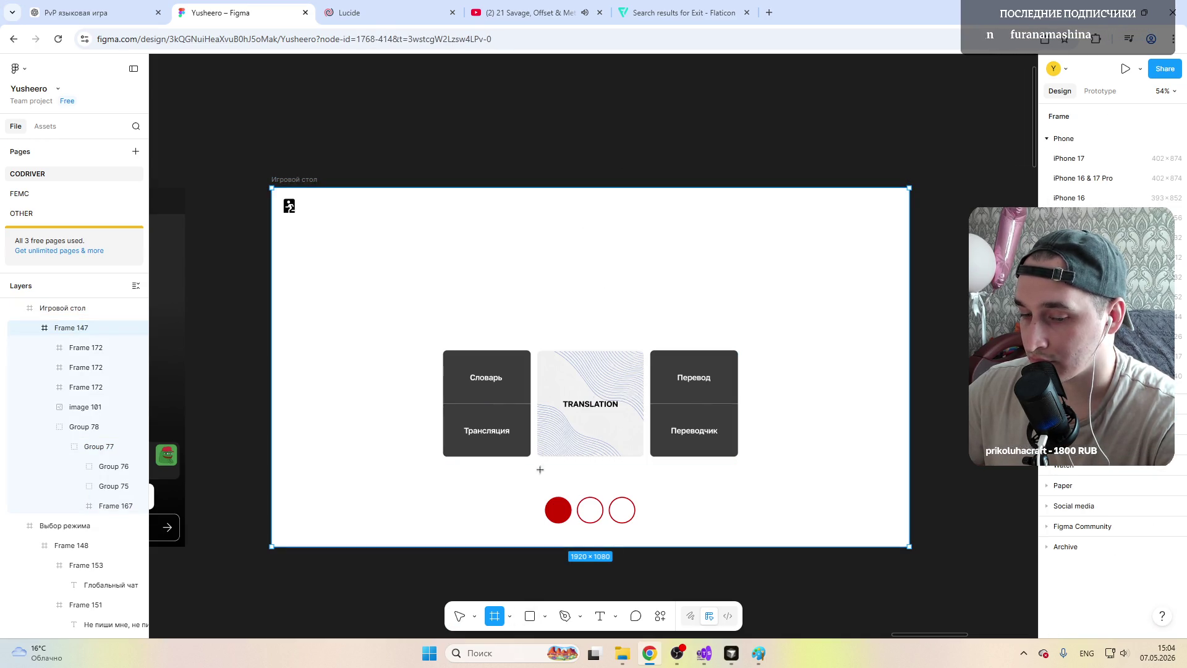
{"action": "left_click_drag", "start_coordinate": [542, 234], "coordinate": [643, 307]}
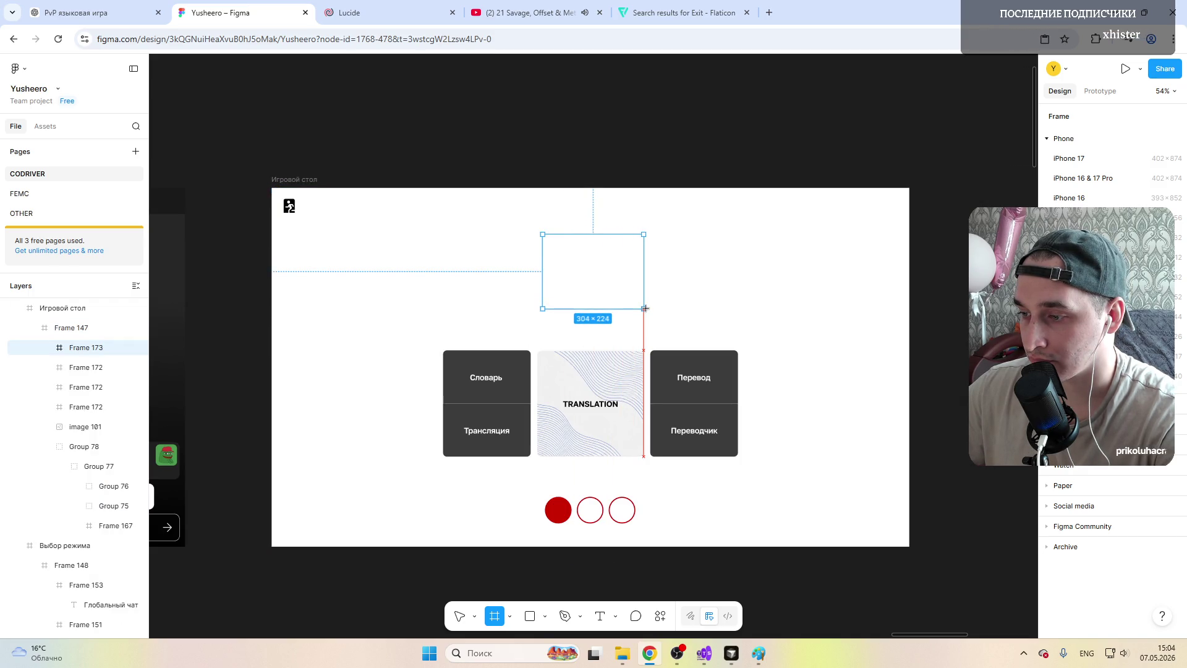
{"action": "scroll", "coordinate": [582, 331], "scroll_direction": "up", "scroll_amount": 3}
{"action": "left_click_drag", "start_coordinate": [518, 260], "coordinate": [509, 262]}
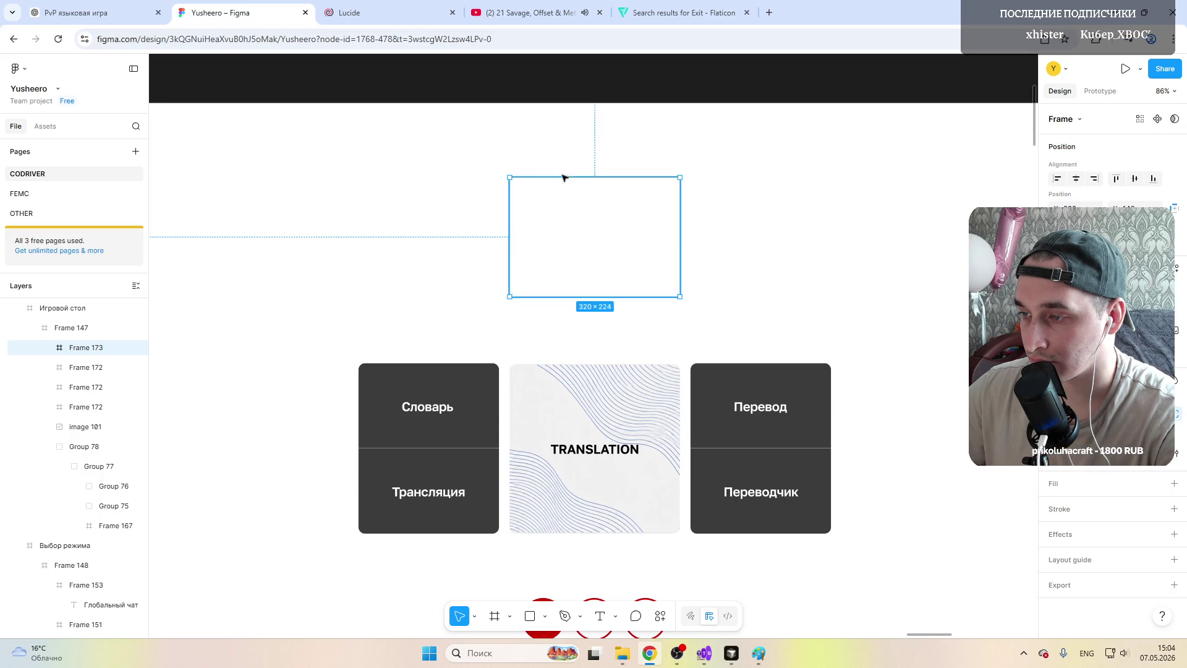
{"action": "left_click_drag", "start_coordinate": [563, 178], "coordinate": [579, 154]}
{"action": "scroll", "coordinate": [578, 155], "scroll_direction": "down", "scroll_amount": 3}
{"action": "scroll", "coordinate": [579, 154], "scroll_direction": "down", "scroll_amount": 2}
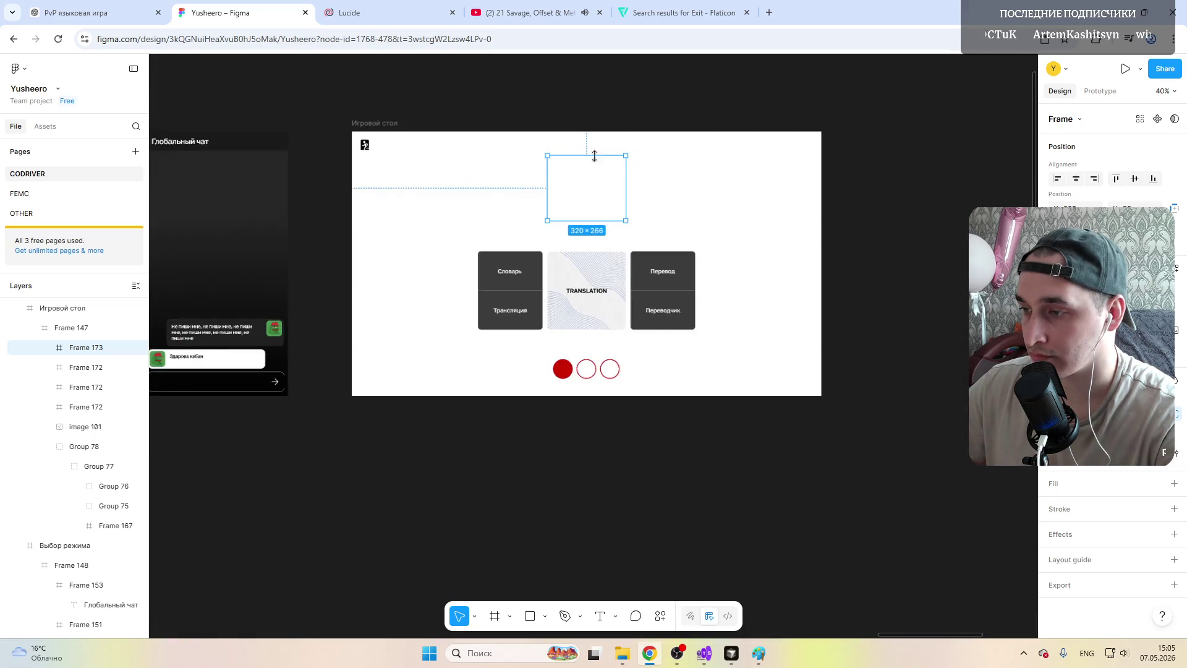
{"action": "left_click", "coordinate": [1055, 506]}
{"action": "left_click_drag", "start_coordinate": [938, 499], "coordinate": [900, 538]}
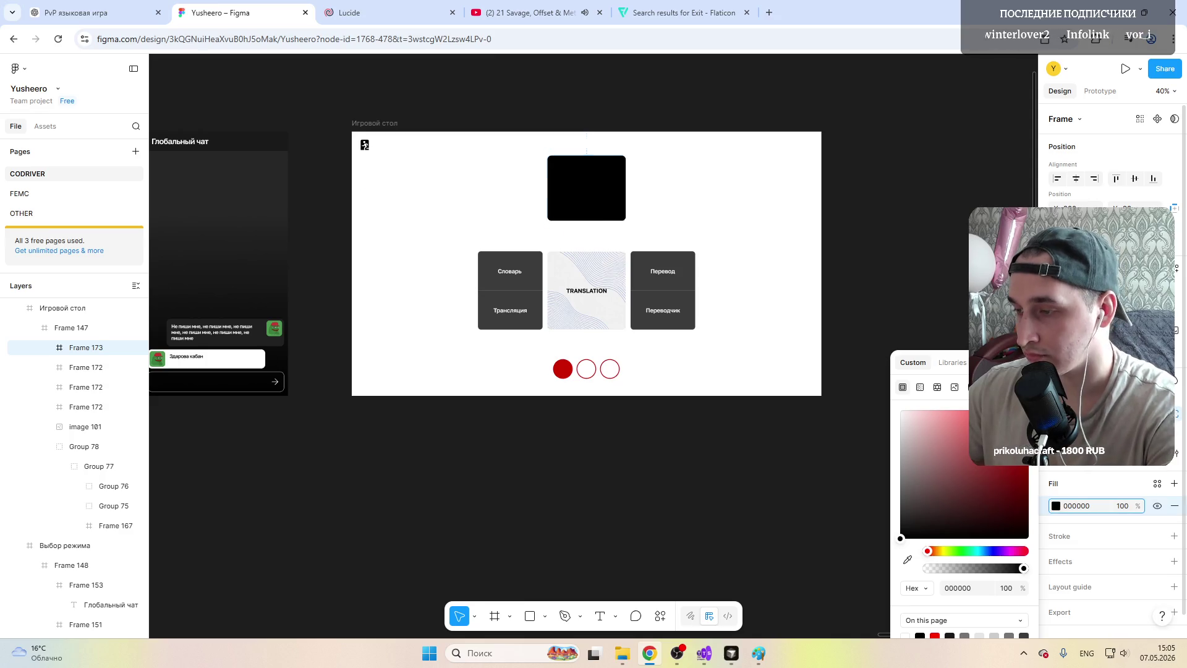
{"action": "key", "text": "Escape"}
Step: Centre the black panel above the cards and shorten it to 216 high
{"action": "scroll", "coordinate": [596, 168], "scroll_direction": "up", "scroll_amount": 3}
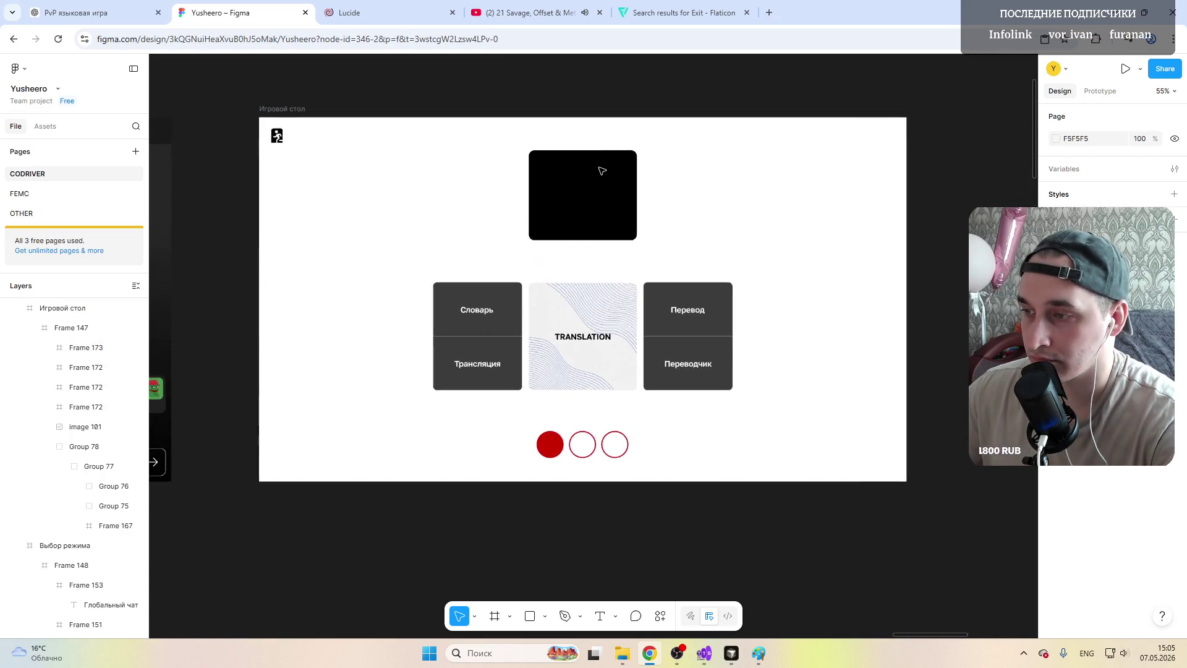
{"action": "left_click_drag", "start_coordinate": [569, 194], "coordinate": [579, 213]}
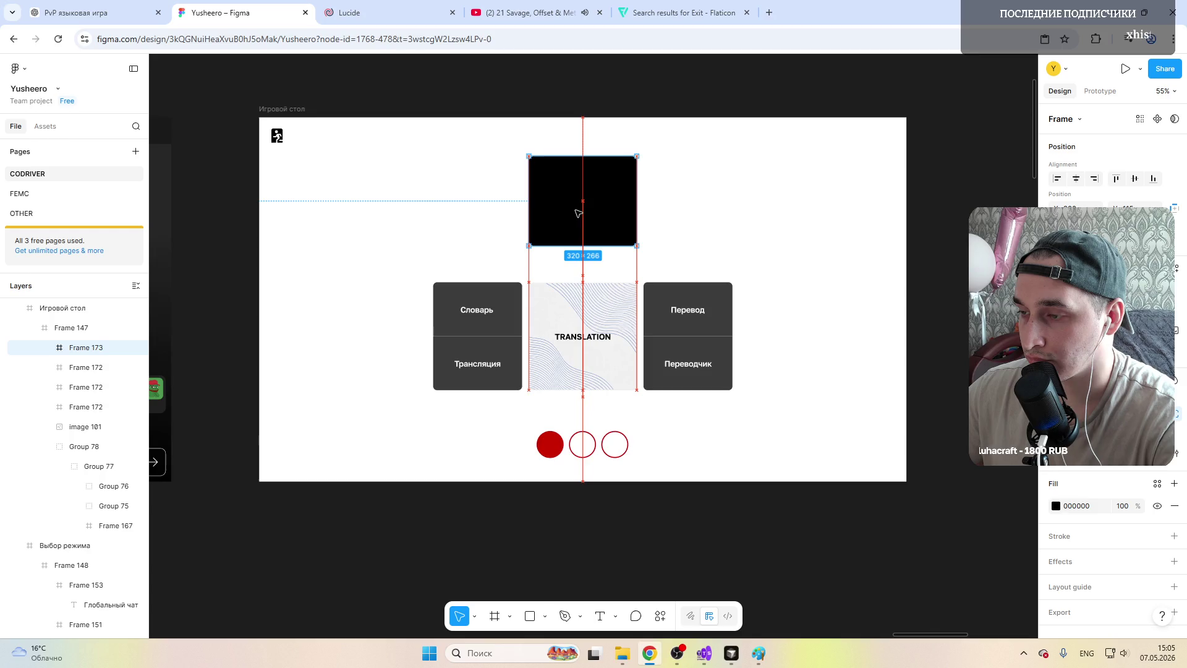
{"action": "left_click", "coordinate": [617, 87]}
{"action": "scroll", "coordinate": [566, 222], "scroll_direction": "down", "scroll_amount": 2}
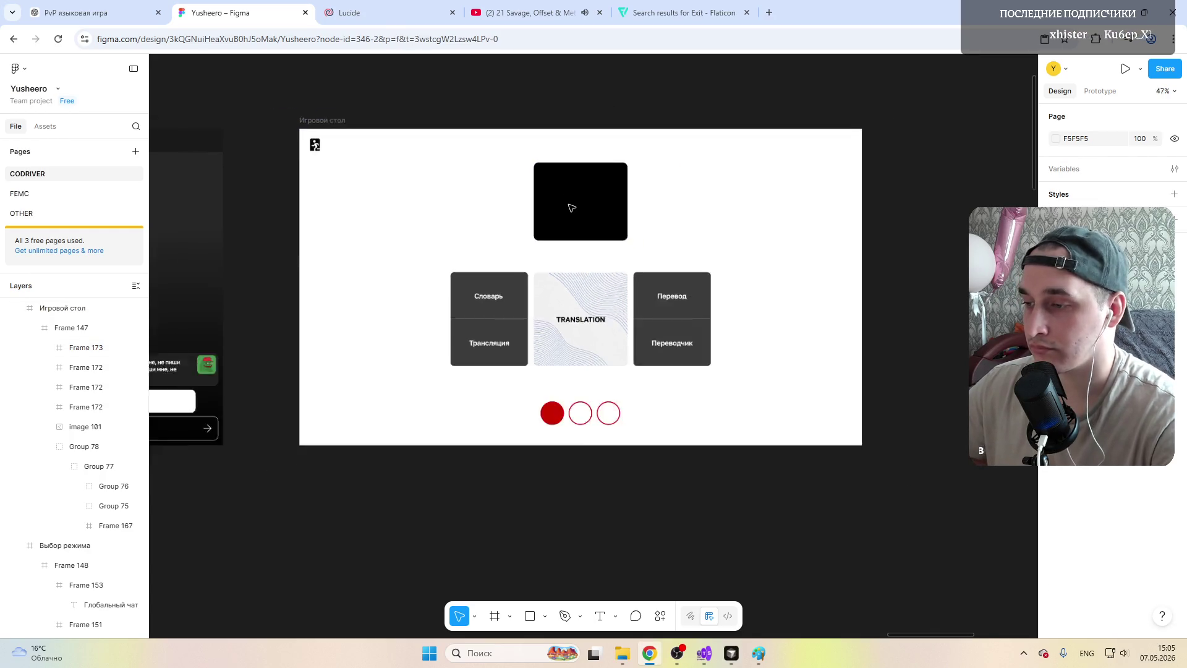
{"action": "scroll", "coordinate": [570, 204], "scroll_direction": "down", "scroll_amount": 1}
{"action": "scroll", "coordinate": [575, 204], "scroll_direction": "up", "scroll_amount": 5}
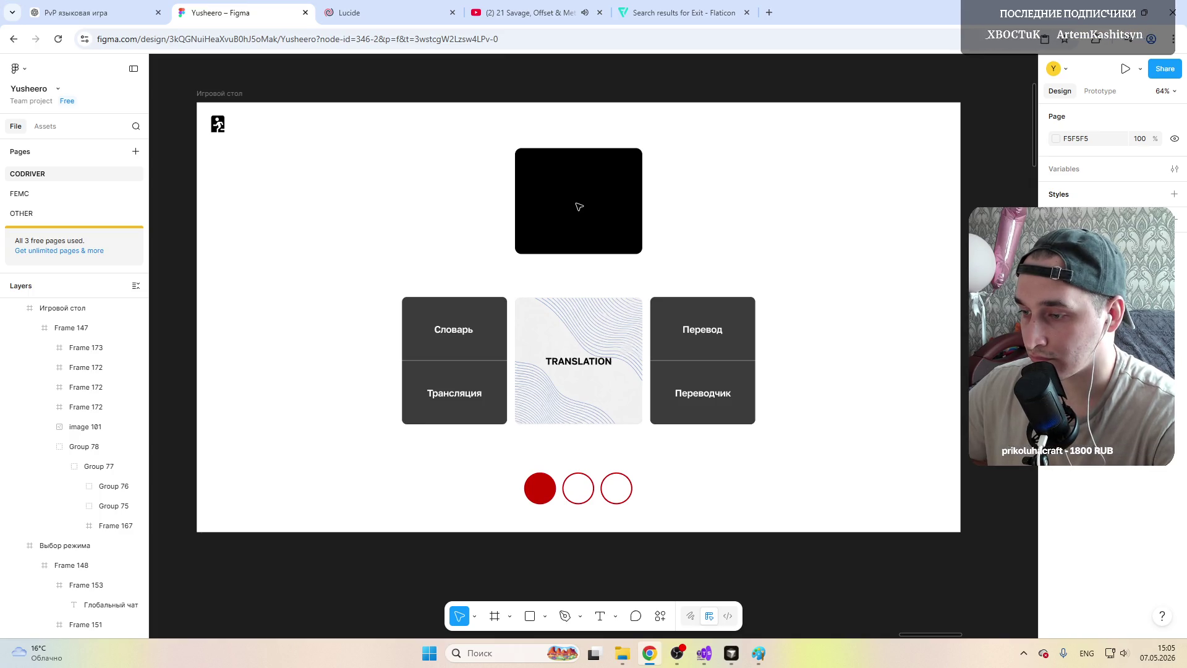
{"action": "left_click", "coordinate": [577, 200]}
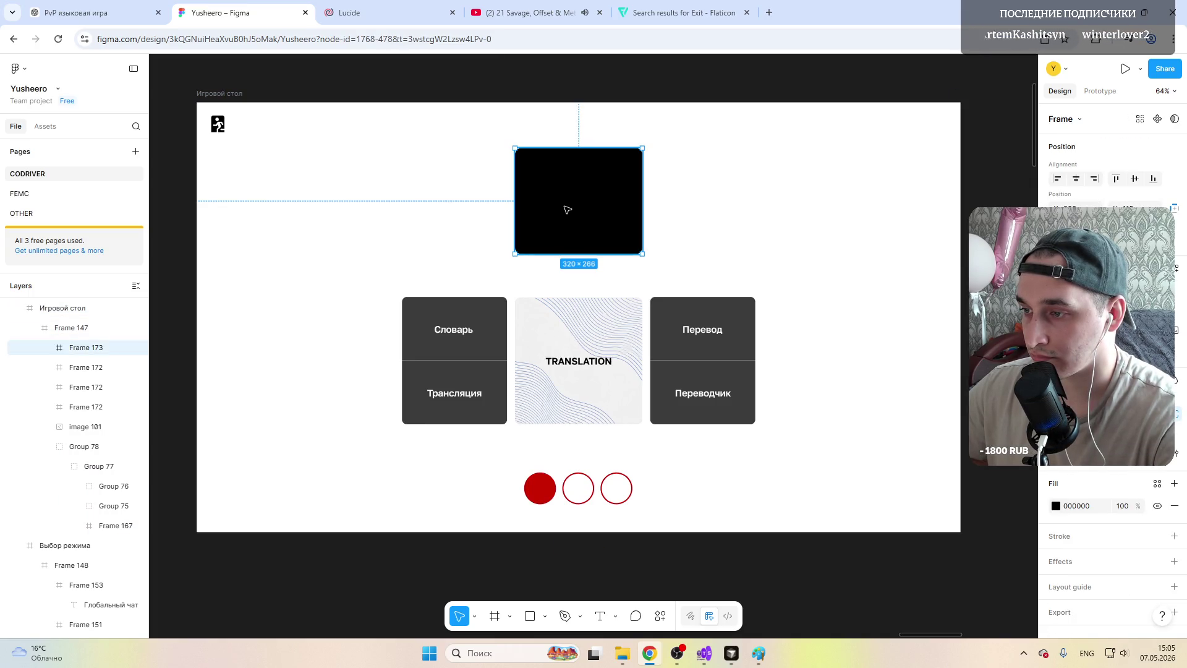
{"action": "left_click_drag", "start_coordinate": [570, 210], "coordinate": [570, 193]}
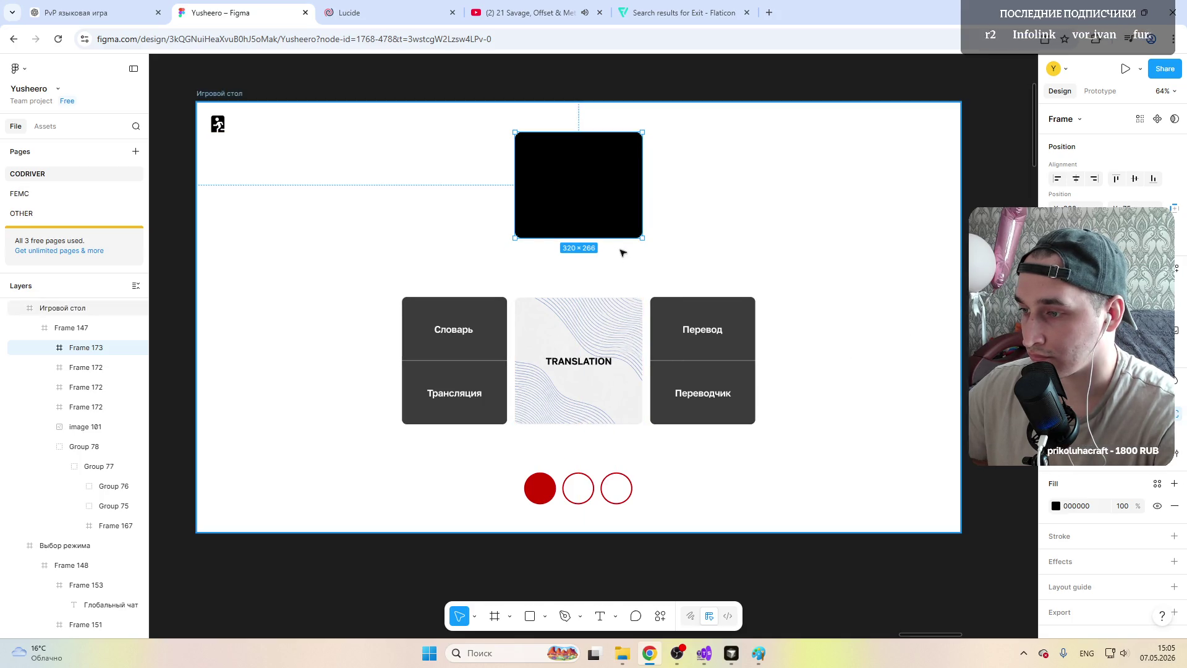
{"action": "left_click_drag", "start_coordinate": [580, 238], "coordinate": [580, 218]}
Step: Paste a copy of the black panel into the Игровой стол board over the original
{"action": "key", "text": "ctrl+c"}
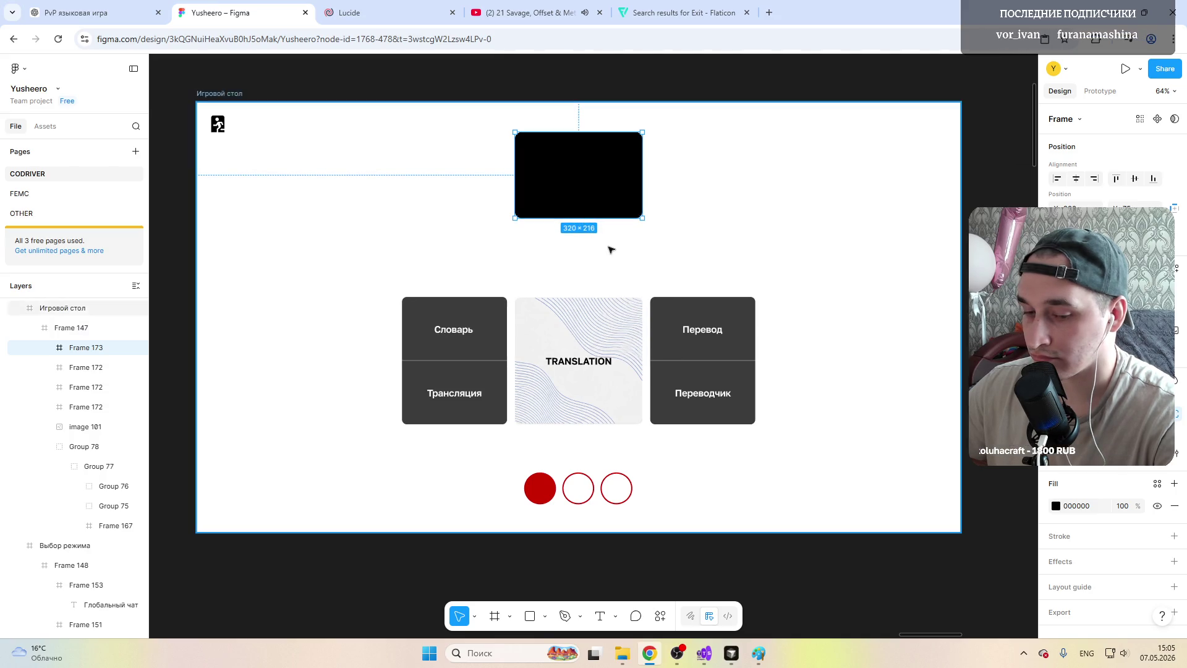
{"action": "left_click", "coordinate": [718, 193]}
{"action": "key", "text": "ctrl+v"}
{"action": "left_click_drag", "start_coordinate": [582, 180], "coordinate": [716, 185]}
{"action": "key", "text": "ctrl+z"}
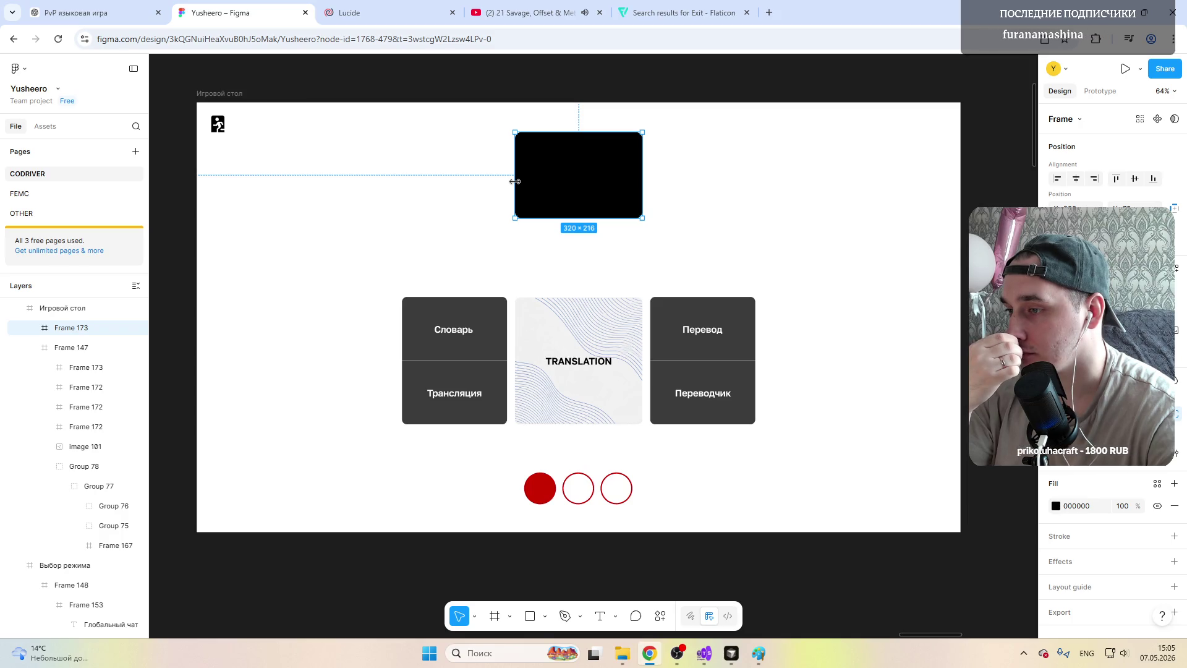
Step: Paste an outlined circle into the black panel, shrink it to 40×40, and move it bottom-left
{"action": "left_click", "coordinate": [547, 489]}
{"action": "left_click", "coordinate": [586, 492]}
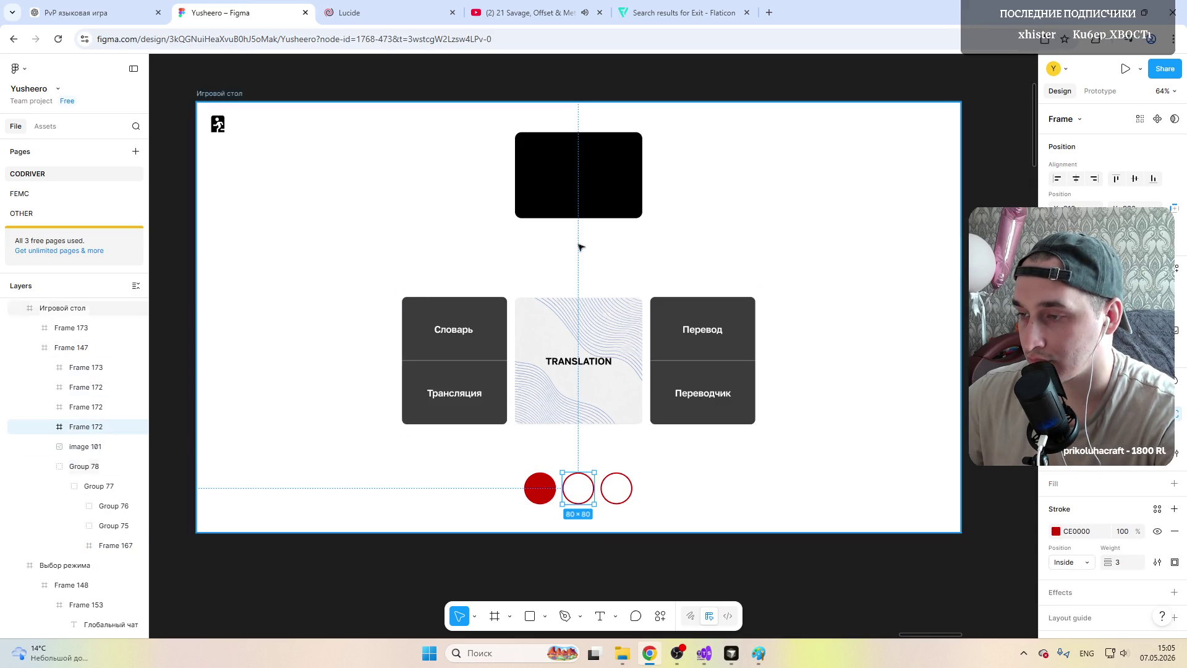
{"action": "left_click", "coordinate": [538, 199]}
{"action": "key", "text": "ctrl+v"}
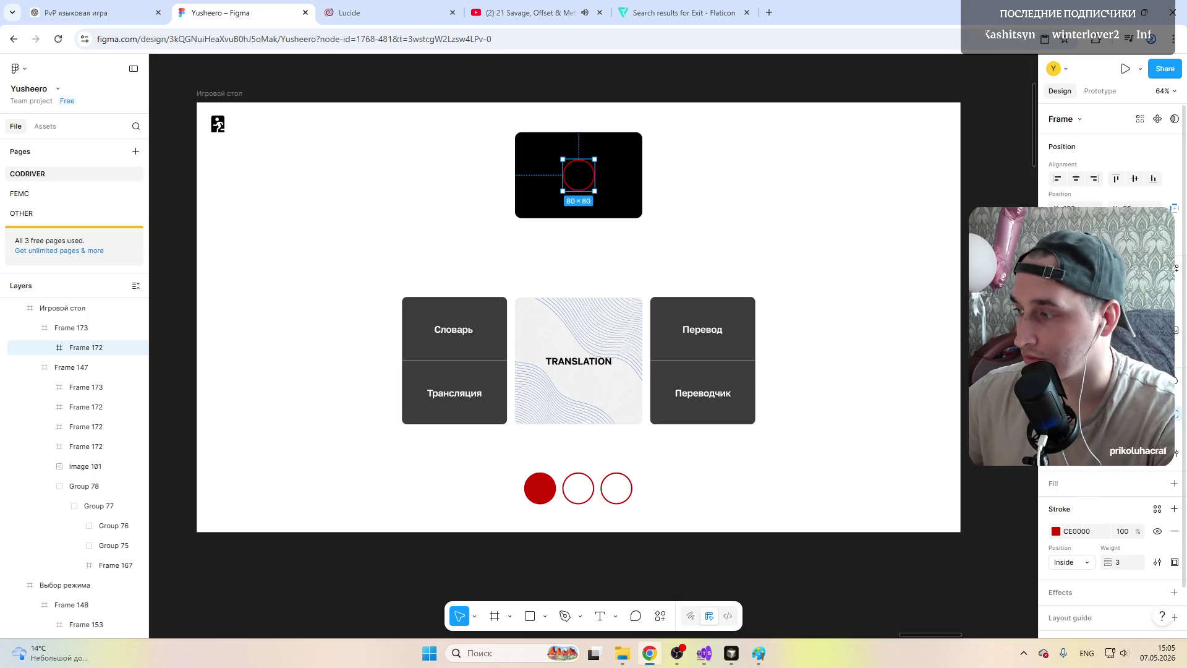
{"action": "mouse_move", "coordinate": [1053, 241]}
{"action": "left_mouse_down"}
{"action": "mouse_move", "coordinate": [1042, 241]}
{"action": "mouse_move", "coordinate": [1086, 242]}
{"action": "left_mouse_up"}
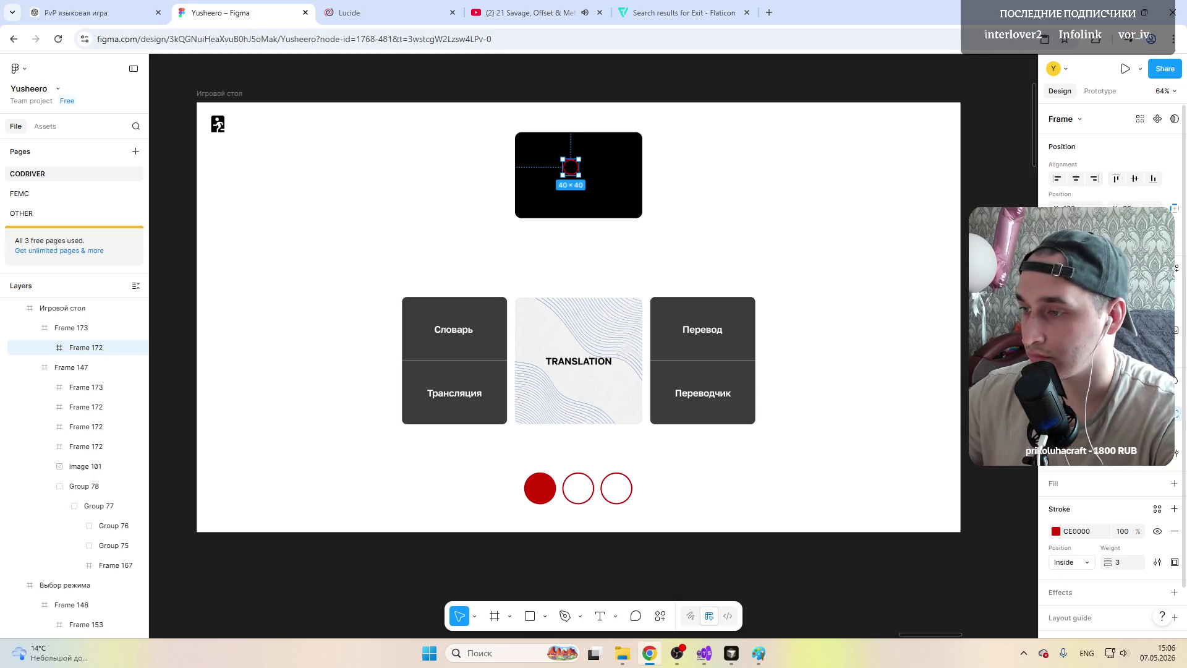
{"action": "scroll", "coordinate": [635, 134], "scroll_direction": "up", "scroll_amount": 3}
{"action": "left_click_drag", "start_coordinate": [533, 189], "coordinate": [464, 251]}
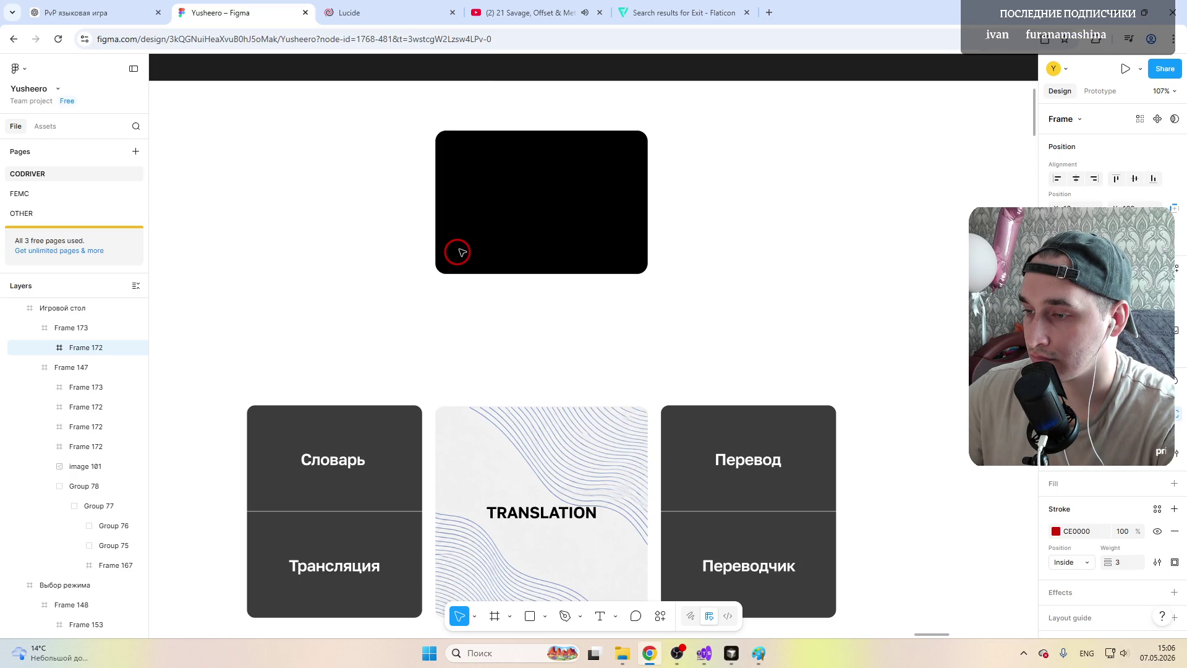
Step: Alt-drag two copies of the small ring to its right, forming a row of three
{"action": "left_click", "coordinate": [462, 252]}
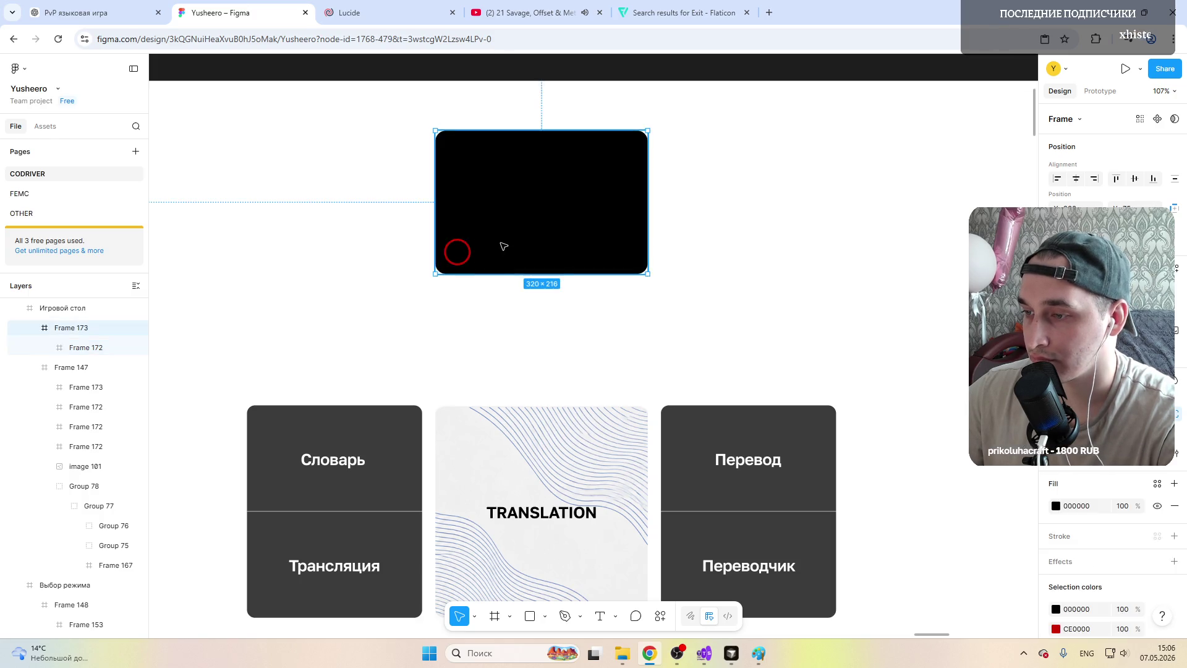
{"action": "left_click_drag", "start_coordinate": [458, 255], "coordinate": [490, 257]}
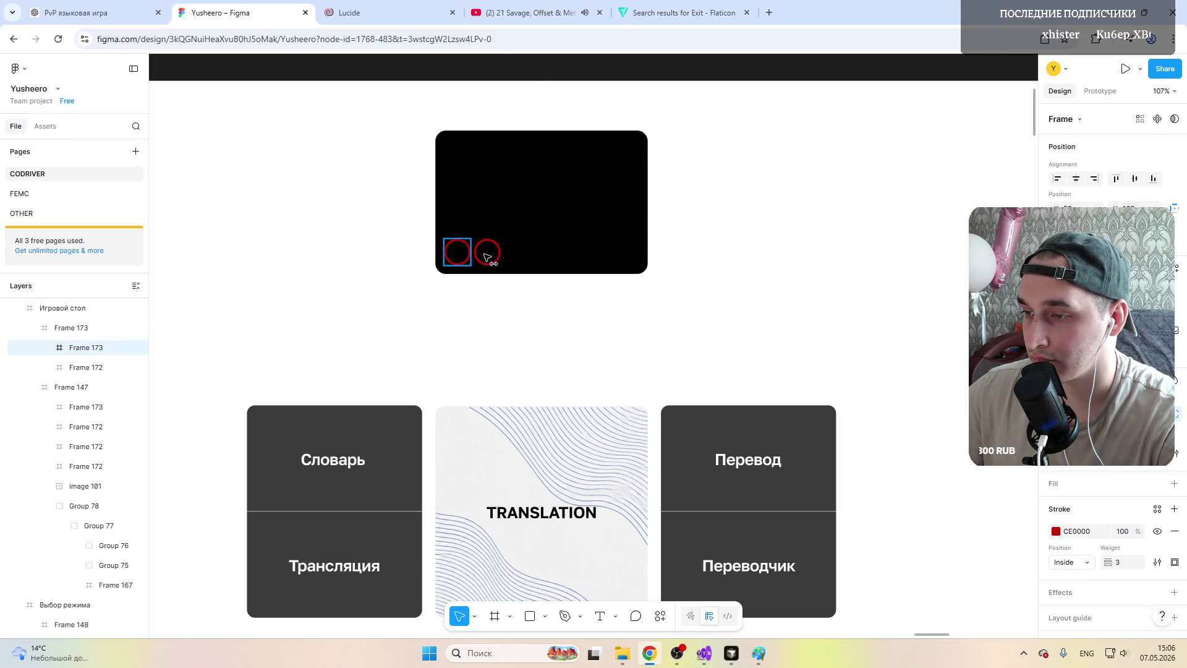
{"action": "left_click_drag", "start_coordinate": [457, 252], "coordinate": [524, 254]}
{"action": "left_click", "coordinate": [764, 186]}
{"action": "key", "text": "shift+2"}
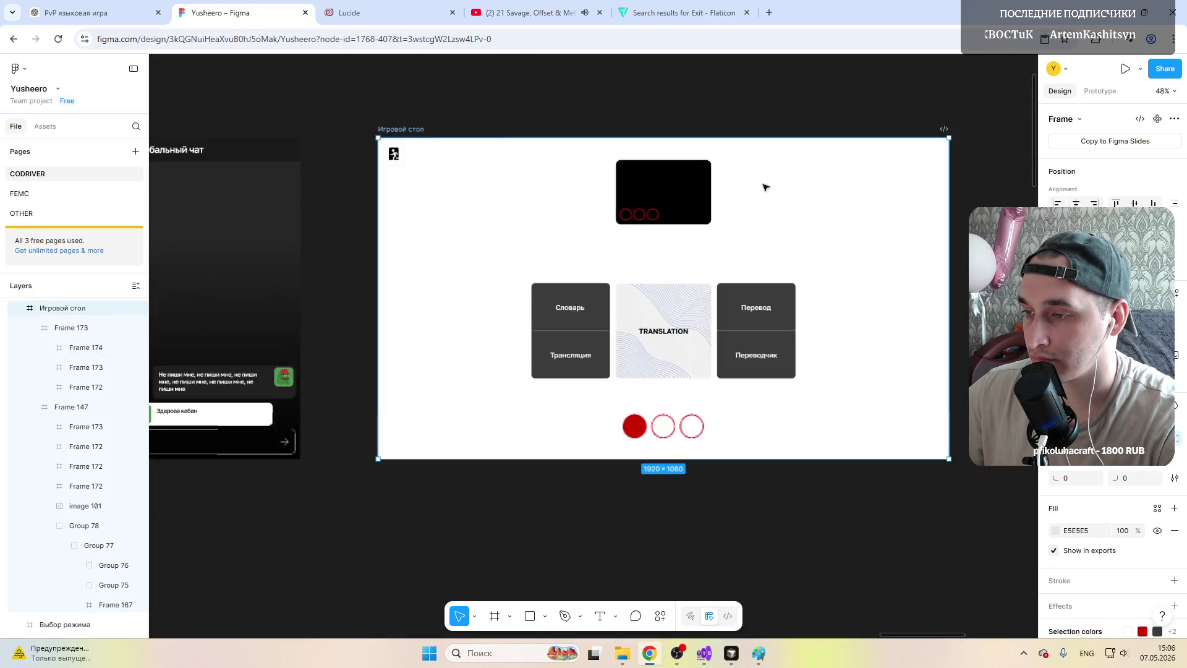
{"action": "scroll", "coordinate": [766, 186], "scroll_direction": "down", "scroll_amount": 3}
{"action": "key", "text": "Escape"}
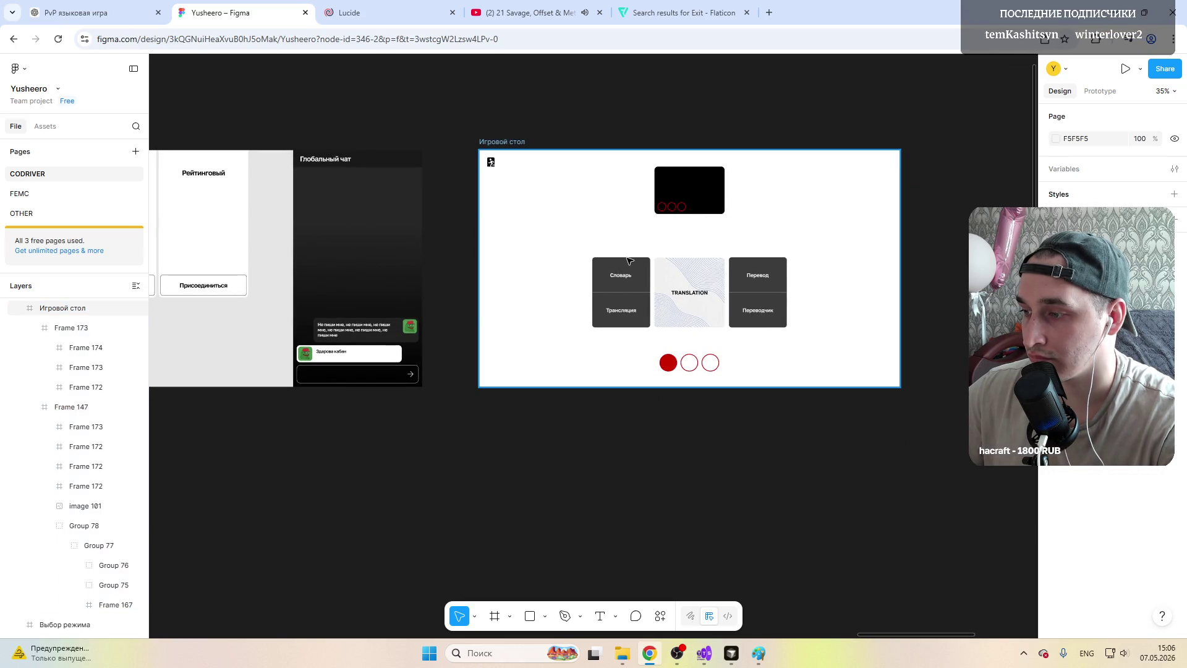
{"action": "scroll", "coordinate": [629, 260], "scroll_direction": "down", "scroll_amount": 1}
{"action": "scroll", "coordinate": [621, 263], "scroll_direction": "up", "scroll_amount": 3}
{"action": "scroll", "coordinate": [592, 273], "scroll_direction": "right", "scroll_amount": 3}
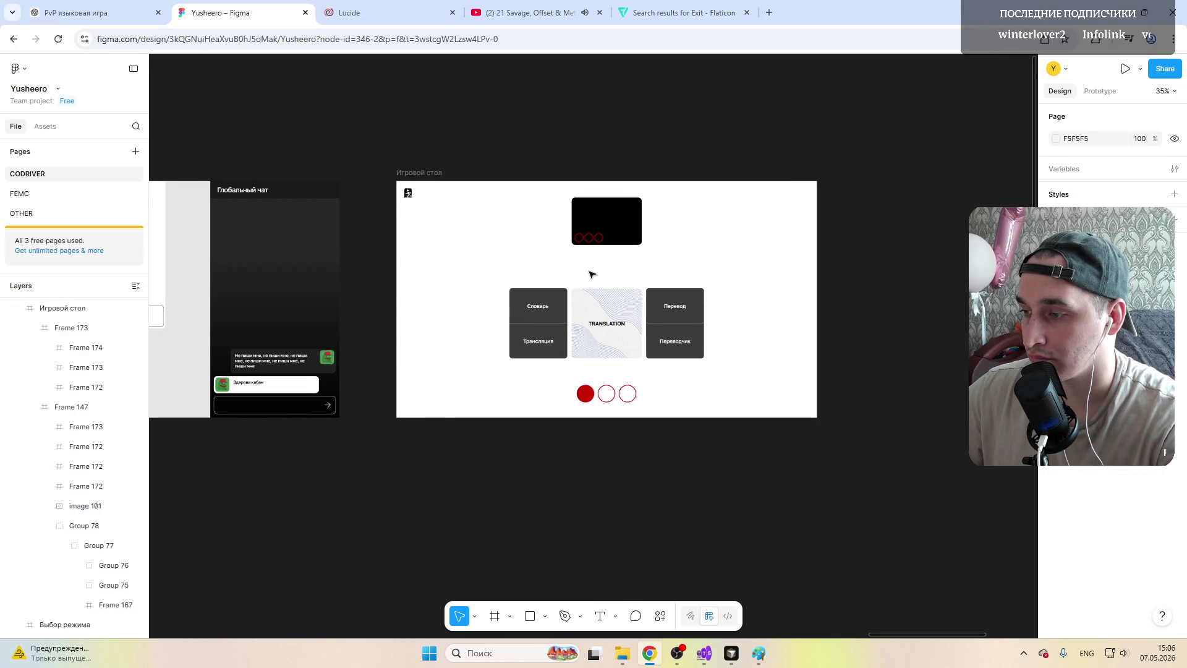
{"action": "scroll", "coordinate": [591, 273], "scroll_direction": "right", "scroll_amount": 2}
{"action": "scroll", "coordinate": [541, 265], "scroll_direction": "up", "scroll_amount": 2}
{"action": "scroll", "coordinate": [541, 265], "scroll_direction": "up", "scroll_amount": 1}
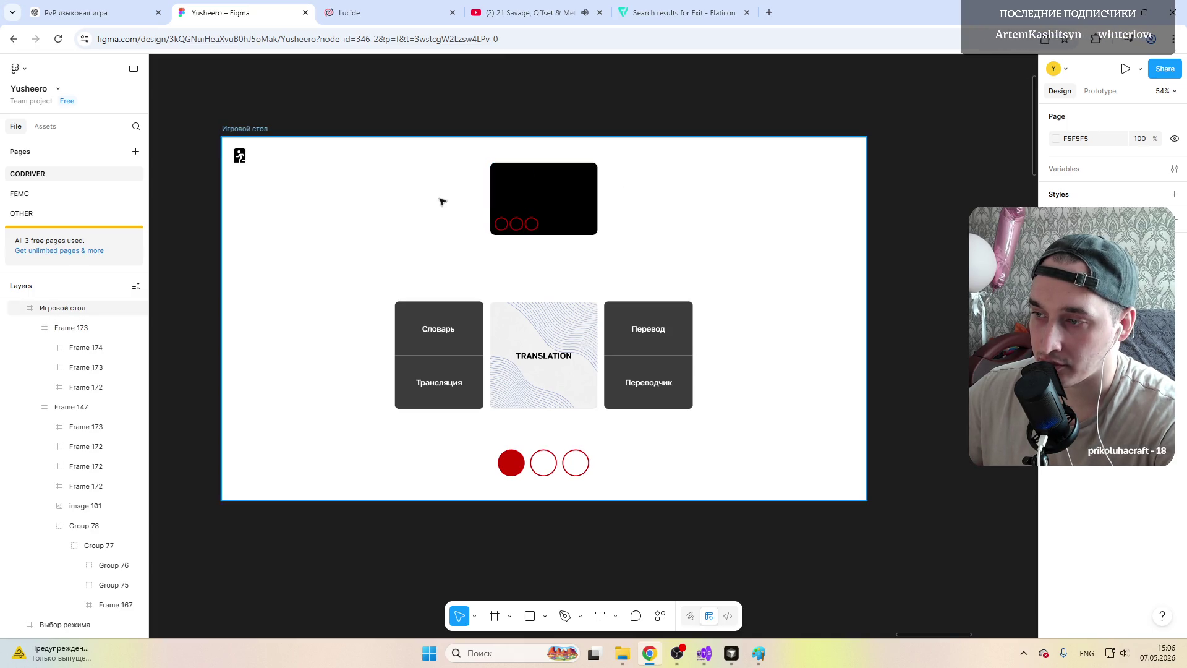
{"action": "left_click", "coordinate": [551, 185]}
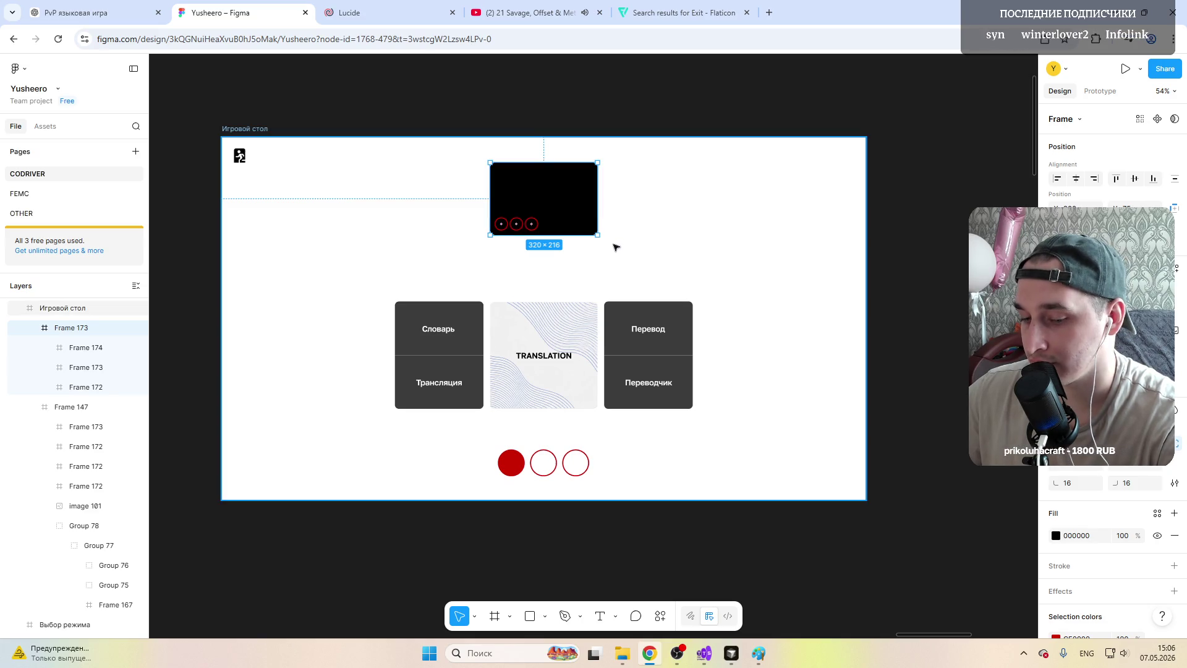
{"action": "scroll", "coordinate": [525, 210], "scroll_direction": "left", "scroll_amount": 5}
{"action": "scroll", "coordinate": [687, 207], "scroll_direction": "down", "scroll_amount": 3}
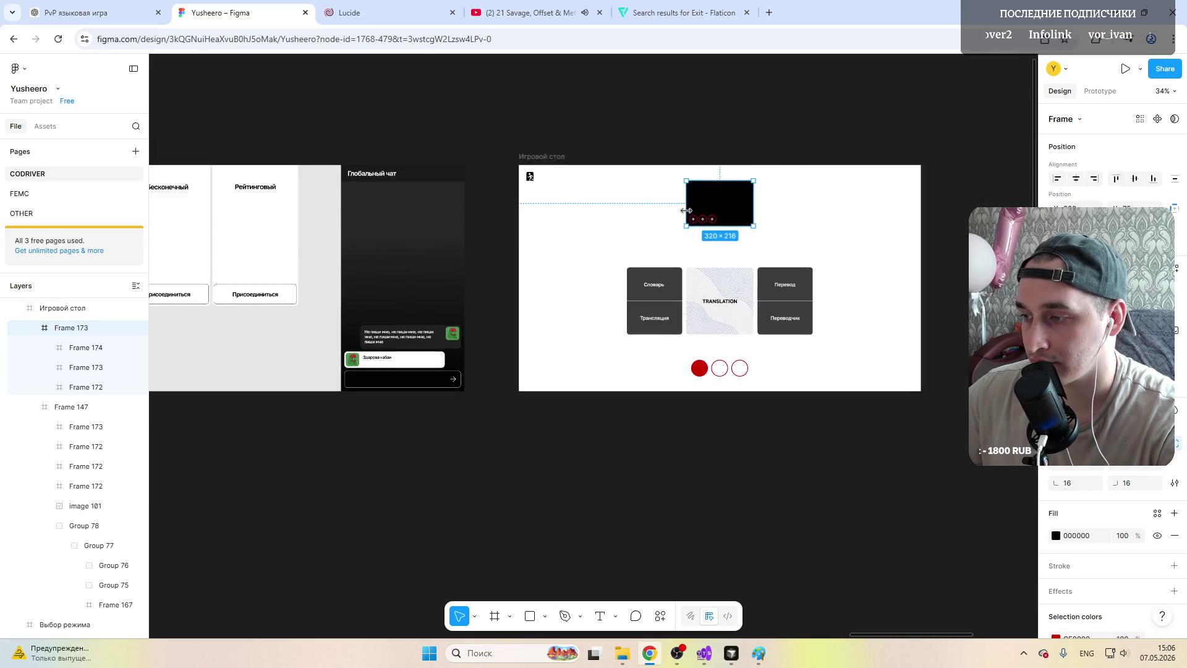
{"action": "left_click", "coordinate": [858, 216]}
{"action": "scroll", "coordinate": [865, 204], "scroll_direction": "up", "scroll_amount": 5, "text": "ctrl"}
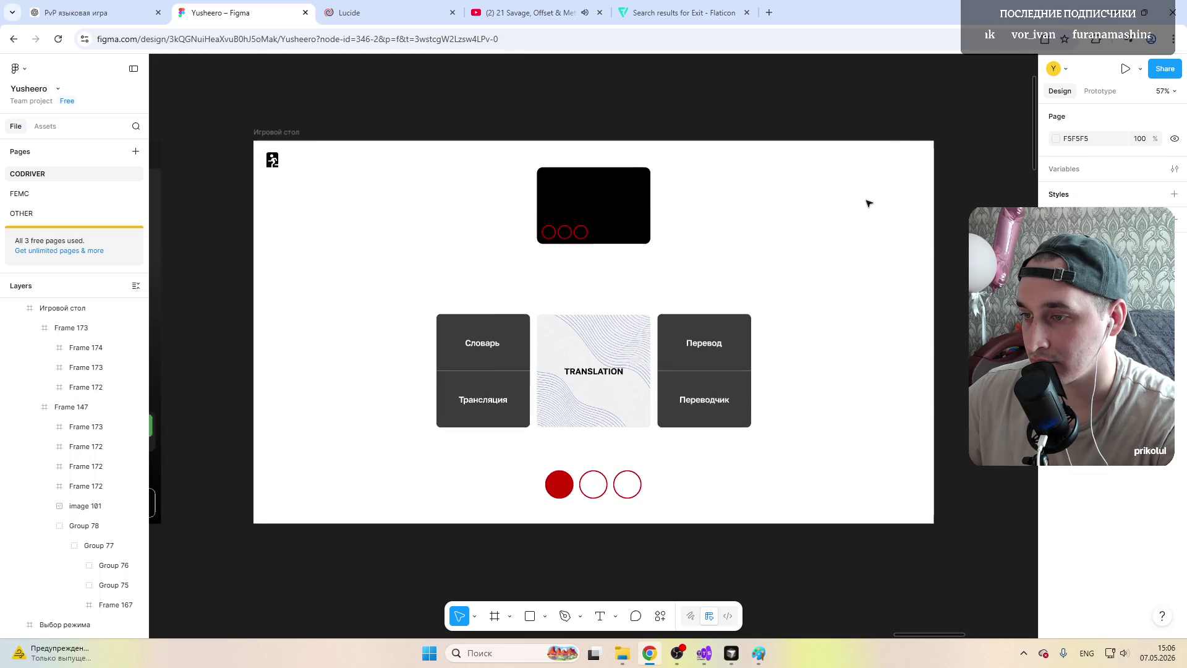
{"action": "scroll", "coordinate": [572, 224], "scroll_direction": "up", "scroll_amount": 1}
{"action": "left_click", "coordinate": [579, 197]}
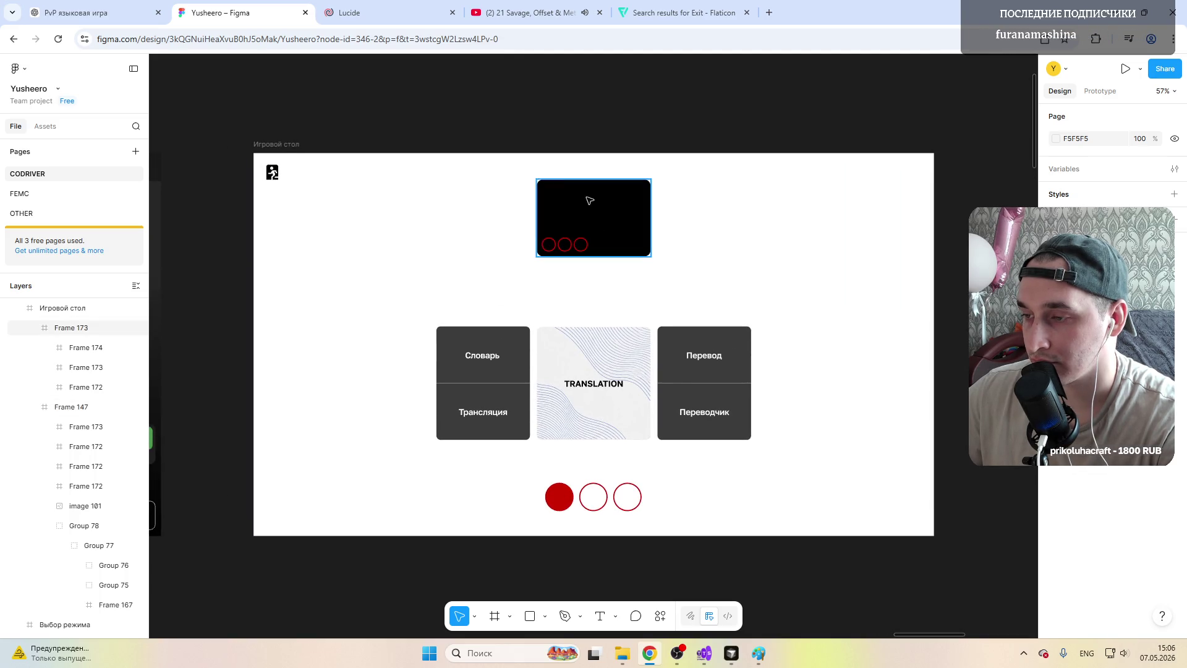
{"action": "left_click", "coordinate": [759, 112]}
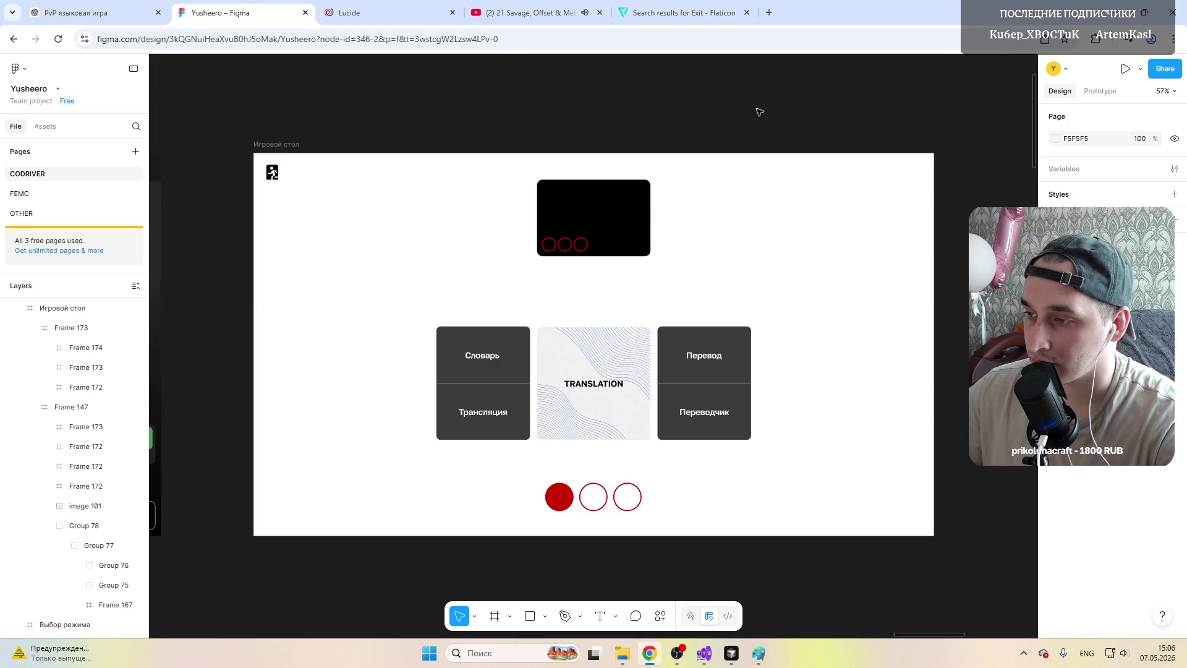
{"action": "left_click", "coordinate": [577, 193]}
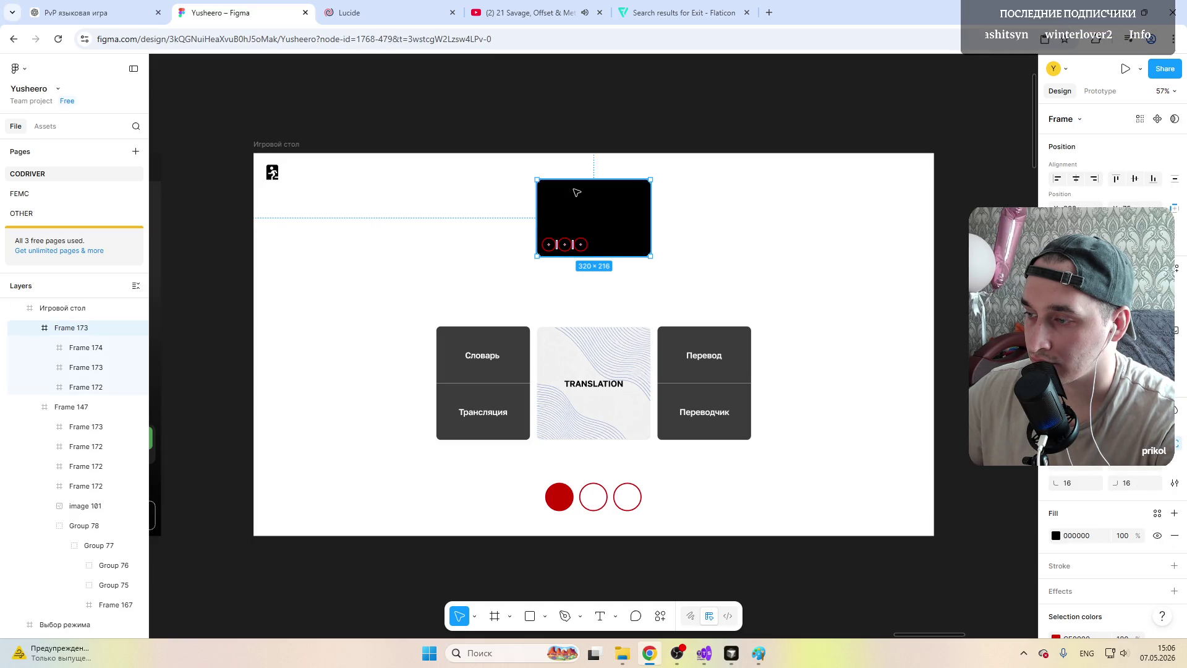
Step: Change the panel fill to a linear gradient running diagonally from top-left to bottom-right
{"action": "left_click", "coordinate": [1056, 535]}
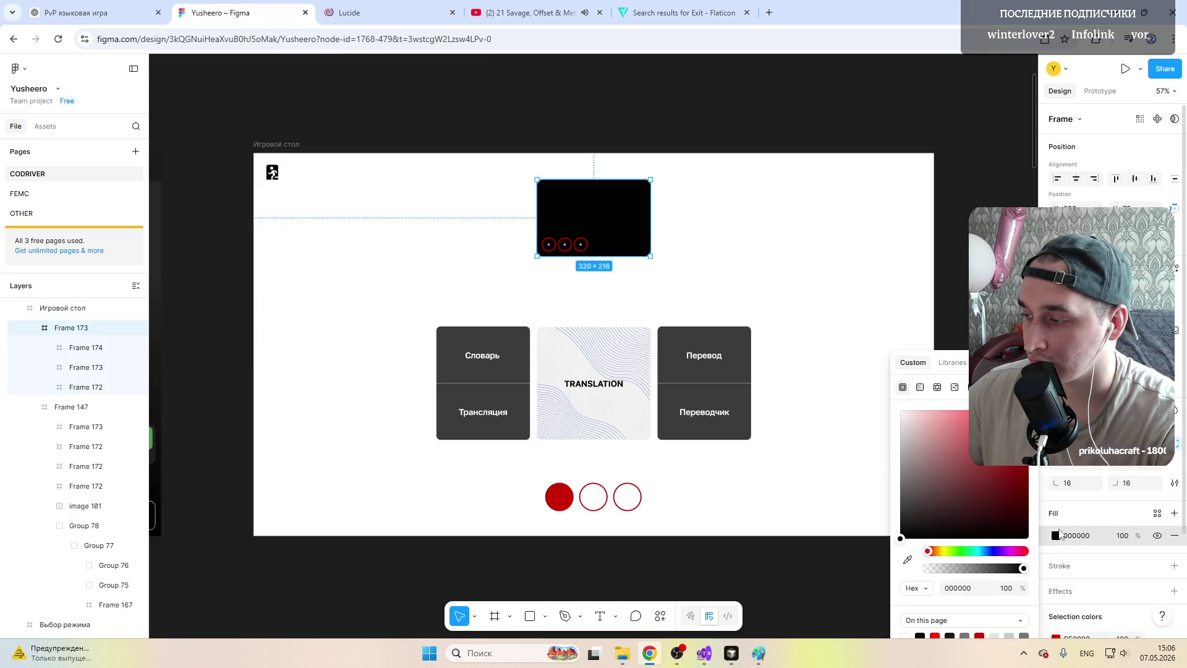
{"action": "left_click", "coordinate": [920, 388]}
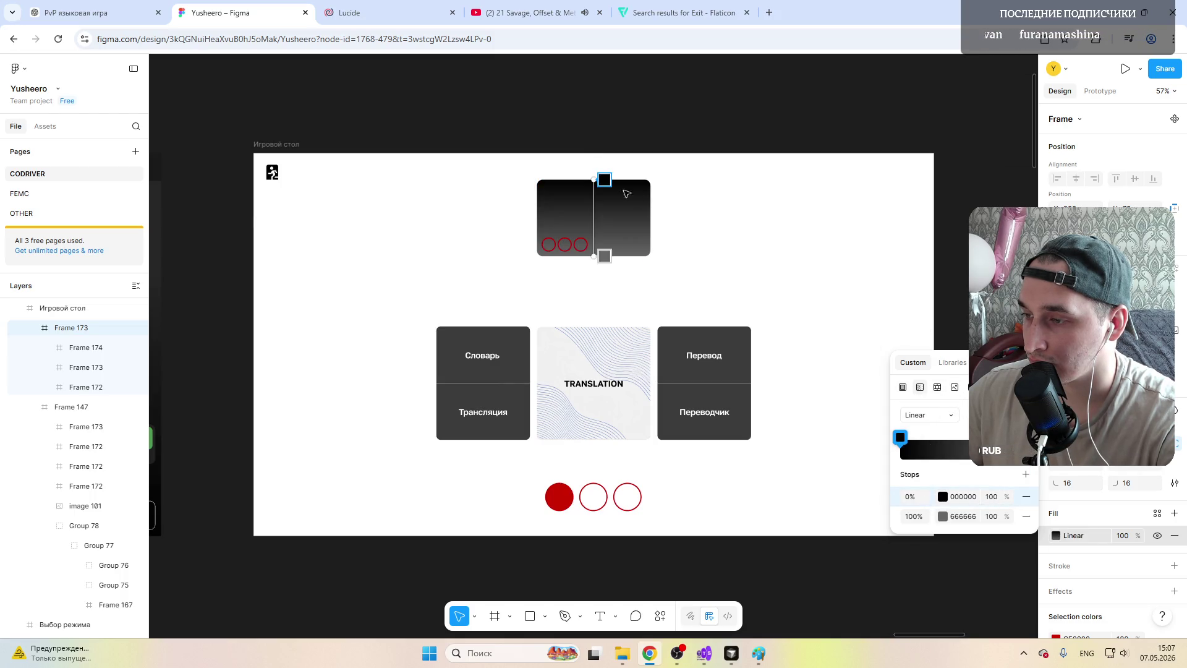
{"action": "mouse_move", "coordinate": [594, 180]}
{"action": "left_mouse_down"}
{"action": "mouse_move", "coordinate": [520, 228]}
{"action": "mouse_move", "coordinate": [533, 210]}
{"action": "left_mouse_up"}
{"action": "left_click_drag", "start_coordinate": [598, 257], "coordinate": [619, 240]}
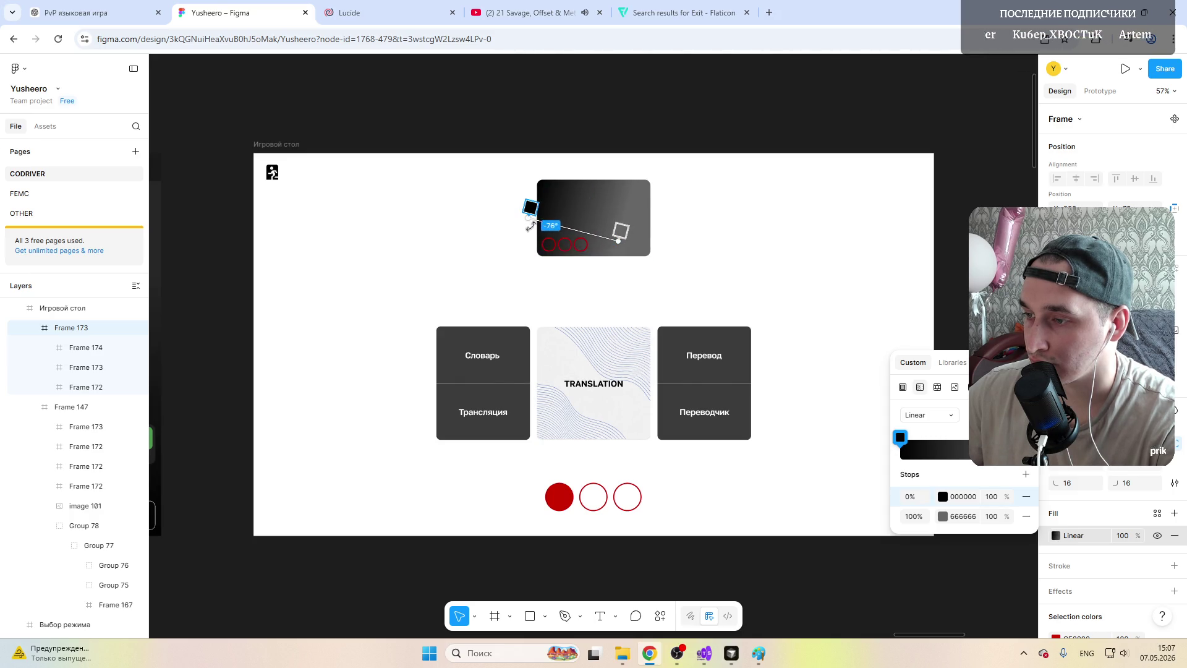
{"action": "left_click_drag", "start_coordinate": [529, 217], "coordinate": [549, 208]}
{"action": "left_click_drag", "start_coordinate": [619, 240], "coordinate": [626, 236]}
Step: Move the black 000000 stop to about 22% and darken the end stop to grey 565656
{"action": "left_click", "coordinate": [631, 238]}
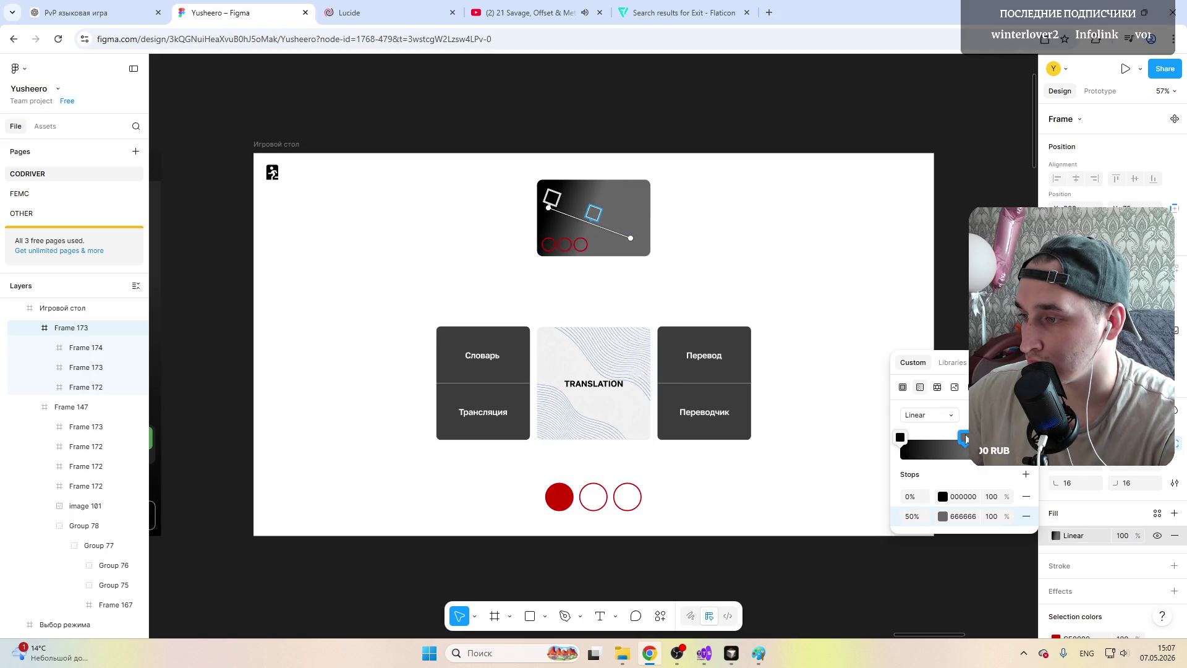
{"action": "left_click_drag", "start_coordinate": [622, 224], "coordinate": [631, 227]}
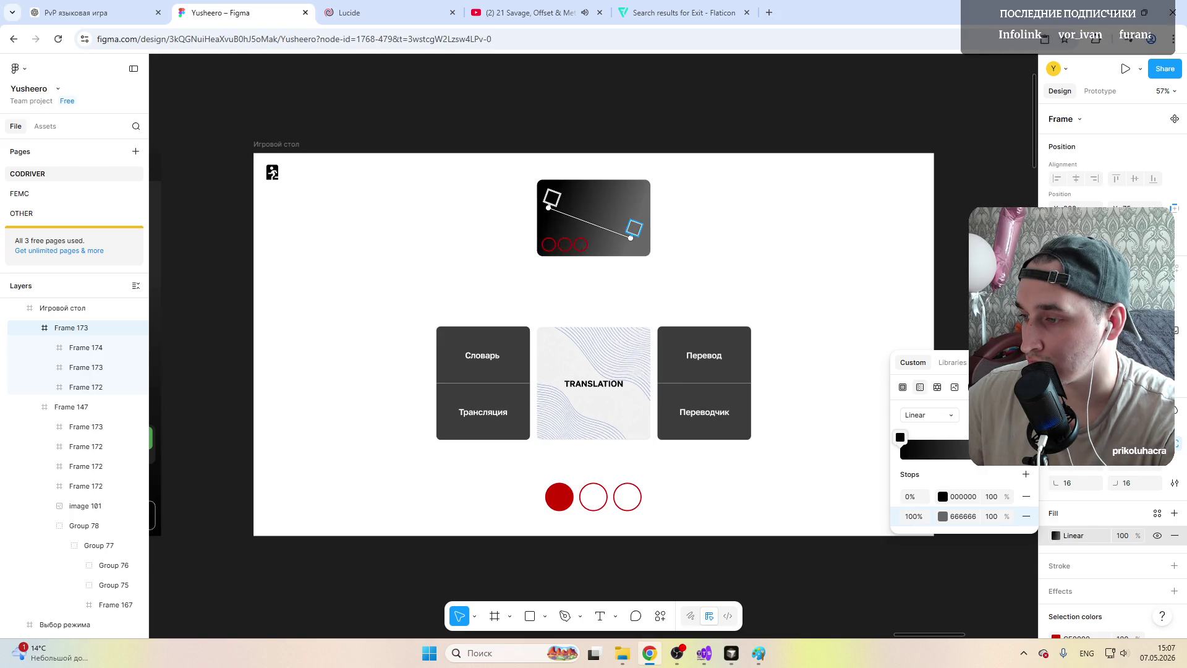
{"action": "left_click_drag", "start_coordinate": [900, 438], "coordinate": [921, 438]}
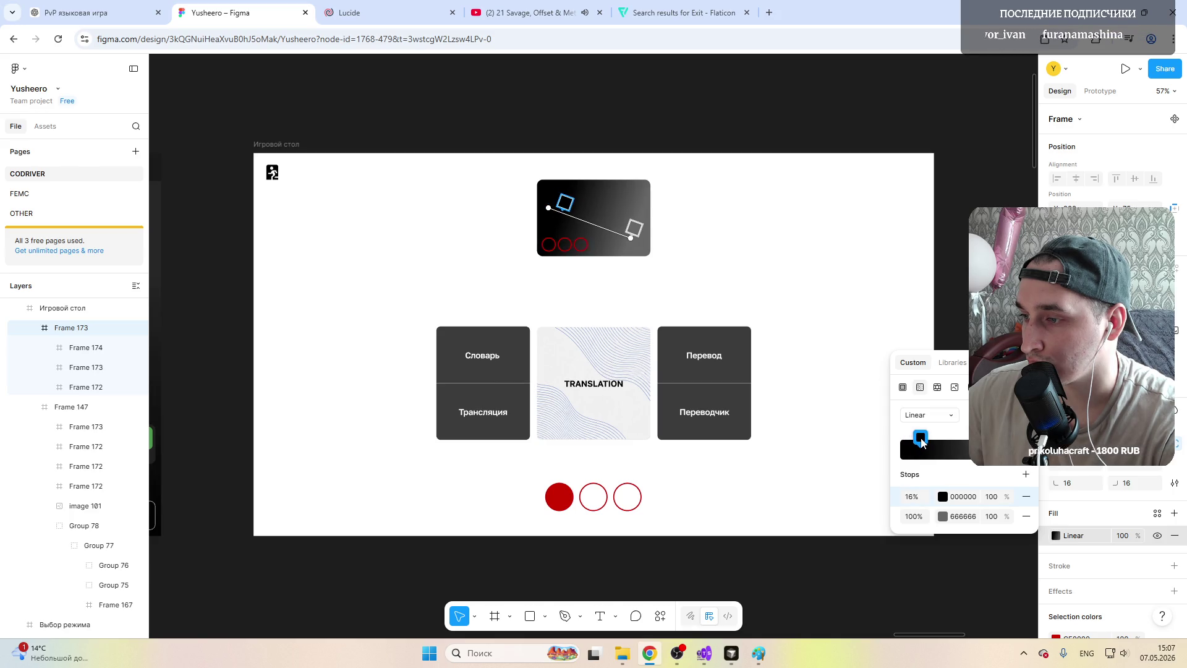
{"action": "left_click_drag", "start_coordinate": [922, 442], "coordinate": [933, 443]}
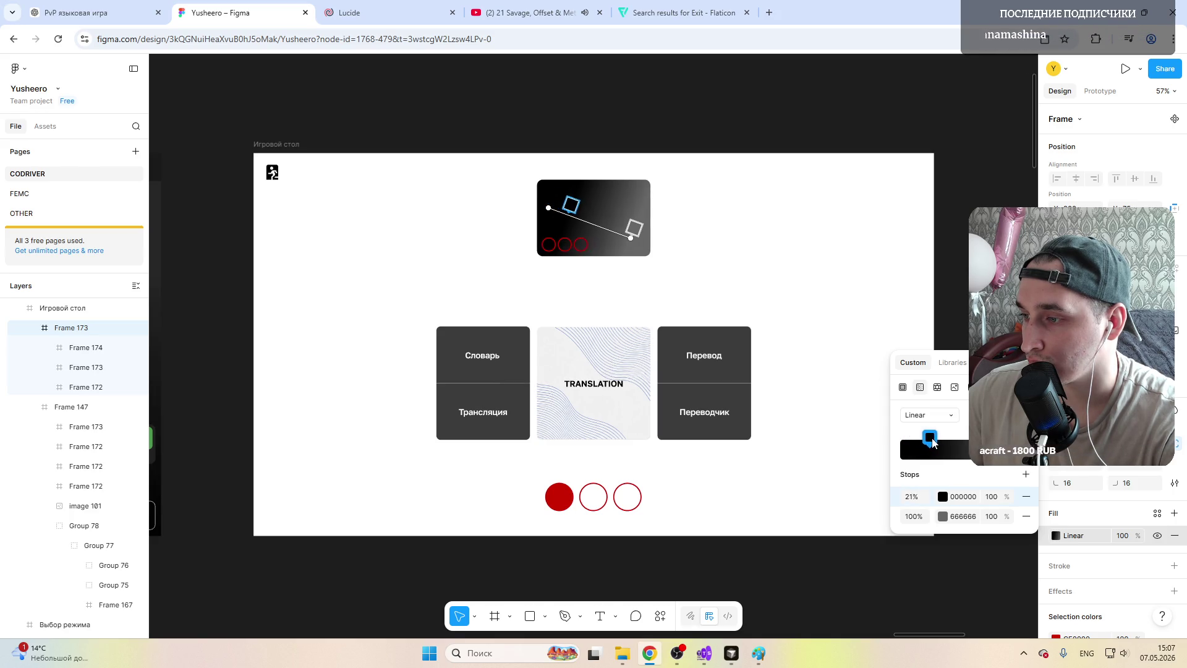
{"action": "left_click", "coordinate": [942, 516]}
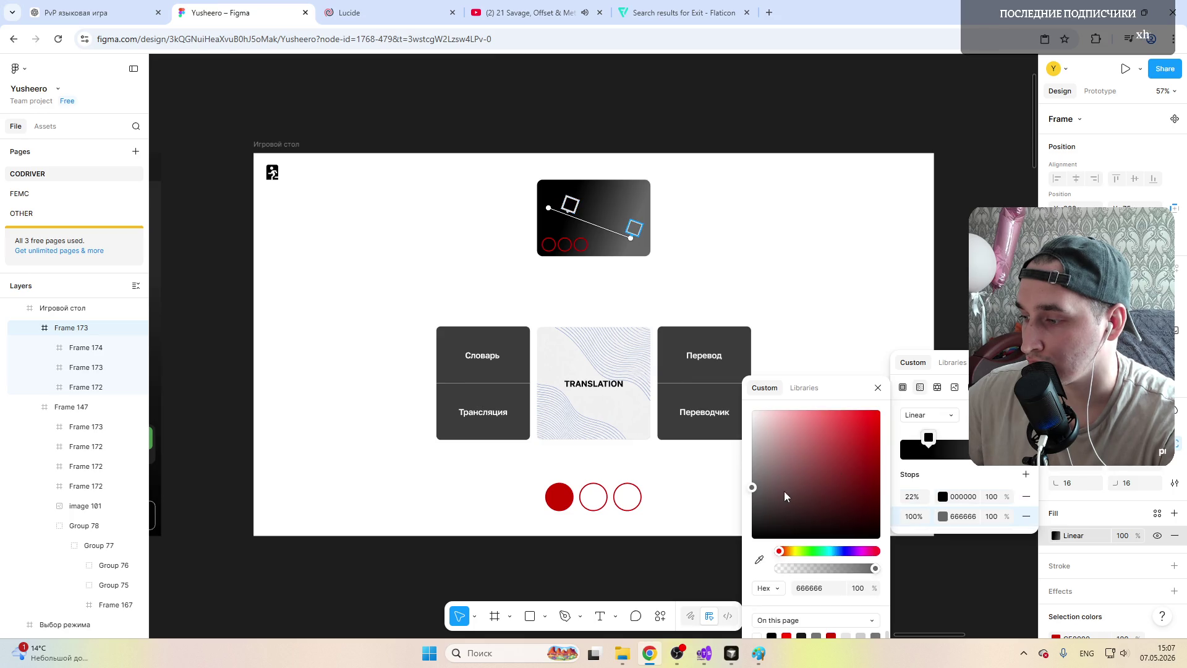
{"action": "left_click", "coordinate": [758, 499]}
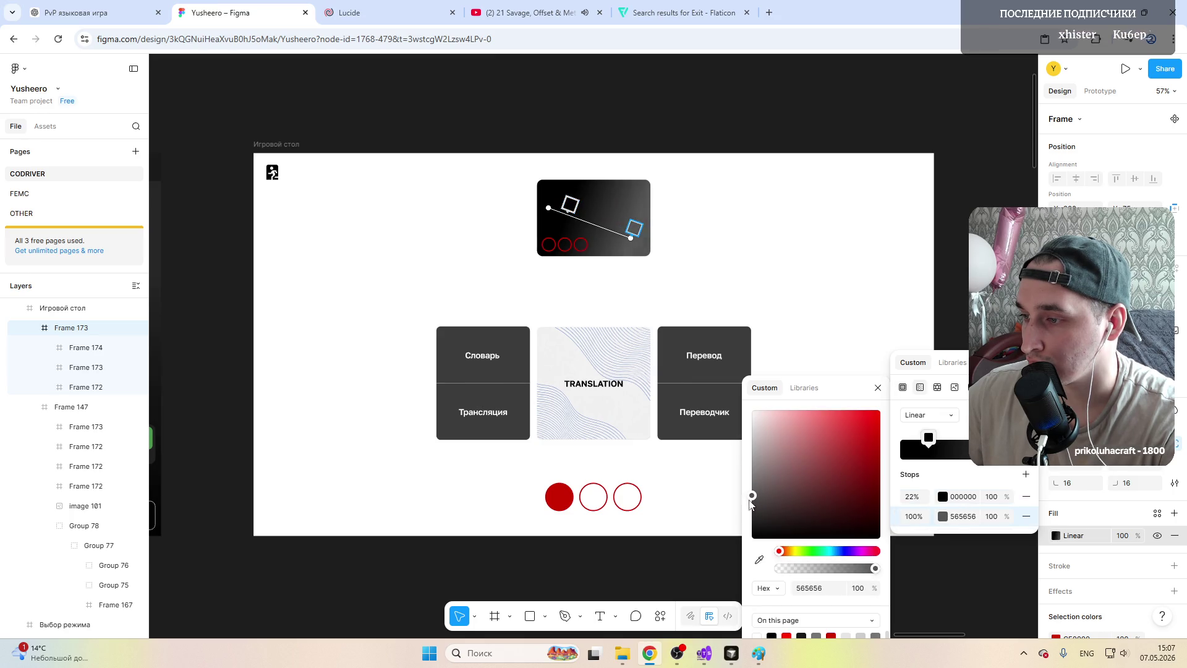
{"action": "key", "text": "Escape"}
{"action": "key", "text": "Escape"}
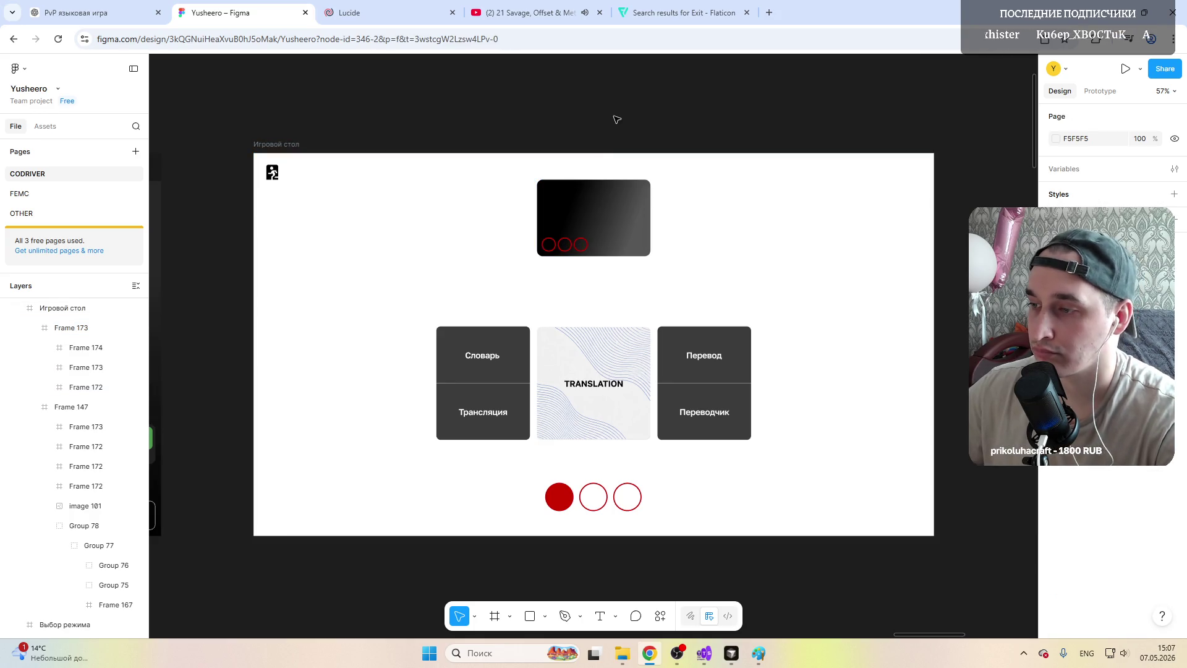
Step: Add a text label reading 'Igstik' on the black gradient card
{"action": "scroll", "coordinate": [623, 221], "scroll_direction": "up", "scroll_amount": 2, "text": "ctrl"}
{"action": "left_click", "coordinate": [623, 221]}
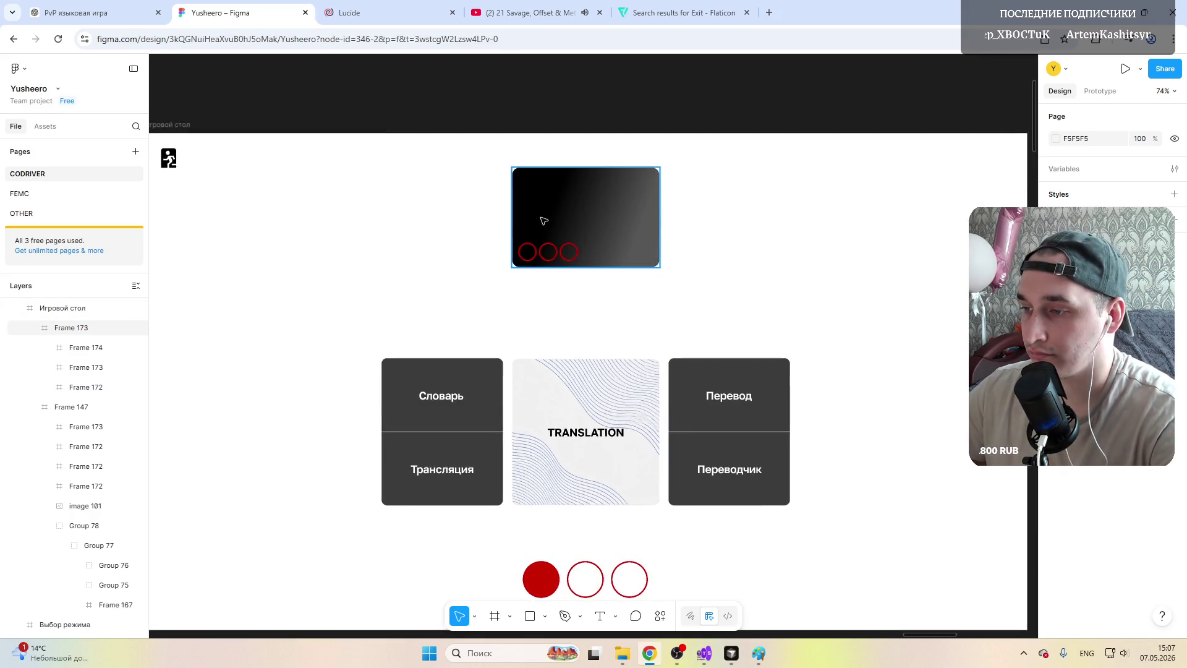
{"action": "scroll", "coordinate": [556, 223], "scroll_direction": "up", "scroll_amount": 4, "text": "ctrl"}
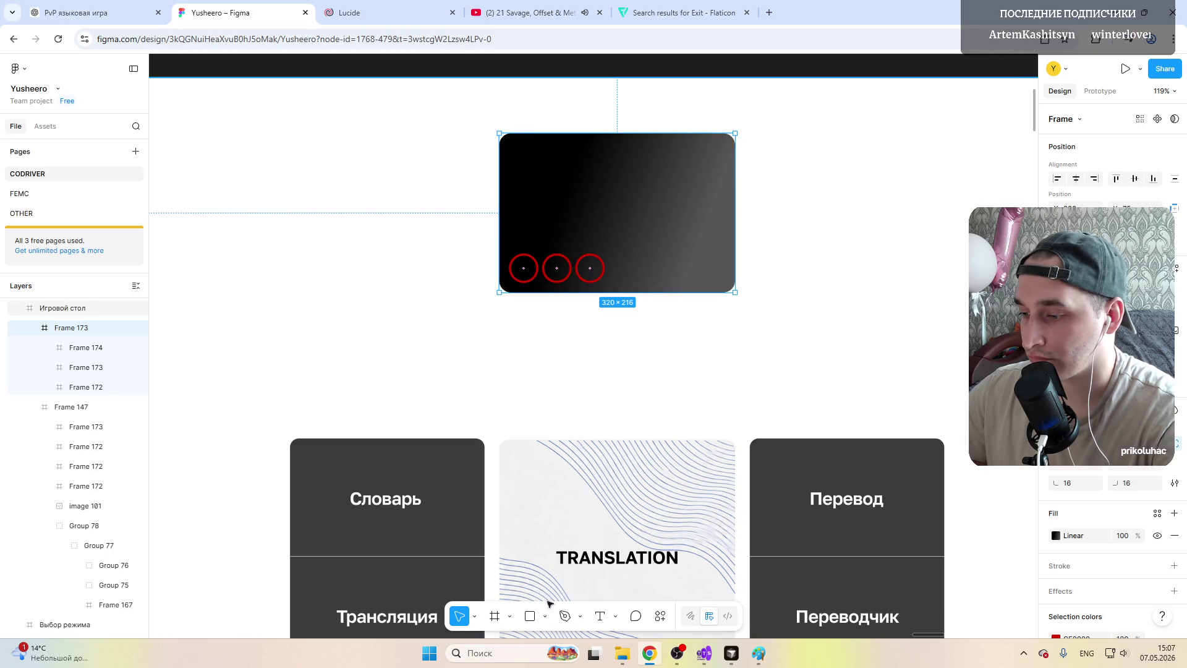
{"action": "left_click", "coordinate": [600, 616]}
{"action": "left_click", "coordinate": [528, 175]}
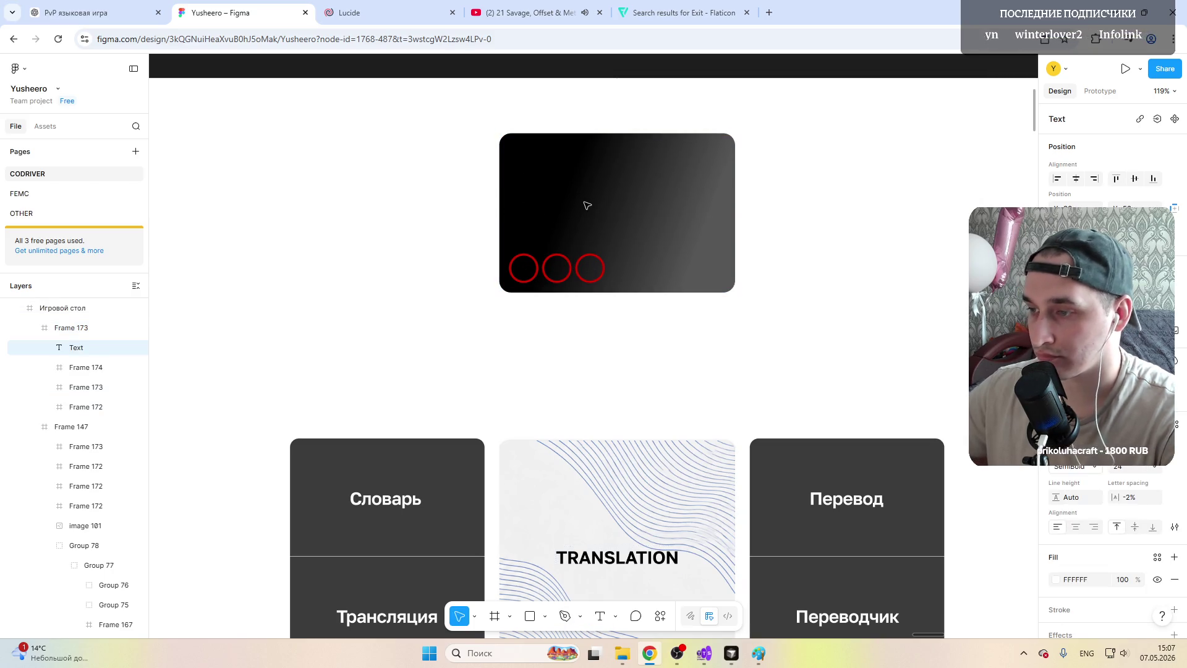
{"action": "type", "text": "Ig"}
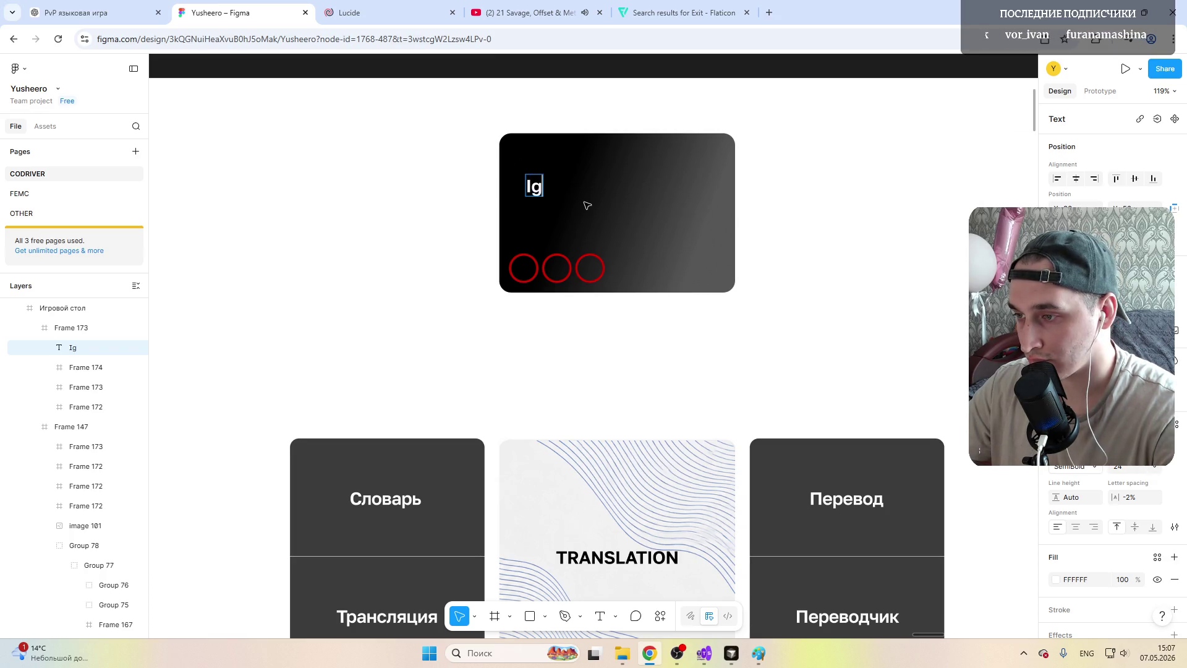
{"action": "type", "text": "stik"}
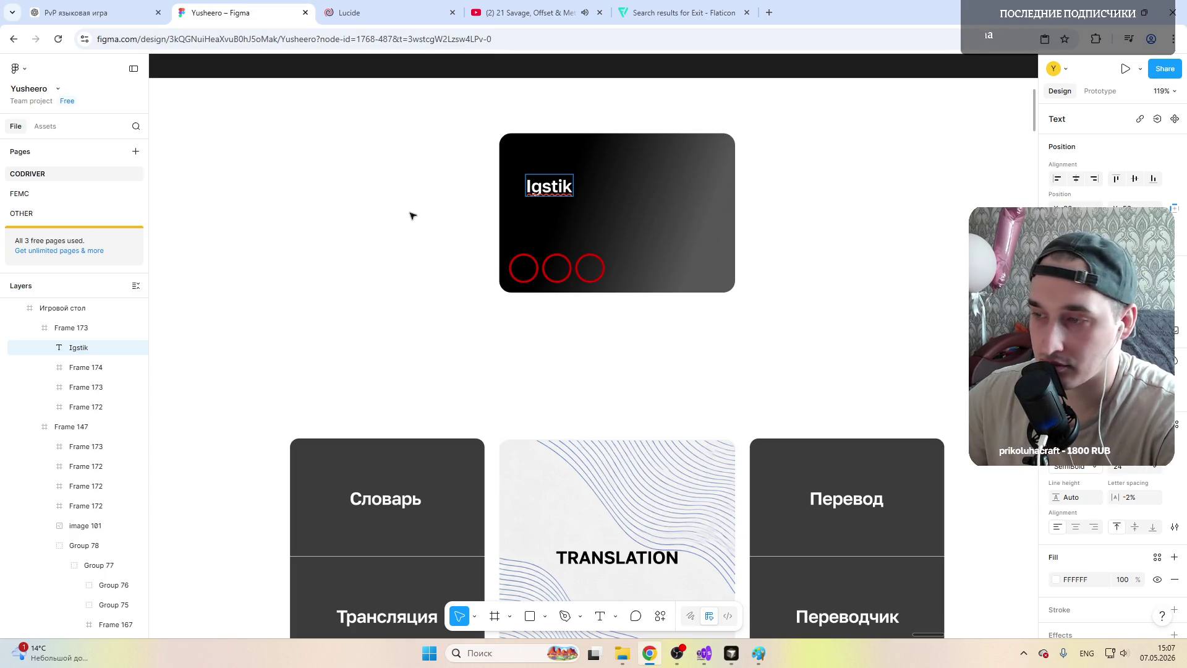
{"action": "key", "text": "Escape"}
Step: Position the Igstik title in the card's top-left corner
{"action": "left_click_drag", "start_coordinate": [550, 185], "coordinate": [548, 168]}
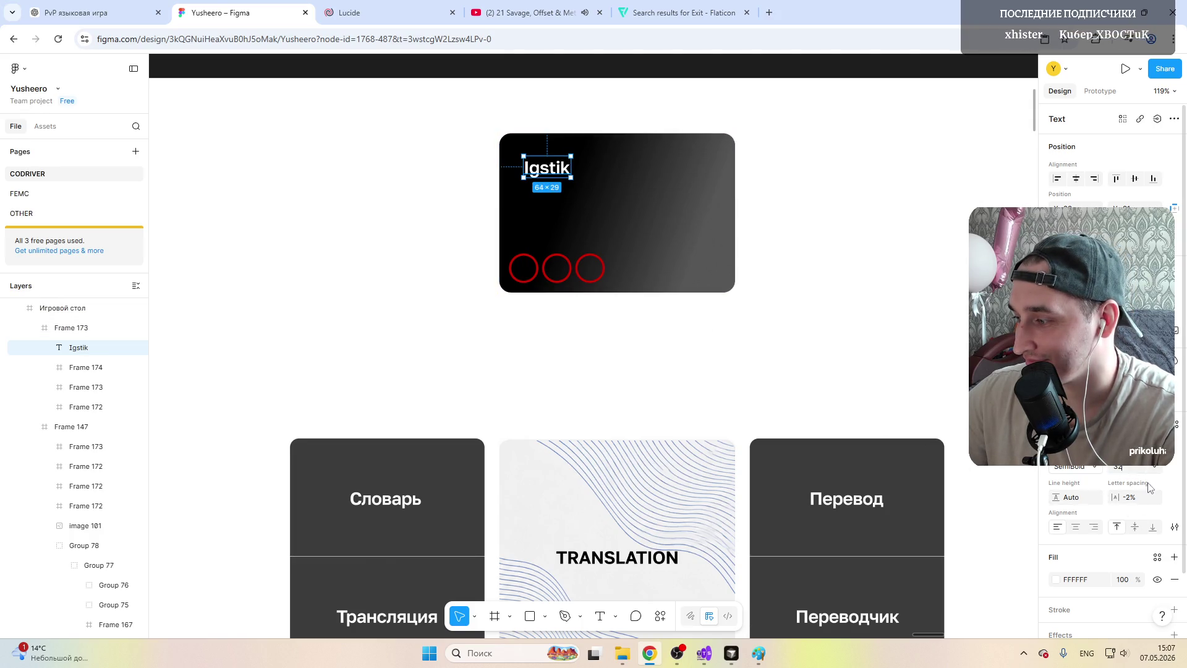
{"action": "key", "text": "ctrl+z"}
{"action": "key", "text": "ctrl+shift+z"}
{"action": "key", "text": "ctrl+z"}
{"action": "left_click_drag", "start_coordinate": [556, 194], "coordinate": [554, 172]}
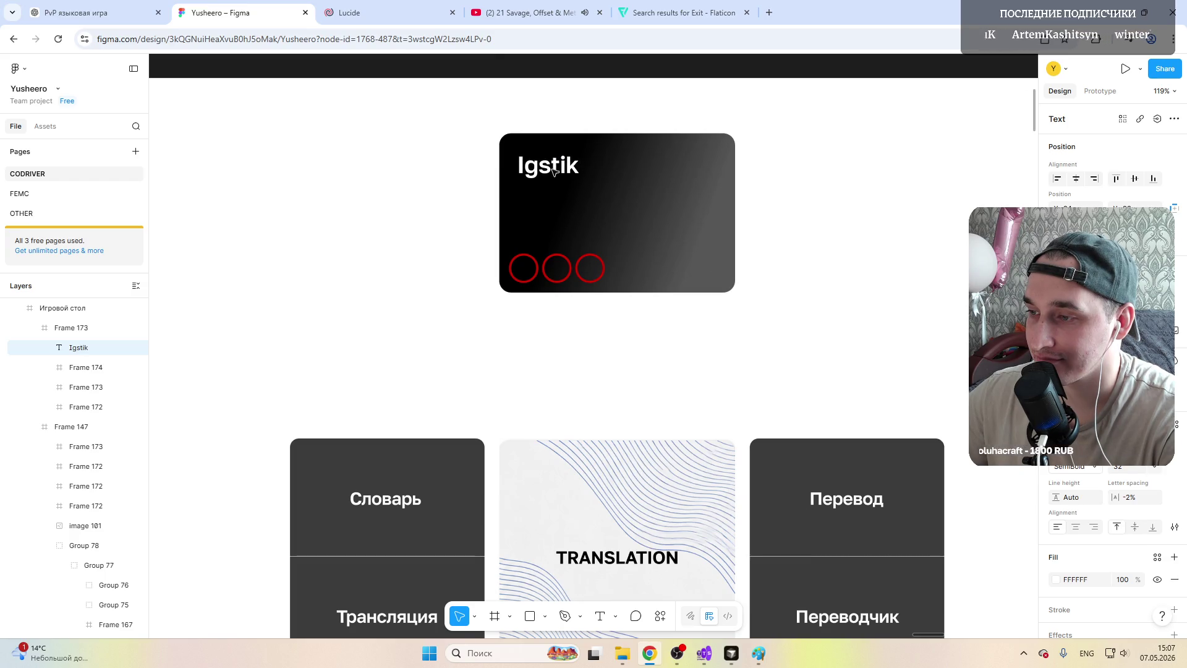
{"action": "left_click", "coordinate": [555, 274]}
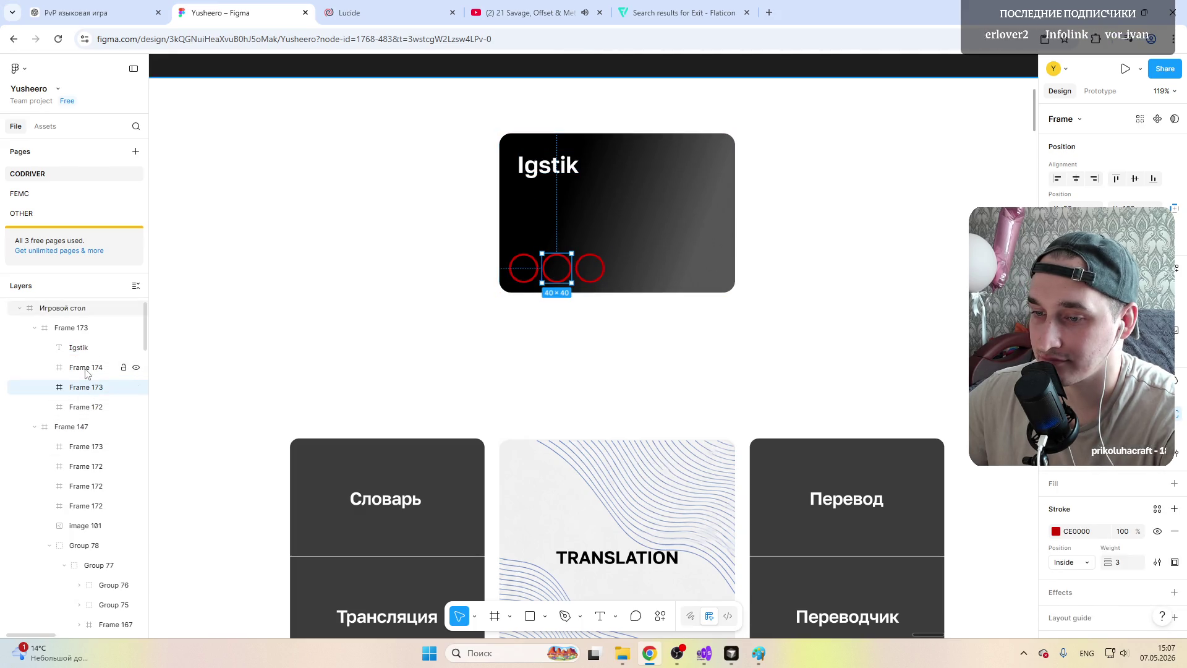
Step: Group the three red circles as Group 79 and align it with the Igstik title's left edge
{"action": "left_click", "coordinate": [86, 367], "text": "shift"}
{"action": "left_click", "coordinate": [86, 406], "text": "shift"}
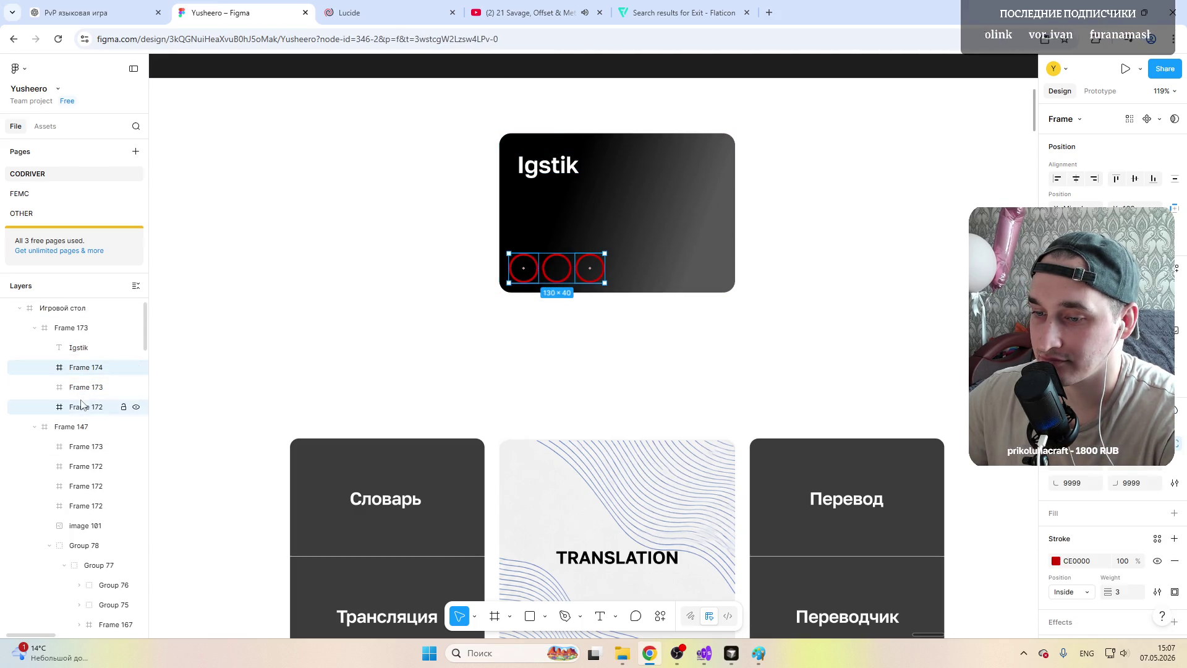
{"action": "right_click", "coordinate": [86, 380]}
{"action": "left_click", "coordinate": [119, 414]}
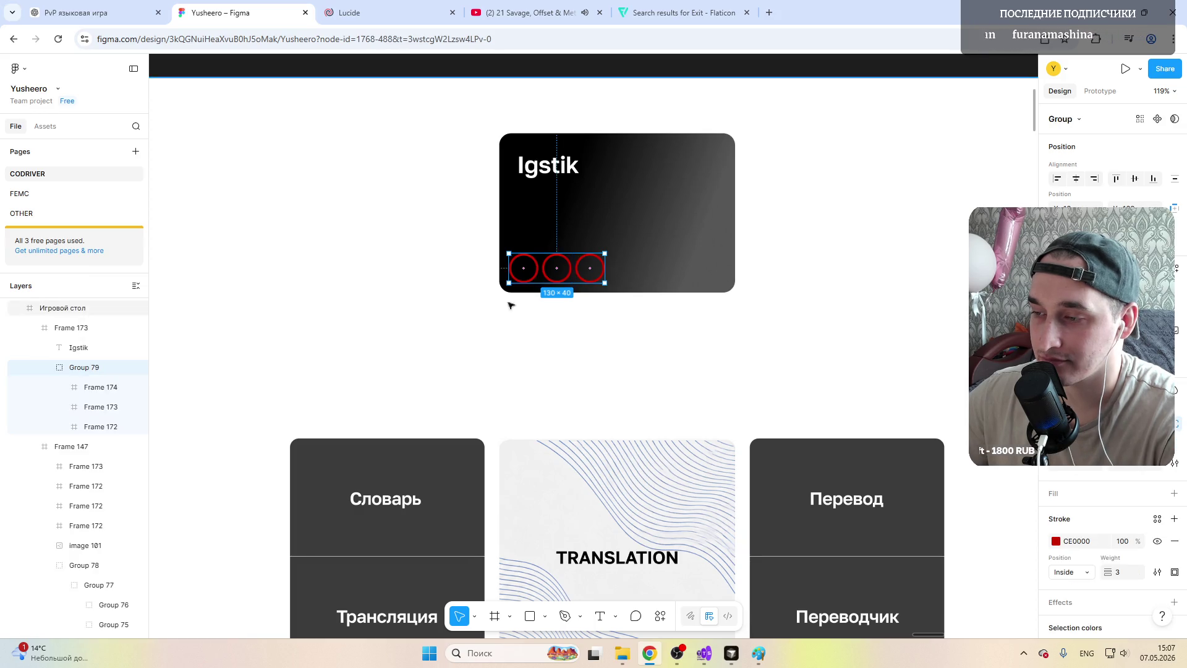
{"action": "left_click_drag", "start_coordinate": [552, 278], "coordinate": [576, 258]}
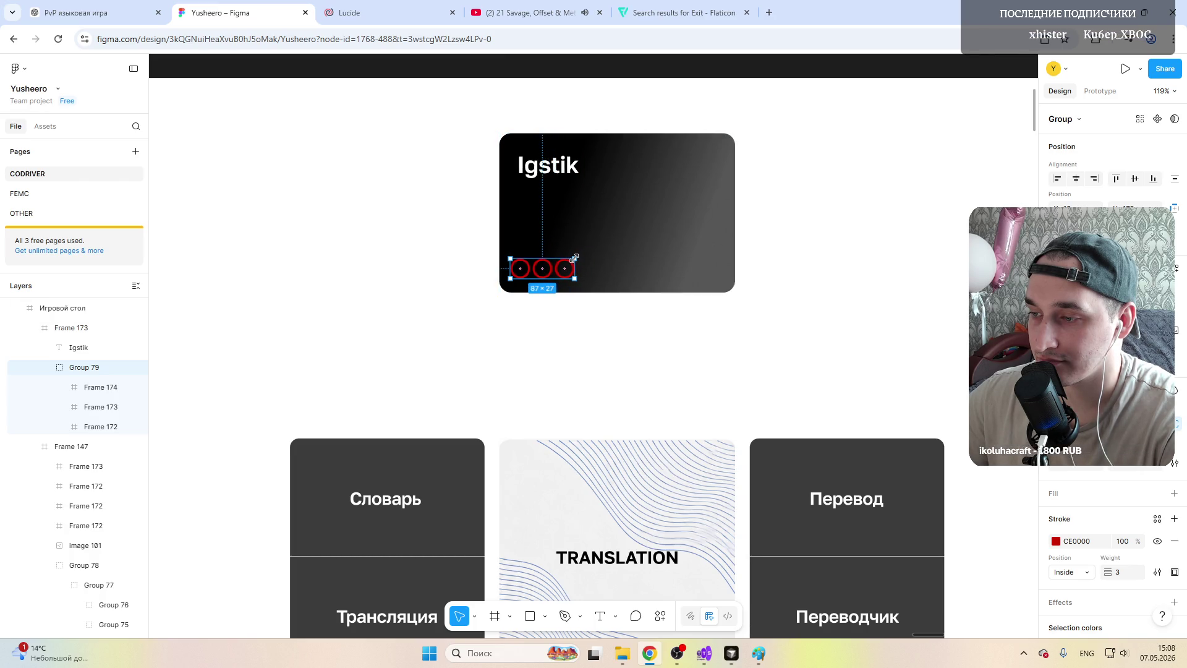
{"action": "key", "text": "ctrl+z"}
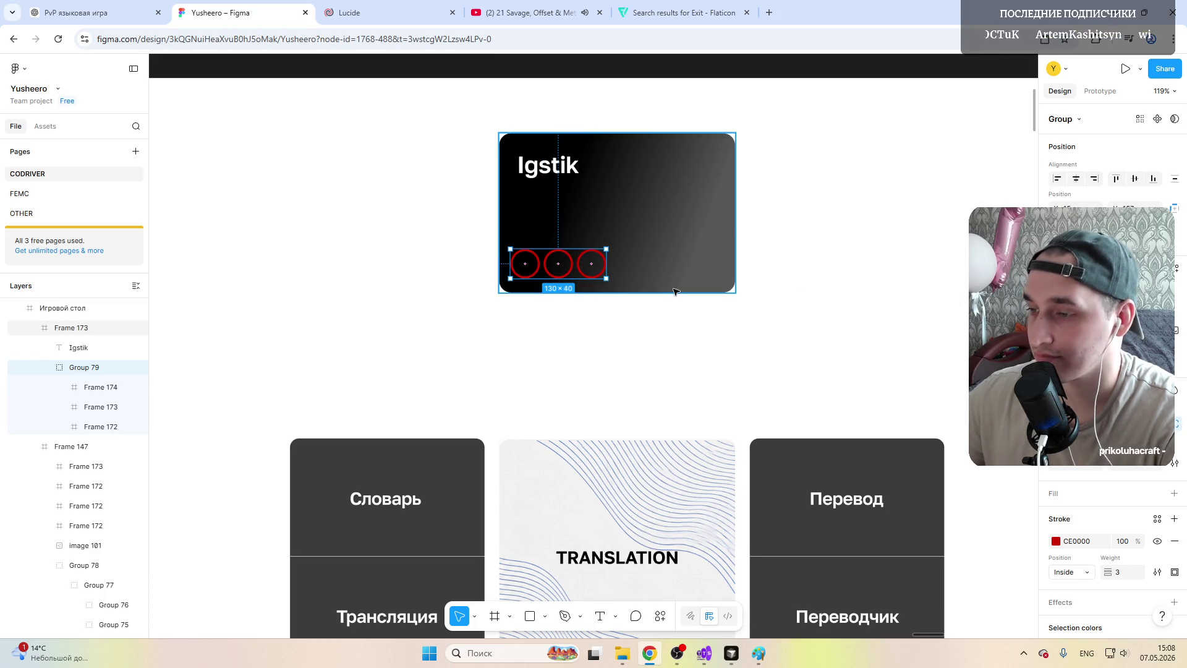
{"action": "left_click_drag", "start_coordinate": [543, 265], "coordinate": [562, 266]}
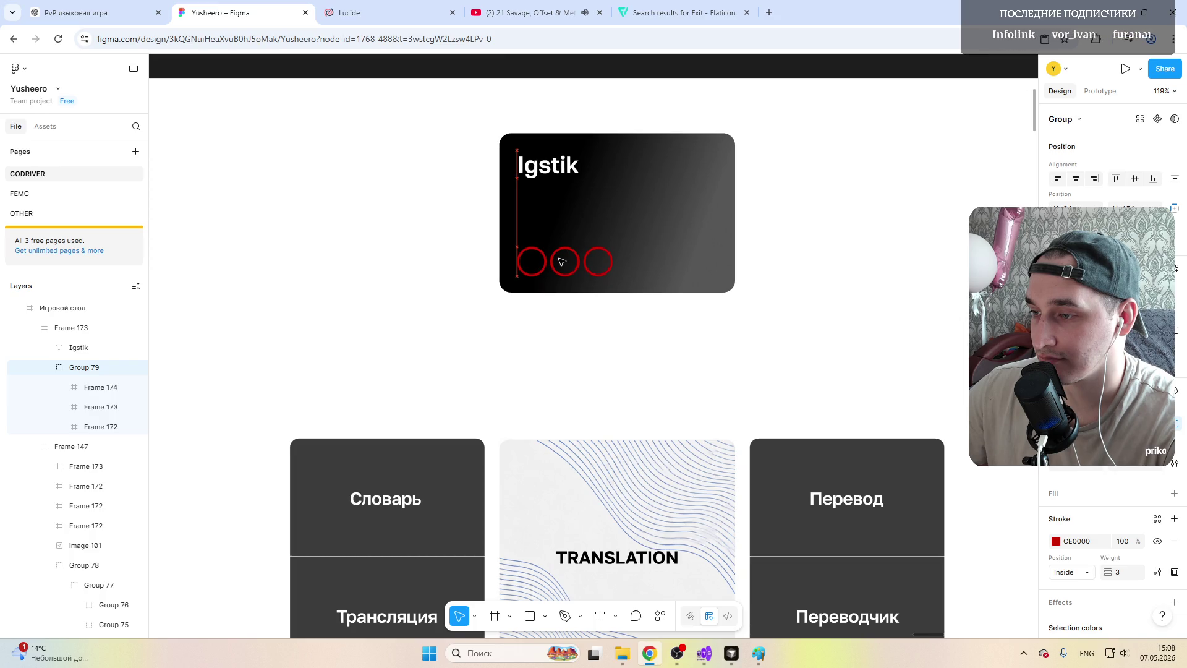
{"action": "key", "text": "Escape"}
{"action": "key", "text": "Escape"}
{"action": "scroll", "coordinate": [697, 226], "scroll_direction": "down", "scroll_amount": 5}
Step: Scroll over the Игровой стол board to review it, then go to the Flaticon Exit-alt icon page
{"action": "scroll", "coordinate": [698, 225], "scroll_direction": "down", "scroll_amount": 5}
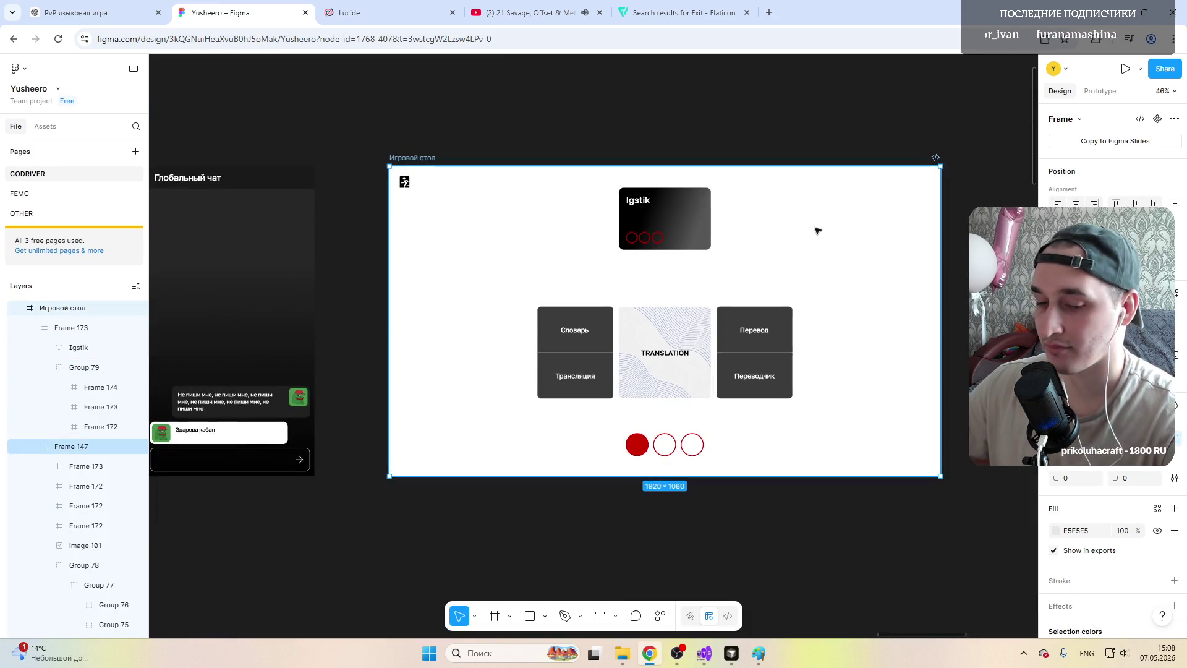
{"action": "scroll", "coordinate": [841, 233], "scroll_direction": "up", "scroll_amount": 5}
{"action": "scroll", "coordinate": [597, 273], "scroll_direction": "down", "scroll_amount": 1}
{"action": "scroll", "coordinate": [605, 265], "scroll_direction": "up", "scroll_amount": 1}
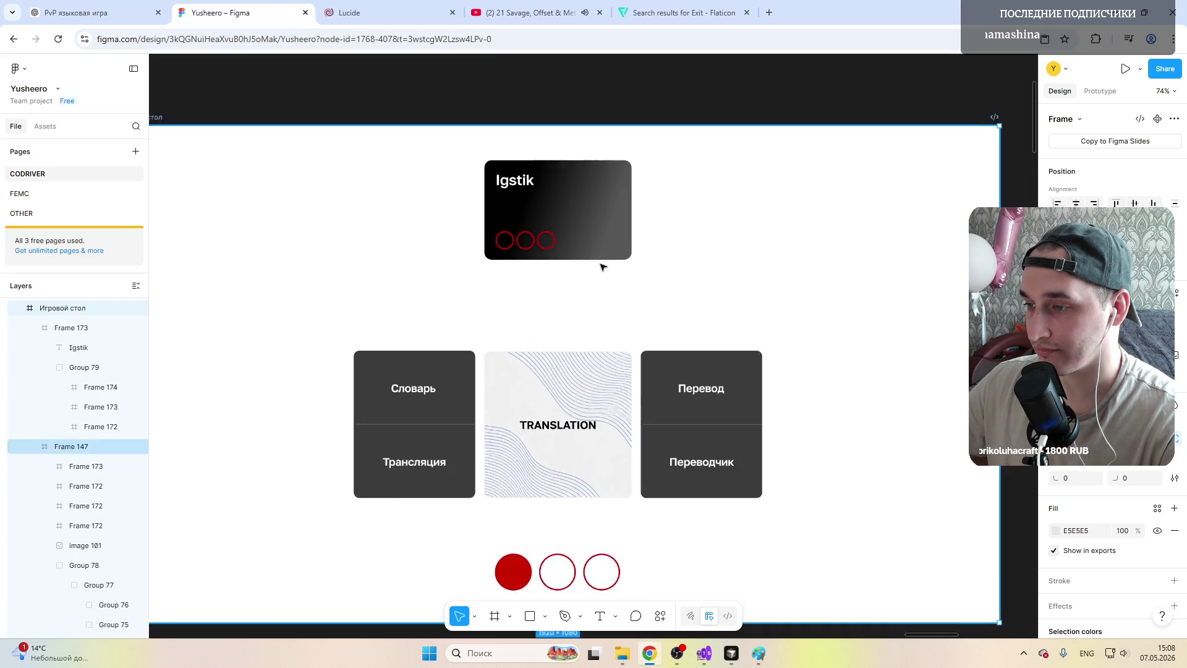
{"action": "scroll", "coordinate": [587, 247], "scroll_direction": "up", "scroll_amount": 2}
{"action": "left_click", "coordinate": [512, 197]}
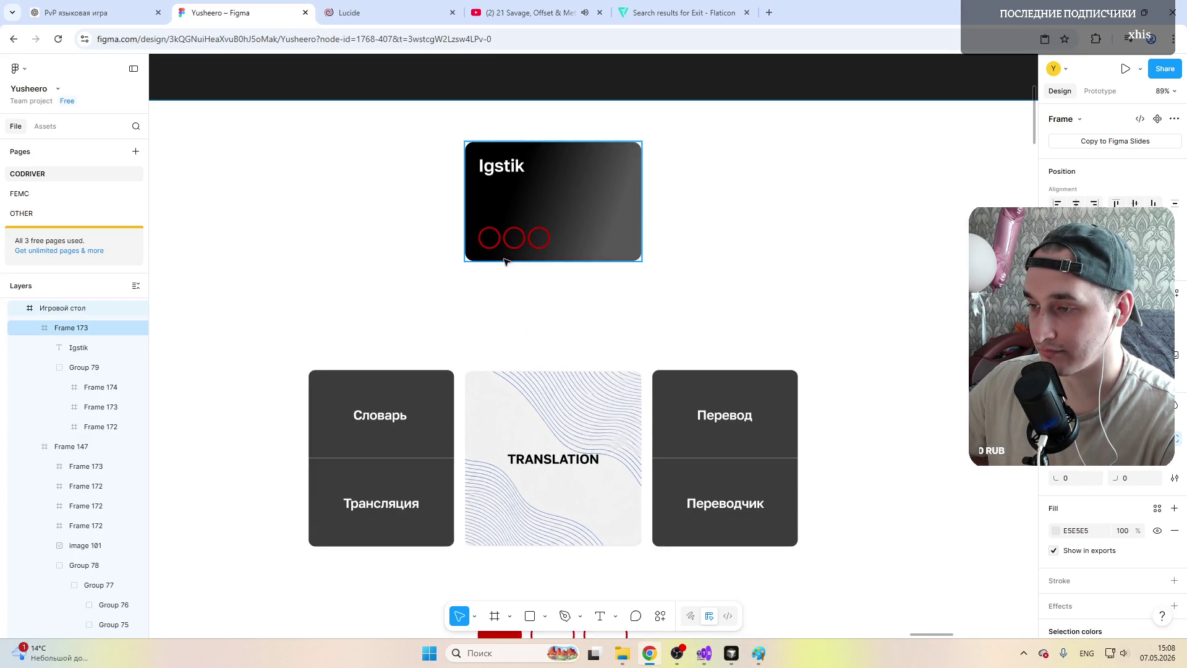
{"action": "scroll", "coordinate": [504, 297], "scroll_direction": "down", "scroll_amount": 1}
{"action": "scroll", "coordinate": [503, 310], "scroll_direction": "down", "scroll_amount": 2}
{"action": "scroll", "coordinate": [503, 309], "scroll_direction": "up", "scroll_amount": 5}
{"action": "scroll", "coordinate": [505, 306], "scroll_direction": "down", "scroll_amount": 3}
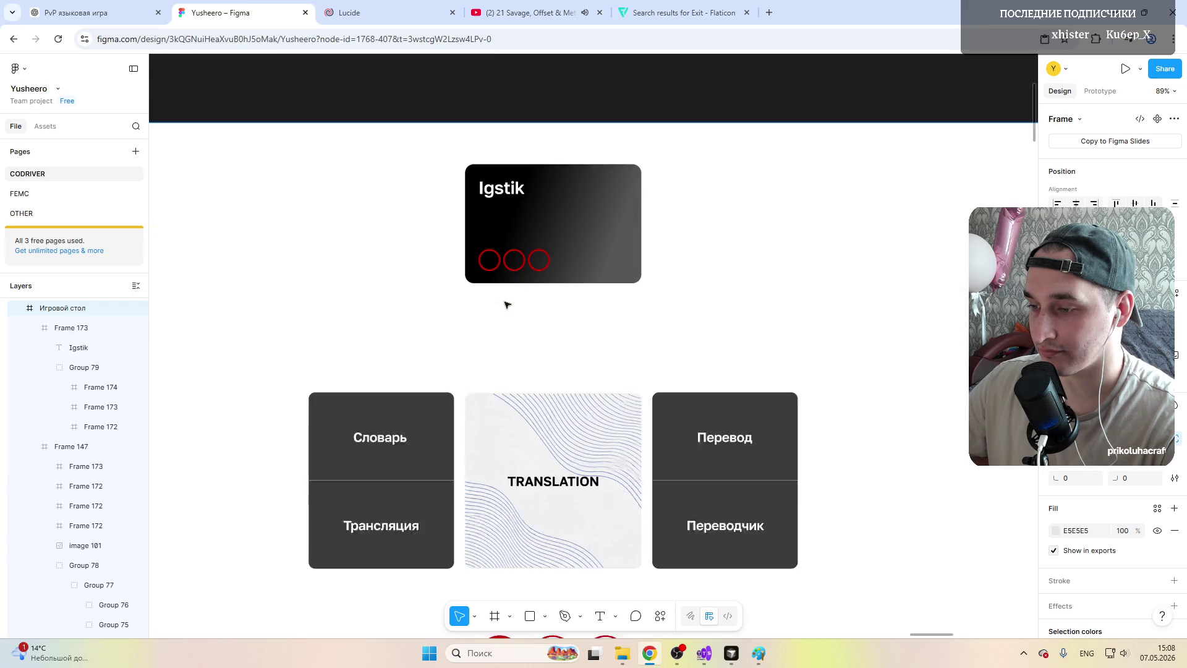
{"action": "scroll", "coordinate": [506, 303], "scroll_direction": "down", "scroll_amount": 3}
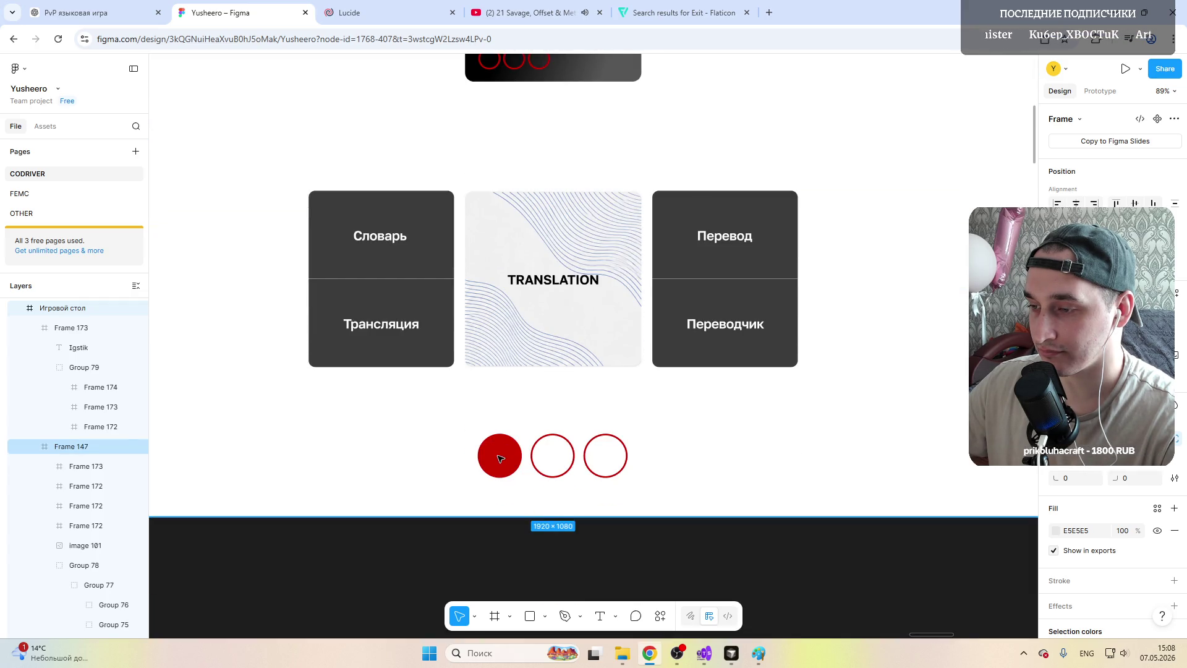
{"action": "left_click", "coordinate": [672, 13]}
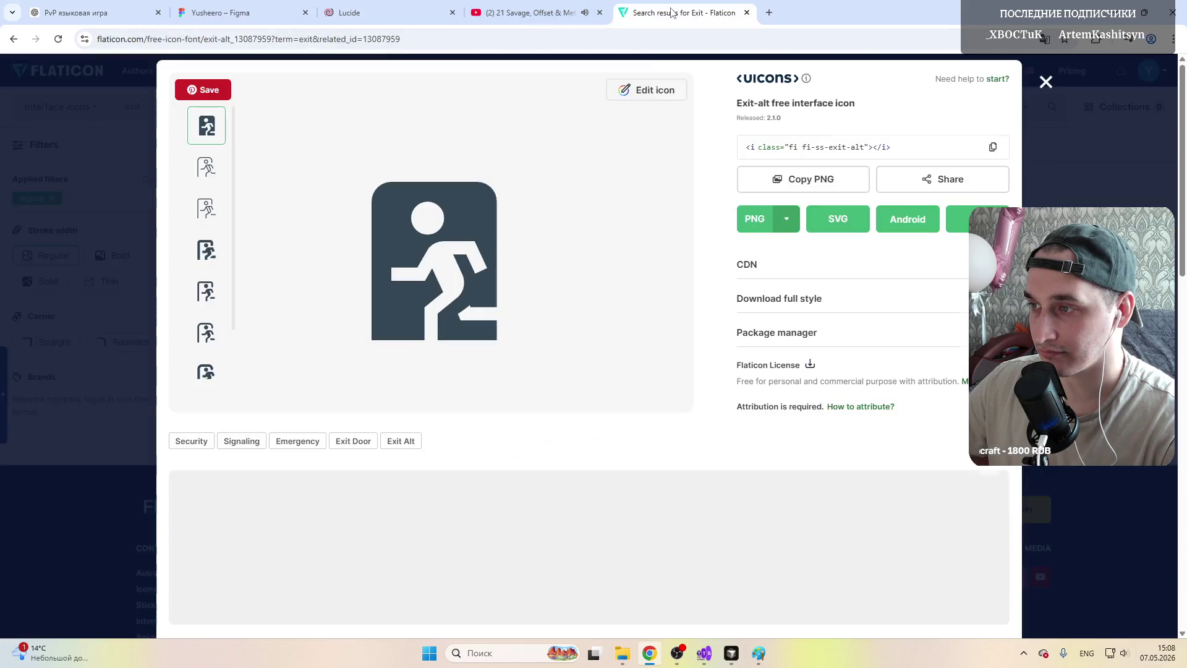
Step: Search Flaticon for 'close' icons
{"action": "left_click", "coordinate": [1045, 84]}
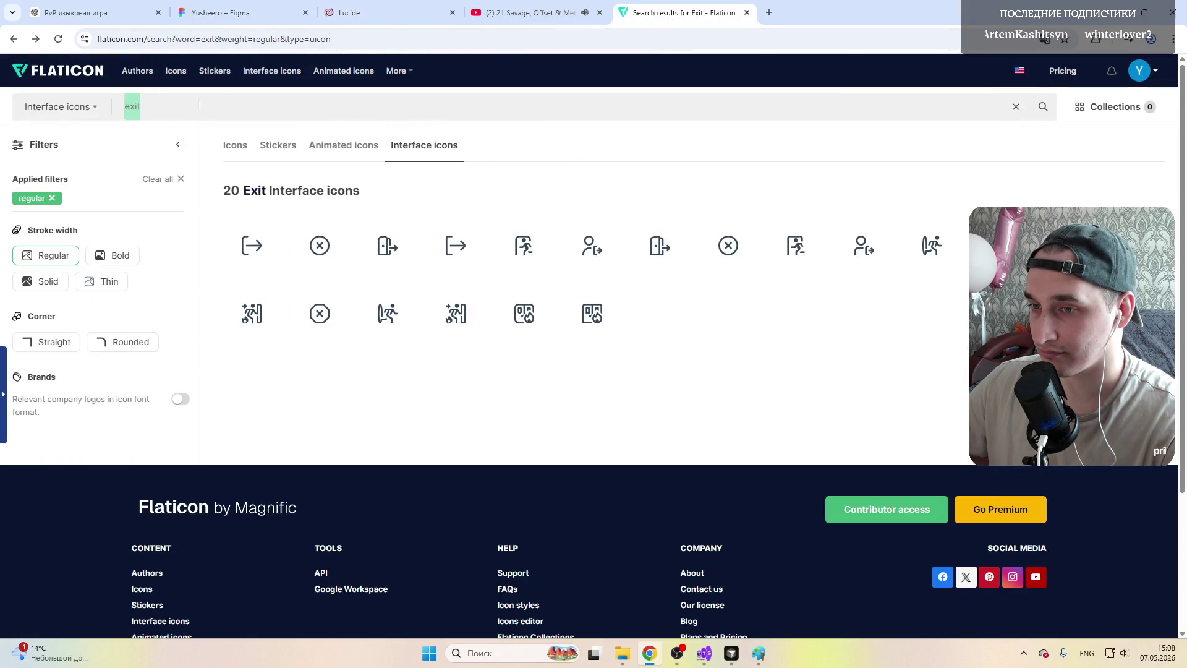
{"action": "type", "text": "close"}
{"action": "key", "text": "Return"}
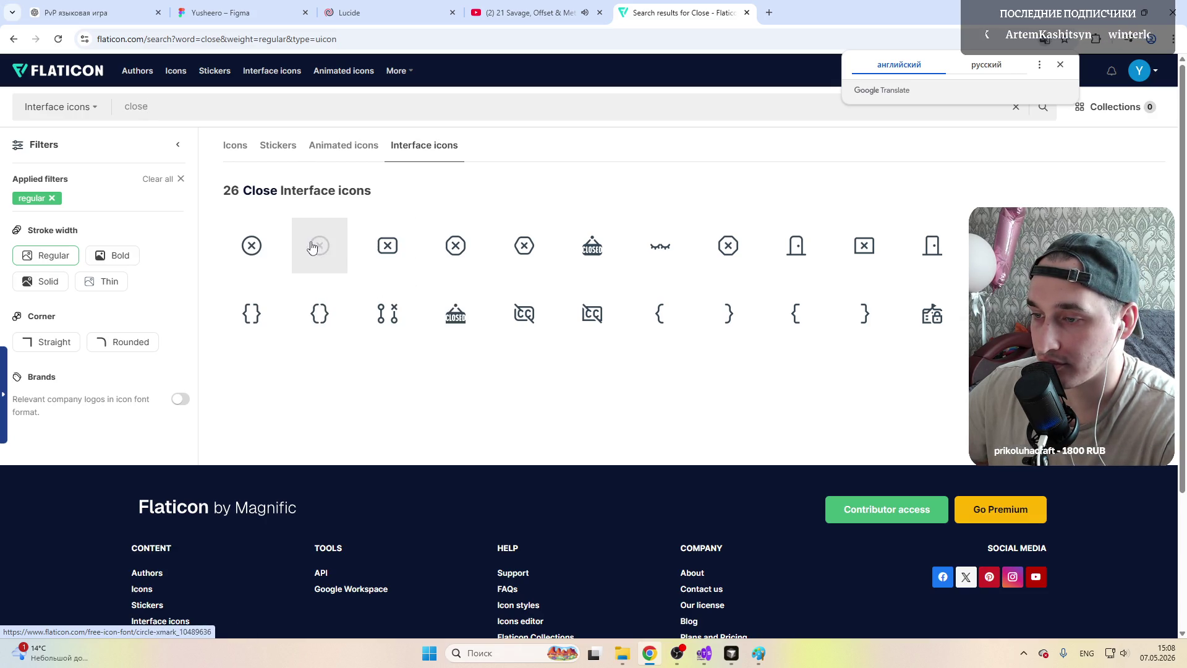
Step: Cycle through the YouTube and ChatGPT tabs back to the Figma board
{"action": "left_click", "coordinate": [531, 6]}
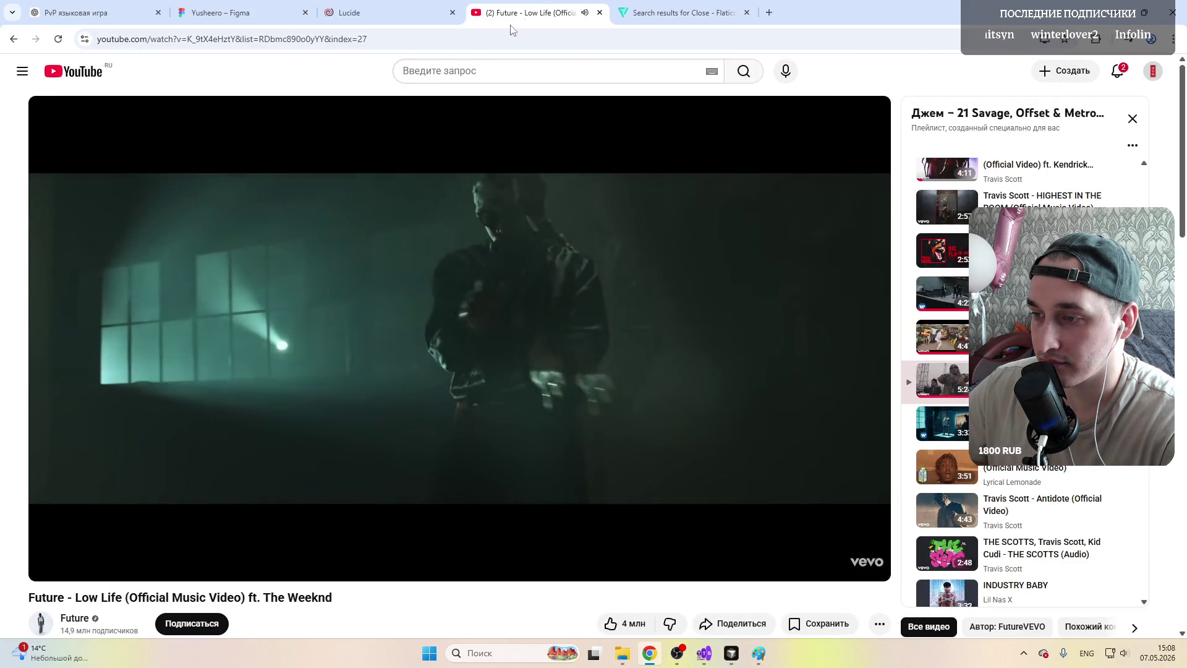
{"action": "left_click", "coordinate": [384, 10]}
{"action": "left_click", "coordinate": [247, 9]}
{"action": "left_click", "coordinate": [103, 5]}
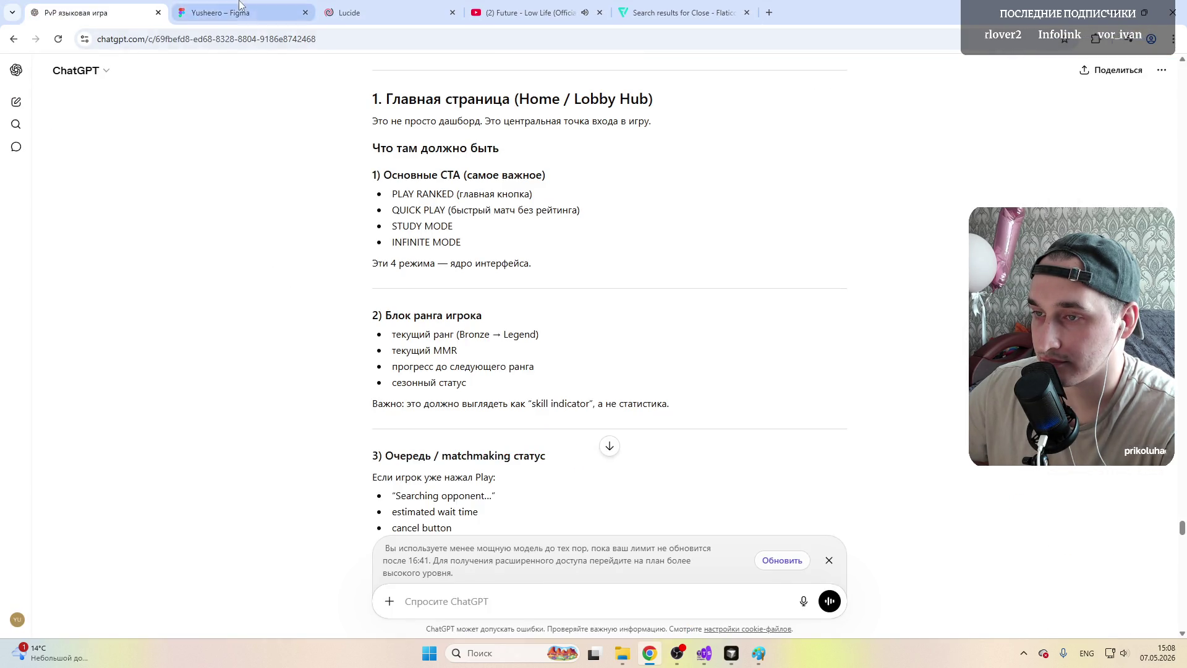
{"action": "left_click", "coordinate": [235, 12]}
{"action": "scroll", "coordinate": [573, 336], "scroll_direction": "down", "scroll_amount": 5}
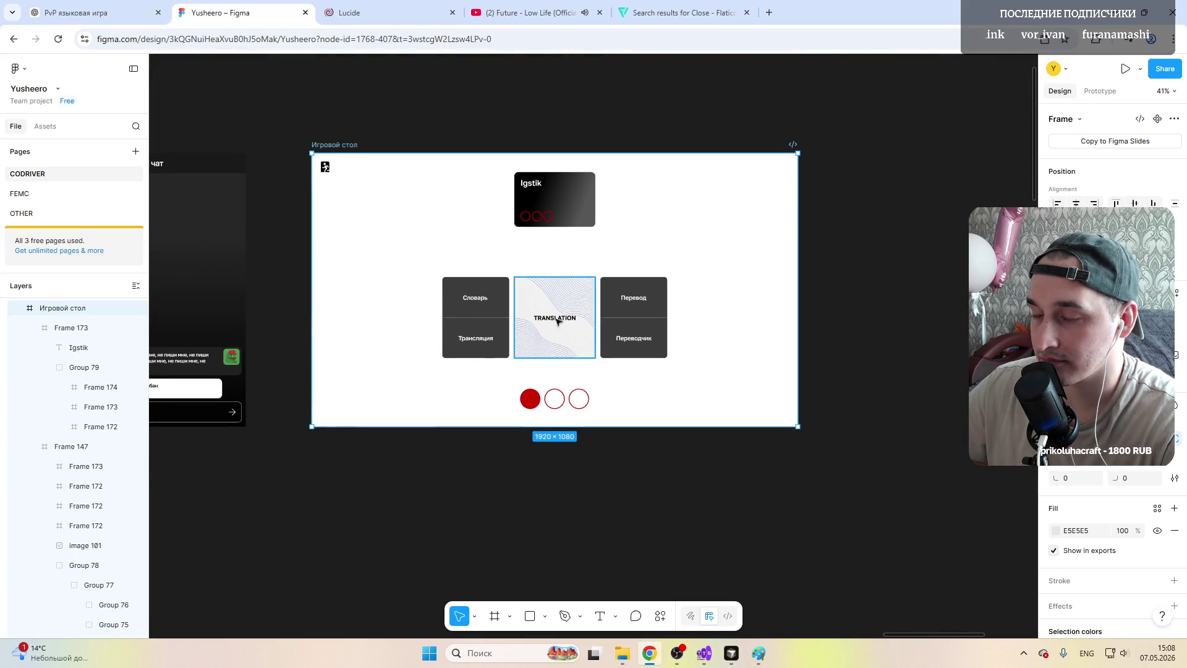
{"action": "left_click", "coordinate": [558, 180]}
{"action": "scroll", "coordinate": [559, 164], "scroll_direction": "up", "scroll_amount": 2}
{"action": "left_click", "coordinate": [558, 164]}
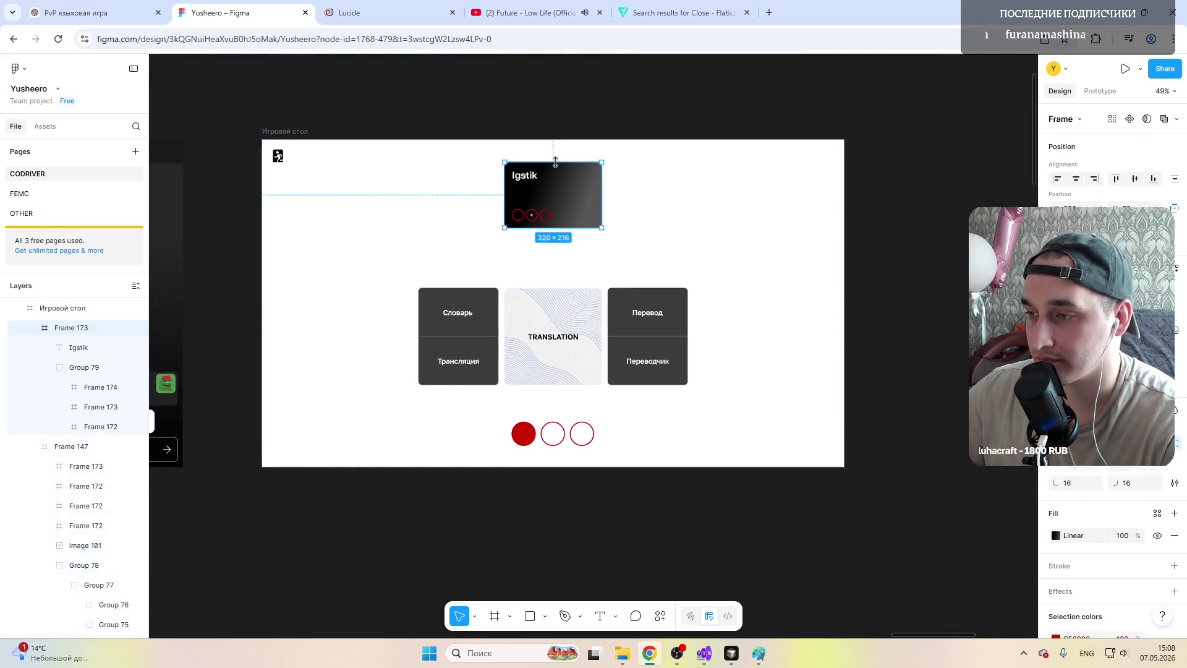
{"action": "key", "text": "Escape"}
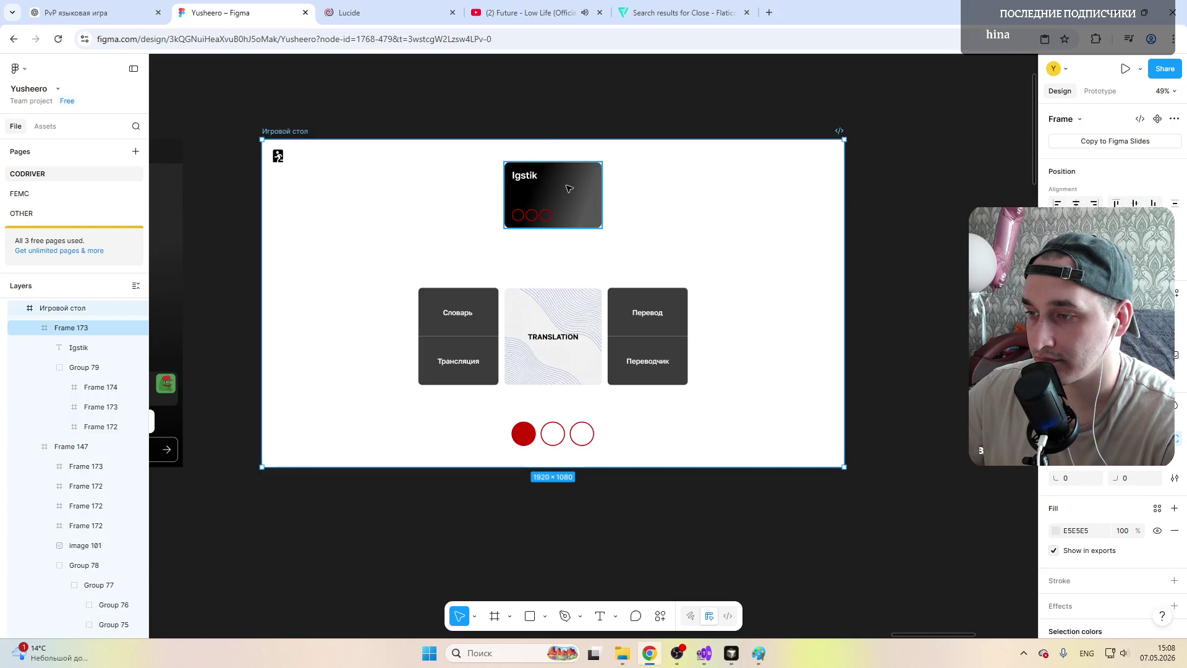
{"action": "left_click", "coordinate": [588, 191]}
{"action": "scroll", "coordinate": [569, 205], "scroll_direction": "up", "scroll_amount": 3}
{"action": "scroll", "coordinate": [567, 209], "scroll_direction": "up", "scroll_amount": 1}
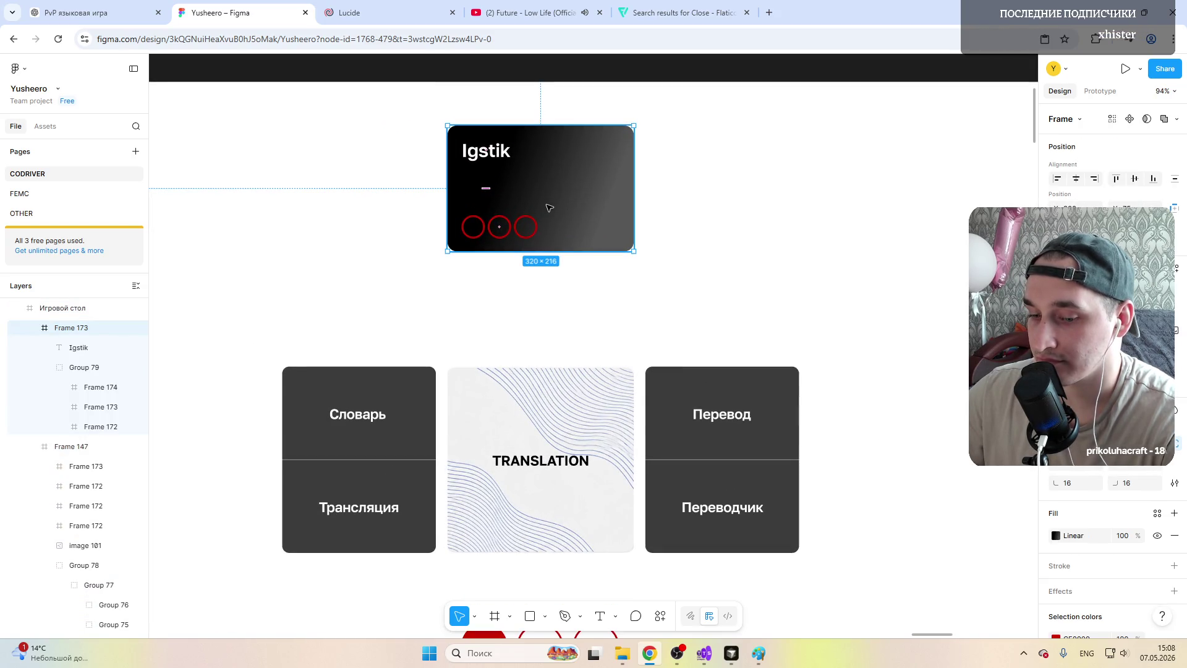
{"action": "scroll", "coordinate": [545, 207], "scroll_direction": "down", "scroll_amount": 5}
{"action": "left_click", "coordinate": [859, 234]}
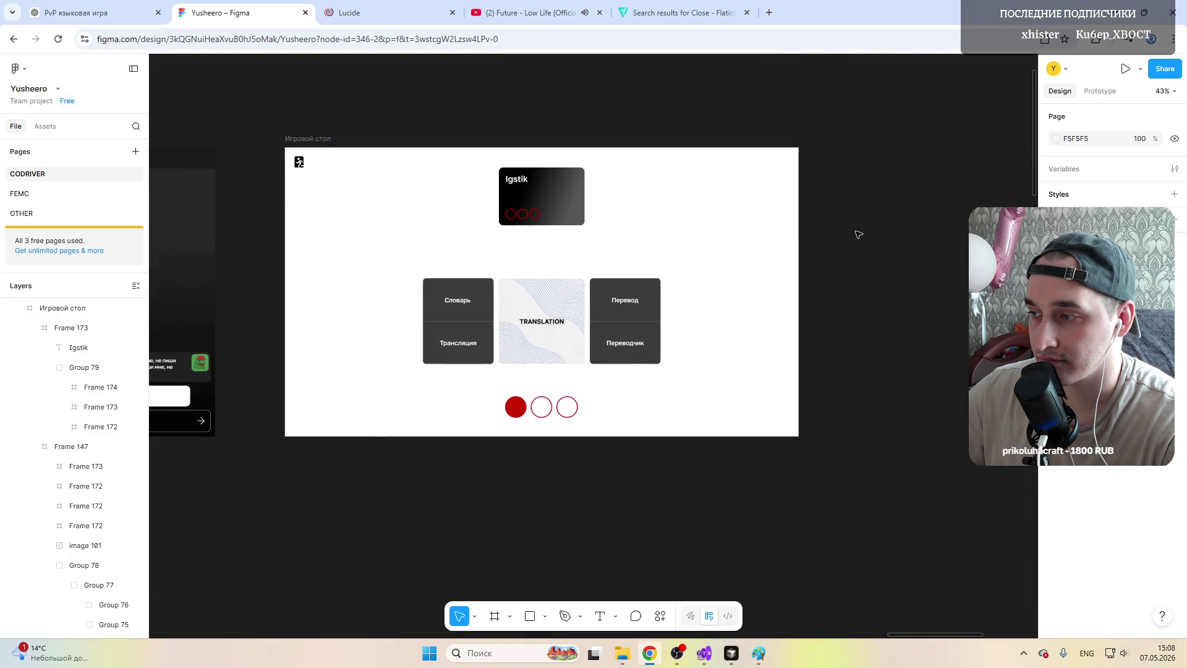
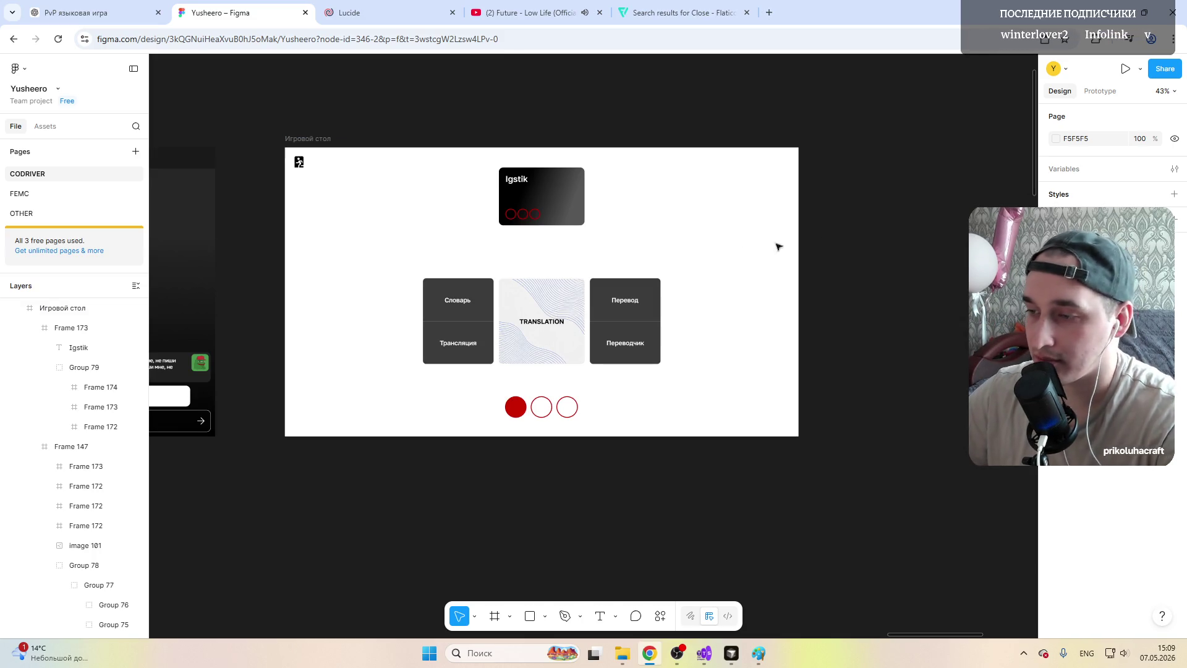
Step: Draw an 888-wide frame above the three mode cards and make it 40 px tall
{"action": "left_click", "coordinate": [490, 297]}
{"action": "scroll", "coordinate": [502, 260], "scroll_direction": "up", "scroll_amount": 5}
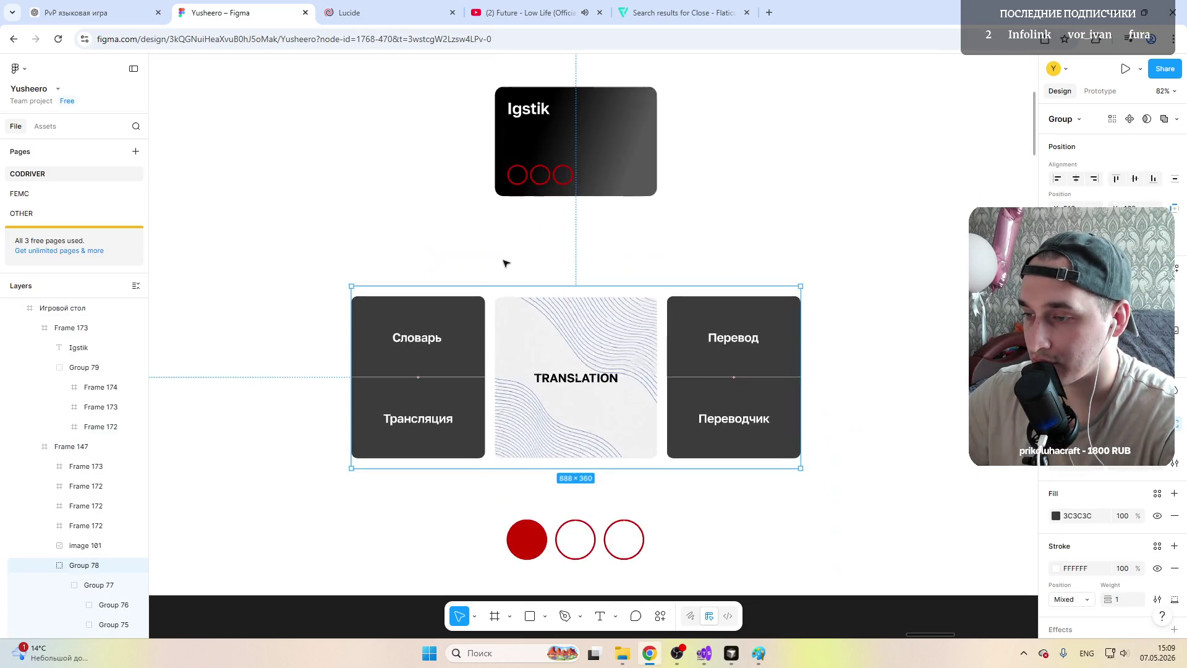
{"action": "left_click", "coordinate": [494, 611]}
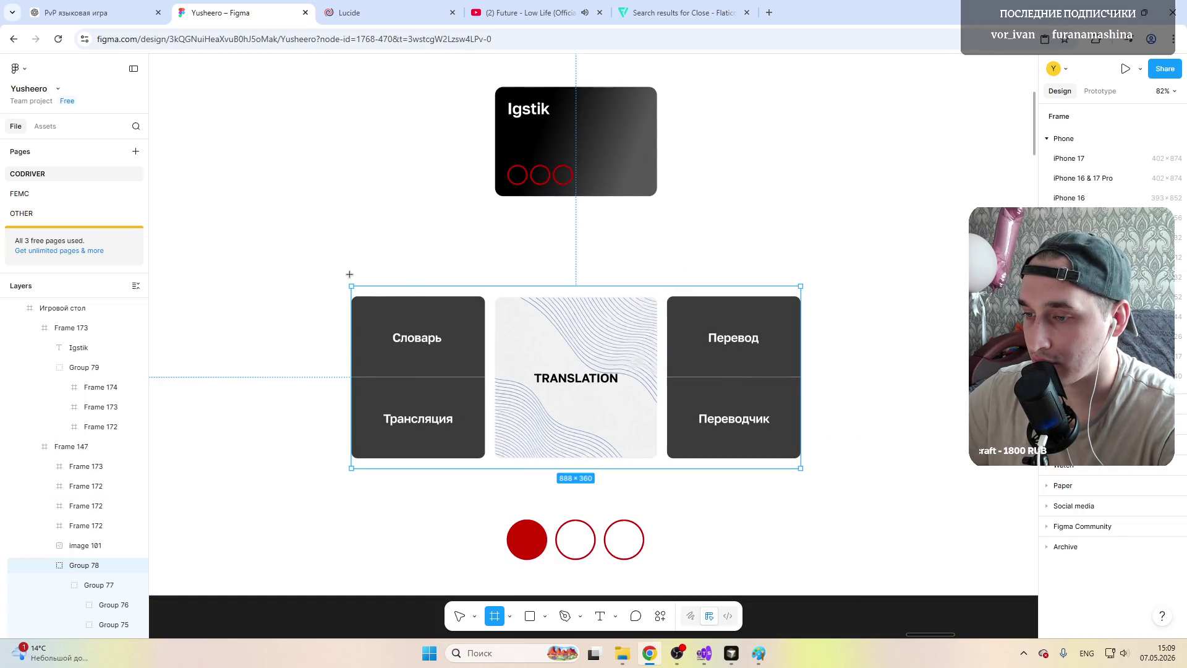
{"action": "left_click_drag", "start_coordinate": [350, 274], "coordinate": [801, 260]}
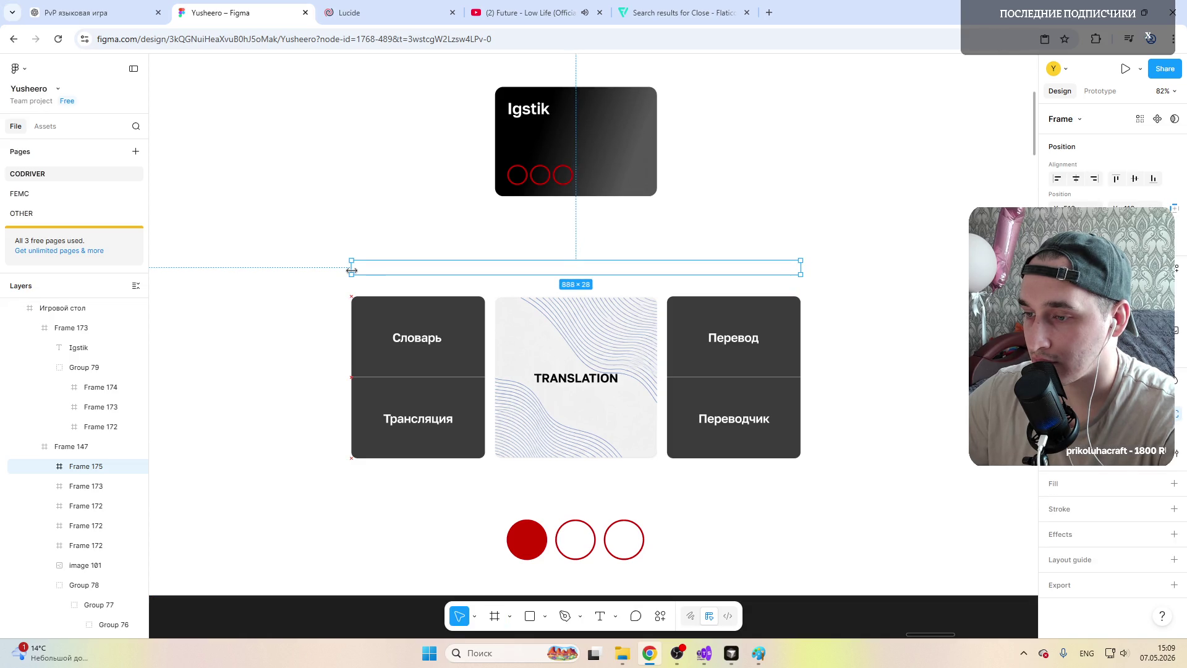
{"action": "left_click_drag", "start_coordinate": [480, 274], "coordinate": [475, 276]}
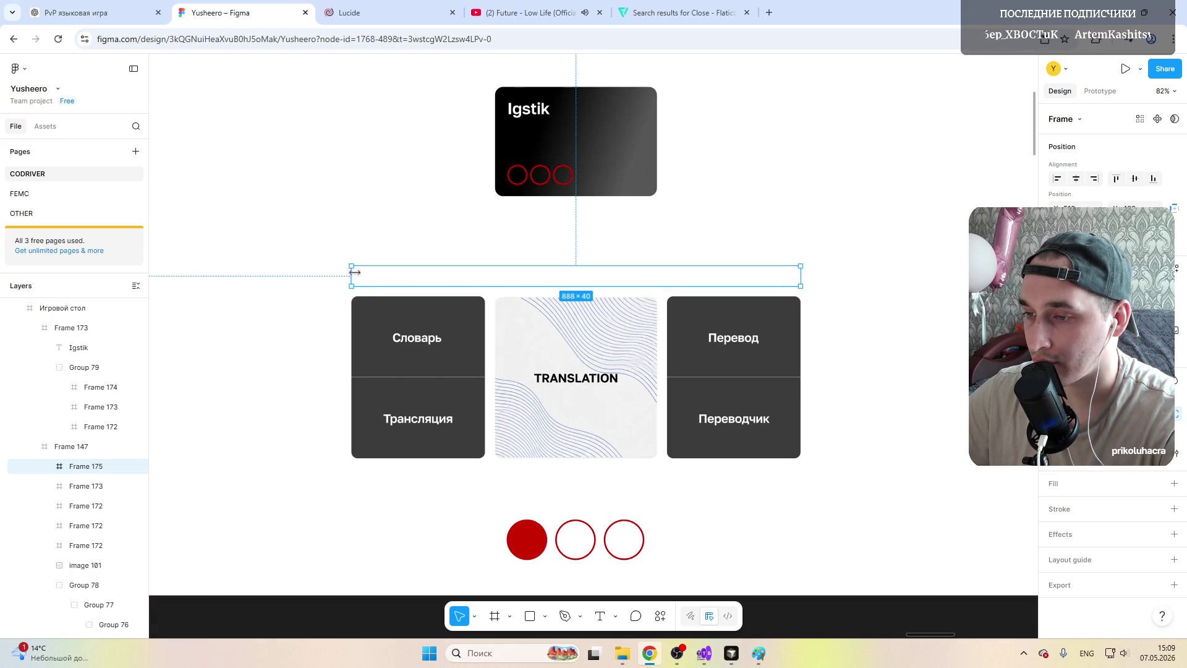
Step: Reselect the empty row frame and zoom the canvas to 100%
{"action": "key", "text": "f"}
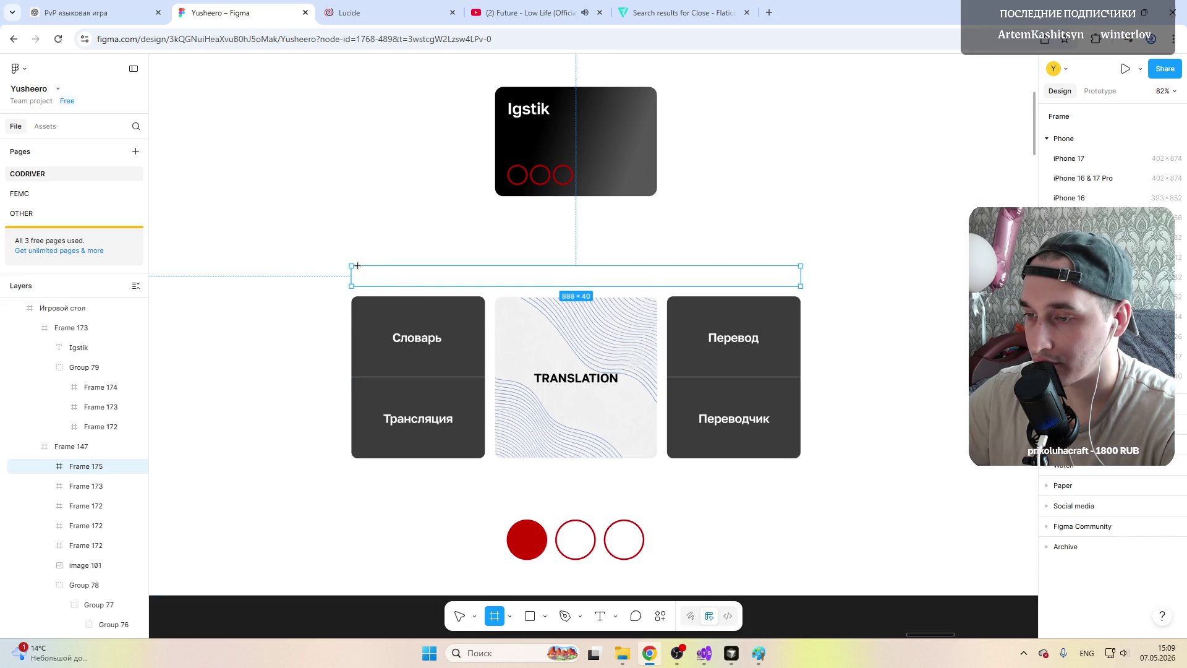
{"action": "scroll", "coordinate": [468, 290], "scroll_direction": "down", "scroll_amount": 5}
{"action": "scroll", "coordinate": [468, 289], "scroll_direction": "up", "scroll_amount": 2}
{"action": "scroll", "coordinate": [467, 289], "scroll_direction": "up", "scroll_amount": 2}
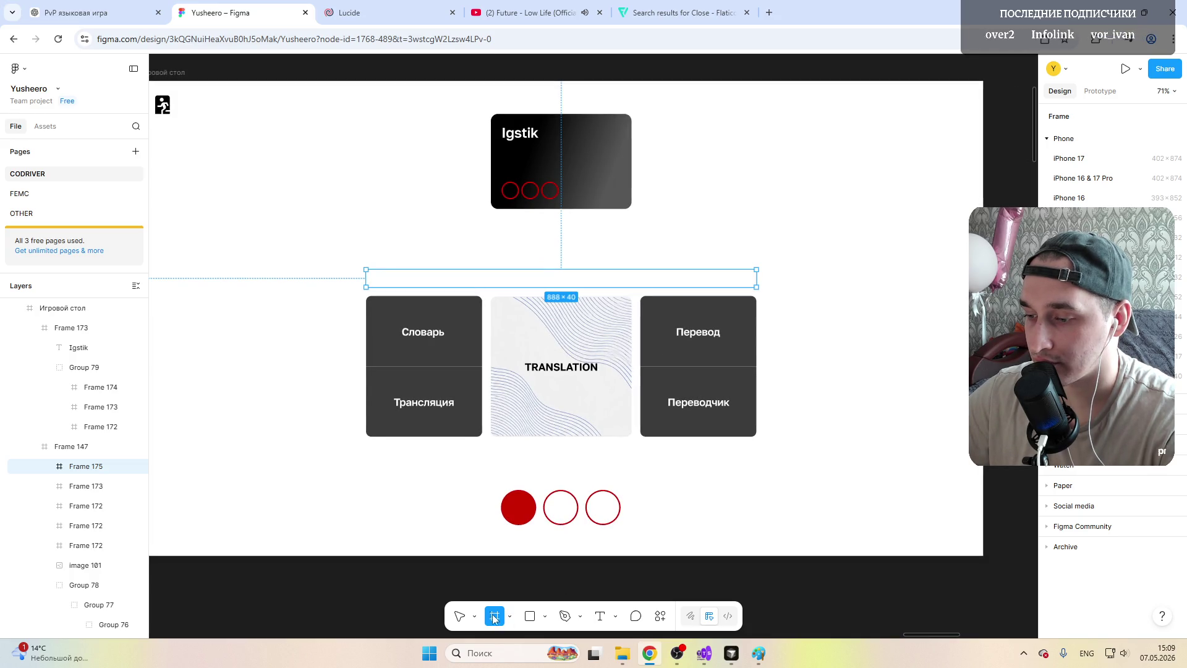
{"action": "key", "text": "v"}
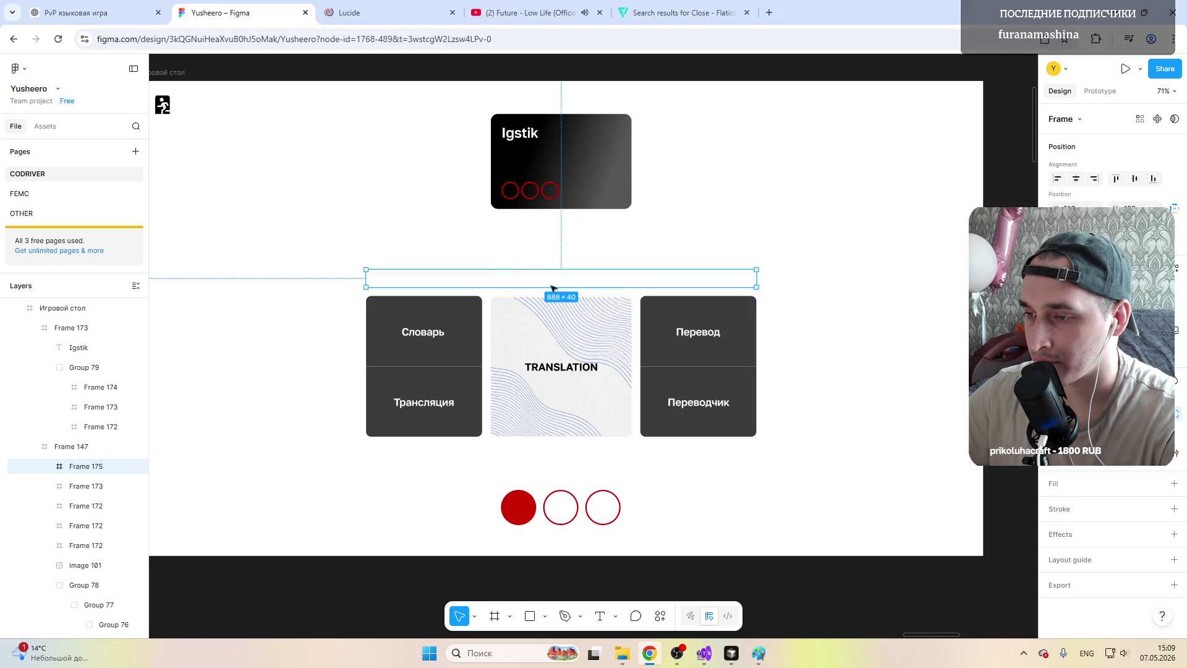
{"action": "key", "text": "Escape"}
{"action": "left_click", "coordinate": [410, 280]}
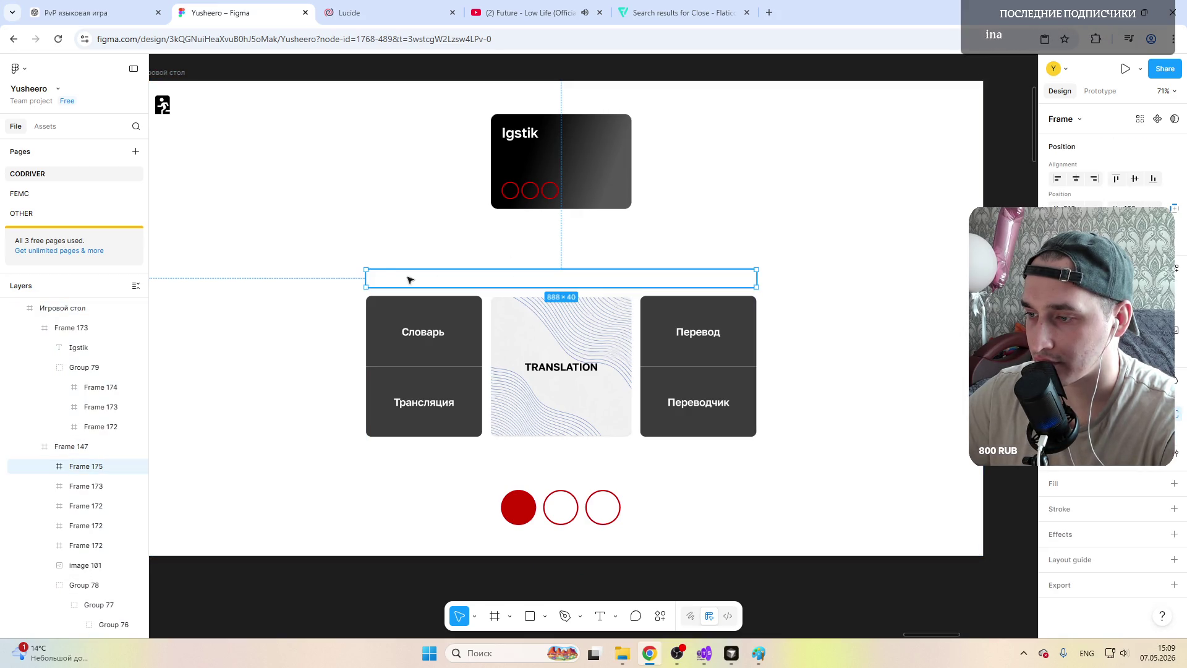
{"action": "key", "text": "shift+0"}
Step: Draw a 40×40 frame at the left end of the row
{"action": "key", "text": "f"}
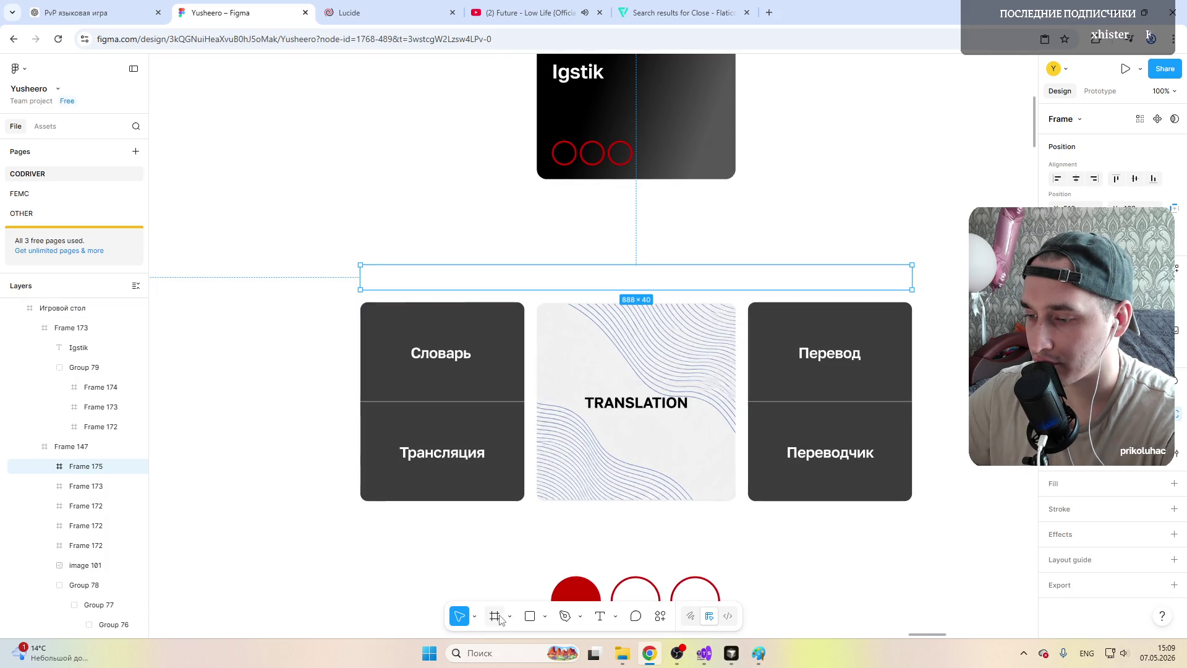
{"action": "mouse_move", "coordinate": [366, 268]}
{"action": "left_mouse_down"}
{"action": "mouse_move", "coordinate": [394, 289]}
{"action": "mouse_move", "coordinate": [376, 276]}
{"action": "left_mouse_up"}
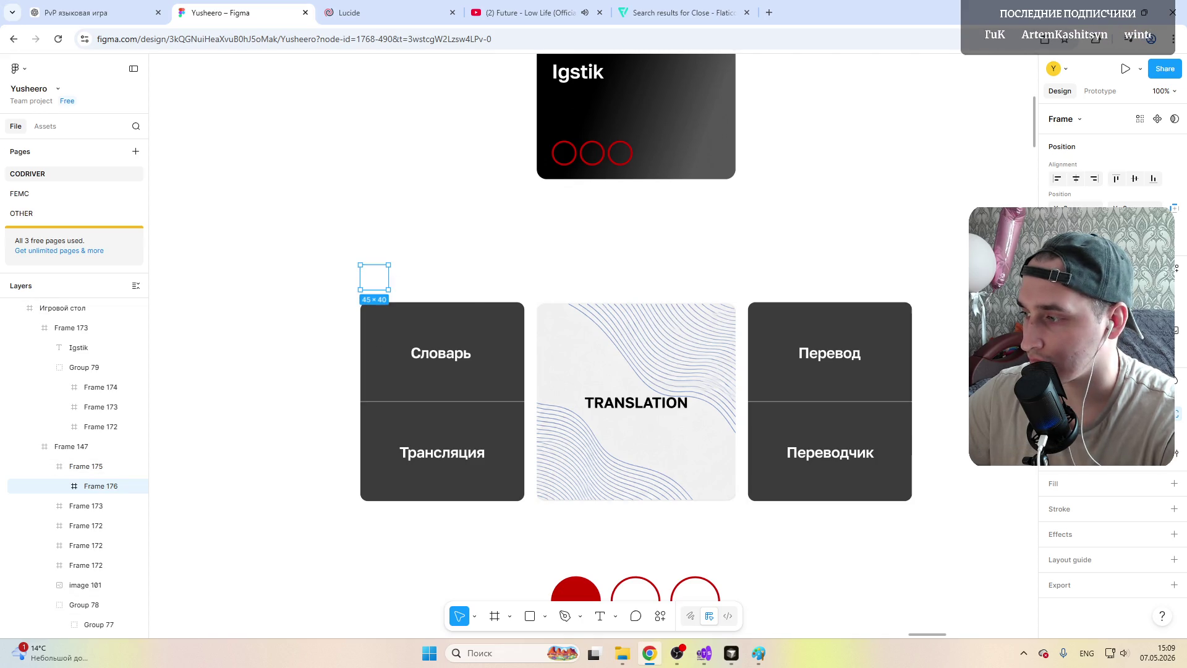
{"action": "left_click_drag", "start_coordinate": [388, 276], "coordinate": [385, 275]}
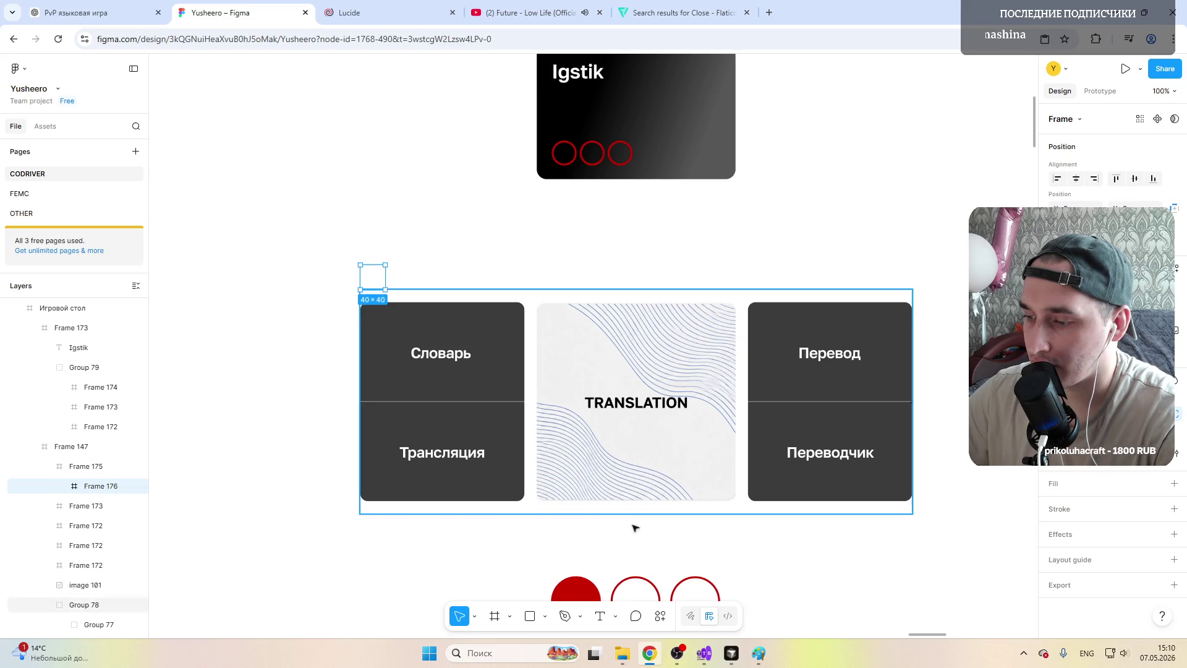
Step: Give the small circle a near-black 050505 fill
{"action": "left_click", "coordinate": [1057, 491]}
{"action": "left_click", "coordinate": [922, 478]}
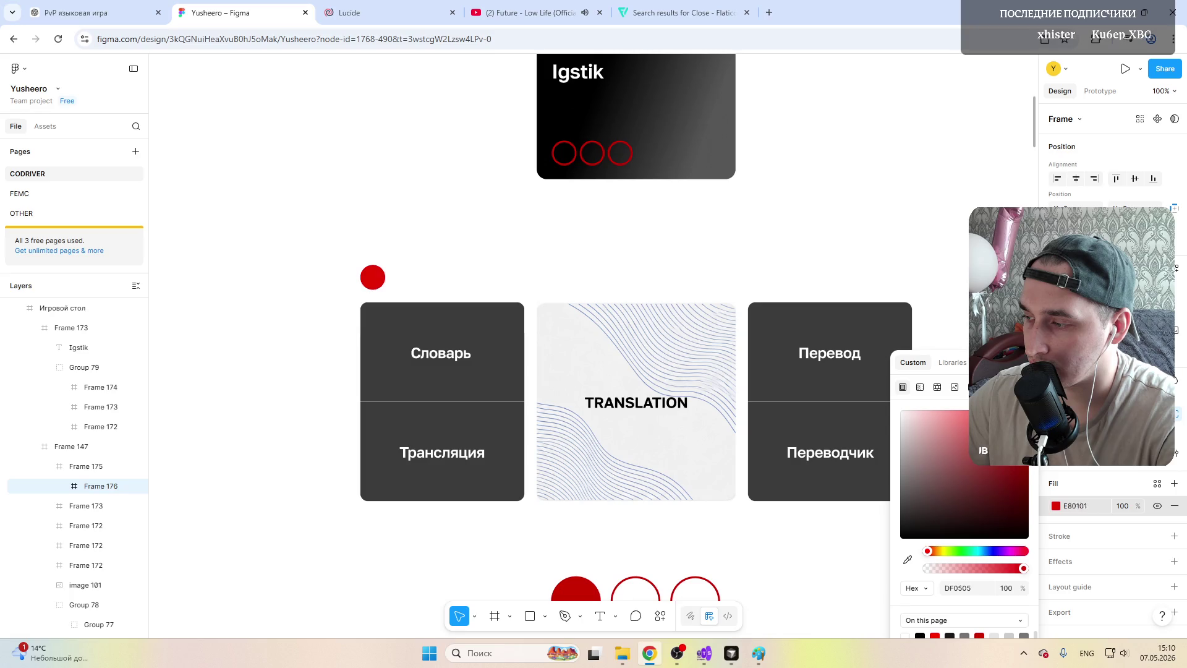
{"action": "left_click_drag", "start_coordinate": [1026, 413], "coordinate": [971, 479]}
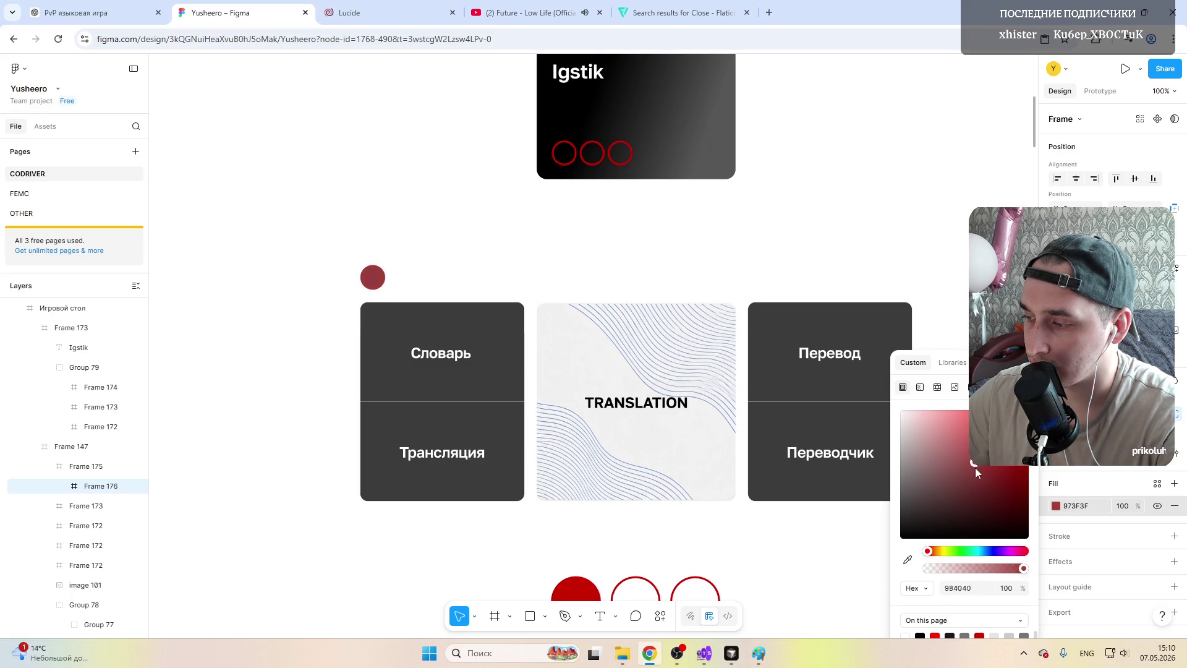
{"action": "left_click", "coordinate": [962, 551]}
{"action": "left_click_drag", "start_coordinate": [976, 551], "coordinate": [964, 552]}
{"action": "left_click_drag", "start_coordinate": [1010, 491], "coordinate": [1029, 475]}
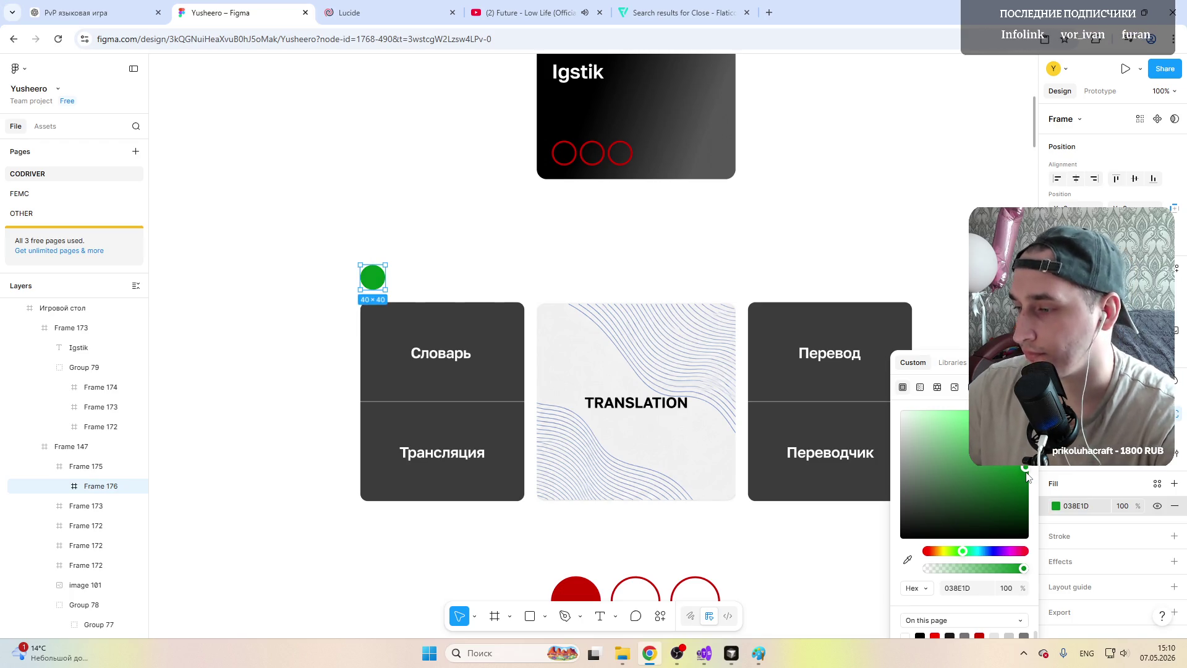
{"action": "left_click_drag", "start_coordinate": [1027, 475], "coordinate": [902, 542]}
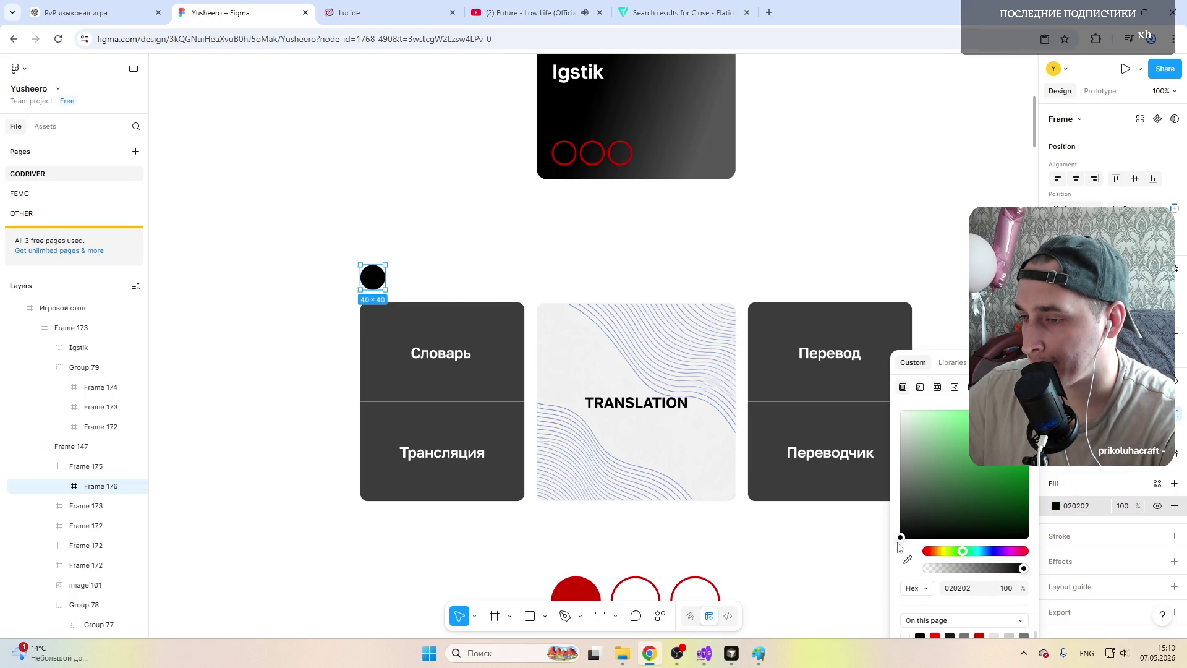
{"action": "mouse_move", "coordinate": [899, 545]}
{"action": "left_mouse_down"}
{"action": "mouse_move", "coordinate": [899, 492]}
{"action": "mouse_move", "coordinate": [889, 545]}
{"action": "left_mouse_up"}
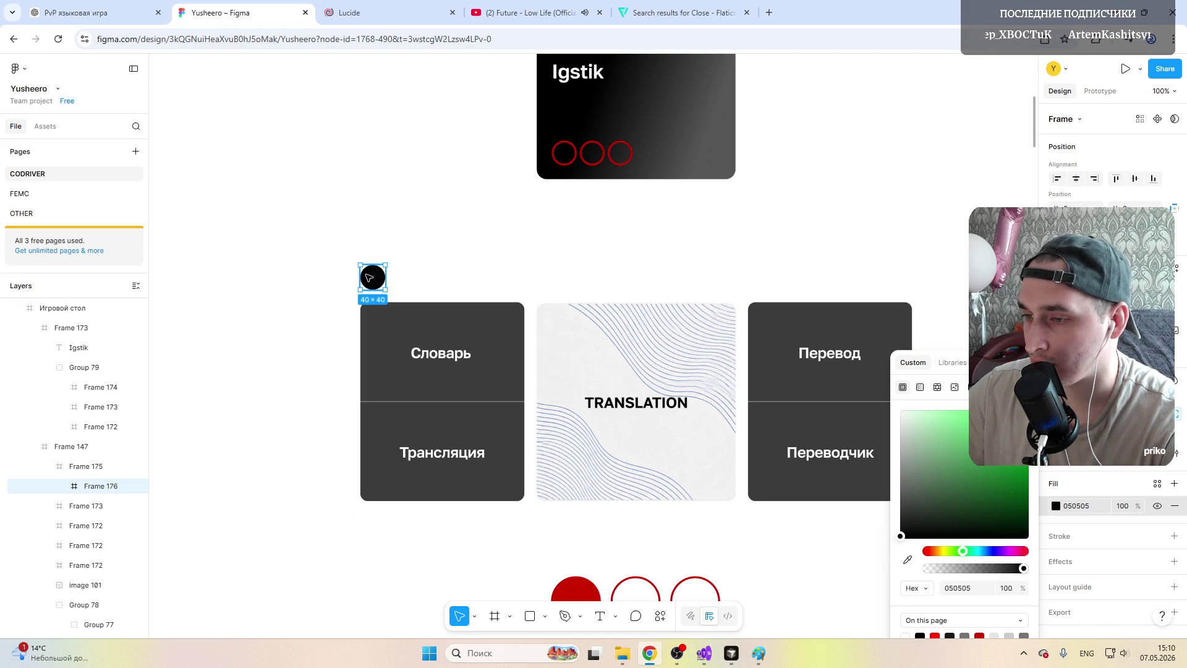
{"action": "left_click", "coordinate": [416, 279]}
Step: Duplicate the black circle next to the original, undoing a stray fill on the row
{"action": "key", "text": "ctrl+alt+v"}
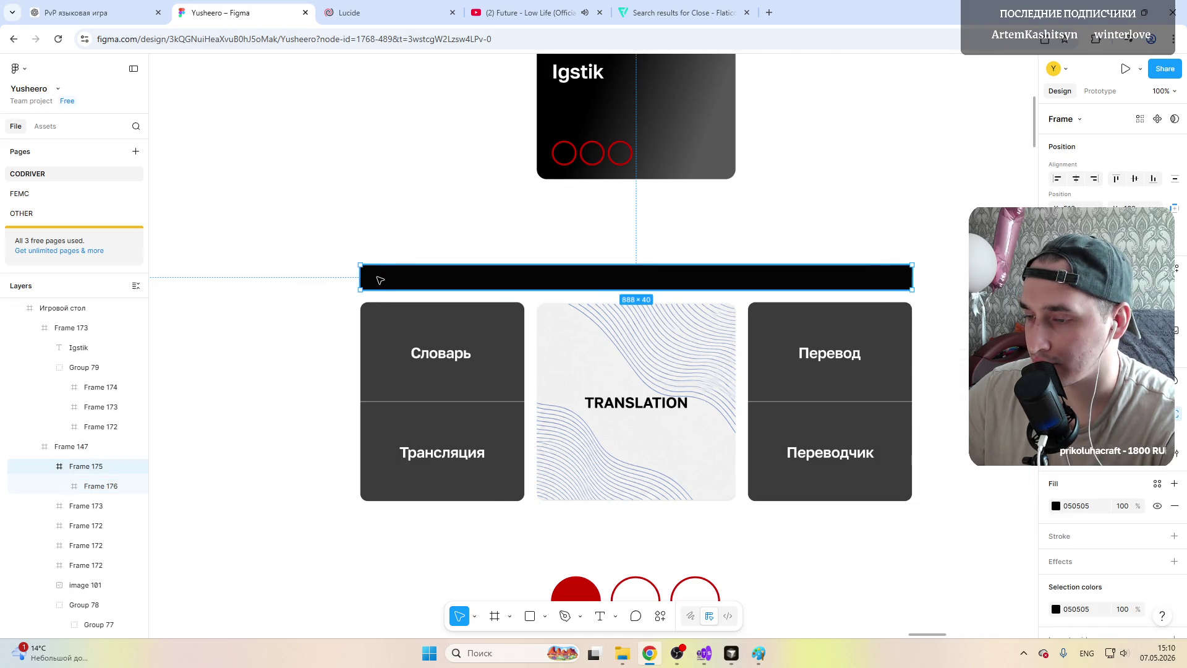
{"action": "key", "text": "ctrl+z"}
{"action": "left_click", "coordinate": [379, 281]}
{"action": "left_click", "coordinate": [408, 280]}
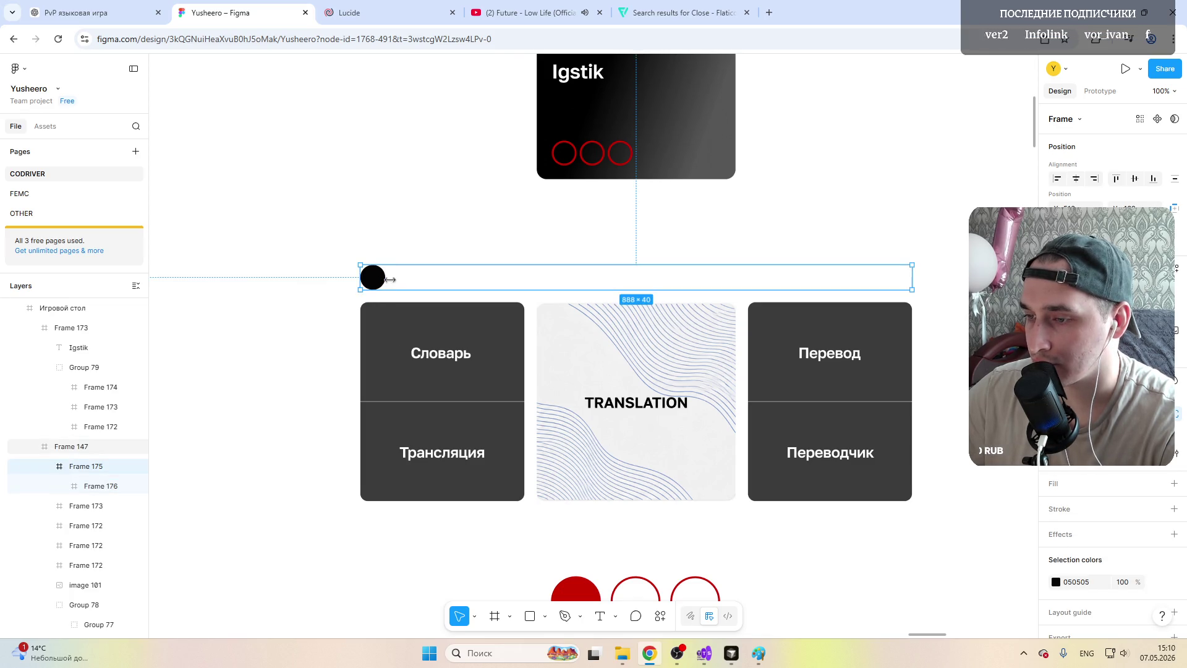
{"action": "left_click", "coordinate": [379, 278]}
{"action": "key", "text": "ctrl+d"}
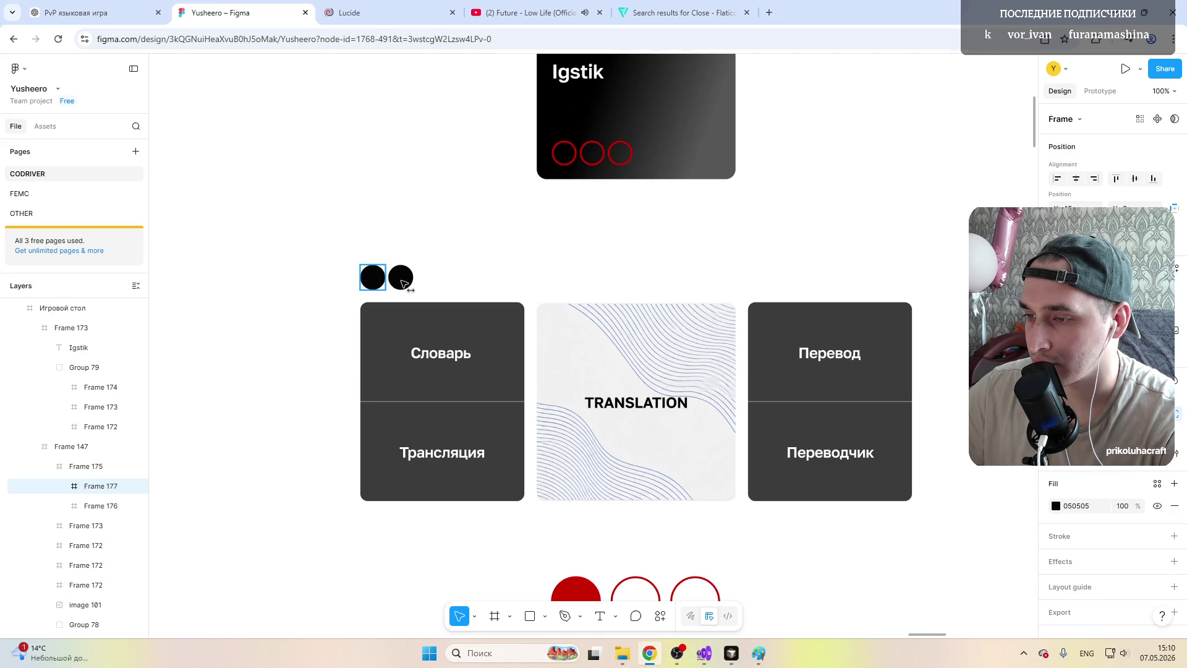
Step: Make the second circle hollow with a 050505 outline and no fill
{"action": "left_click", "coordinate": [1077, 507]}
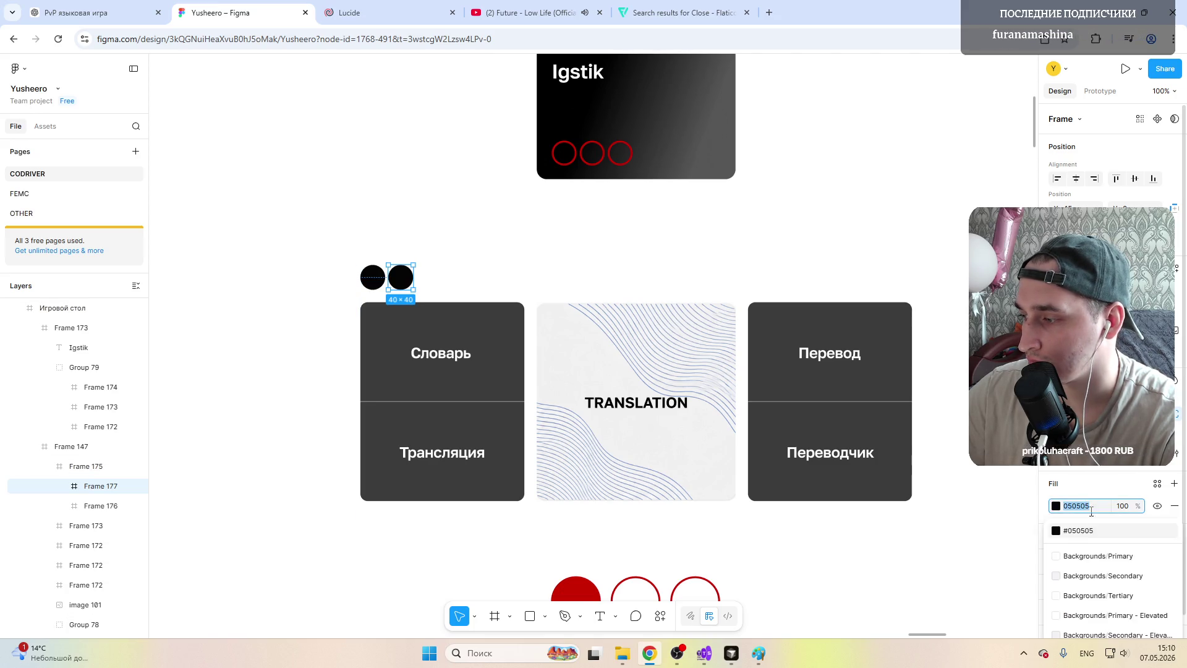
{"action": "key", "text": "Escape"}
{"action": "left_click", "coordinate": [1056, 559]}
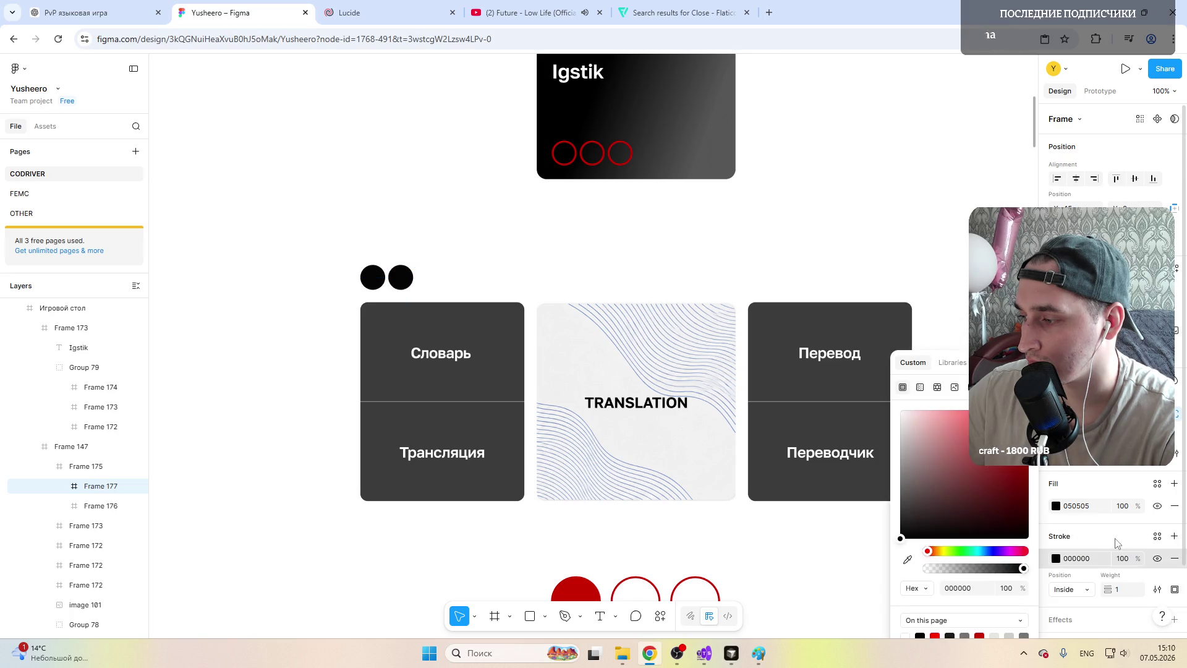
{"action": "left_click", "coordinate": [1079, 558]}
{"action": "type", "text": "050505"}
{"action": "key", "text": "Return"}
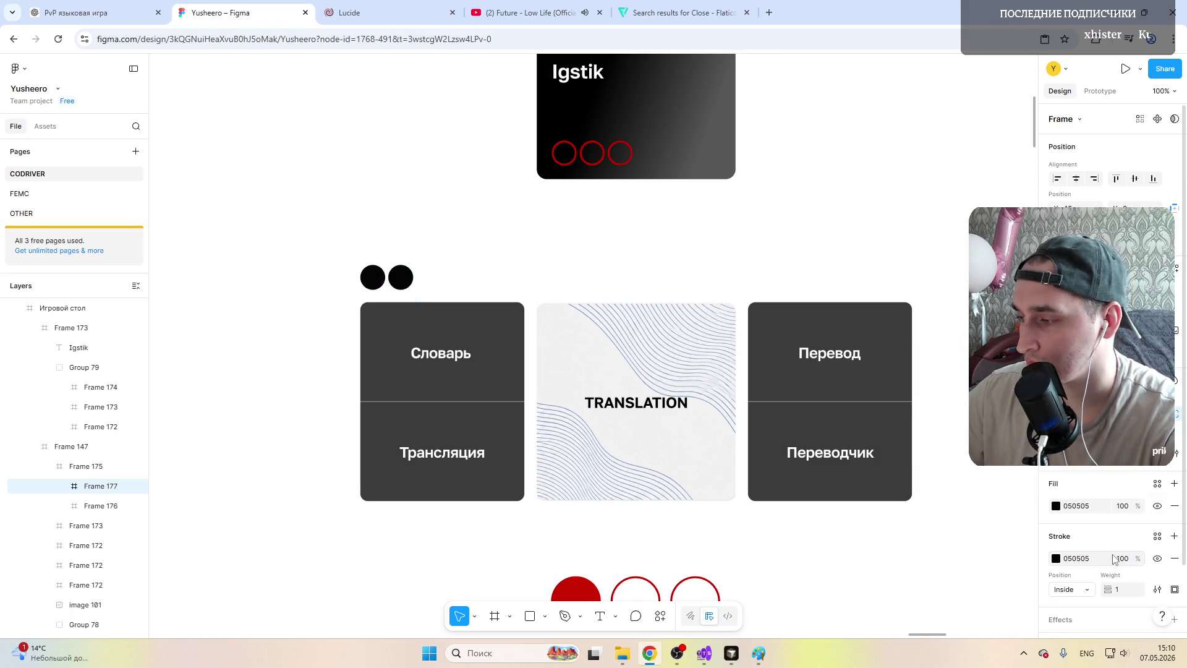
{"action": "left_click", "coordinate": [1175, 506]}
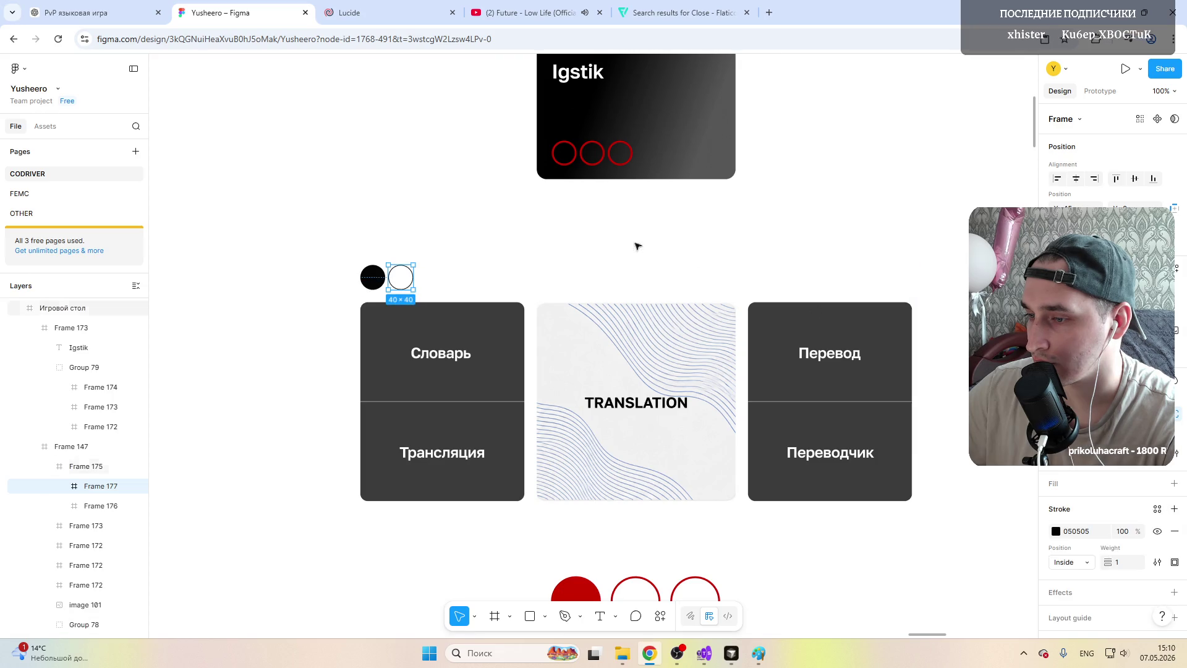
Step: Duplicate the hollow circle to get three outlined circles in the row
{"action": "key", "text": "Escape"}
{"action": "key", "text": "Escape"}
{"action": "key", "text": "Escape"}
{"action": "key", "text": "shift+2"}
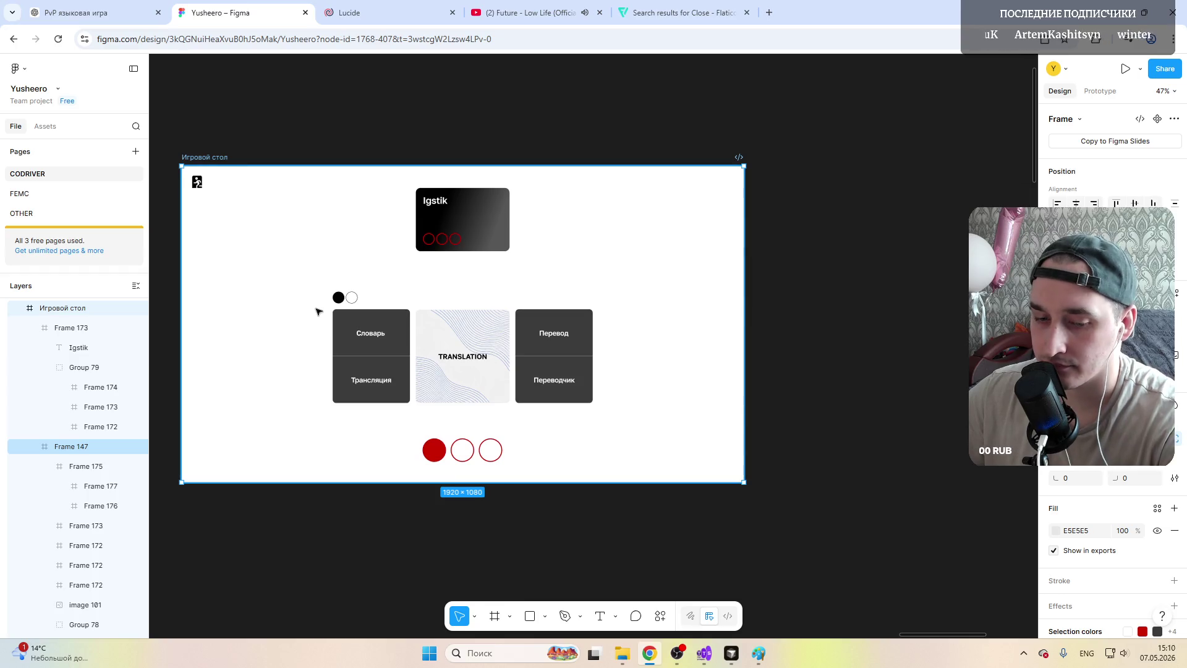
{"action": "scroll", "coordinate": [334, 280], "scroll_direction": "left", "scroll_amount": 3}
{"action": "scroll", "coordinate": [334, 281], "scroll_direction": "left", "scroll_amount": 2}
{"action": "scroll", "coordinate": [433, 285], "scroll_direction": "right", "scroll_amount": 2}
{"action": "scroll", "coordinate": [495, 290], "scroll_direction": "up", "scroll_amount": 3}
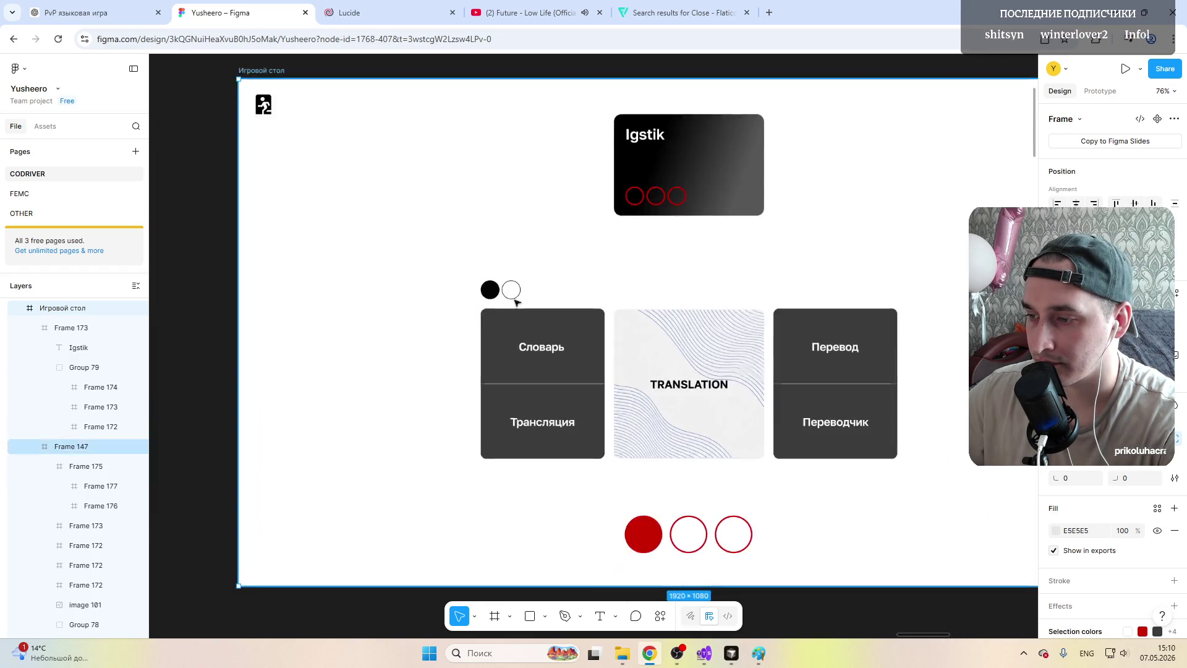
{"action": "scroll", "coordinate": [509, 285], "scroll_direction": "up", "scroll_amount": 3}
{"action": "left_click", "coordinate": [508, 284]}
{"action": "left_click", "coordinate": [510, 276]}
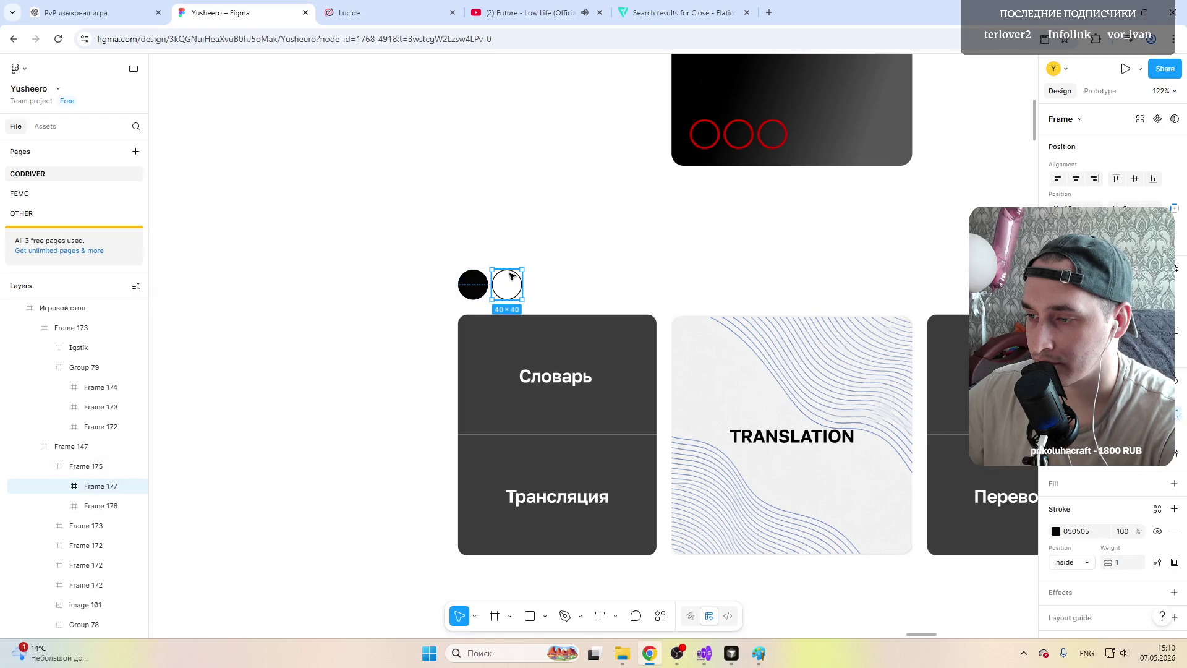
{"action": "key", "text": "ctrl+d"}
{"action": "left_click_drag", "start_coordinate": [510, 283], "coordinate": [555, 284]}
{"action": "key", "text": "ctrl+d"}
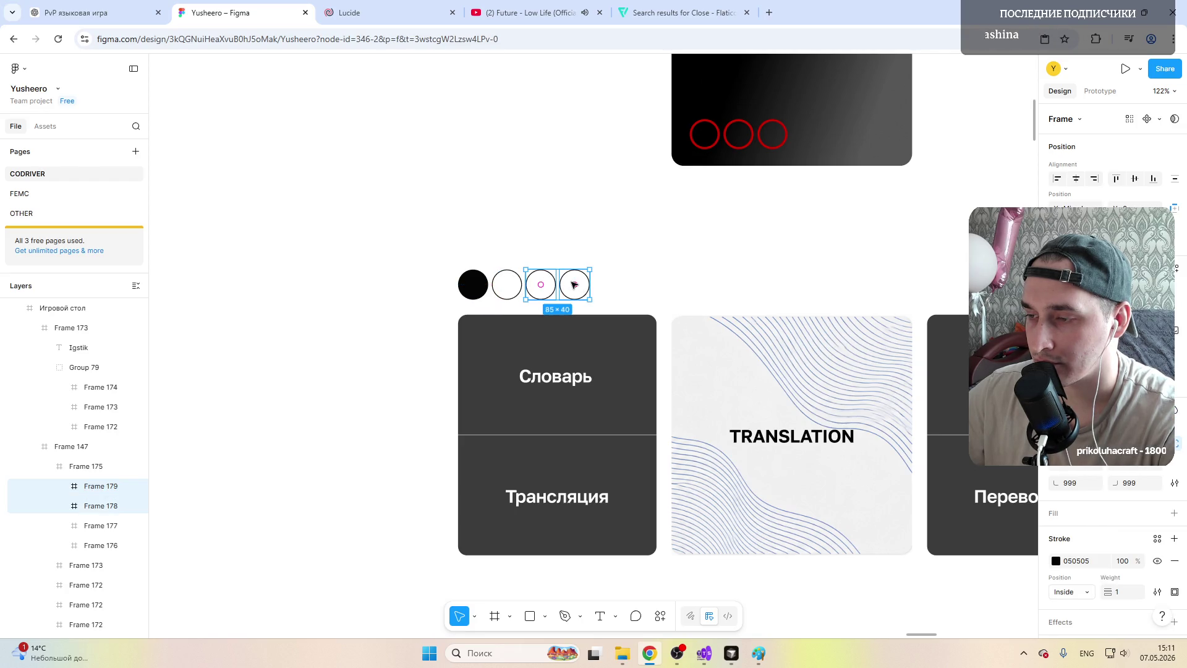
Step: Select the three outlined circles and duplicate them into six outlined circles
{"action": "left_click", "coordinate": [507, 285]}
{"action": "left_click", "coordinate": [541, 284]}
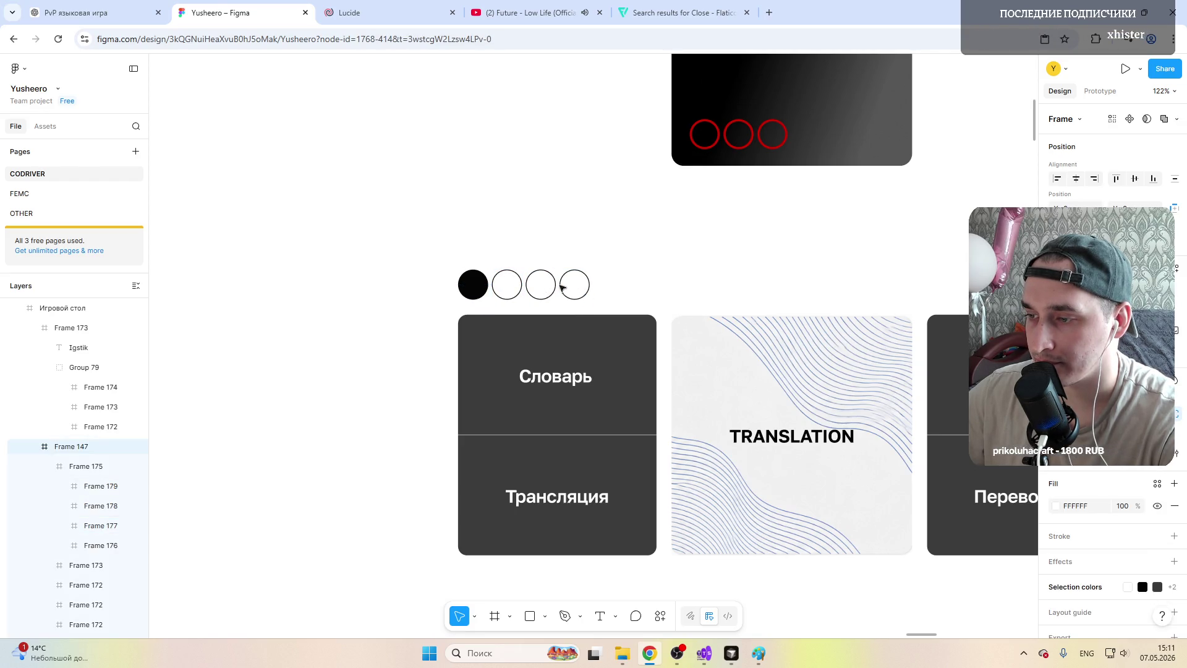
{"action": "left_click", "coordinate": [508, 278]}
{"action": "left_click", "coordinate": [507, 278]}
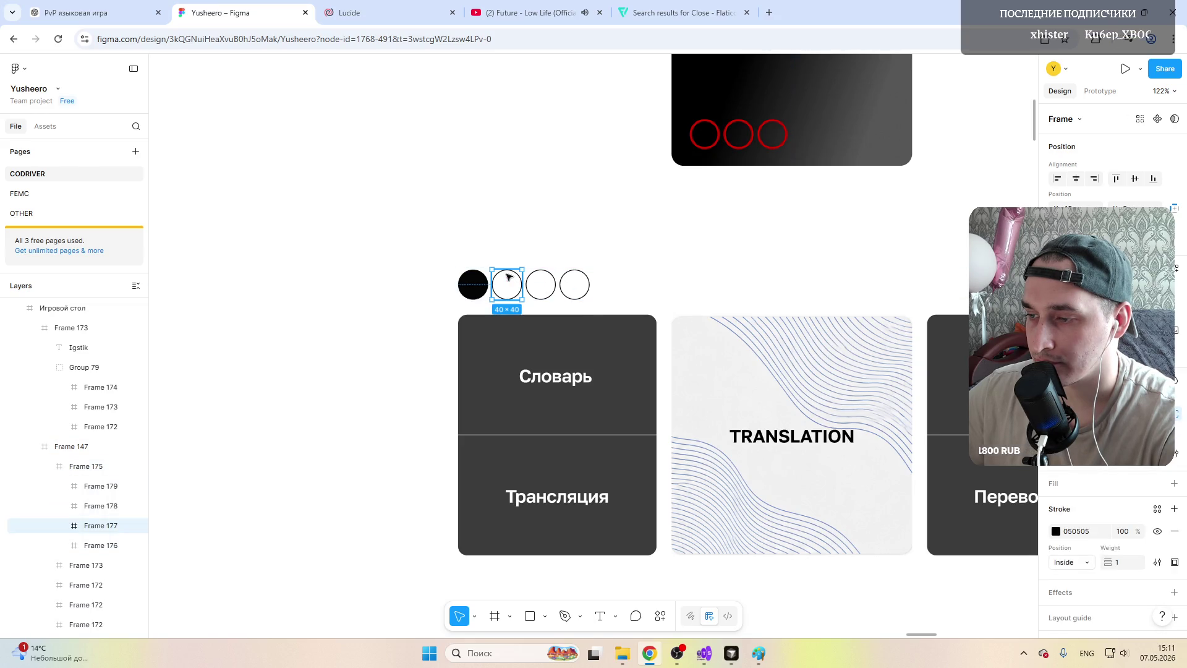
{"action": "left_click", "coordinate": [94, 545]}
{"action": "left_click", "coordinate": [92, 525]}
{"action": "left_click", "coordinate": [96, 486], "text": "shift"}
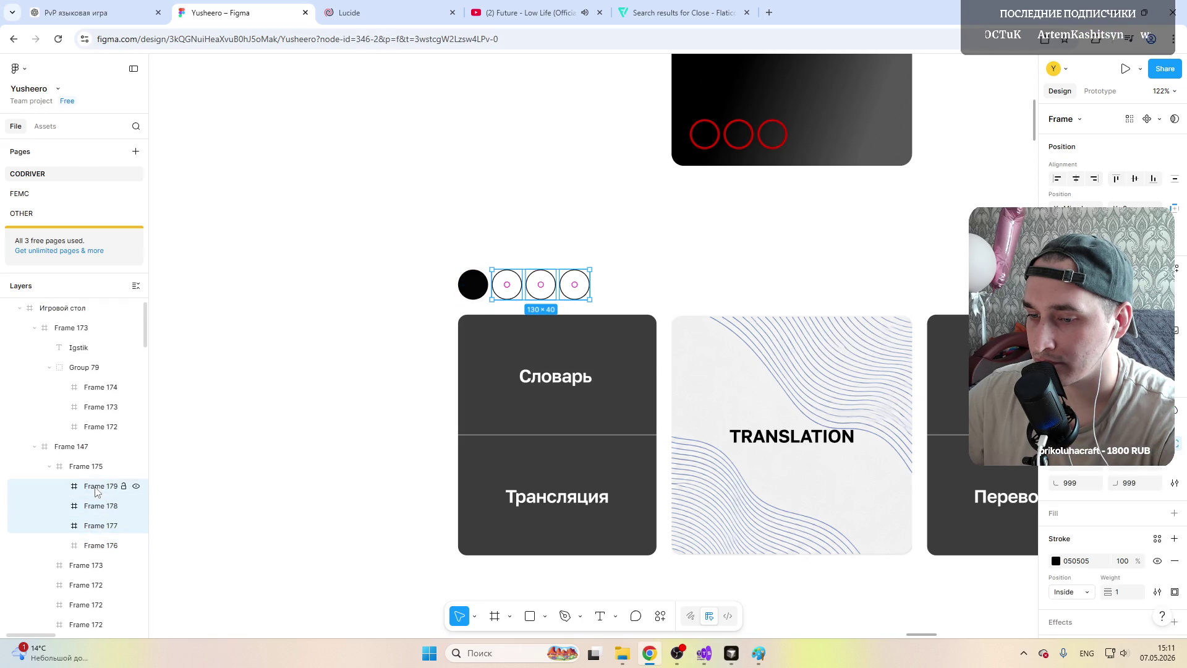
{"action": "key", "text": "ctrl+d"}
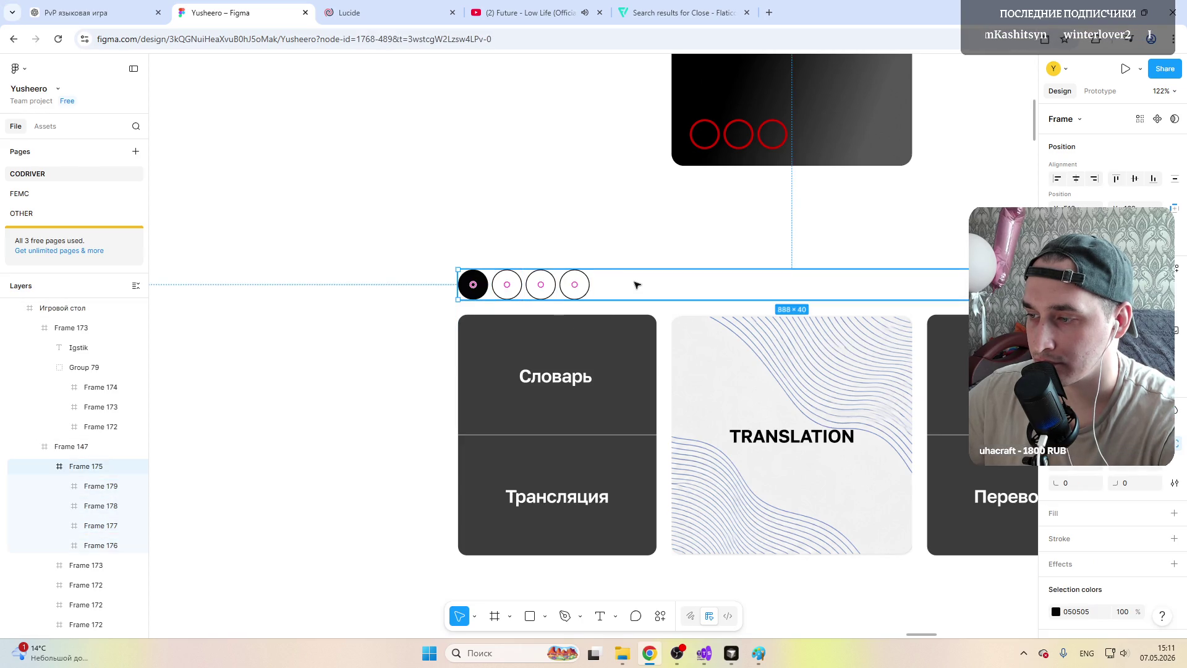
{"action": "left_click_drag", "start_coordinate": [501, 287], "coordinate": [607, 283]}
{"action": "key", "text": "ctrl+z"}
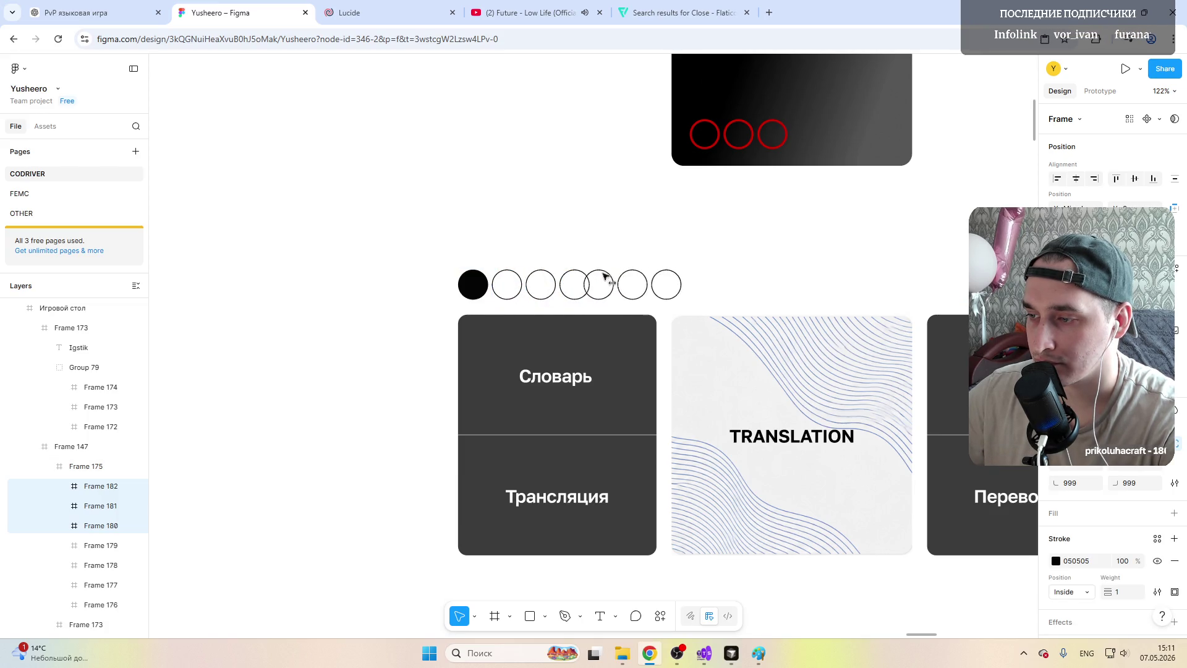
Step: Duplicate the six outlined circles twice, placing the copies at the row's right end
{"action": "left_click", "coordinate": [313, 352]}
{"action": "scroll", "coordinate": [312, 356], "scroll_direction": "down", "scroll_amount": 5}
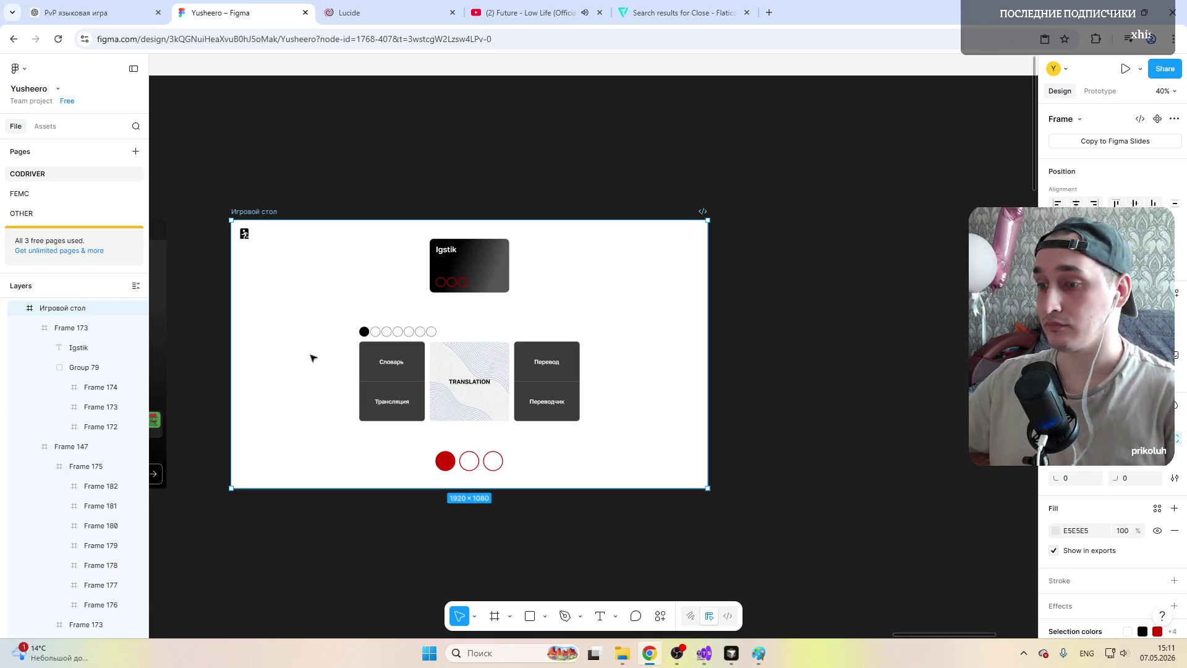
{"action": "scroll", "coordinate": [402, 337], "scroll_direction": "left", "scroll_amount": 3}
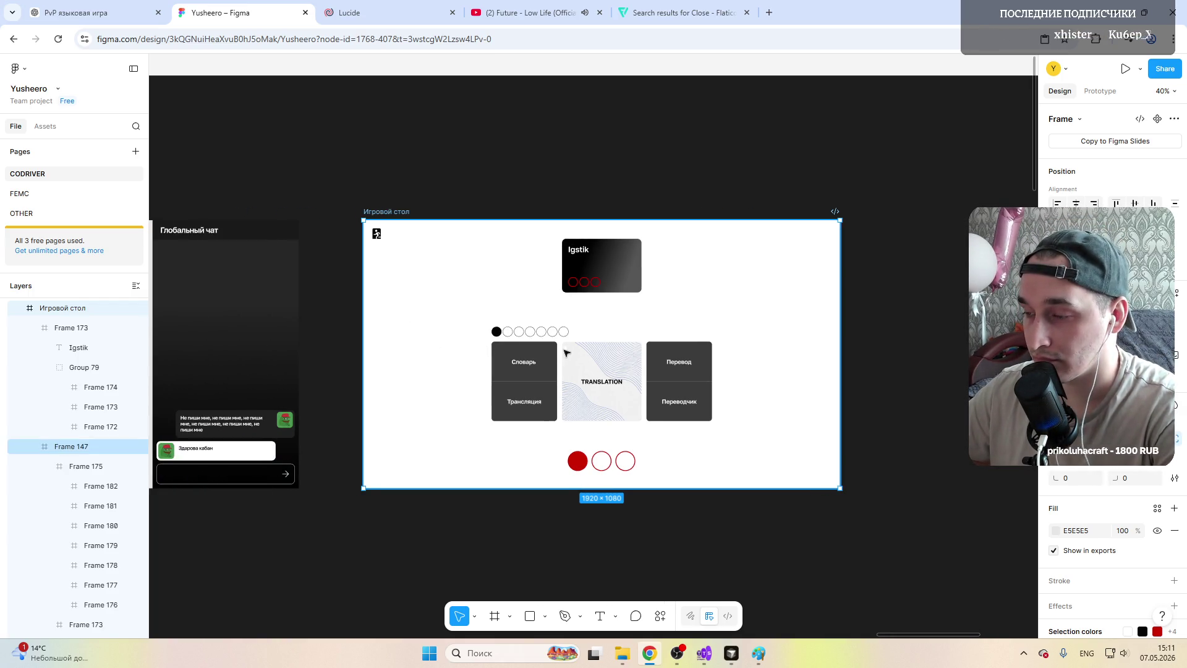
{"action": "scroll", "coordinate": [555, 335], "scroll_direction": "up", "scroll_amount": 3}
{"action": "scroll", "coordinate": [555, 336], "scroll_direction": "up", "scroll_amount": 2}
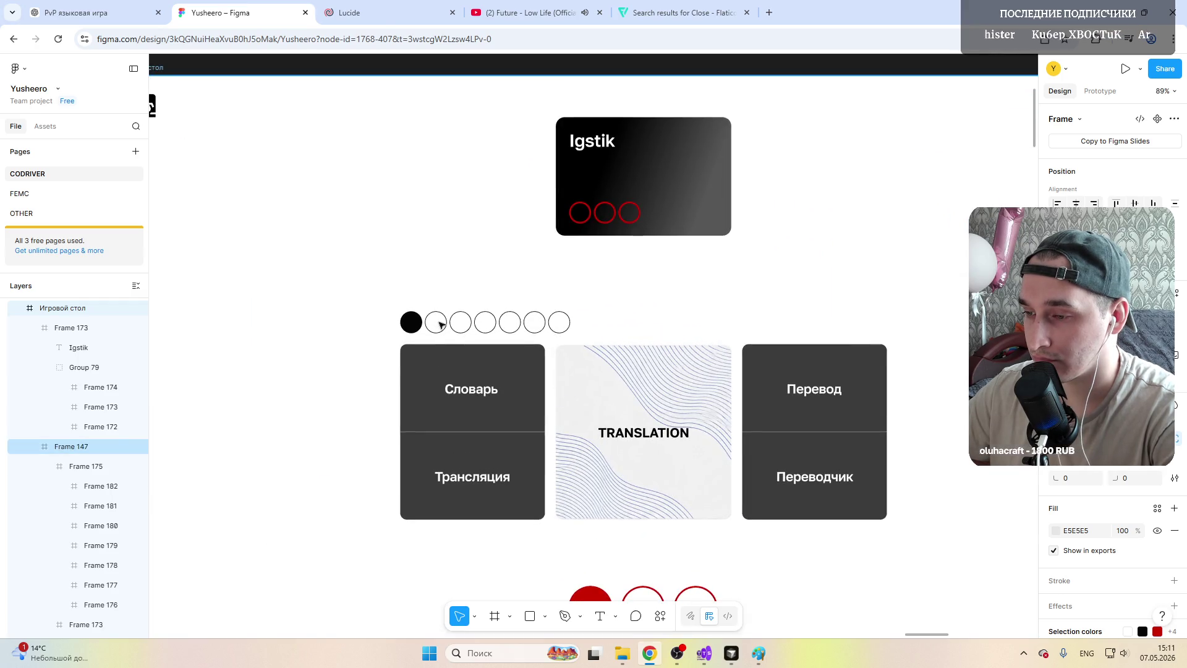
{"action": "left_click", "coordinate": [439, 323]}
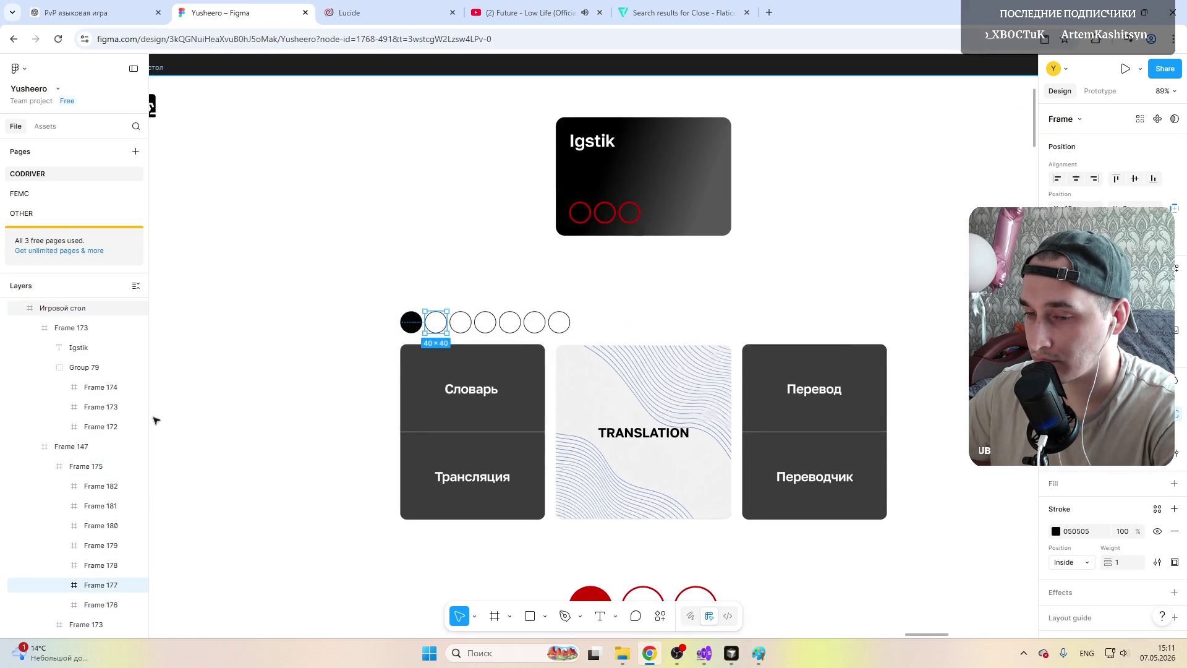
{"action": "left_click", "coordinate": [99, 486], "text": "shift"}
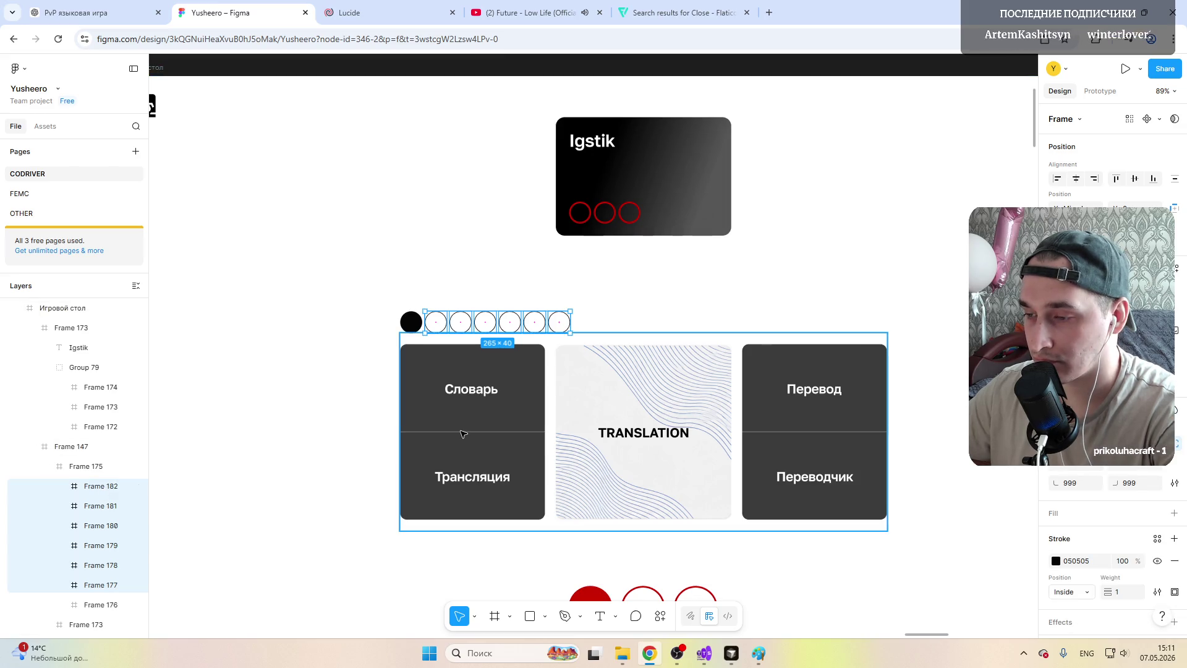
{"action": "key", "text": "ctrl+d"}
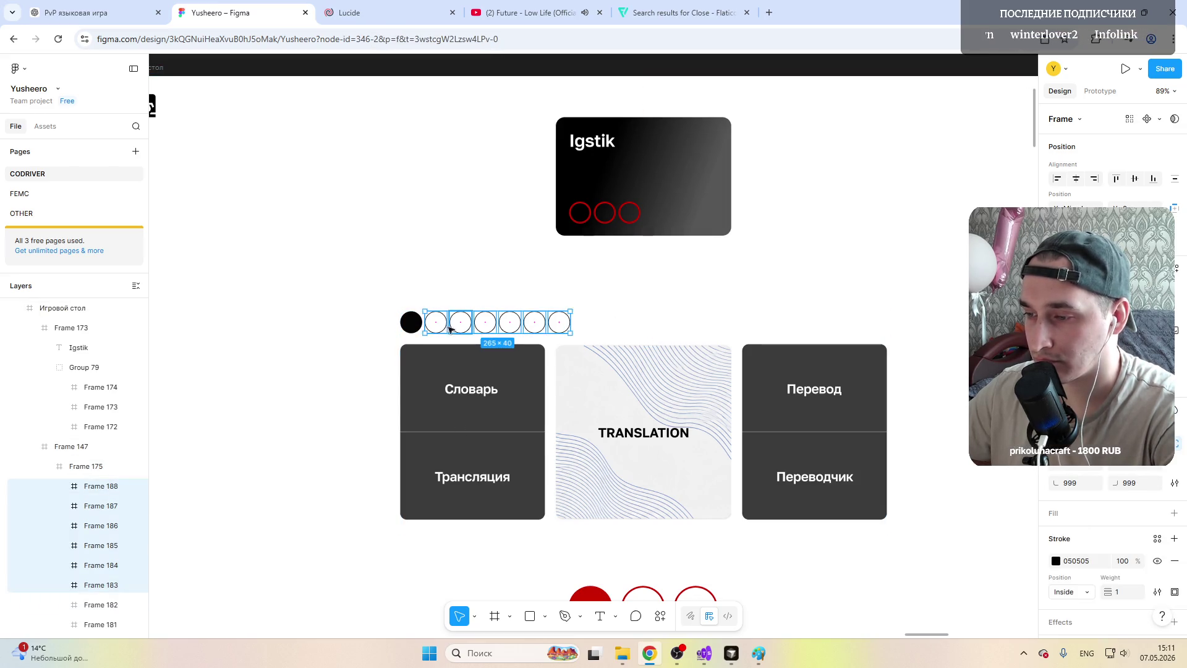
{"action": "left_click_drag", "start_coordinate": [436, 323], "coordinate": [583, 318]}
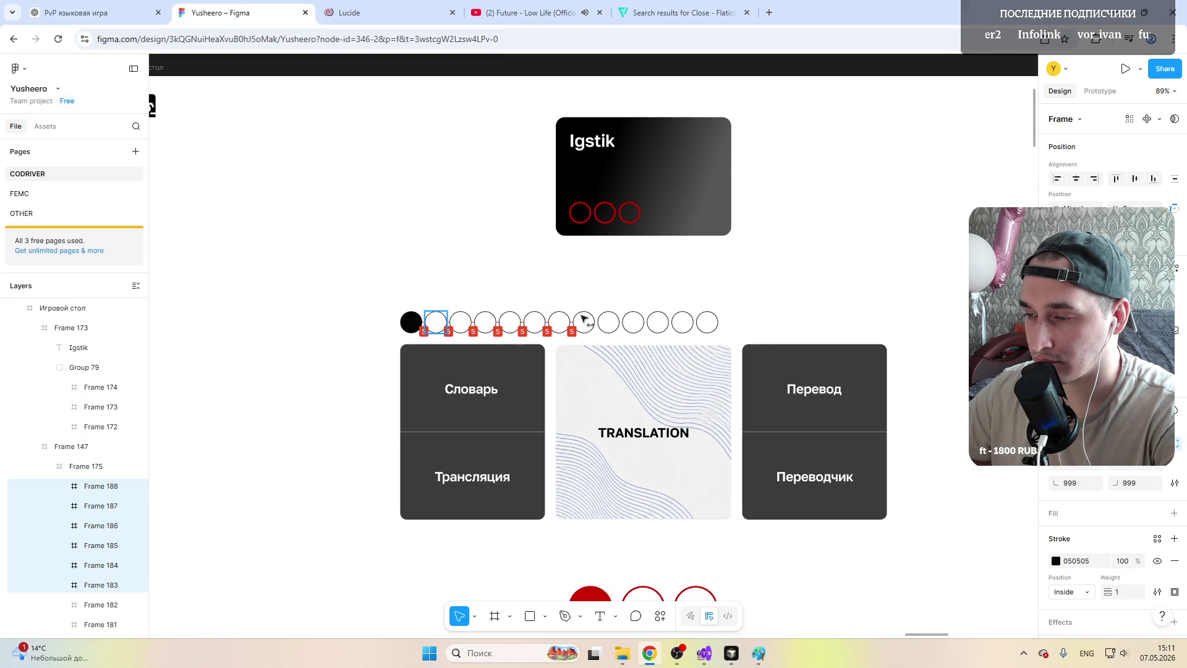
{"action": "key", "text": "ctrl+d"}
{"action": "left_click_drag", "start_coordinate": [708, 325], "coordinate": [581, 319]}
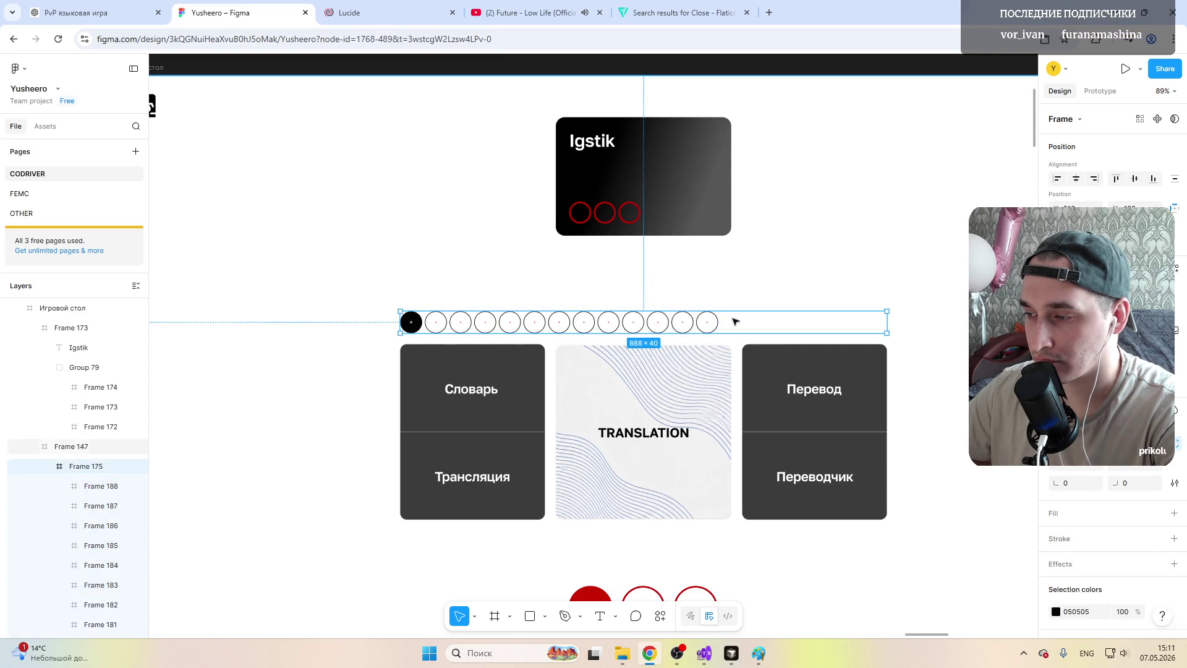
{"action": "left_click_drag", "start_coordinate": [436, 324], "coordinate": [732, 318]}
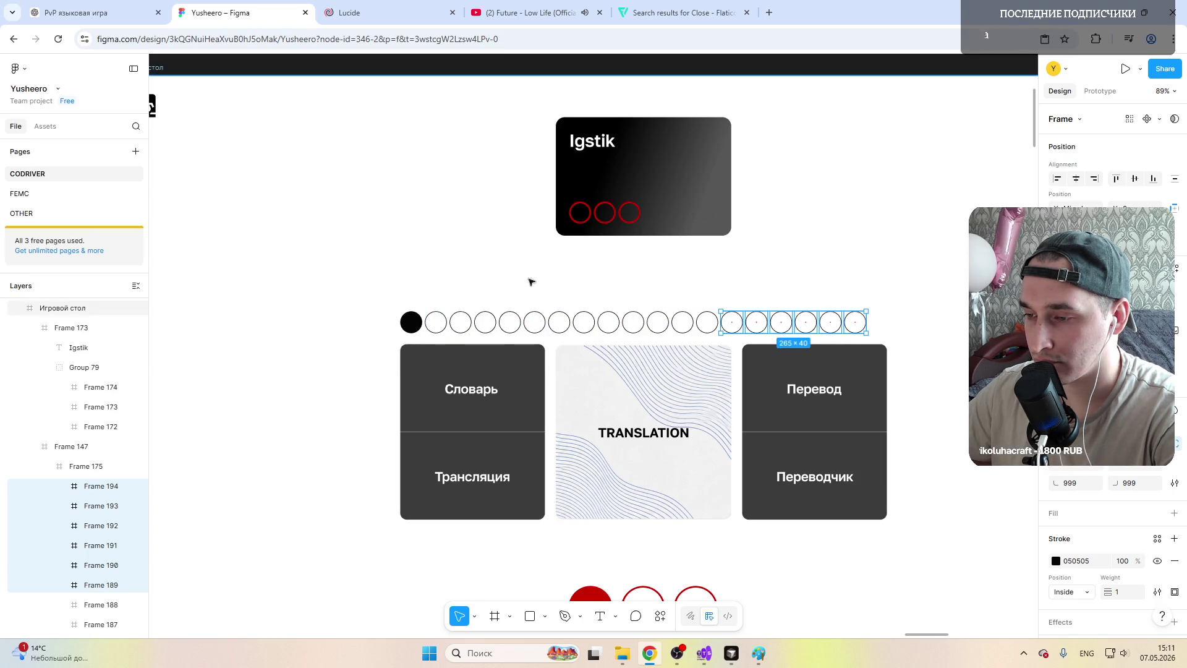
Step: Resize the dot row to 850 wide and centre it above the cards
{"action": "left_click", "coordinate": [334, 323]}
{"action": "key", "text": "shift+2"}
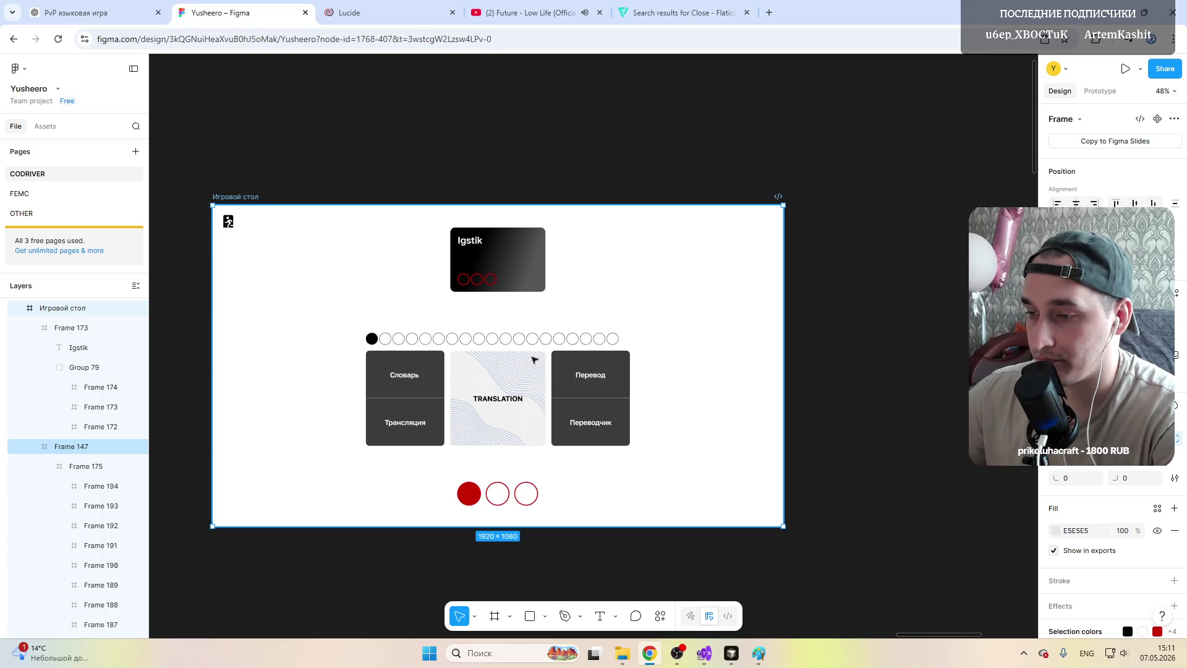
{"action": "left_click", "coordinate": [470, 342]}
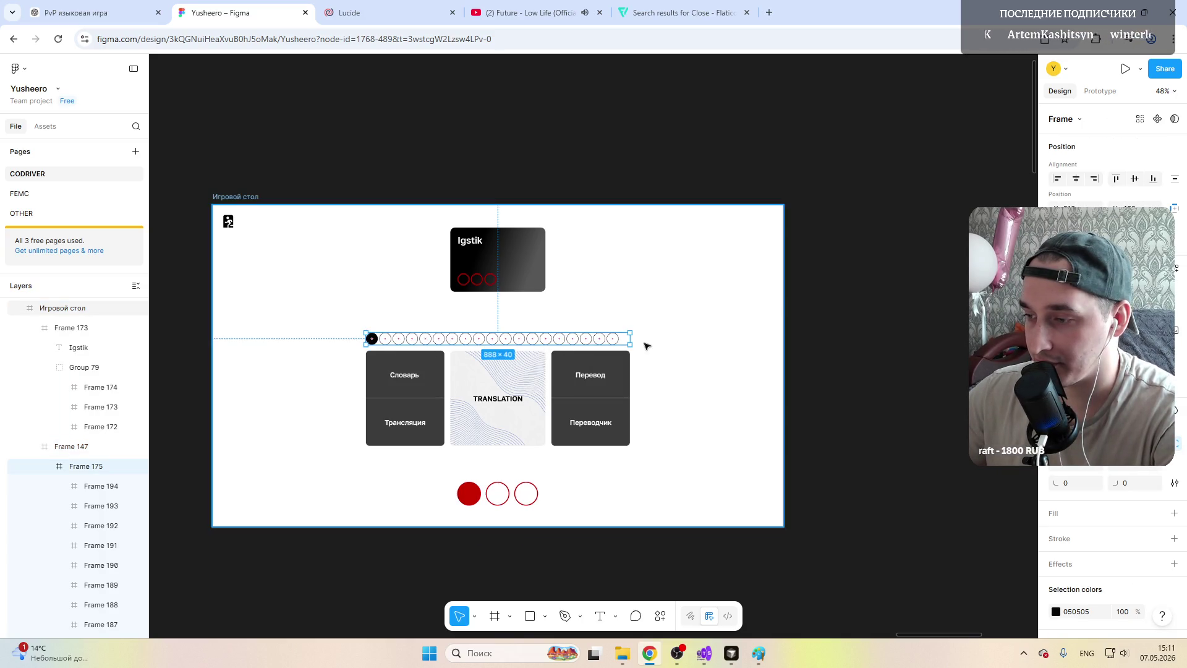
{"action": "scroll", "coordinate": [645, 342], "scroll_direction": "up", "scroll_amount": 4, "text": "ctrl"}
{"action": "scroll", "coordinate": [618, 340], "scroll_direction": "up", "scroll_amount": 2, "text": "ctrl"}
{"action": "left_click_drag", "start_coordinate": [672, 334], "coordinate": [632, 334]}
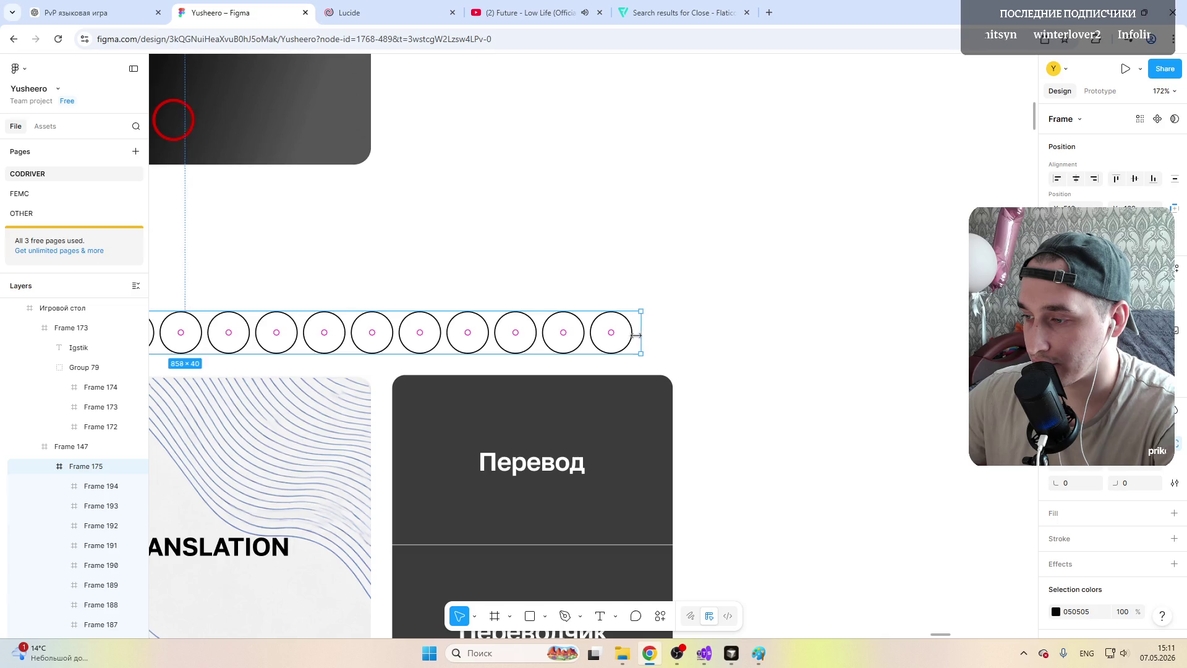
{"action": "scroll", "coordinate": [472, 363], "scroll_direction": "right", "scroll_amount": 3}
{"action": "scroll", "coordinate": [476, 355], "scroll_direction": "left", "scroll_amount": 4}
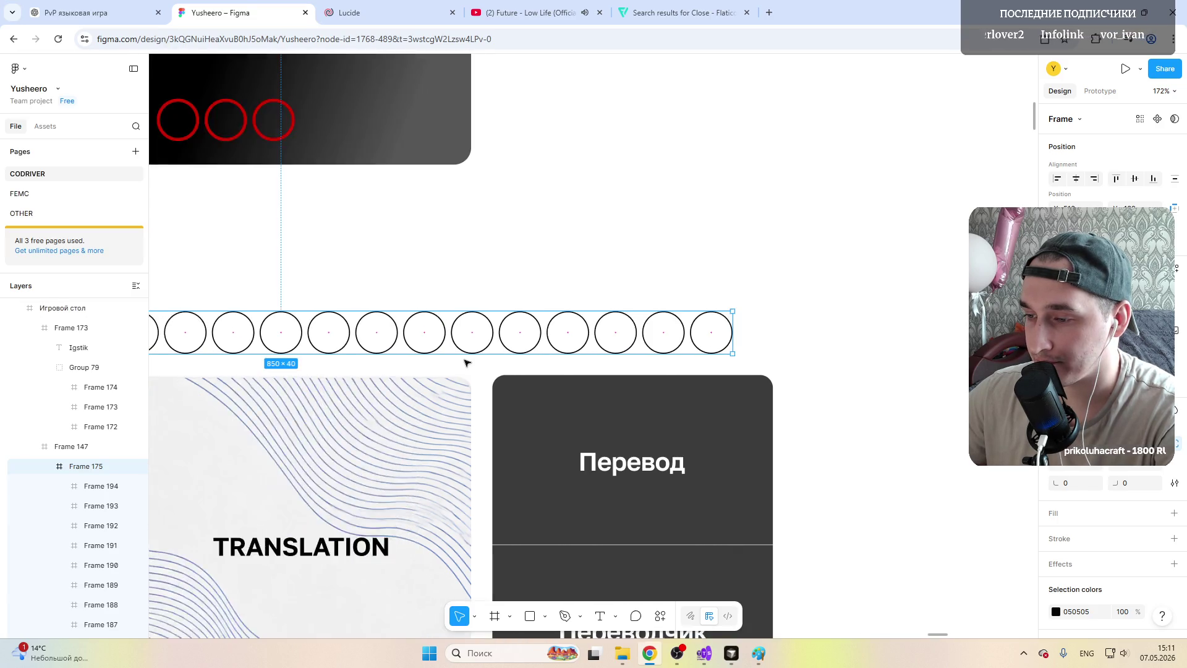
{"action": "scroll", "coordinate": [480, 349], "scroll_direction": "left", "scroll_amount": 4}
{"action": "left_click_drag", "start_coordinate": [482, 345], "coordinate": [501, 345]}
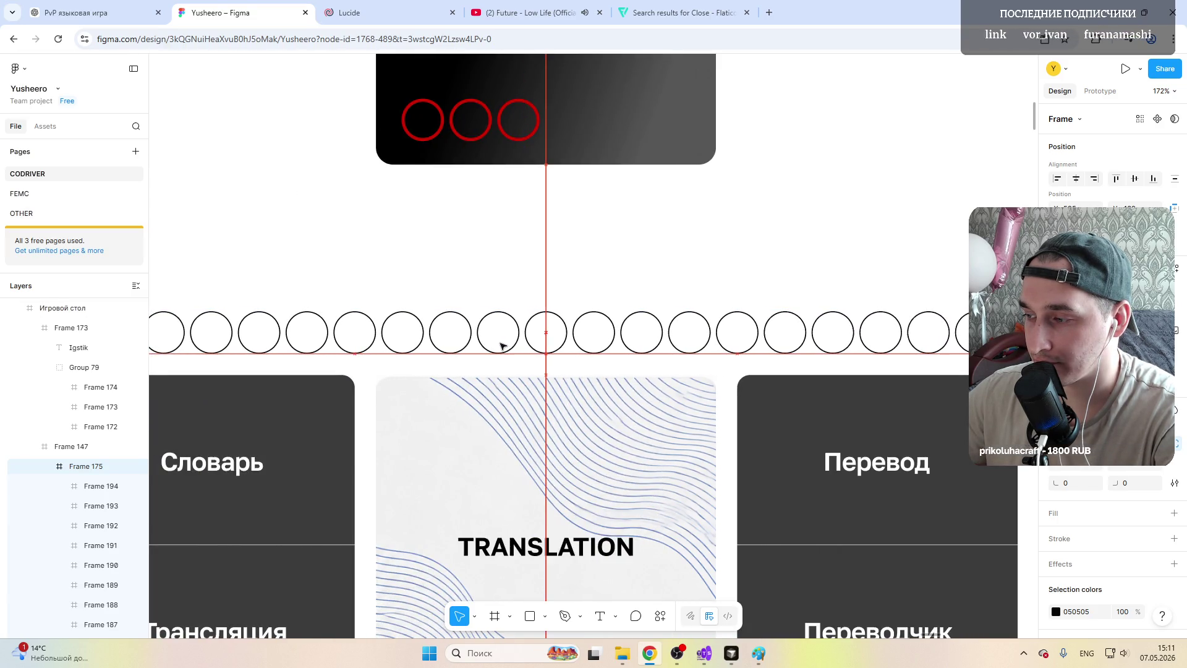
{"action": "scroll", "coordinate": [502, 345], "scroll_direction": "down", "scroll_amount": 5}
{"action": "left_click", "coordinate": [856, 294]}
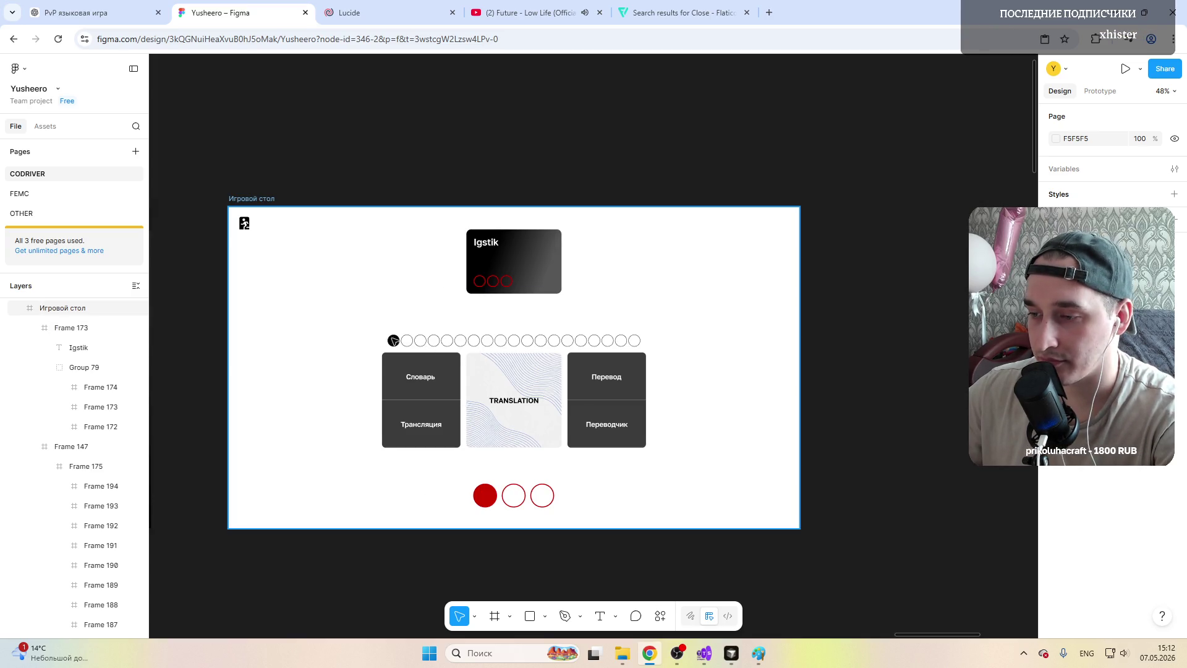
{"action": "left_click", "coordinate": [463, 341]}
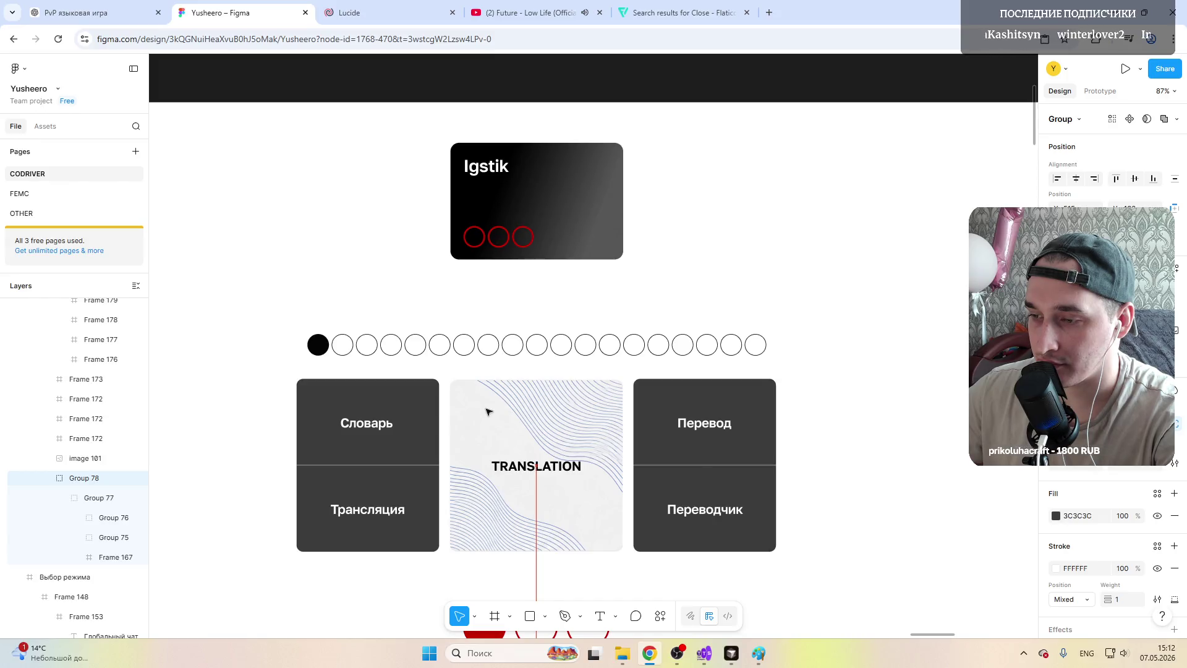
Step: Scroll around the Игровой стол screen to inspect the Igstik card and dot row
{"action": "left_click", "coordinate": [855, 380]}
{"action": "scroll", "coordinate": [855, 380], "scroll_direction": "up", "scroll_amount": 5, "text": "ctrl"}
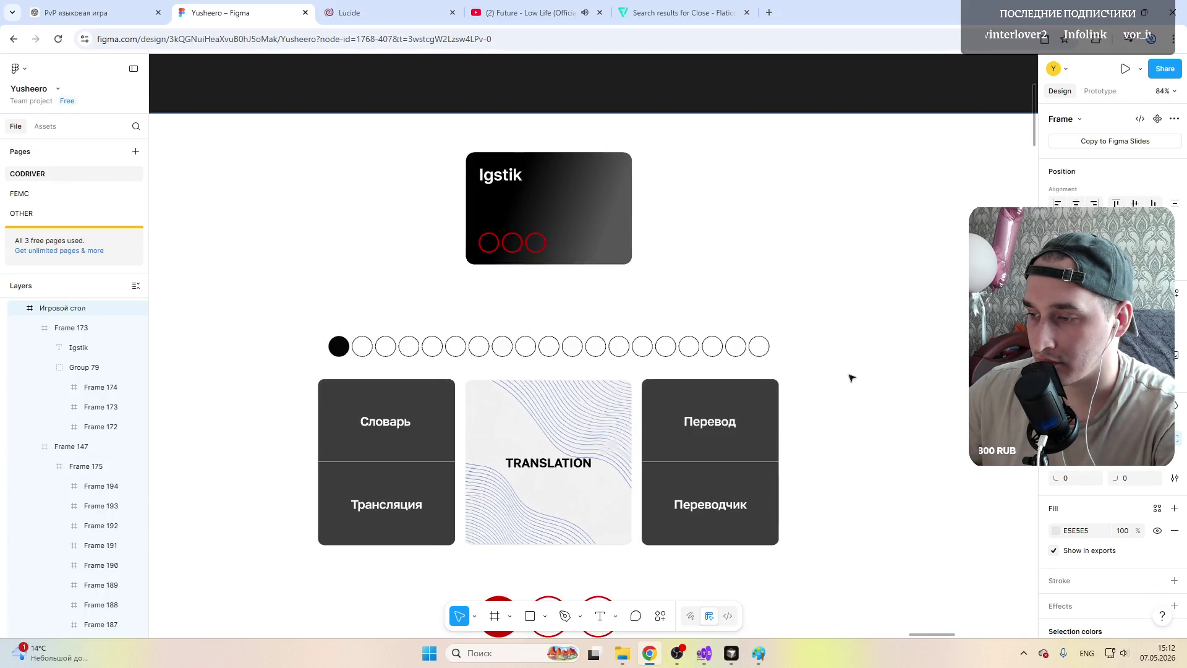
{"action": "scroll", "coordinate": [502, 343], "scroll_direction": "up", "scroll_amount": 2}
{"action": "scroll", "coordinate": [512, 376], "scroll_direction": "down", "scroll_amount": 2}
{"action": "scroll", "coordinate": [512, 305], "scroll_direction": "down", "scroll_amount": 4}
{"action": "scroll", "coordinate": [511, 379], "scroll_direction": "up", "scroll_amount": 6}
{"action": "scroll", "coordinate": [511, 379], "scroll_direction": "down", "scroll_amount": 6, "text": "ctrl"}
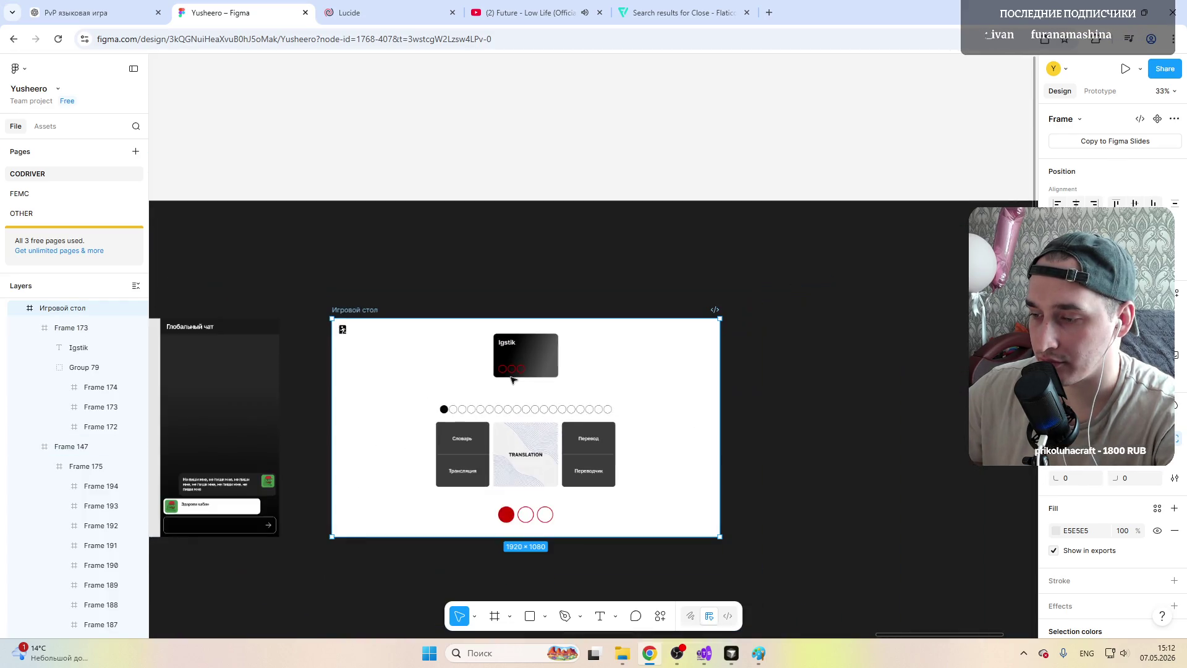
{"action": "scroll", "coordinate": [526, 438], "scroll_direction": "up", "scroll_amount": 3, "text": "ctrl"}
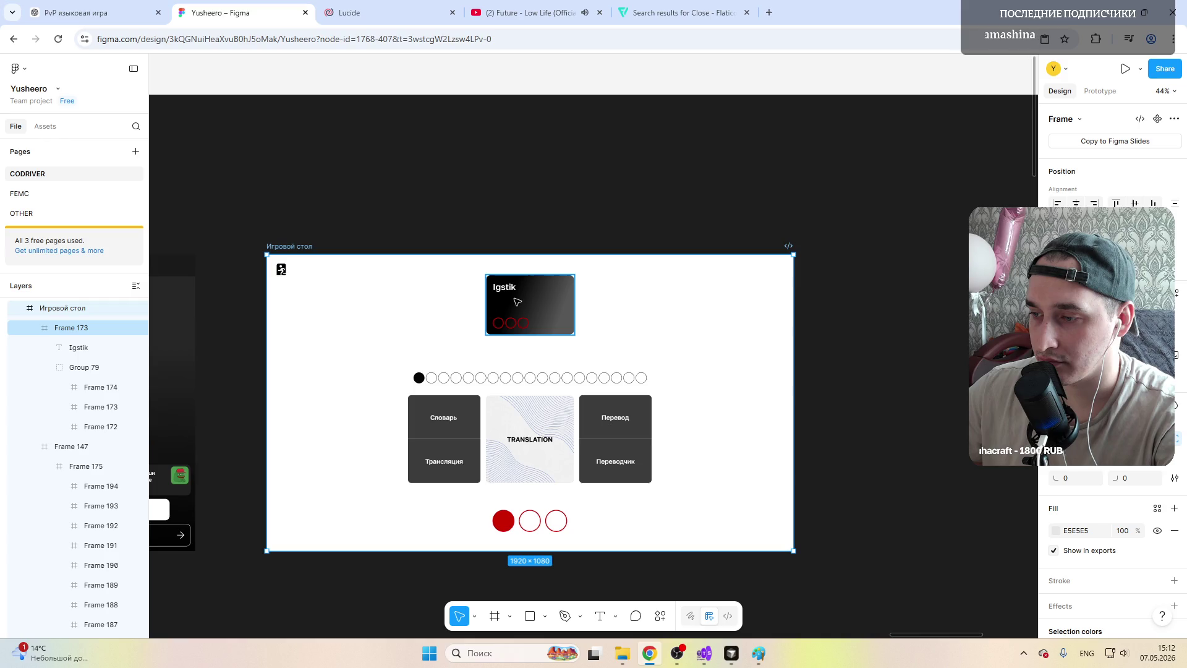
{"action": "left_click", "coordinate": [536, 302]}
{"action": "left_click", "coordinate": [668, 307]}
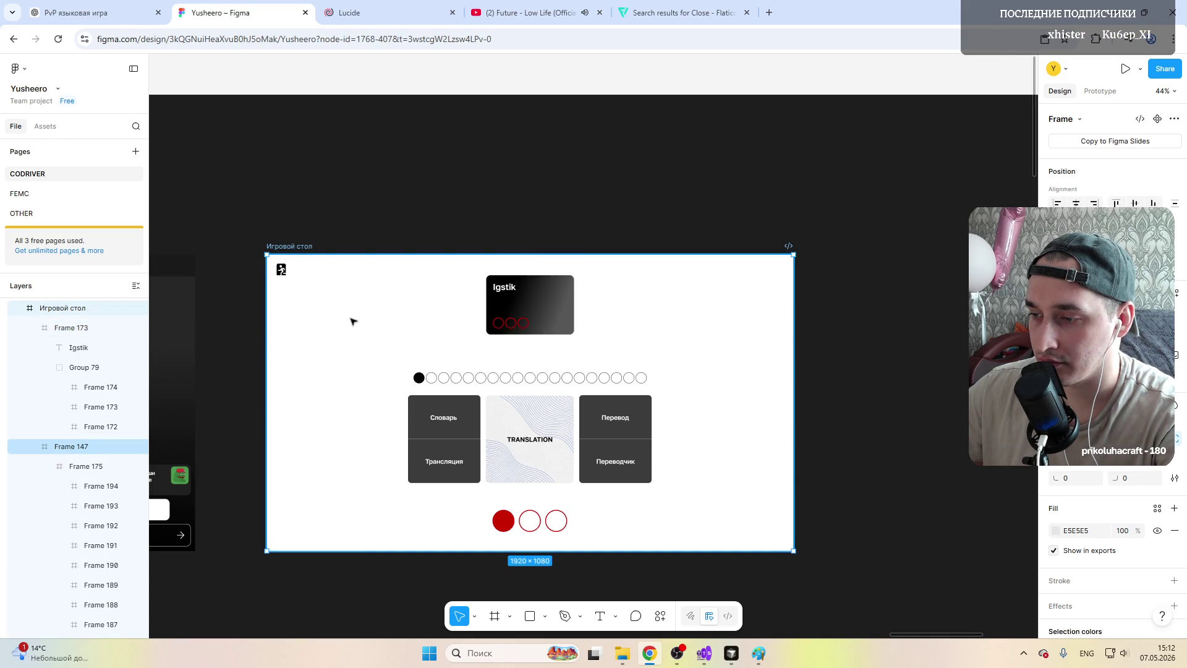
{"action": "scroll", "coordinate": [473, 371], "scroll_direction": "left", "scroll_amount": 3, "text": "shift"}
{"action": "scroll", "coordinate": [490, 390], "scroll_direction": "right", "scroll_amount": 2, "text": "shift"}
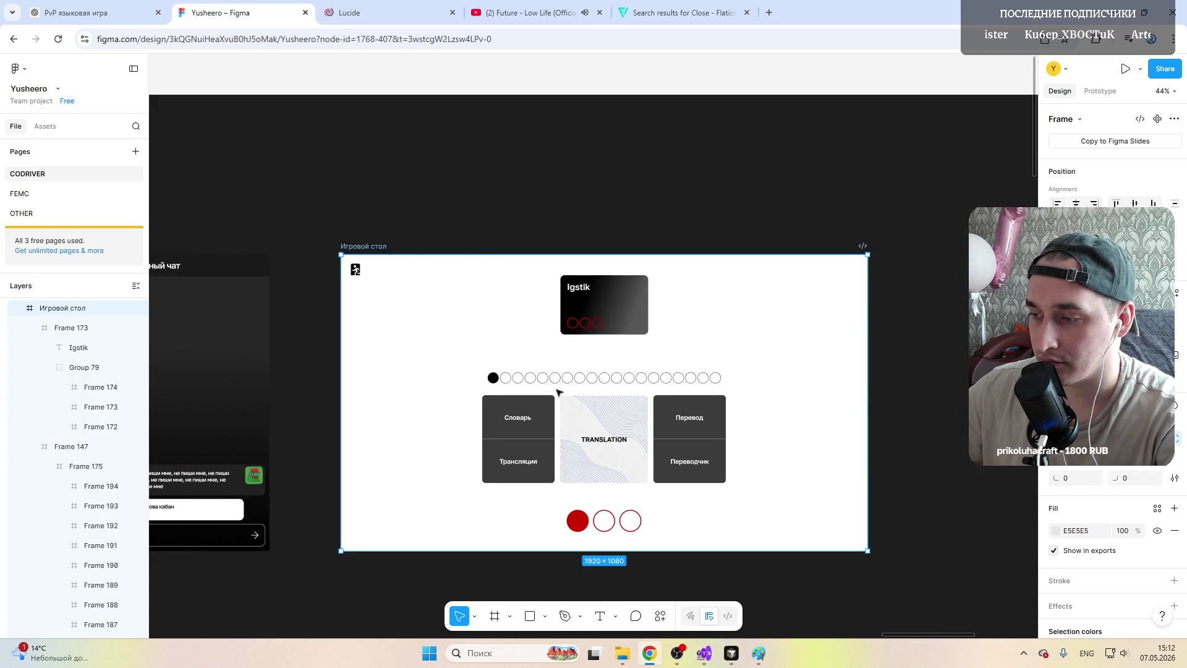
{"action": "scroll", "coordinate": [604, 391], "scroll_direction": "up", "scroll_amount": 2, "text": "ctrl"}
{"action": "scroll", "coordinate": [603, 390], "scroll_direction": "up", "scroll_amount": 1, "text": "ctrl"}
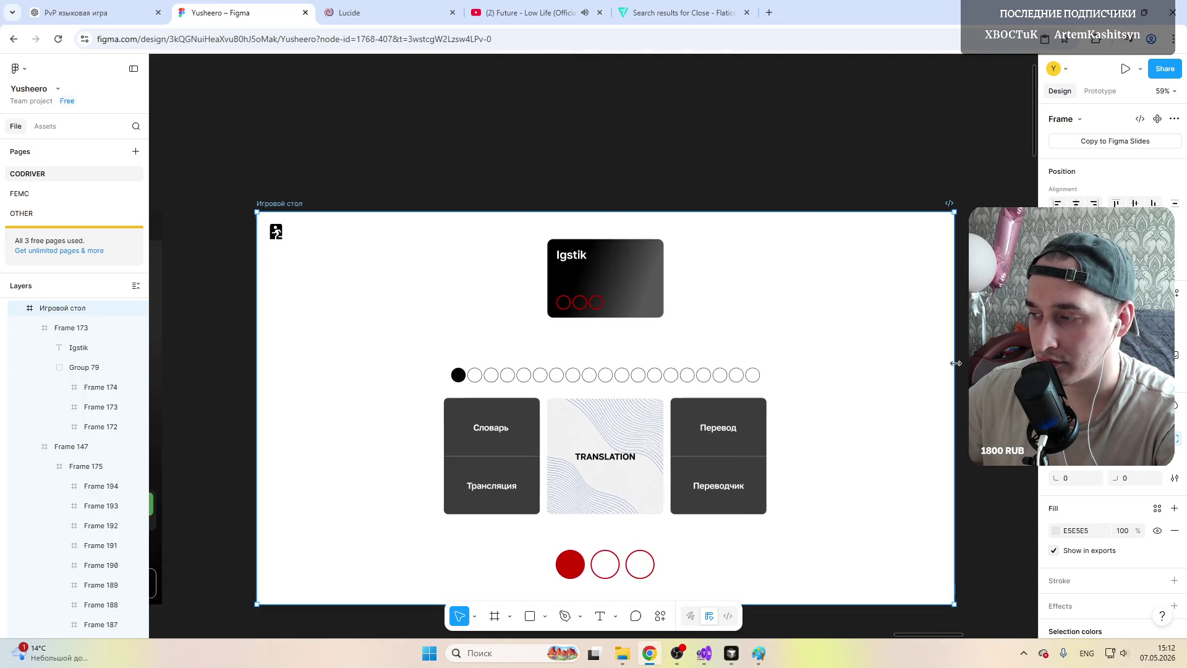
Step: Move the three-card group up slightly, keeping it on the centre guide
{"action": "left_click", "coordinate": [579, 302]}
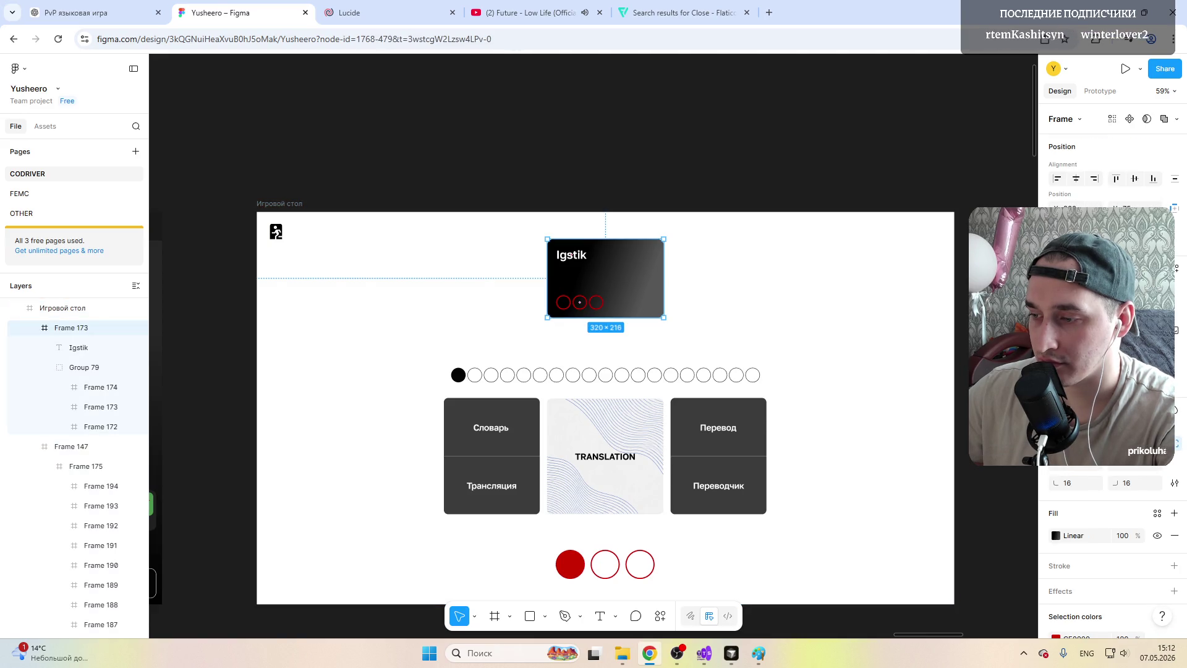
{"action": "left_click_drag", "start_coordinate": [721, 433], "coordinate": [720, 424]}
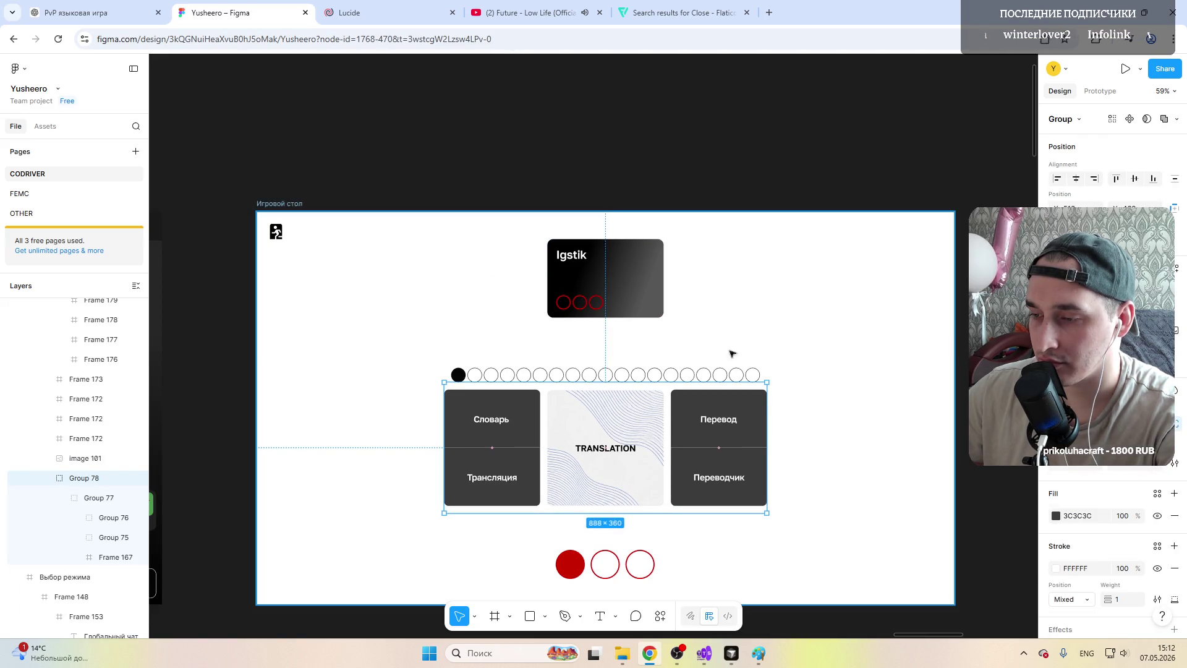
{"action": "left_click_drag", "start_coordinate": [575, 413], "coordinate": [576, 417]}
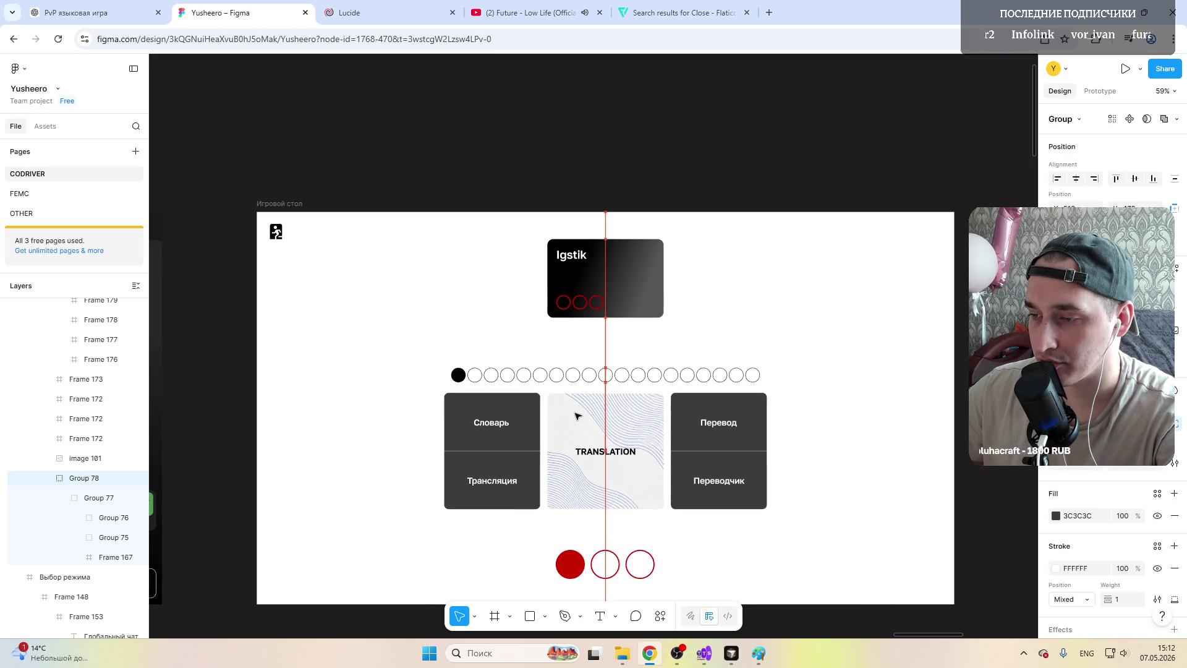
{"action": "left_click", "coordinate": [615, 275]}
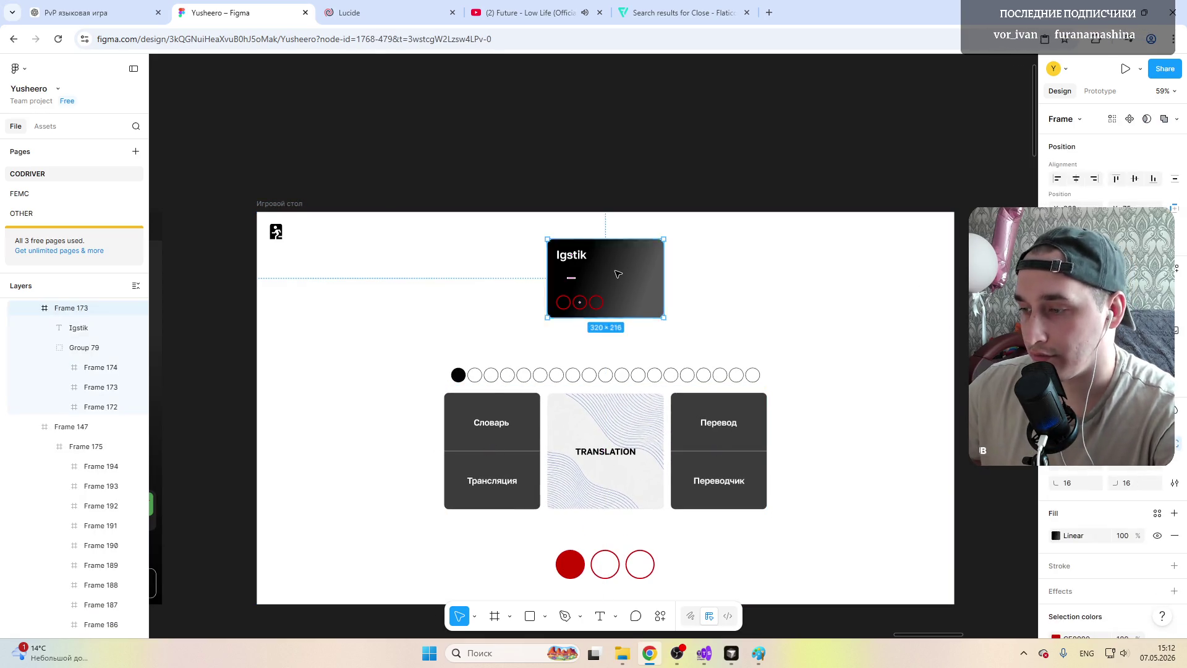
Step: Copy the Igstik card twice so three evenly spaced cards form a row
{"action": "left_click", "coordinate": [773, 283]}
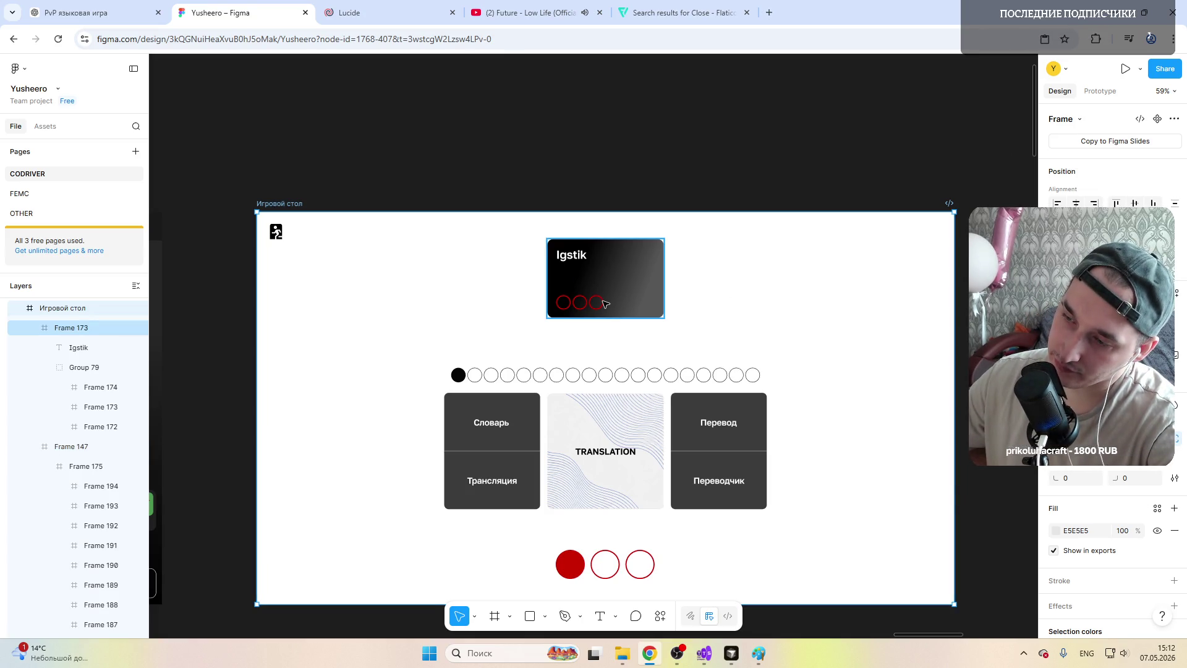
{"action": "left_click", "coordinate": [618, 284]}
{"action": "key", "text": "ctrl+d"}
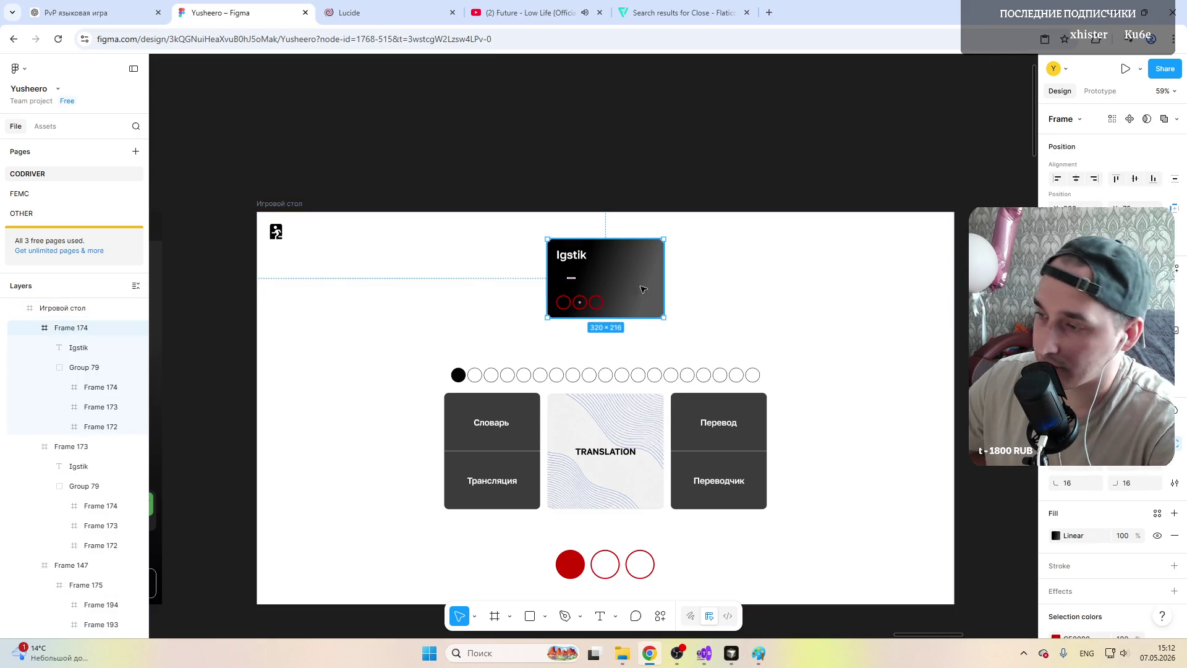
{"action": "left_click_drag", "start_coordinate": [615, 279], "coordinate": [772, 280]}
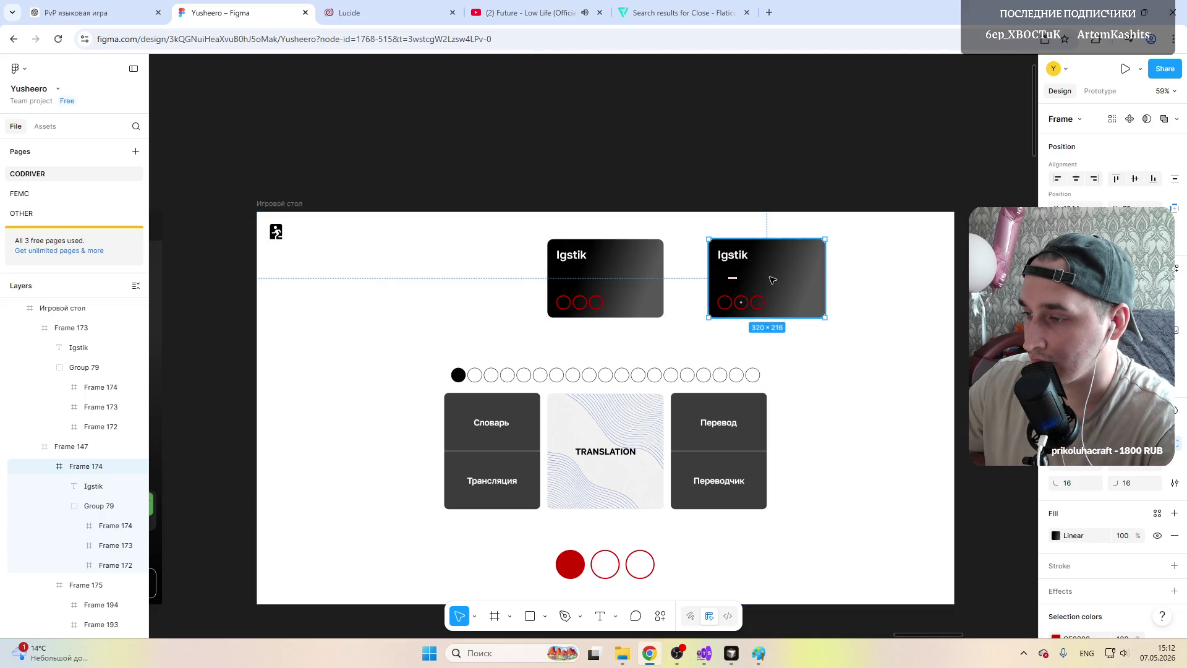
{"action": "left_click", "coordinate": [443, 268]}
{"action": "left_click_drag", "start_coordinate": [615, 272], "coordinate": [457, 274]}
{"action": "left_click", "coordinate": [652, 330]}
{"action": "scroll", "coordinate": [652, 330], "scroll_direction": "down", "scroll_amount": 3}
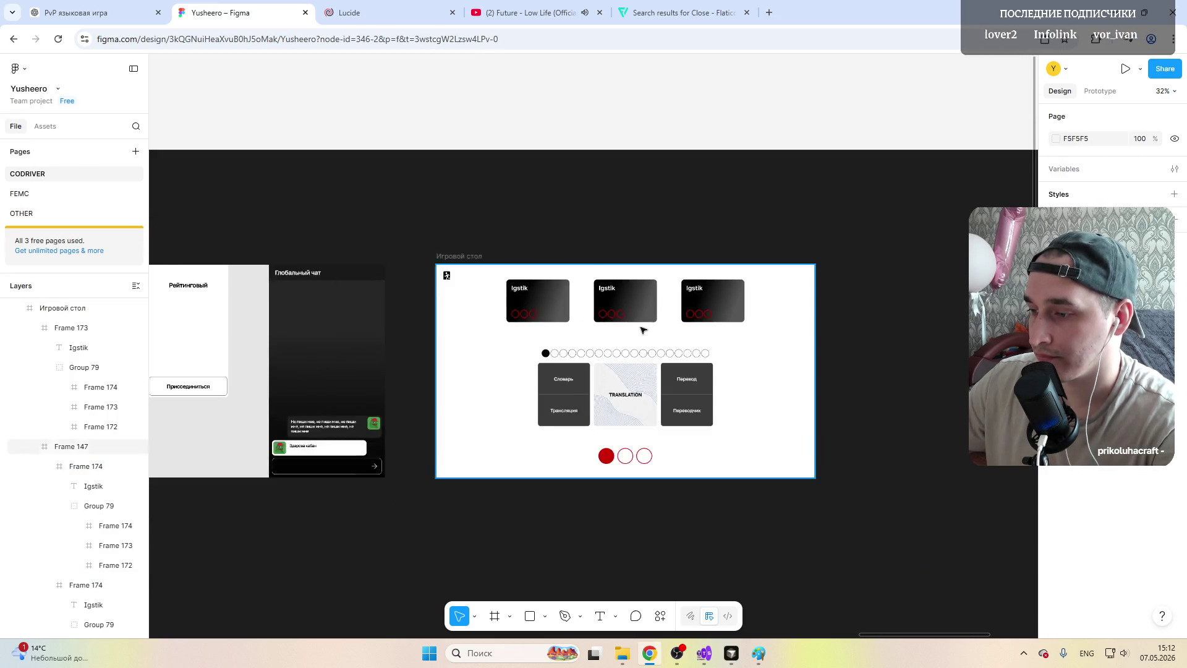
{"action": "scroll", "coordinate": [606, 435], "scroll_direction": "up", "scroll_amount": 5}
{"action": "left_click", "coordinate": [394, 252]}
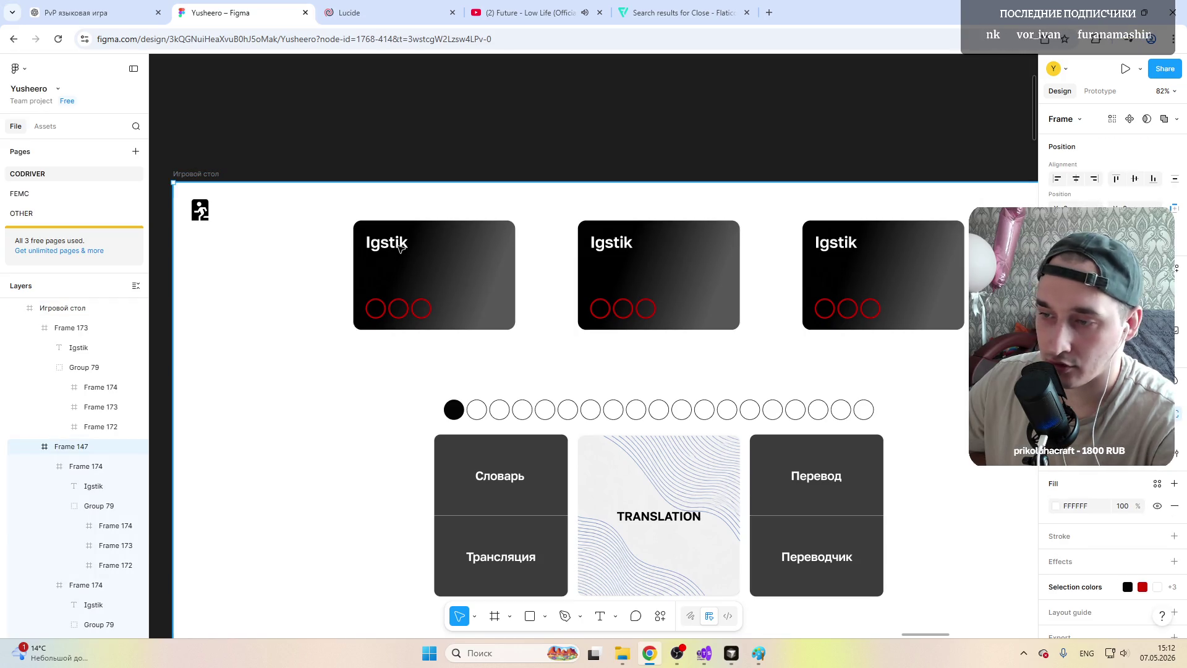
Step: Type new player nicknames into the first and third cards' name texts
{"action": "left_click", "coordinate": [400, 247]}
{"action": "double_click", "coordinate": [399, 246]}
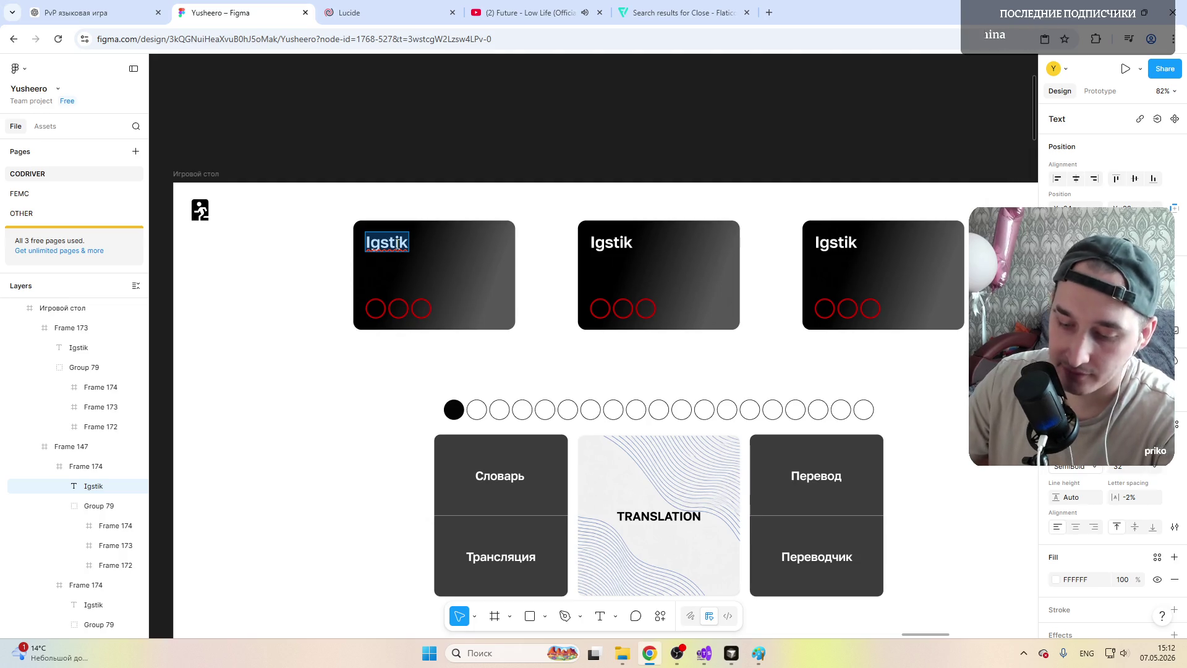
{"action": "type", "text": "sqee"}
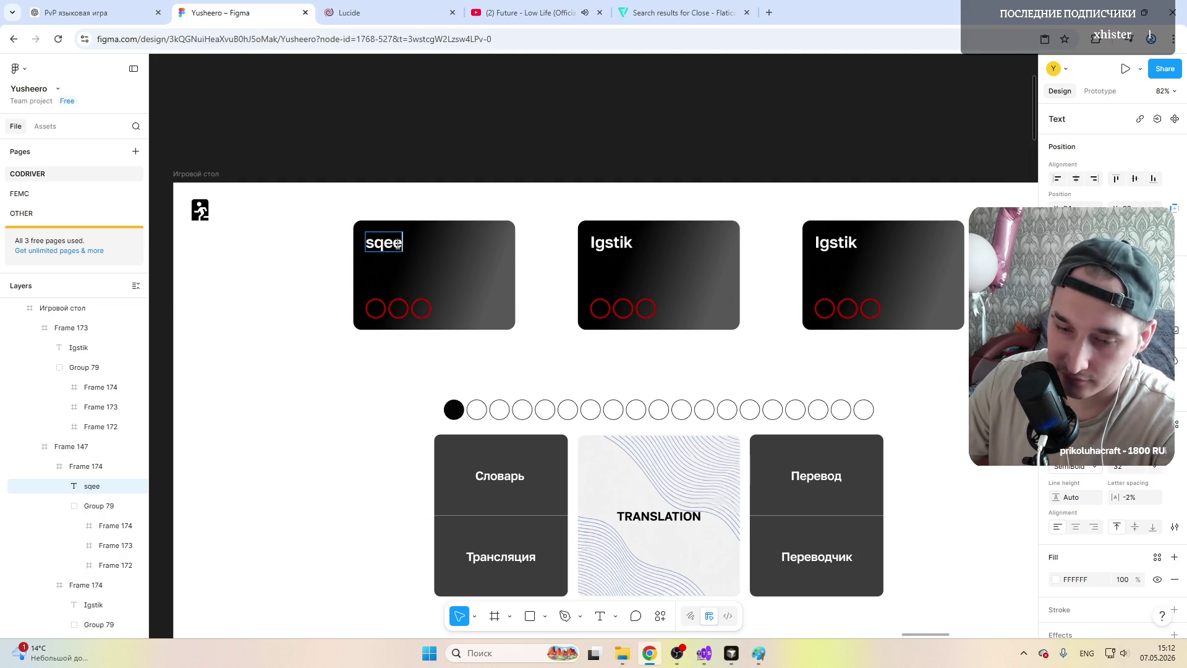
{"action": "type", "text": "zy5G"}
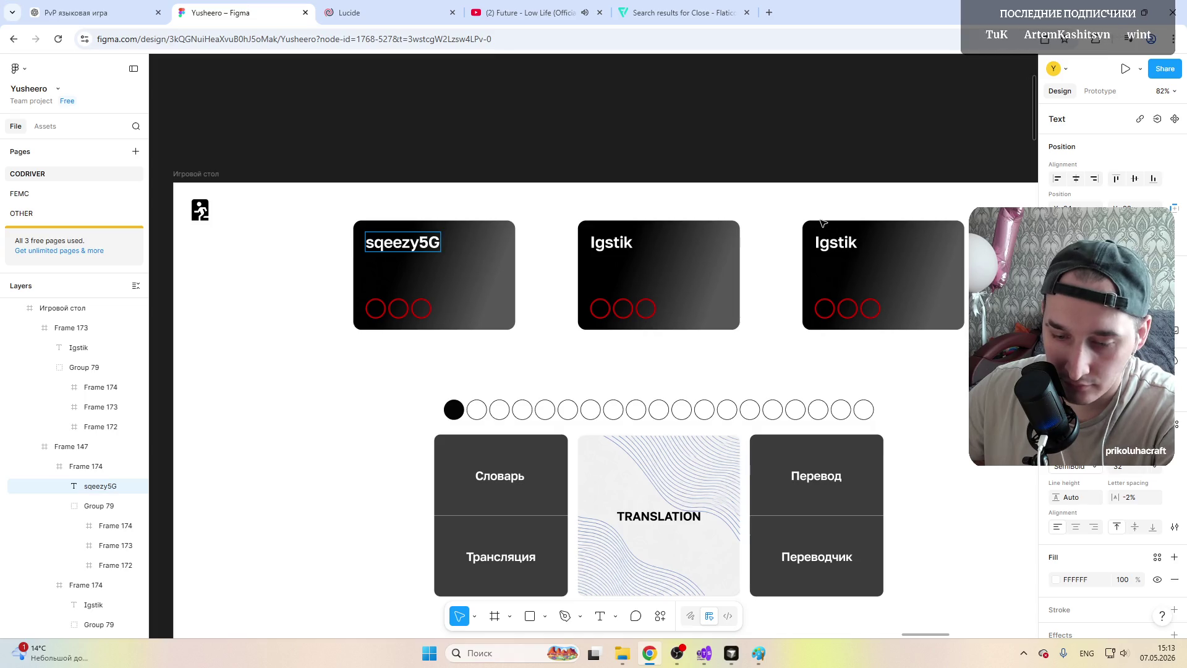
{"action": "double_click", "coordinate": [841, 248]}
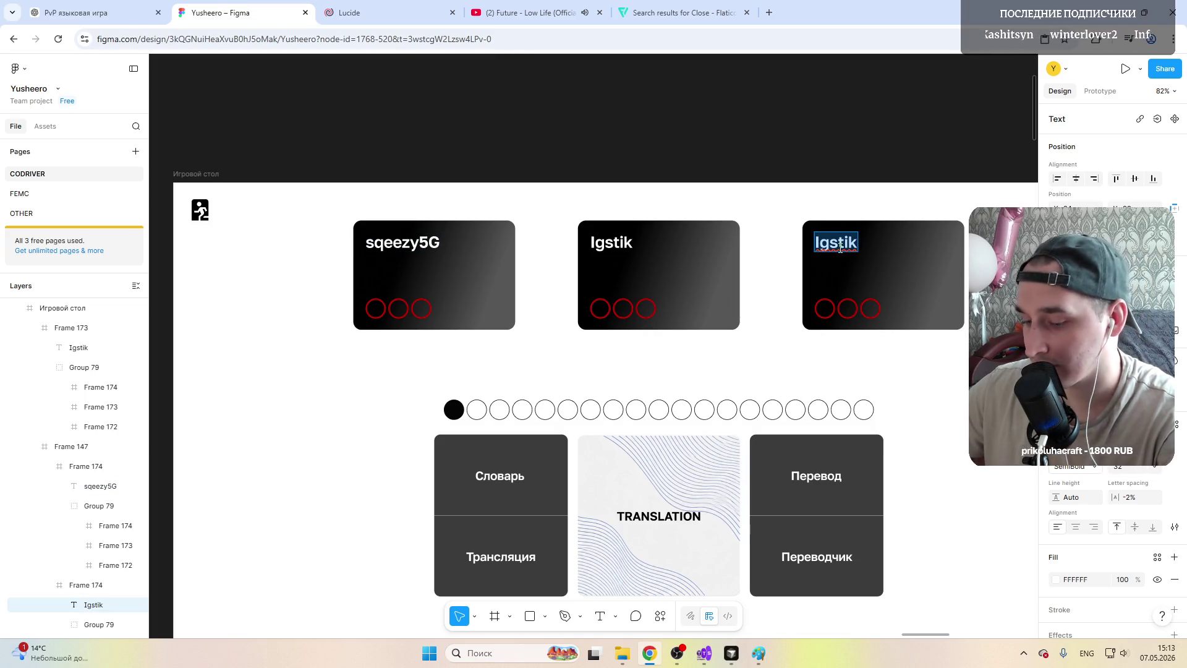
{"action": "type", "text": "squeak"}
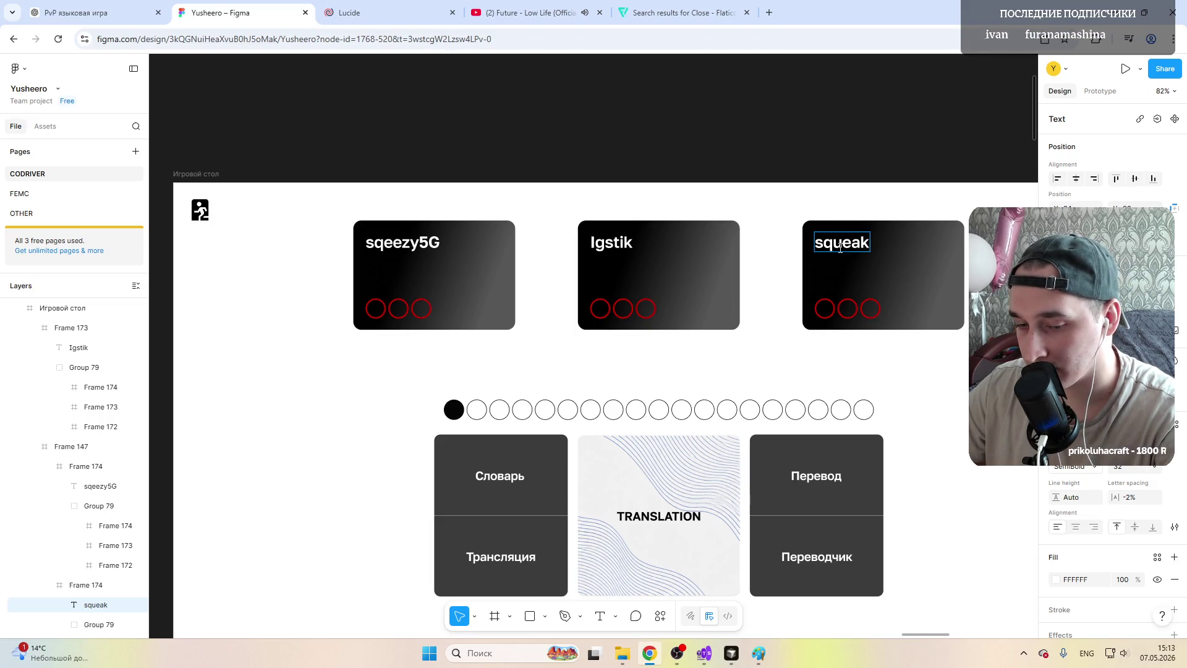
{"action": "type", "text": "_just"}
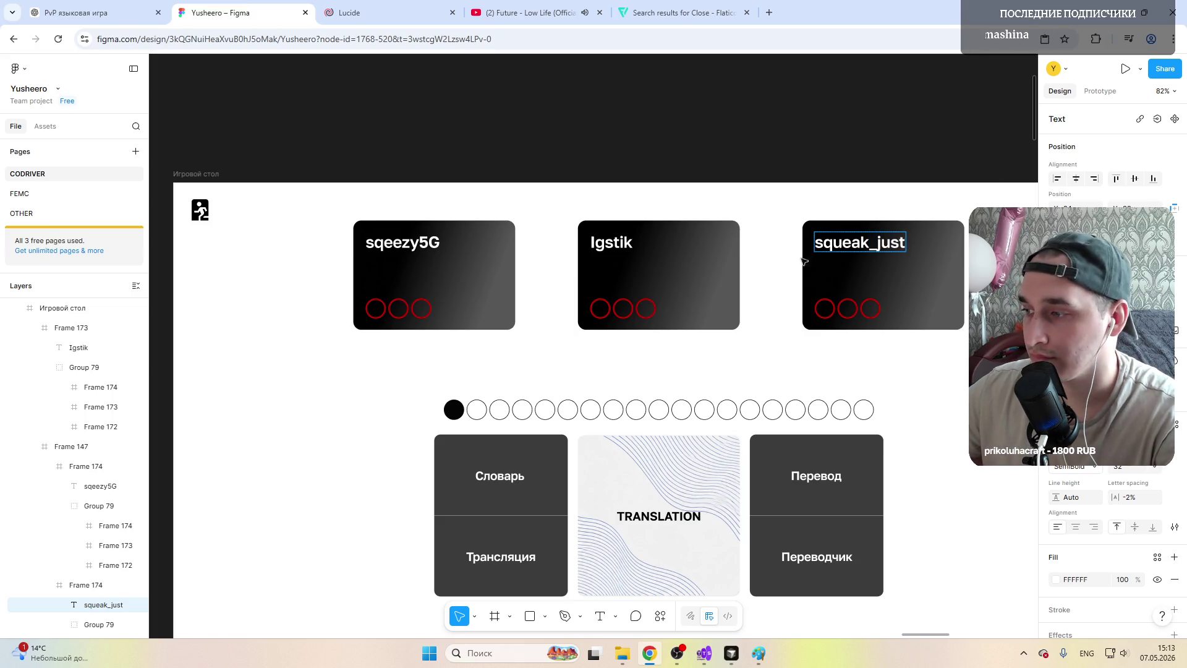
{"action": "key", "text": "Escape"}
{"action": "left_click", "coordinate": [714, 210]}
{"action": "scroll", "coordinate": [640, 366], "scroll_direction": "down", "scroll_amount": 5, "text": "ctrl"}
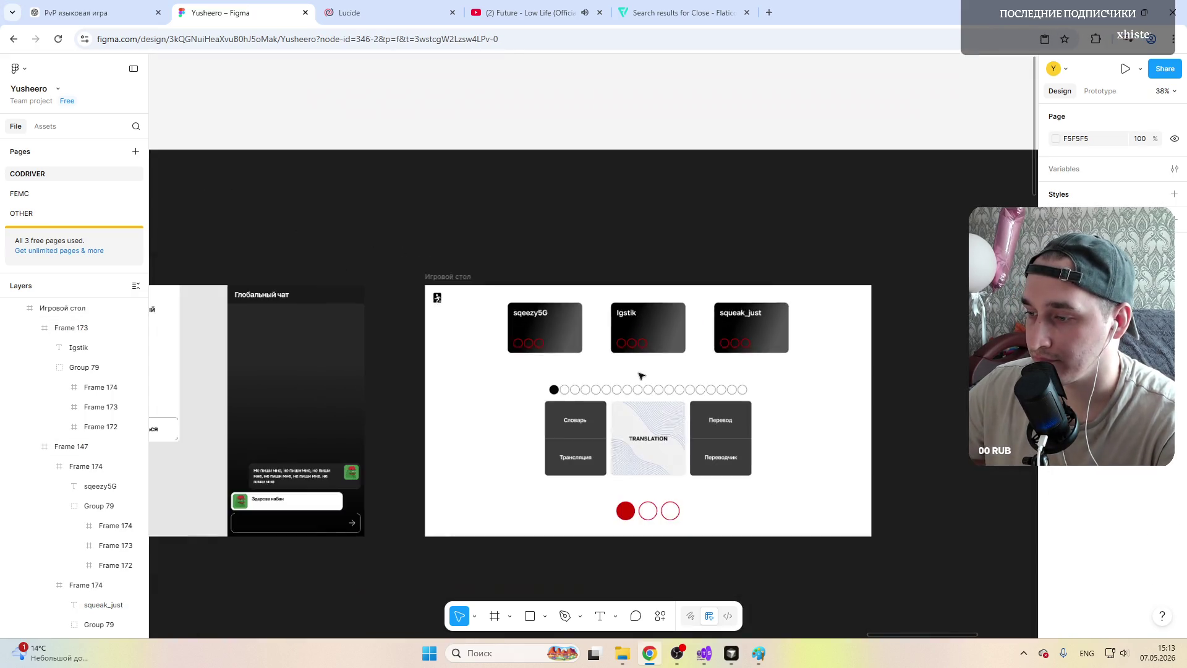
{"action": "scroll", "coordinate": [811, 410], "scroll_direction": "up", "scroll_amount": 3, "text": "ctrl"}
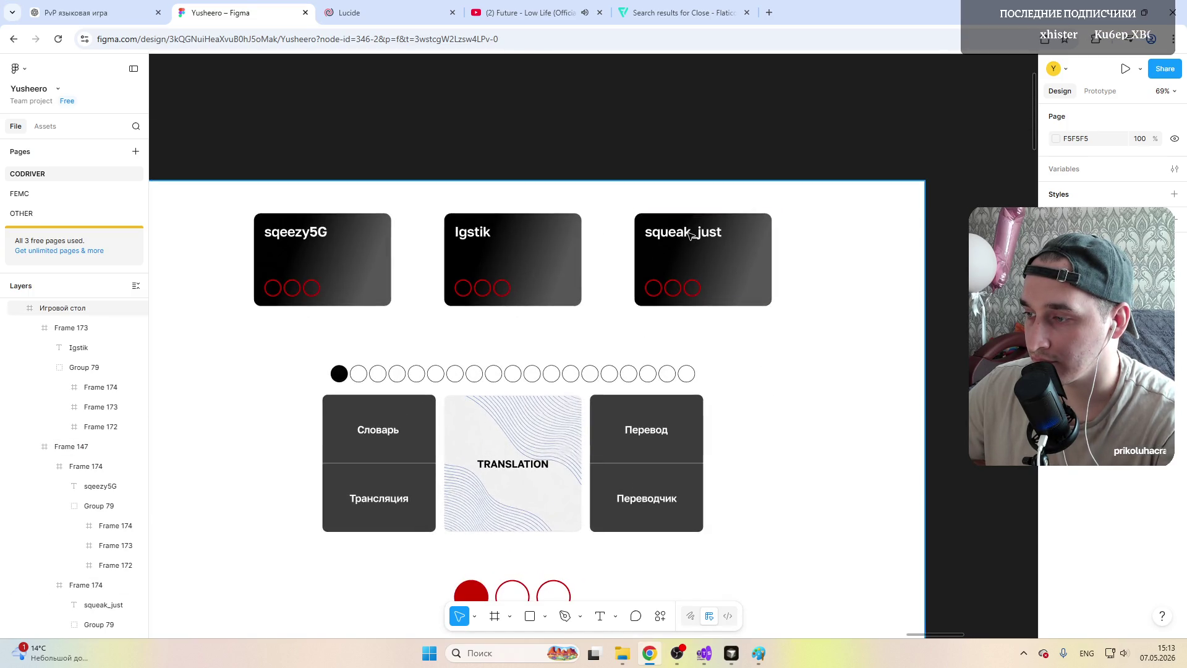
Step: Replace the third card's name with a different player nickname
{"action": "left_click", "coordinate": [689, 234]}
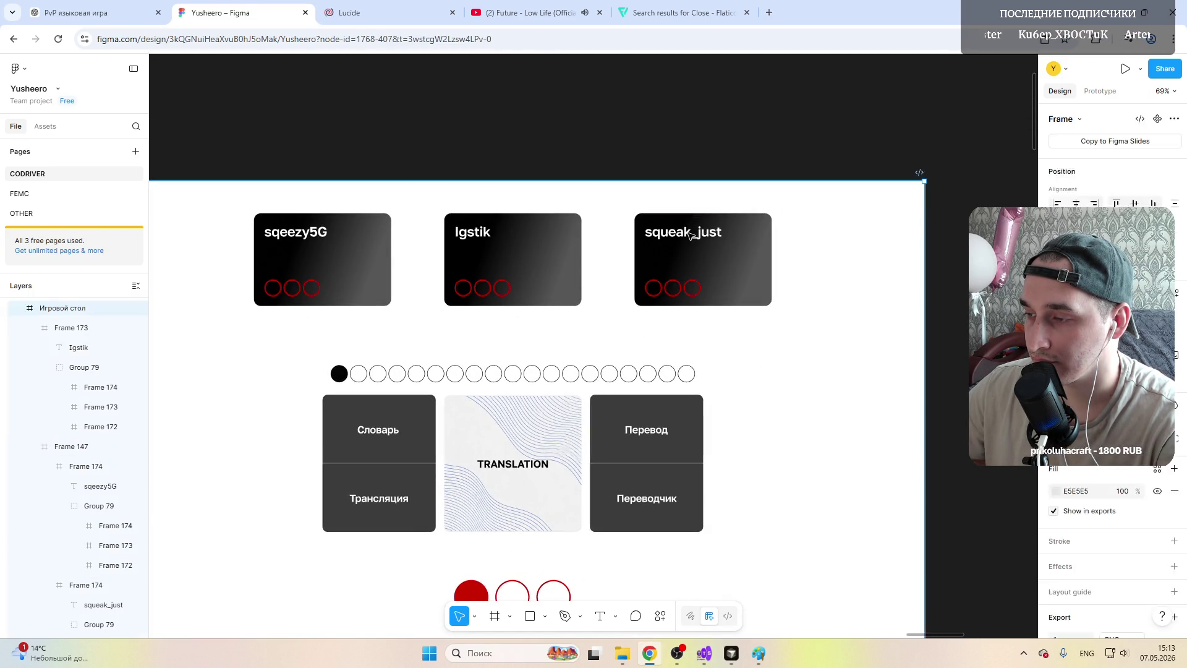
{"action": "left_click", "coordinate": [689, 233]}
{"action": "double_click", "coordinate": [689, 234]}
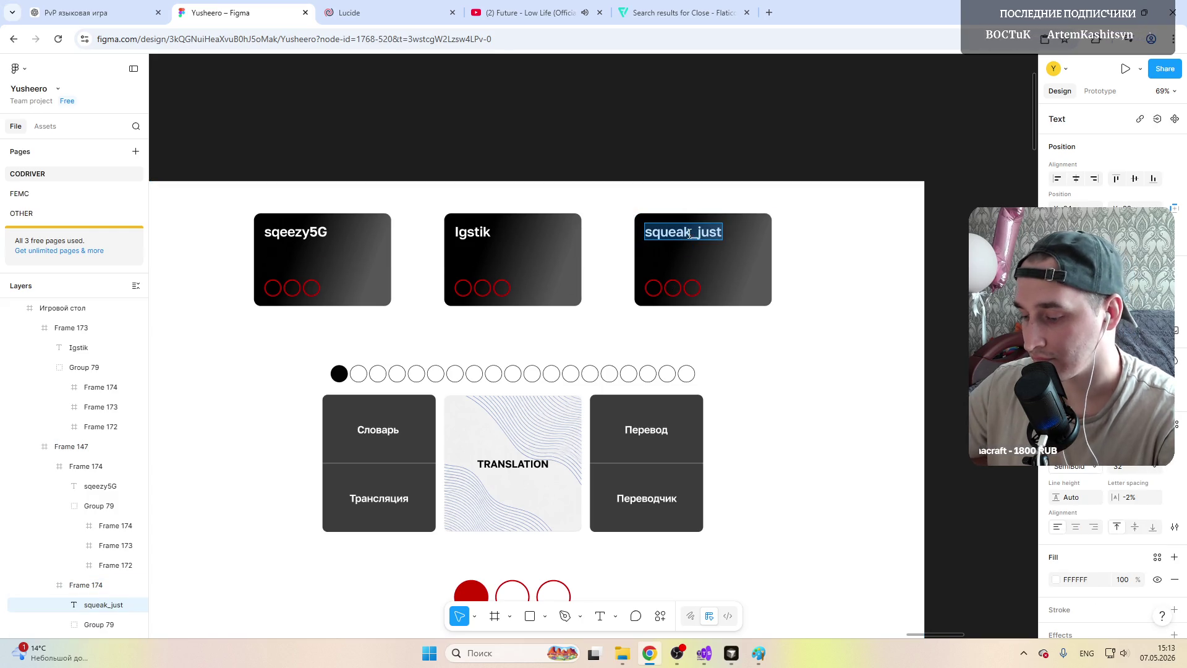
{"action": "type", "text": "prikoluhac"}
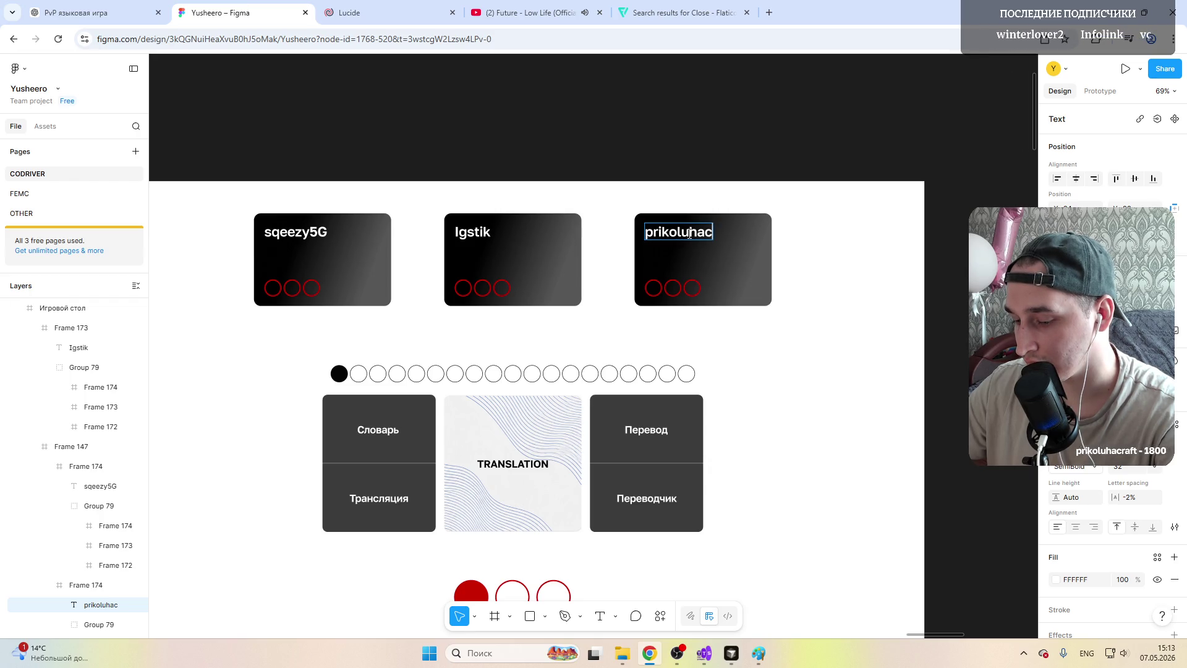
{"action": "key", "text": "Escape"}
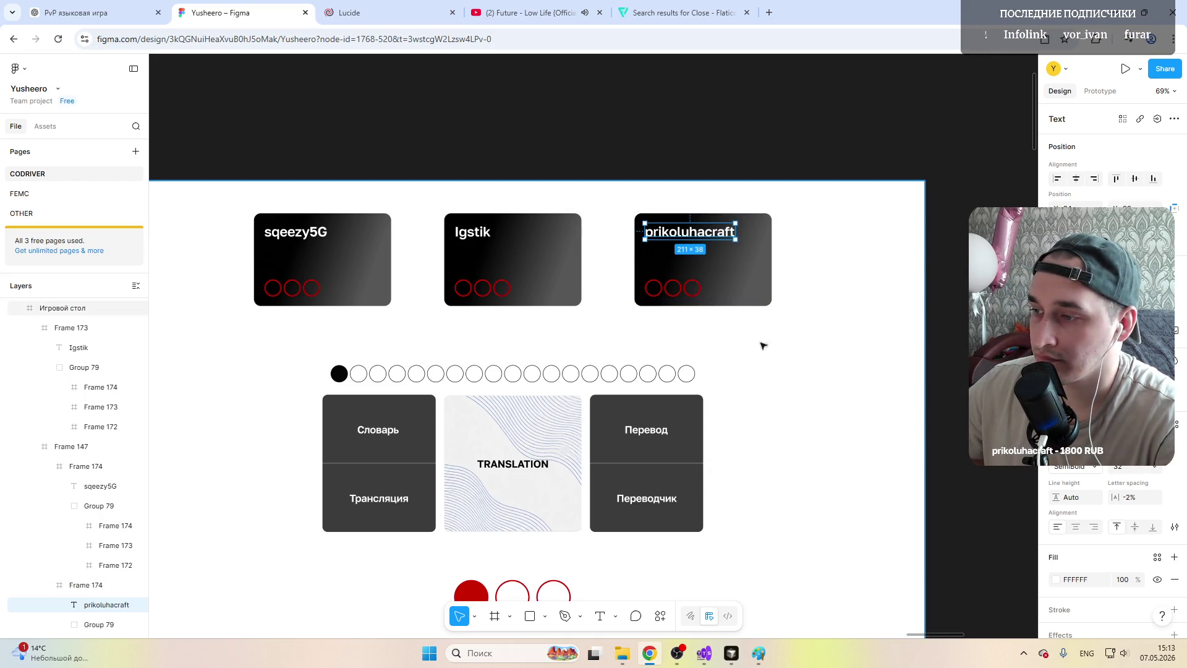
{"action": "key", "text": "Escape"}
Step: Replace the first card's name with another player nickname
{"action": "left_click", "coordinate": [483, 344]}
{"action": "key", "text": "shift+1"}
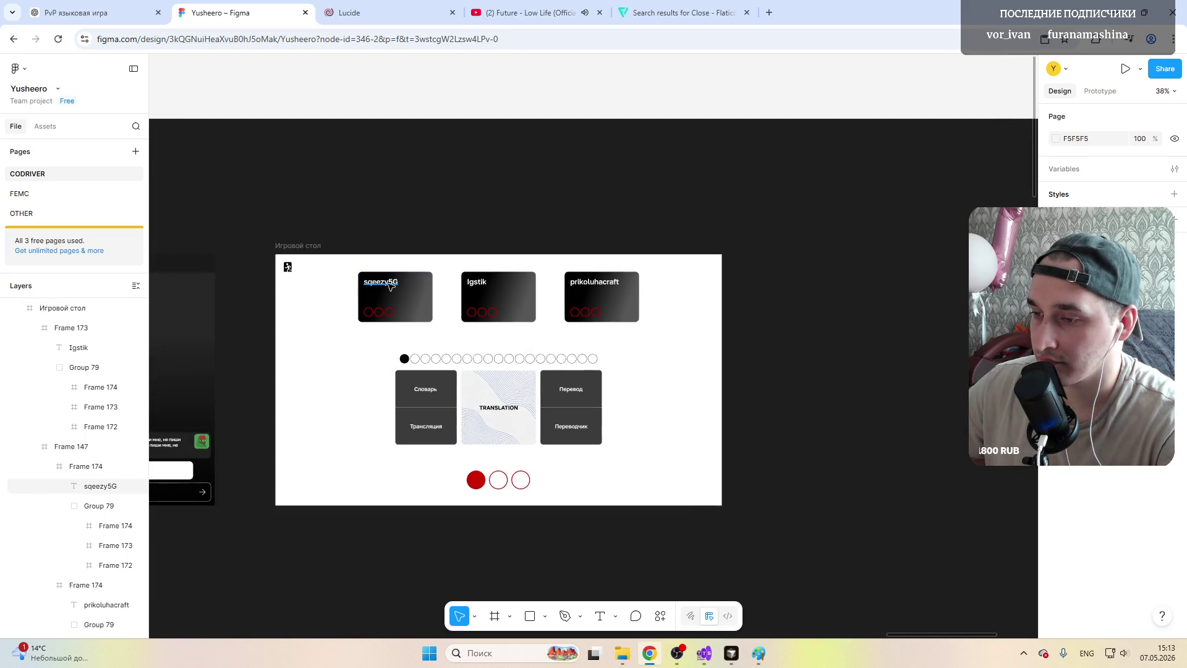
{"action": "key", "text": "shift+2"}
{"action": "double_click", "coordinate": [393, 252]}
{"action": "double_click", "coordinate": [394, 252]}
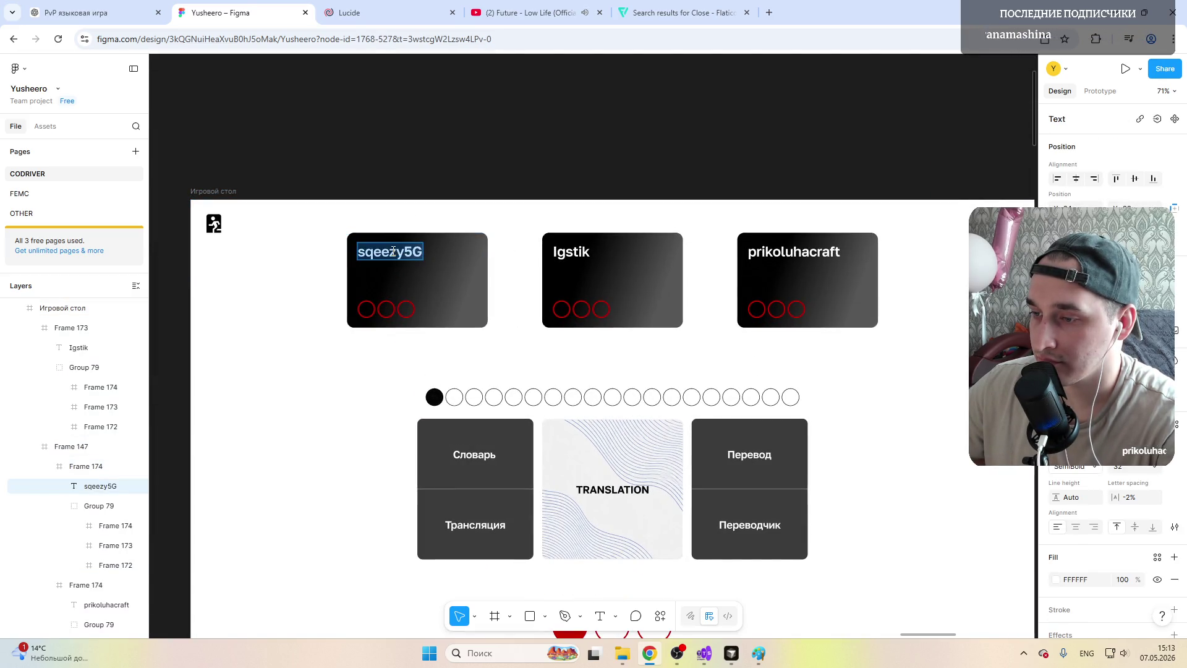
{"action": "type", "text": "noobw"}
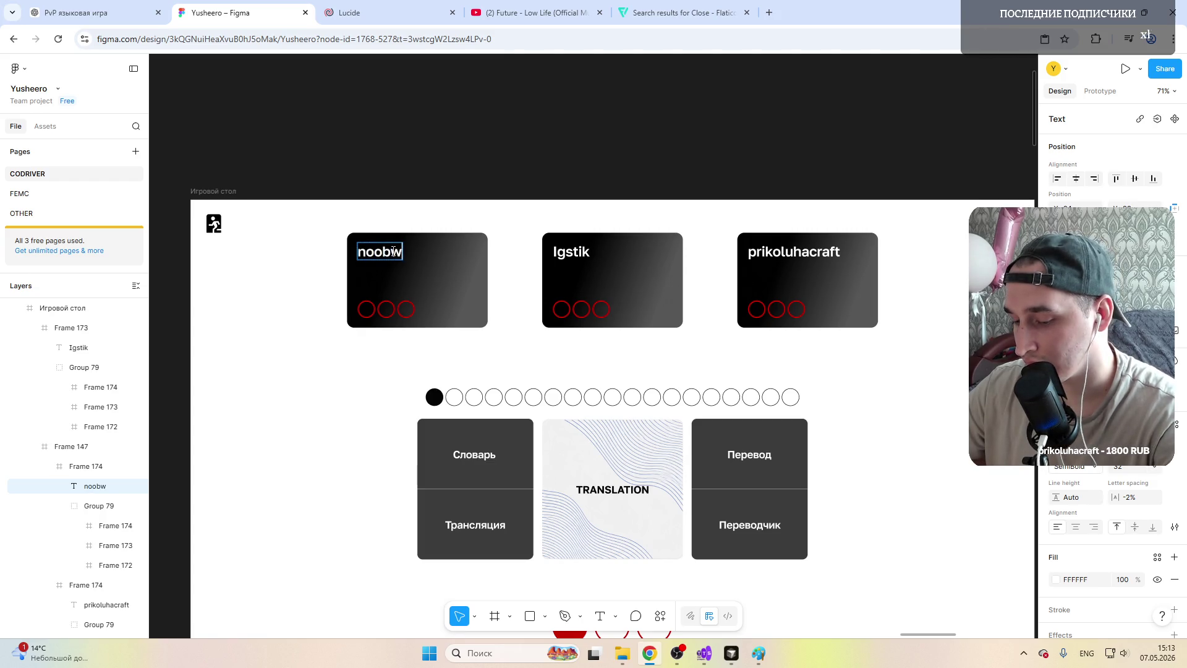
{"action": "type", "text": "eer"}
{"action": "key", "text": "Escape"}
{"action": "scroll", "coordinate": [547, 315], "scroll_direction": "down", "scroll_amount": 3}
{"action": "left_click", "coordinate": [544, 337]}
{"action": "scroll", "coordinate": [642, 409], "scroll_direction": "up", "scroll_amount": 3}
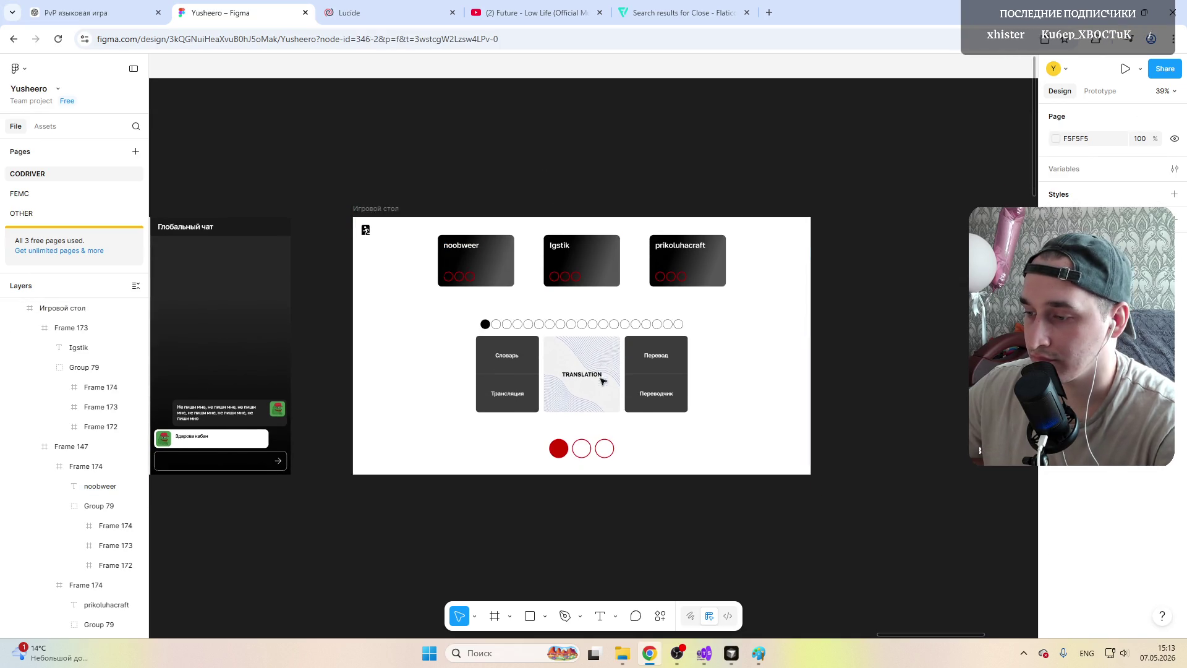
Step: Shift the first player card slightly right across the top of the game table
{"action": "scroll", "coordinate": [641, 409], "scroll_direction": "up", "scroll_amount": 1}
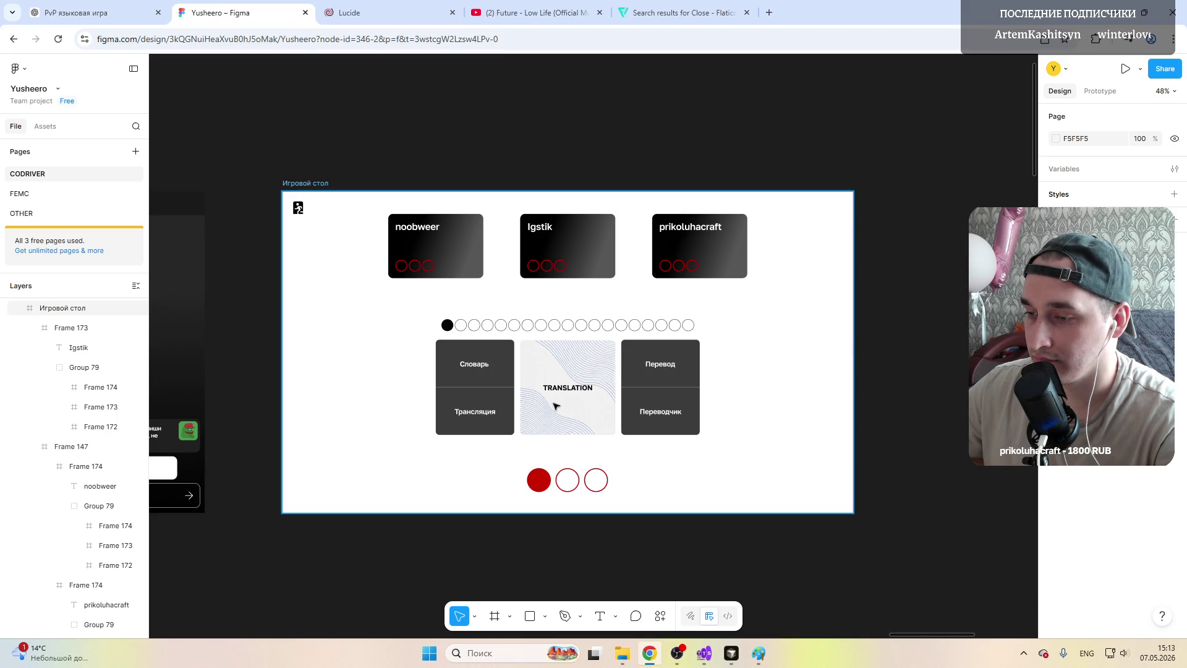
{"action": "scroll", "coordinate": [555, 406], "scroll_direction": "up", "scroll_amount": 2}
{"action": "scroll", "coordinate": [558, 405], "scroll_direction": "down", "scroll_amount": 2}
{"action": "scroll", "coordinate": [559, 406], "scroll_direction": "down", "scroll_amount": 2}
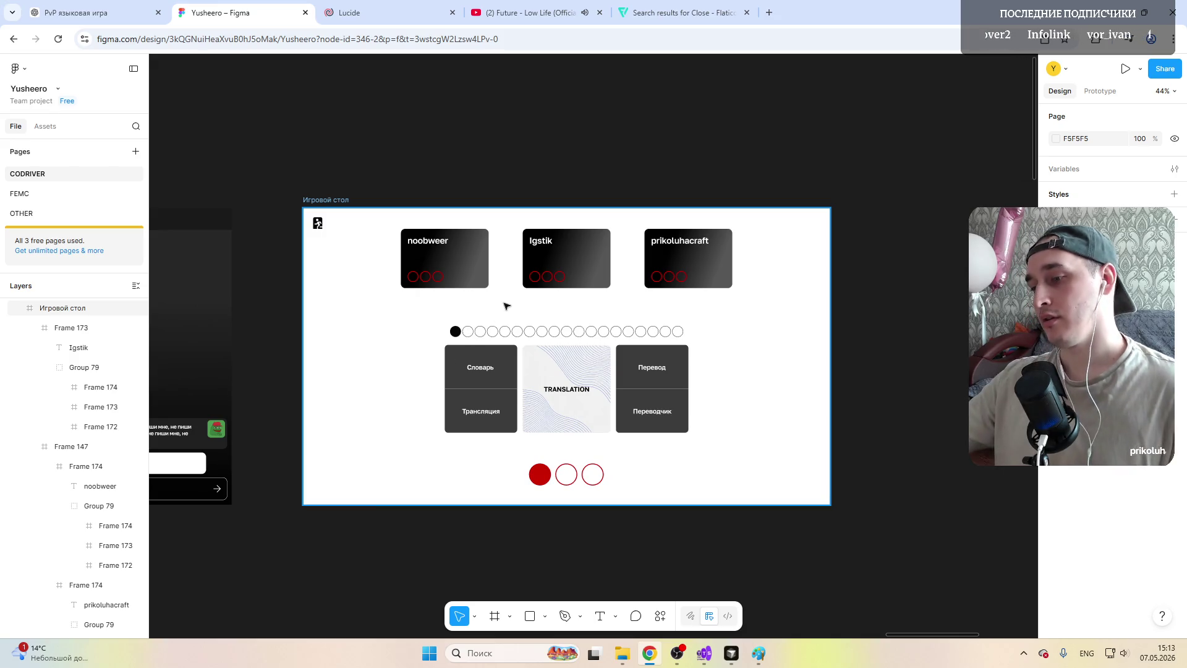
{"action": "scroll", "coordinate": [406, 372], "scroll_direction": "up", "scroll_amount": 2}
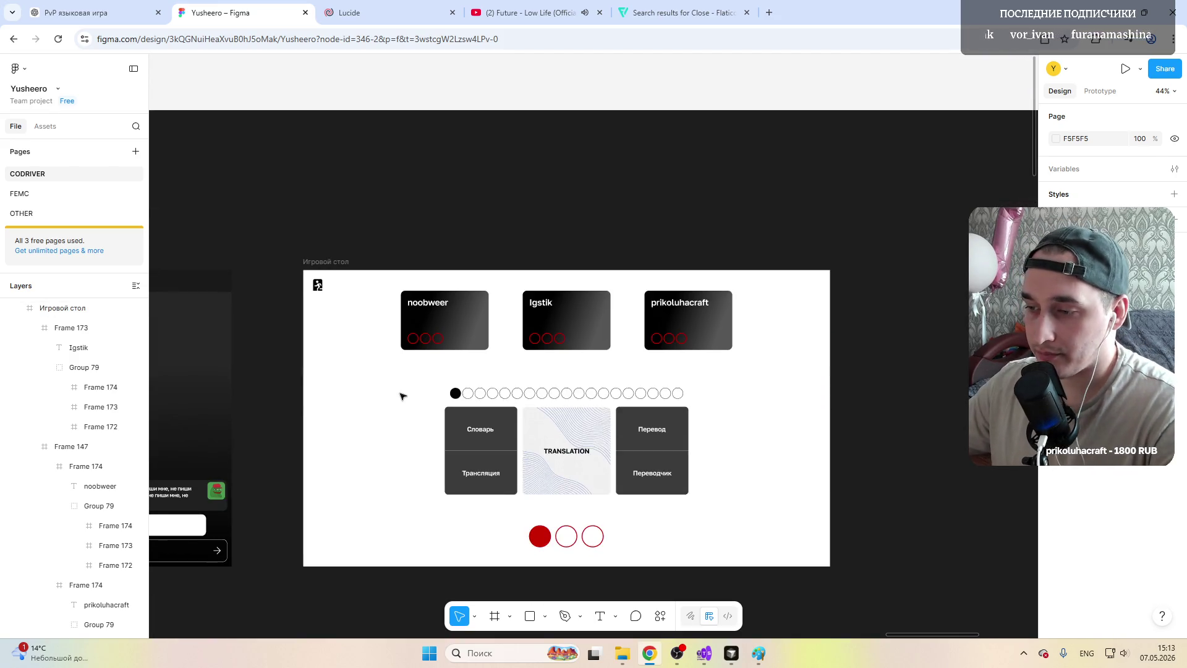
{"action": "scroll", "coordinate": [403, 396], "scroll_direction": "down", "scroll_amount": 1}
{"action": "scroll", "coordinate": [400, 393], "scroll_direction": "left", "scroll_amount": 2}
{"action": "scroll", "coordinate": [397, 391], "scroll_direction": "left", "scroll_amount": 5}
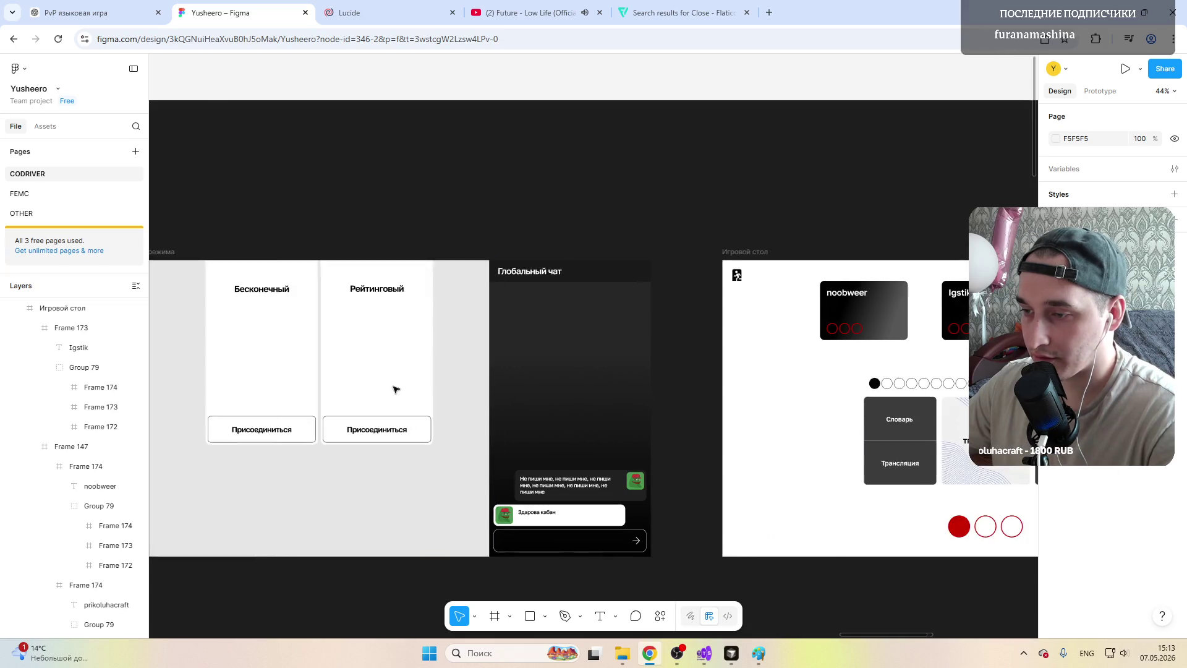
{"action": "scroll", "coordinate": [396, 390], "scroll_direction": "left", "scroll_amount": 2}
{"action": "scroll", "coordinate": [501, 347], "scroll_direction": "right", "scroll_amount": 1}
{"action": "scroll", "coordinate": [512, 334], "scroll_direction": "right", "scroll_amount": 5}
{"action": "scroll", "coordinate": [512, 337], "scroll_direction": "right", "scroll_amount": 2}
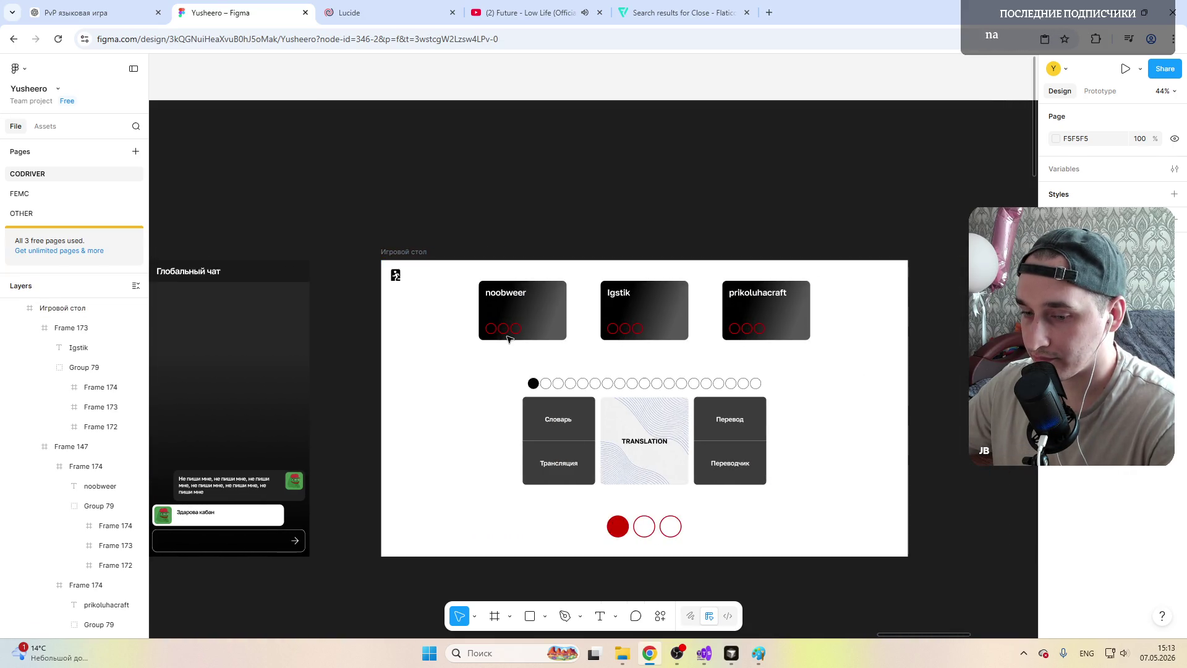
{"action": "scroll", "coordinate": [495, 346], "scroll_direction": "left", "scroll_amount": 1}
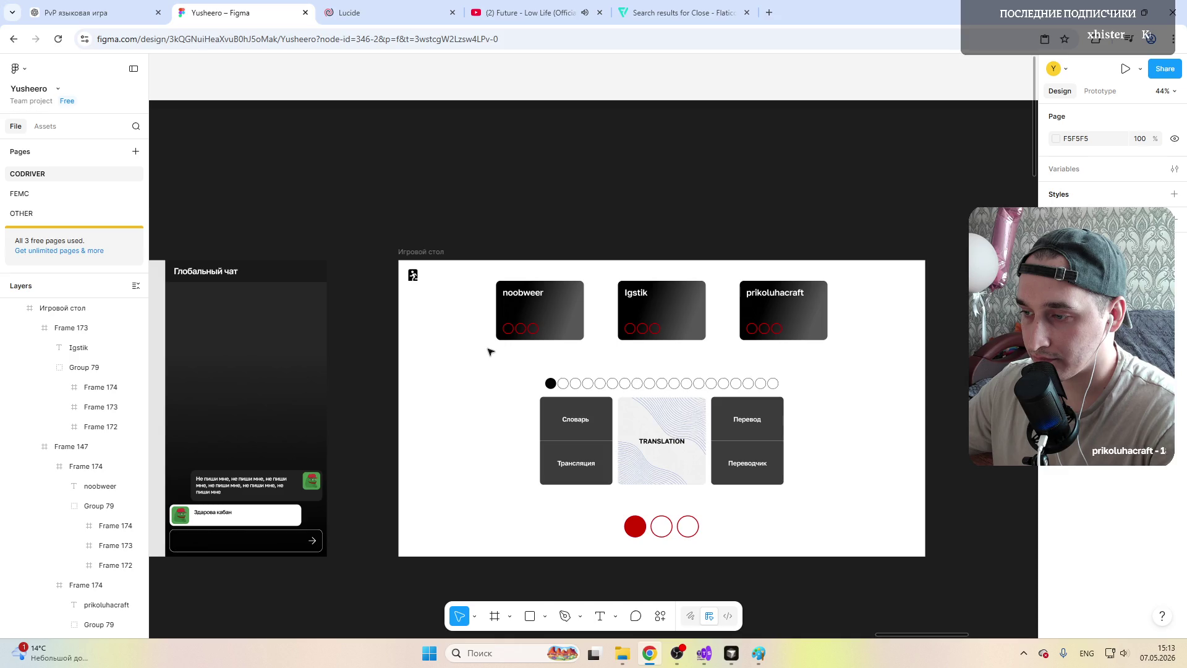
{"action": "scroll", "coordinate": [618, 355], "scroll_direction": "left", "scroll_amount": 2}
{"action": "scroll", "coordinate": [721, 358], "scroll_direction": "right", "scroll_amount": 4}
{"action": "scroll", "coordinate": [581, 334], "scroll_direction": "up", "scroll_amount": 5, "text": "ctrl"}
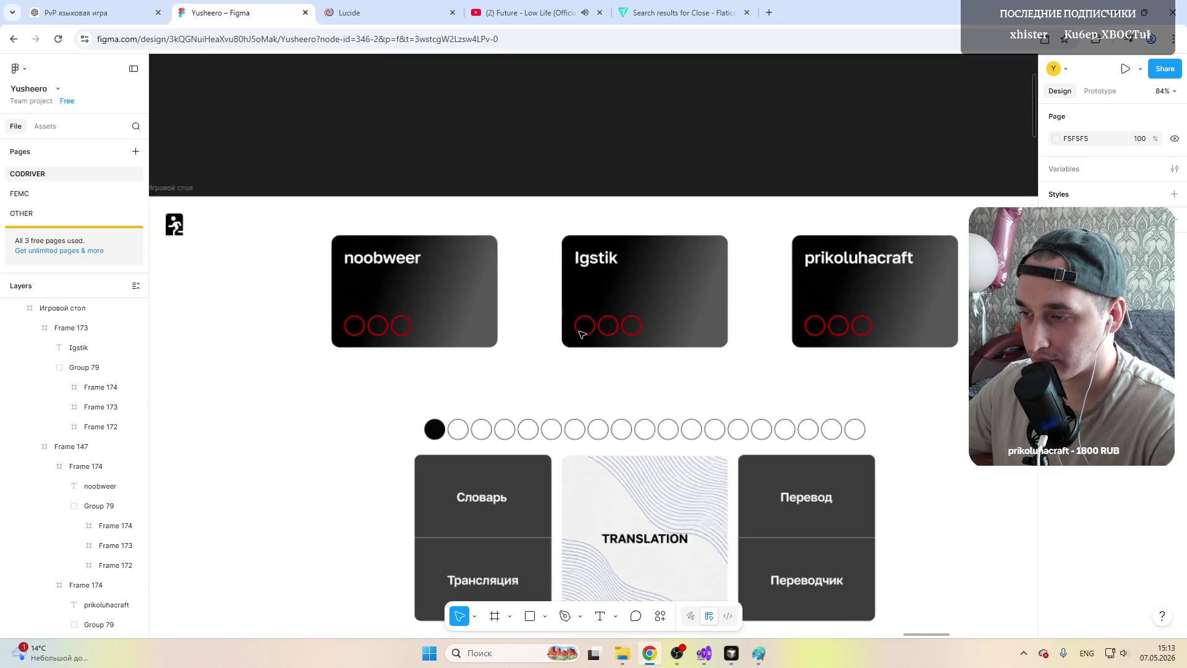
{"action": "left_click", "coordinate": [467, 298]}
{"action": "left_click", "coordinate": [467, 298]}
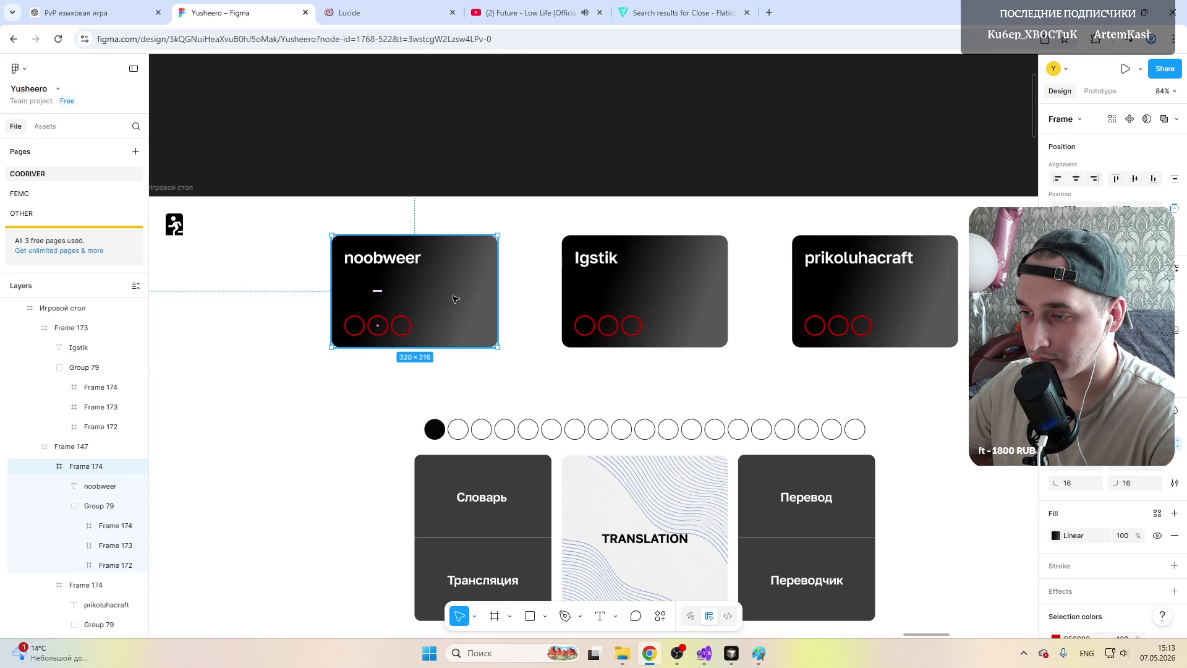
{"action": "left_click_drag", "start_coordinate": [455, 299], "coordinate": [476, 299]}
Step: Shift the third player card slightly left, aligning it with smart guides
{"action": "left_click", "coordinate": [846, 290]}
{"action": "left_click_drag", "start_coordinate": [846, 291], "coordinate": [848, 295]}
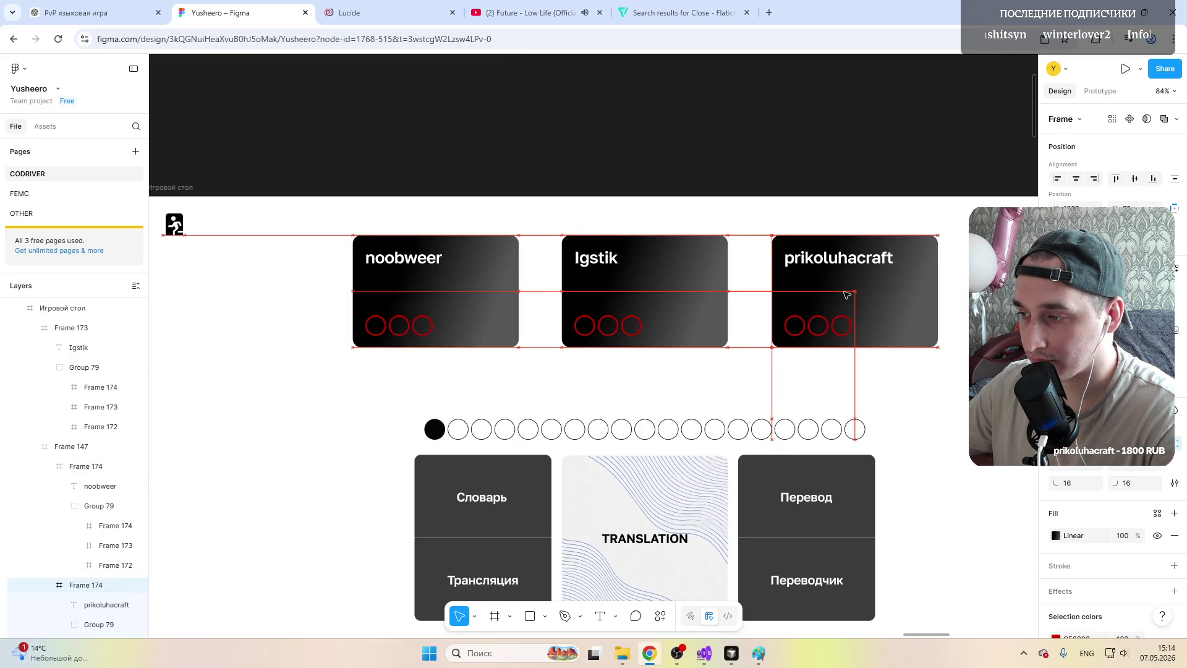
{"action": "scroll", "coordinate": [597, 359], "scroll_direction": "down", "scroll_amount": 5}
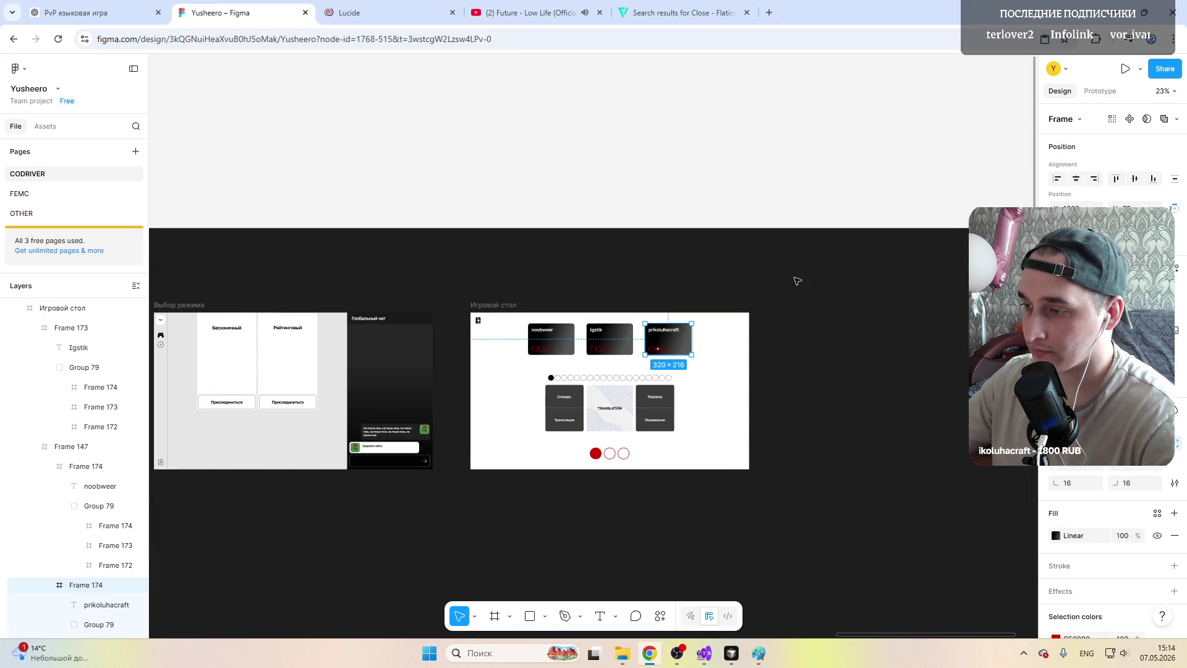
{"action": "left_click", "coordinate": [678, 151]}
{"action": "scroll", "coordinate": [615, 373], "scroll_direction": "up", "scroll_amount": 2}
{"action": "scroll", "coordinate": [594, 395], "scroll_direction": "up", "scroll_amount": 2}
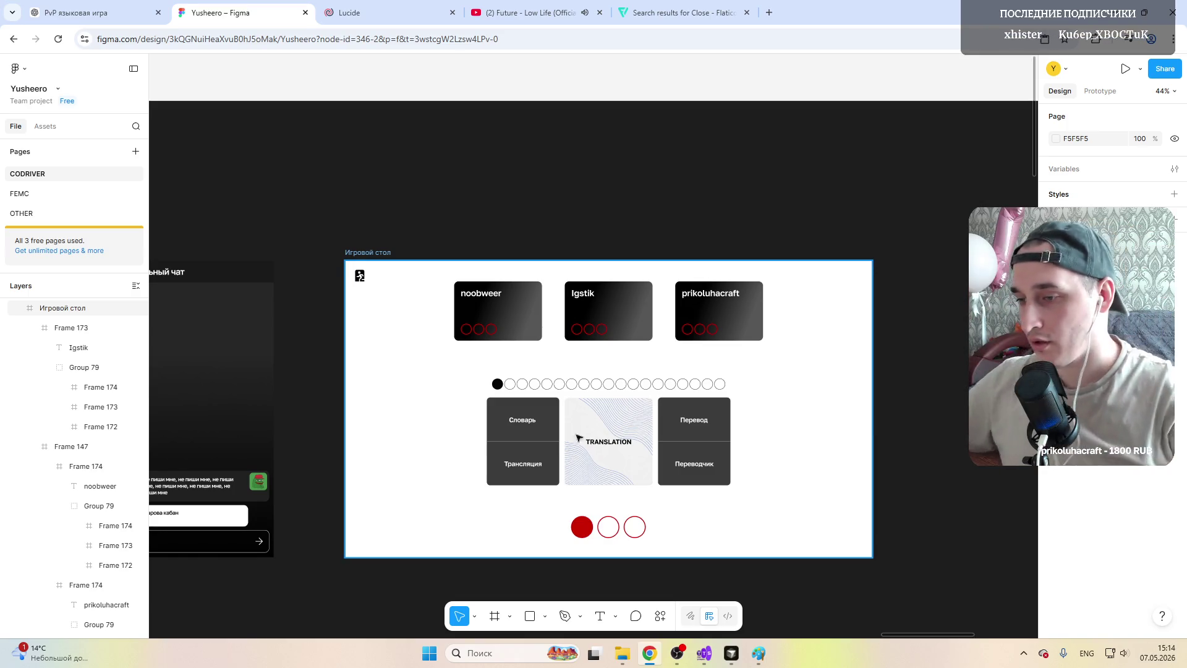
Step: Draw a new frame inside Игровой стол around the cards and widen it slightly
{"action": "left_click", "coordinate": [403, 334]}
{"action": "key", "text": "f"}
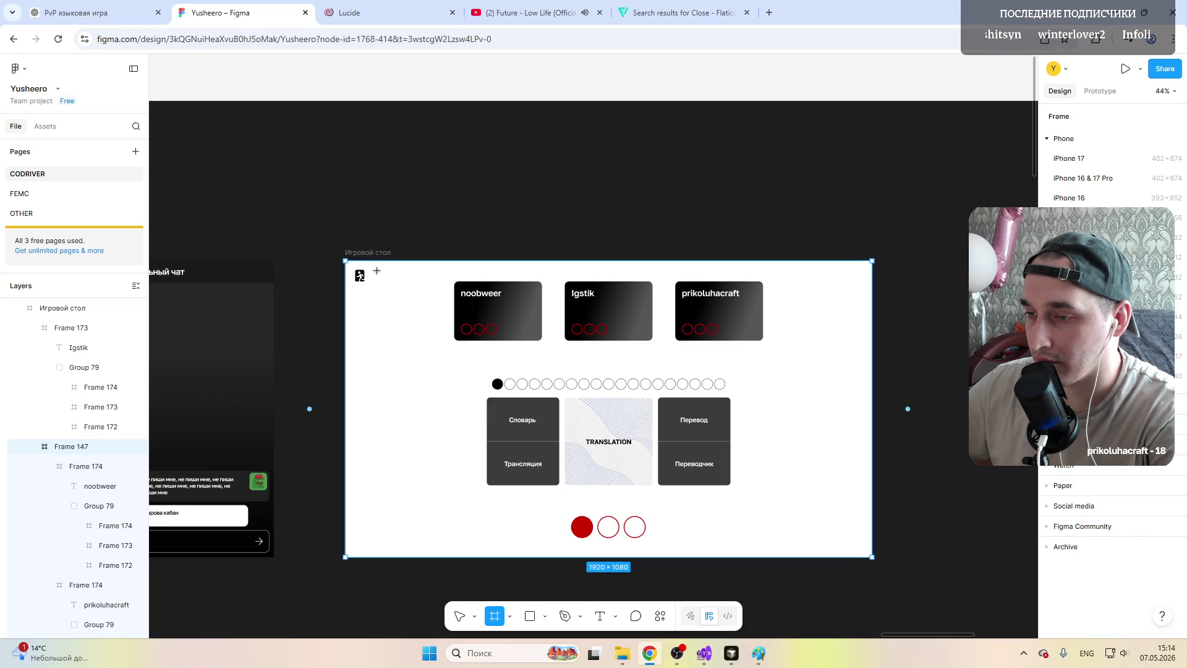
{"action": "left_click_drag", "start_coordinate": [377, 270], "coordinate": [863, 549]}
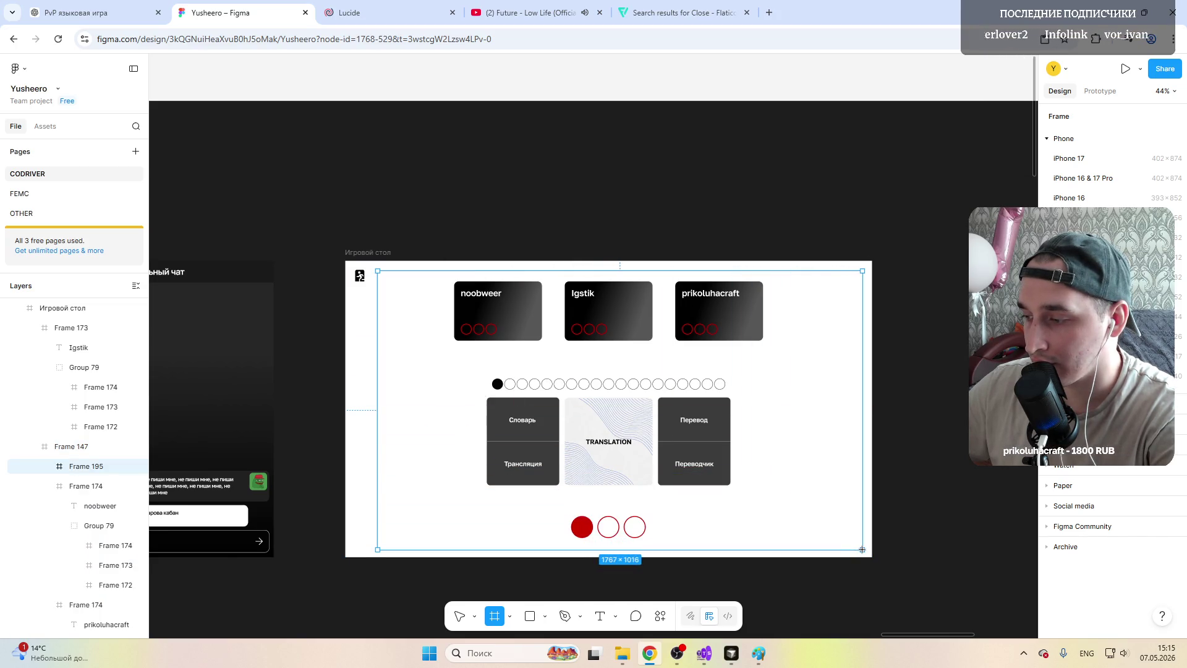
{"action": "left_click_drag", "start_coordinate": [863, 549], "coordinate": [862, 548]}
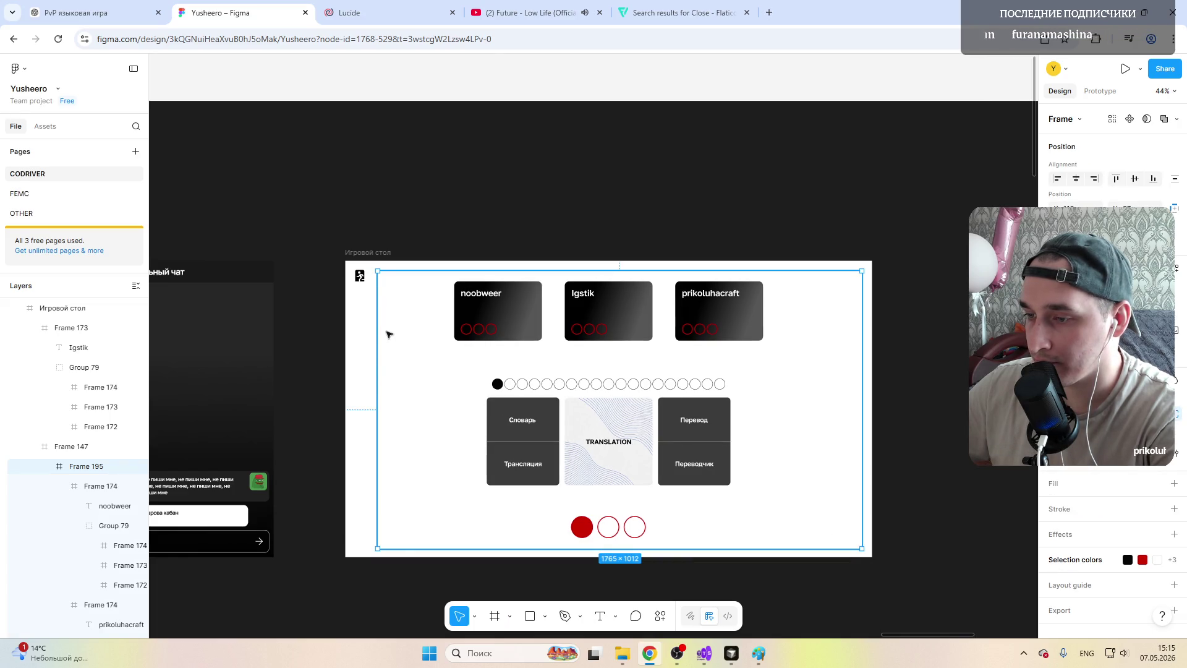
{"action": "scroll", "coordinate": [377, 290], "scroll_direction": "up", "scroll_amount": 5}
{"action": "scroll", "coordinate": [359, 254], "scroll_direction": "up", "scroll_amount": 5}
{"action": "scroll", "coordinate": [448, 300], "scroll_direction": "up", "scroll_amount": 2}
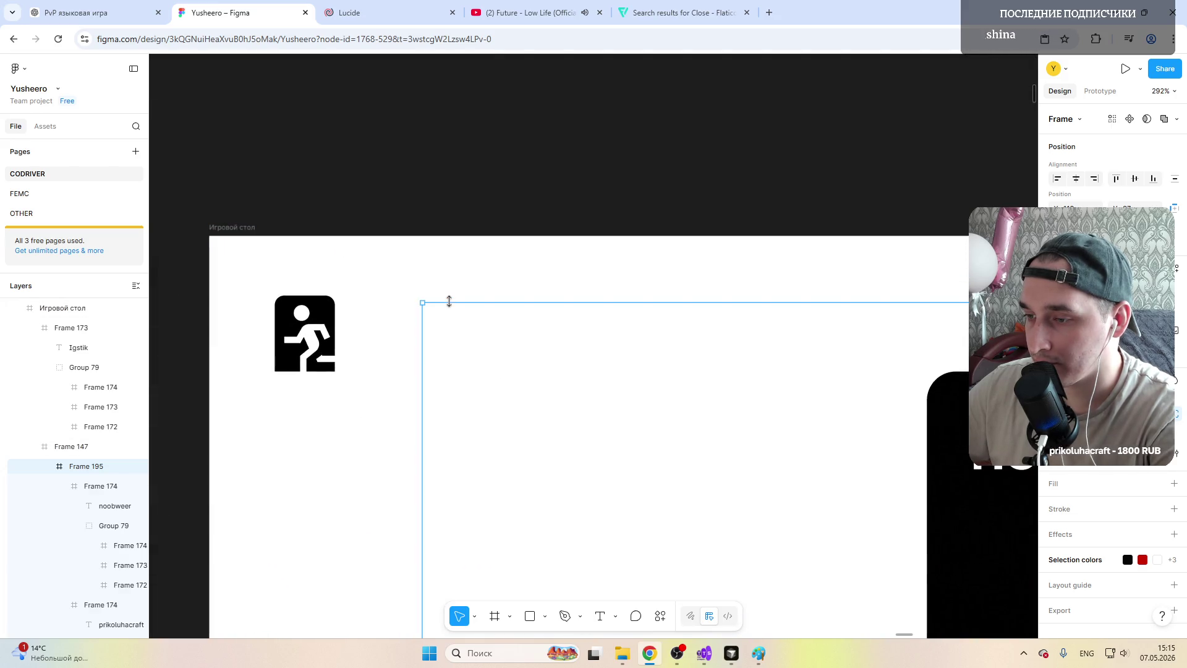
{"action": "scroll", "coordinate": [449, 295], "scroll_direction": "down", "scroll_amount": 5}
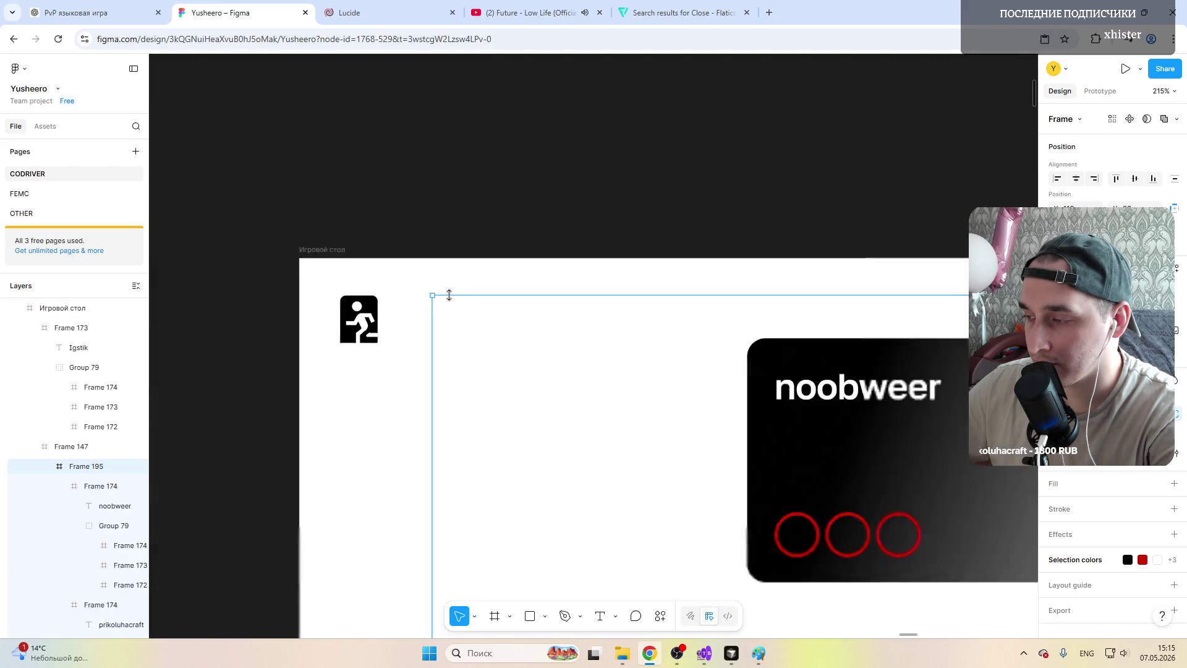
{"action": "scroll", "coordinate": [445, 291], "scroll_direction": "down", "scroll_amount": 5}
{"action": "scroll", "coordinate": [502, 330], "scroll_direction": "down", "scroll_amount": 1}
{"action": "scroll", "coordinate": [495, 340], "scroll_direction": "down", "scroll_amount": 5}
{"action": "scroll", "coordinate": [479, 362], "scroll_direction": "up", "scroll_amount": 1}
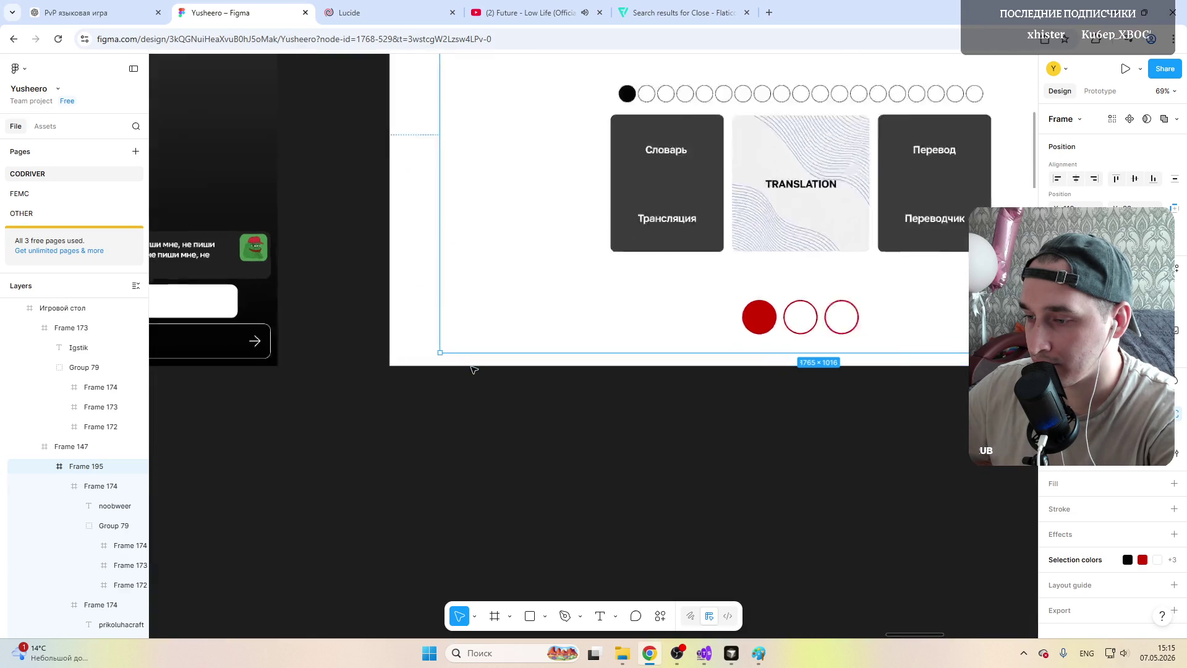
{"action": "scroll", "coordinate": [473, 368], "scroll_direction": "up", "scroll_amount": 3}
{"action": "scroll", "coordinate": [473, 368], "scroll_direction": "down", "scroll_amount": 5}
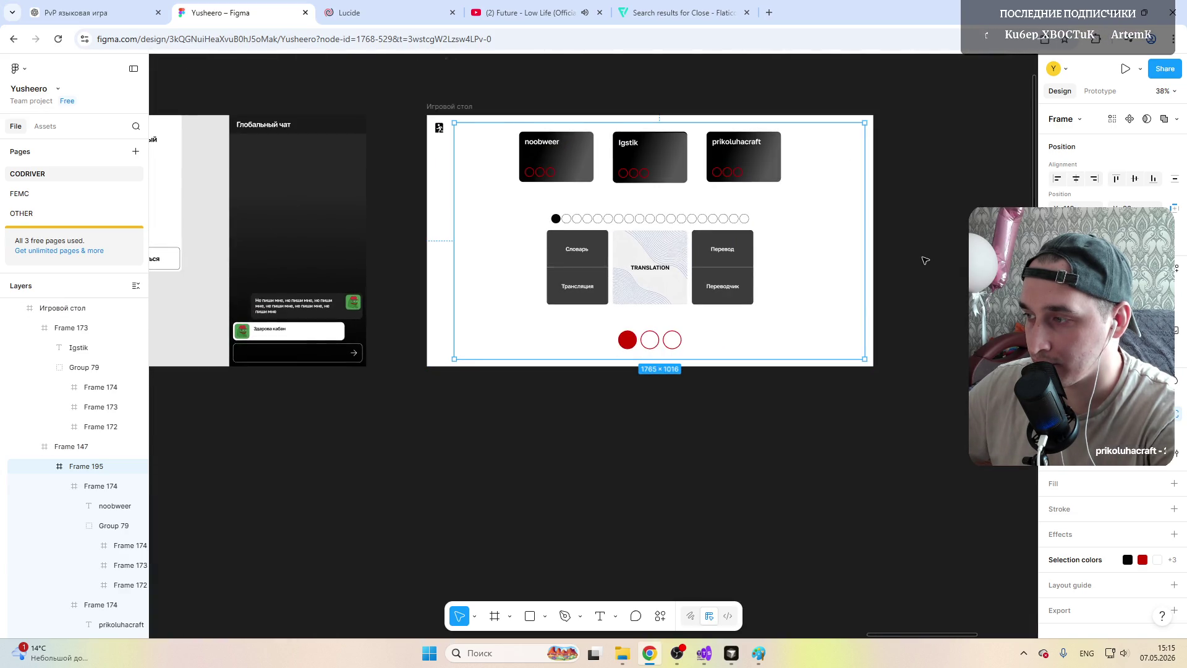
{"action": "scroll", "coordinate": [926, 253], "scroll_direction": "up", "scroll_amount": 3}
{"action": "scroll", "coordinate": [918, 246], "scroll_direction": "up", "scroll_amount": 2}
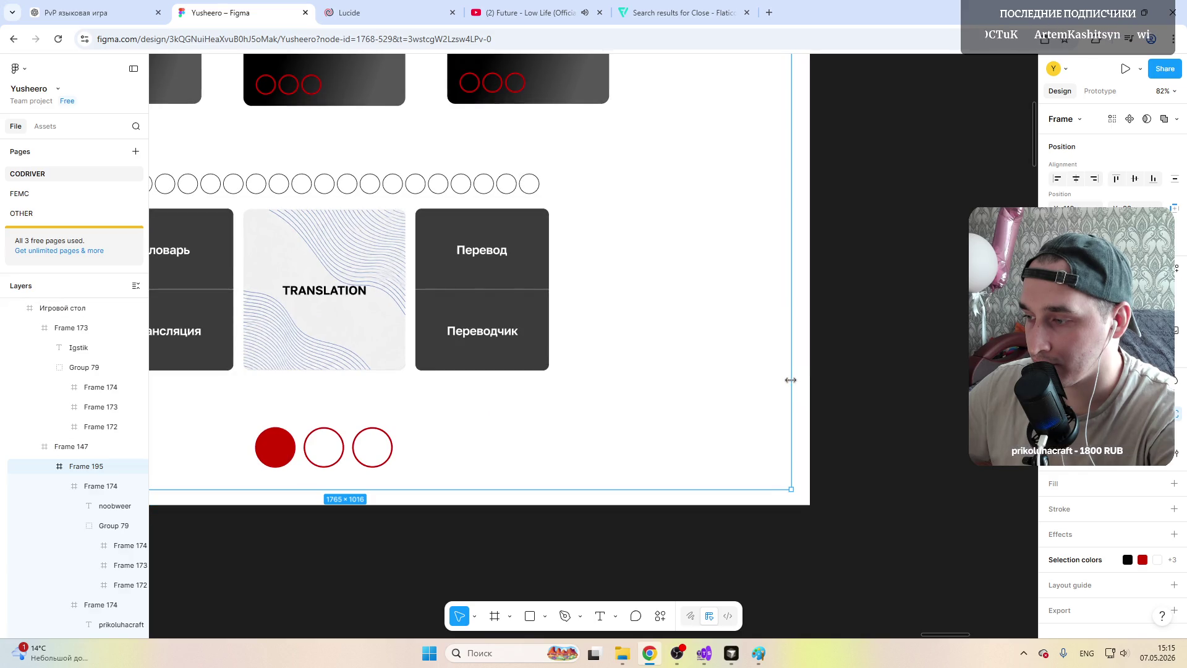
{"action": "left_click_drag", "start_coordinate": [793, 380], "coordinate": [795, 381]}
Step: Give the new 1771×1016 frame a black 1 px stroke
{"action": "scroll", "coordinate": [795, 381], "scroll_direction": "down", "scroll_amount": 7}
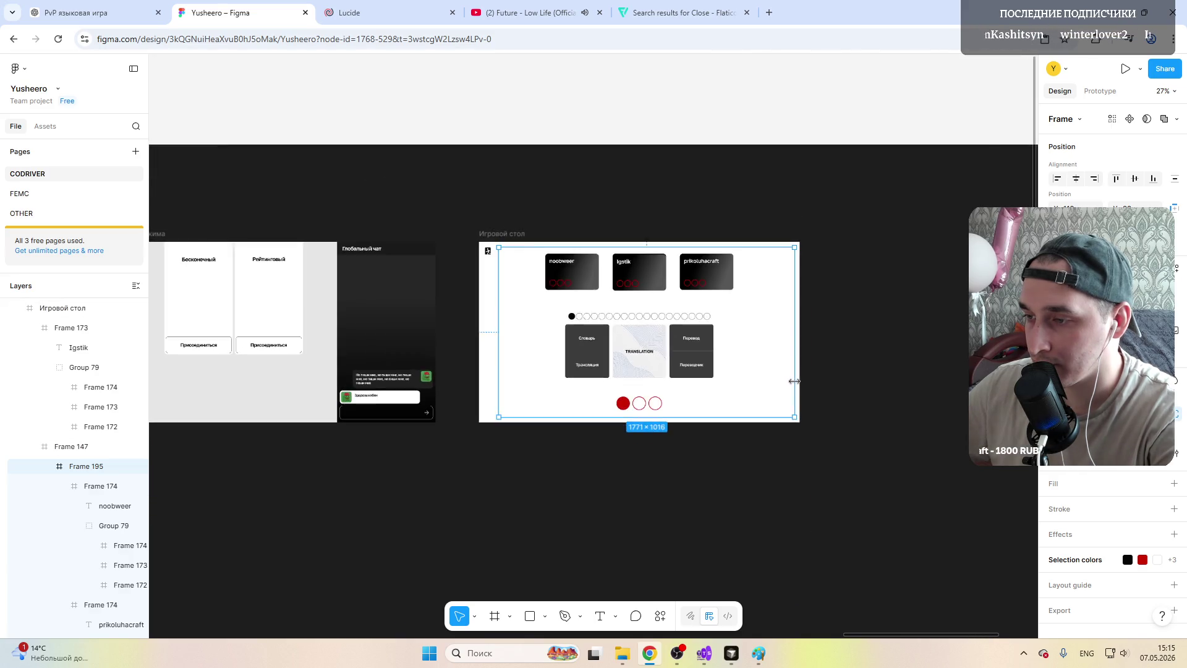
{"action": "scroll", "coordinate": [788, 321], "scroll_direction": "up", "scroll_amount": 4}
{"action": "left_click", "coordinate": [1174, 509]}
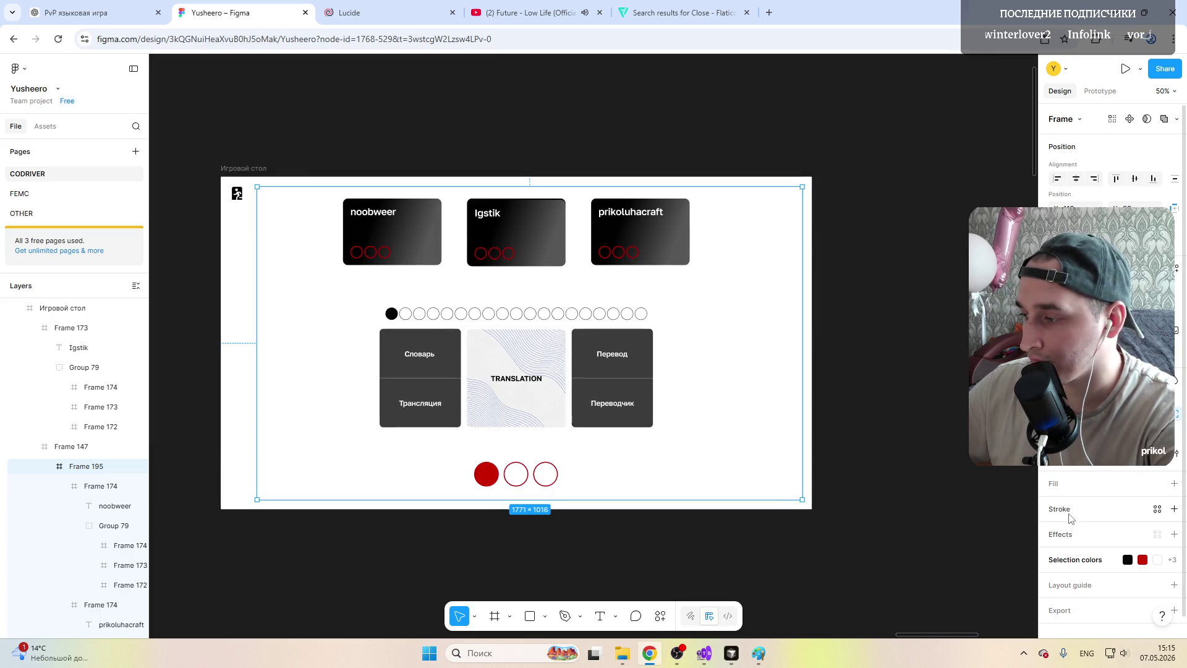
{"action": "left_click", "coordinate": [1057, 530]}
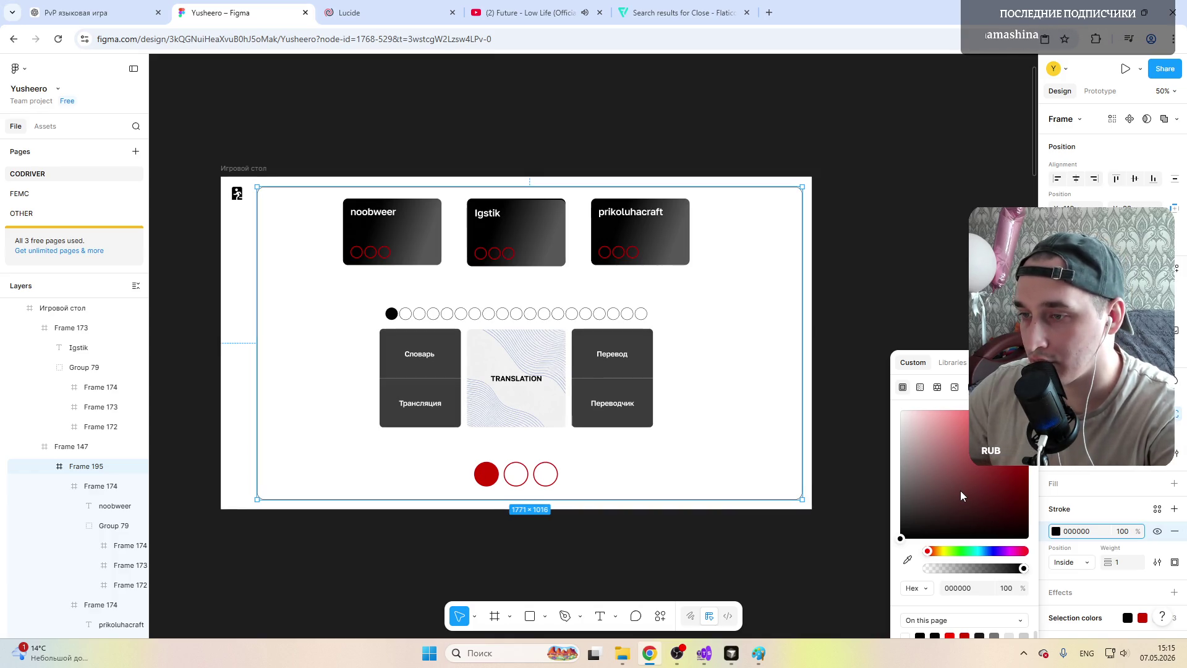
{"action": "left_click", "coordinate": [664, 136]}
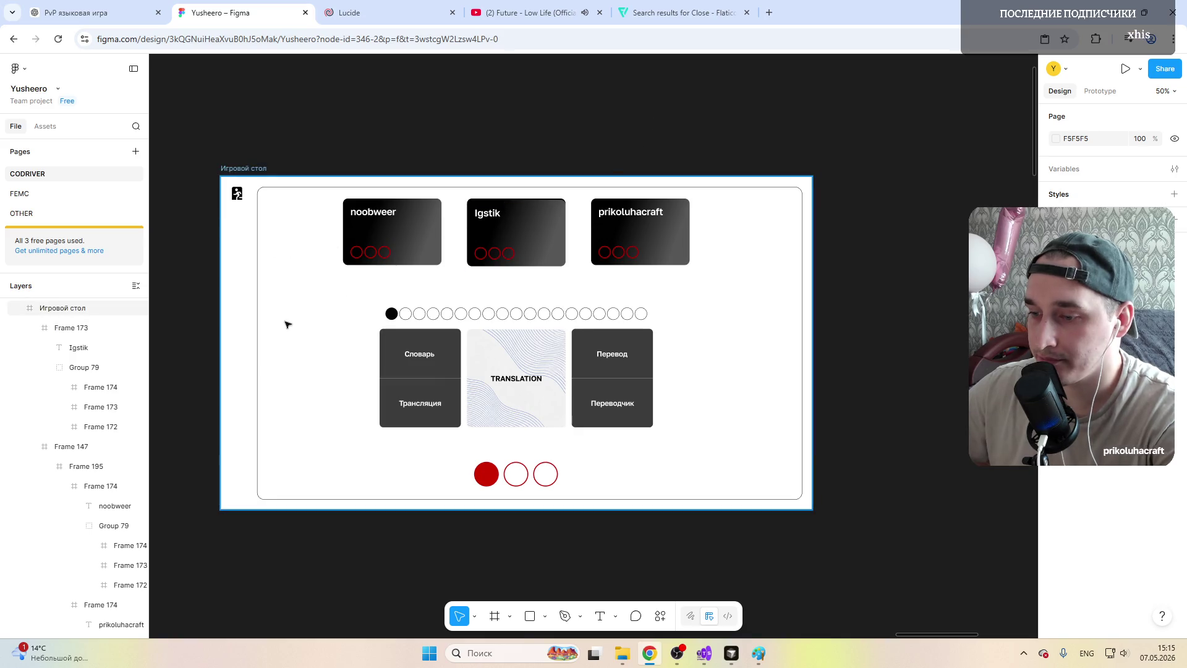
{"action": "scroll", "coordinate": [287, 322], "scroll_direction": "down", "scroll_amount": 2, "text": "ctrl"}
{"action": "scroll", "coordinate": [271, 322], "scroll_direction": "down", "scroll_amount": 2, "text": "ctrl"}
{"action": "scroll", "coordinate": [271, 322], "scroll_direction": "up", "scroll_amount": 2, "text": "ctrl"}
{"action": "scroll", "coordinate": [257, 320], "scroll_direction": "up", "scroll_amount": 1, "text": "ctrl"}
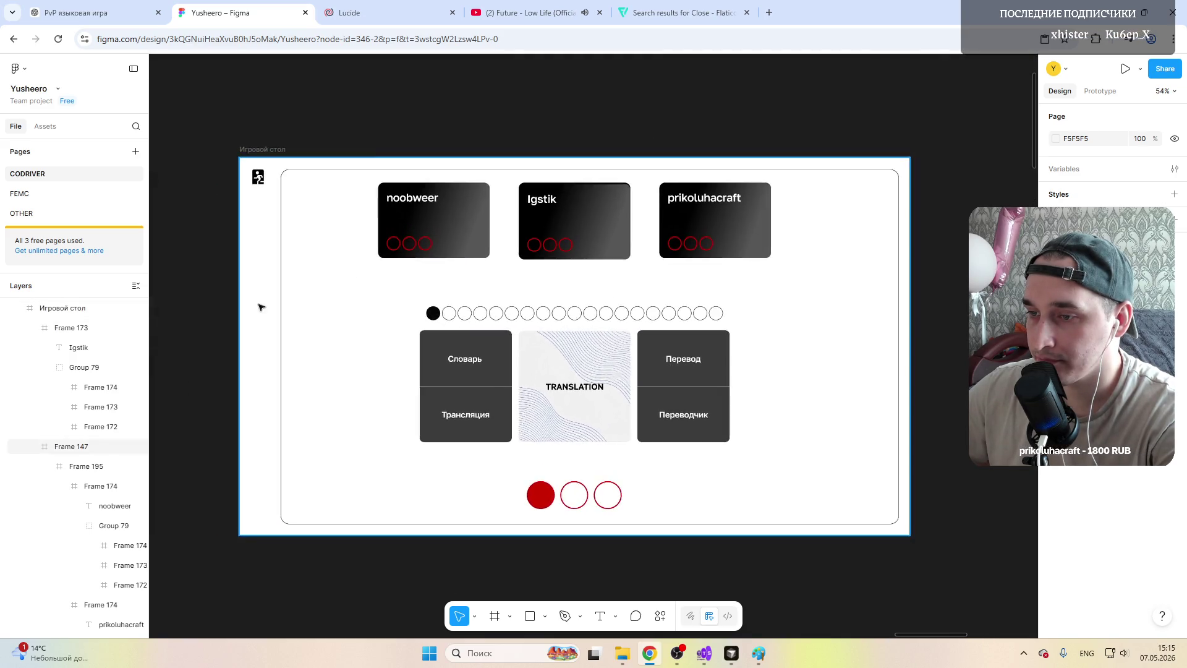
{"action": "scroll", "coordinate": [259, 307], "scroll_direction": "up", "scroll_amount": 2, "text": "ctrl"}
{"action": "scroll", "coordinate": [275, 186], "scroll_direction": "up", "scroll_amount": 1, "text": "ctrl"}
{"action": "left_click", "coordinate": [279, 194]}
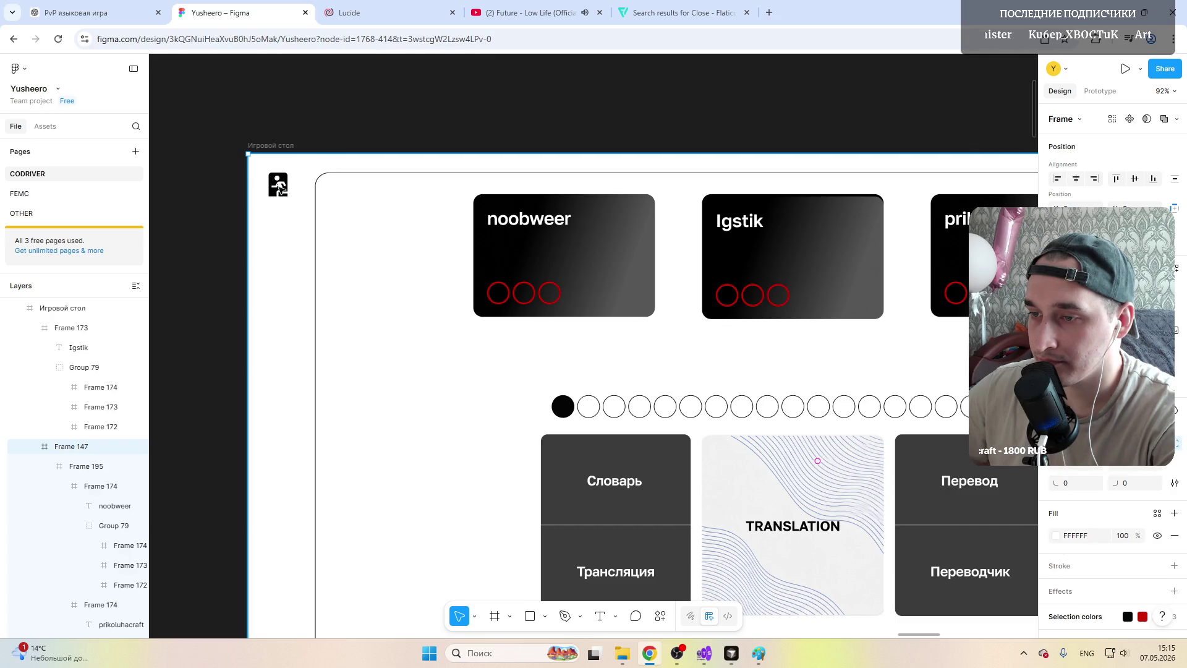
{"action": "left_click", "coordinate": [281, 194]}
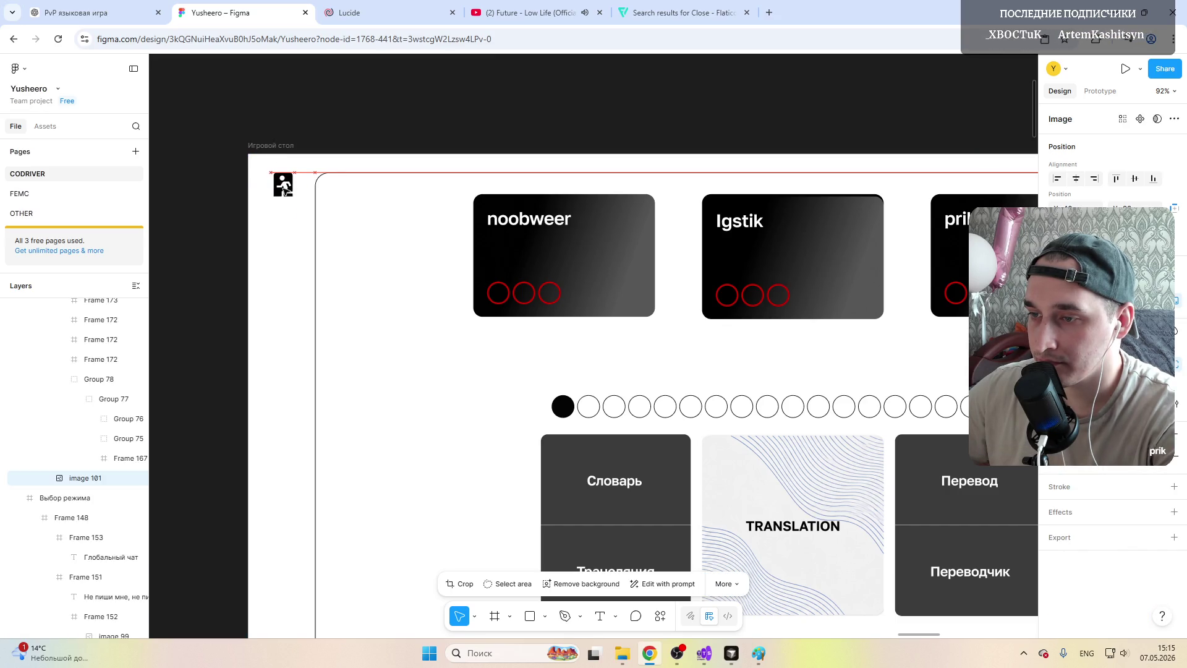
{"action": "left_click", "coordinate": [347, 101]}
{"action": "scroll", "coordinate": [318, 257], "scroll_direction": "down", "scroll_amount": 5, "text": "ctrl"}
{"action": "scroll", "coordinate": [332, 266], "scroll_direction": "up", "scroll_amount": 2, "text": "ctrl"}
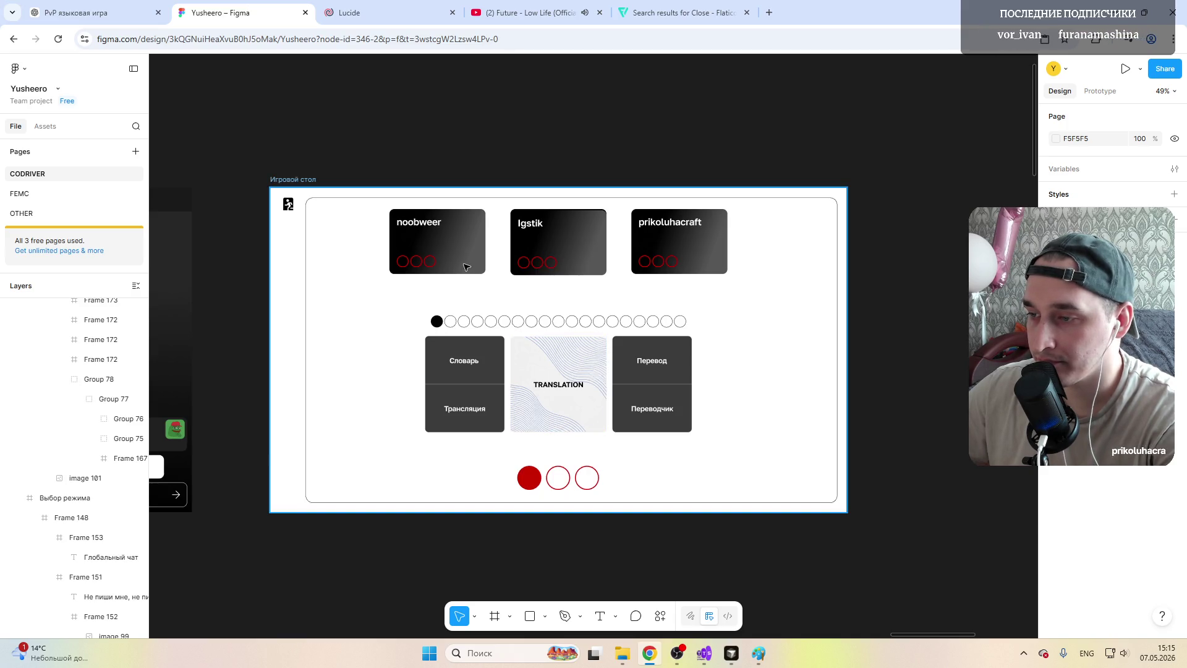
{"action": "left_click", "coordinate": [485, 246]}
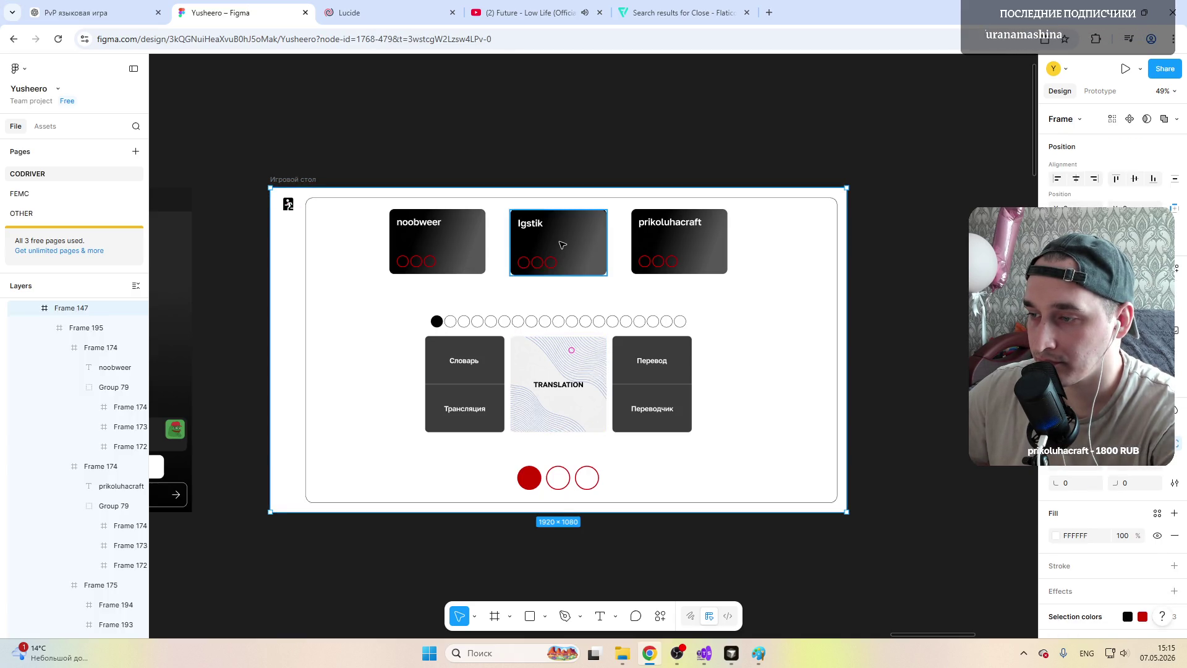
{"action": "mouse_move", "coordinate": [564, 243]}
{"action": "left_mouse_down"}
{"action": "mouse_move", "coordinate": [607, 289]}
{"action": "mouse_move", "coordinate": [565, 264]}
{"action": "mouse_move", "coordinate": [575, 251]}
{"action": "left_mouse_up"}
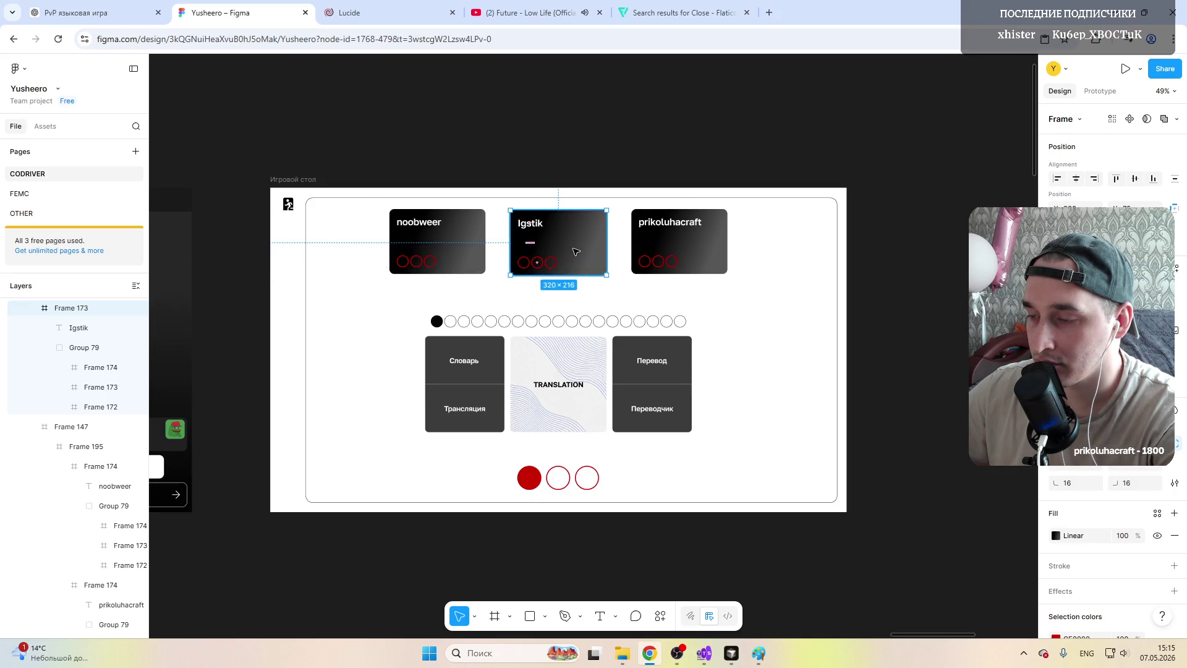
{"action": "scroll", "coordinate": [76, 384], "scroll_direction": "up", "scroll_amount": 2}
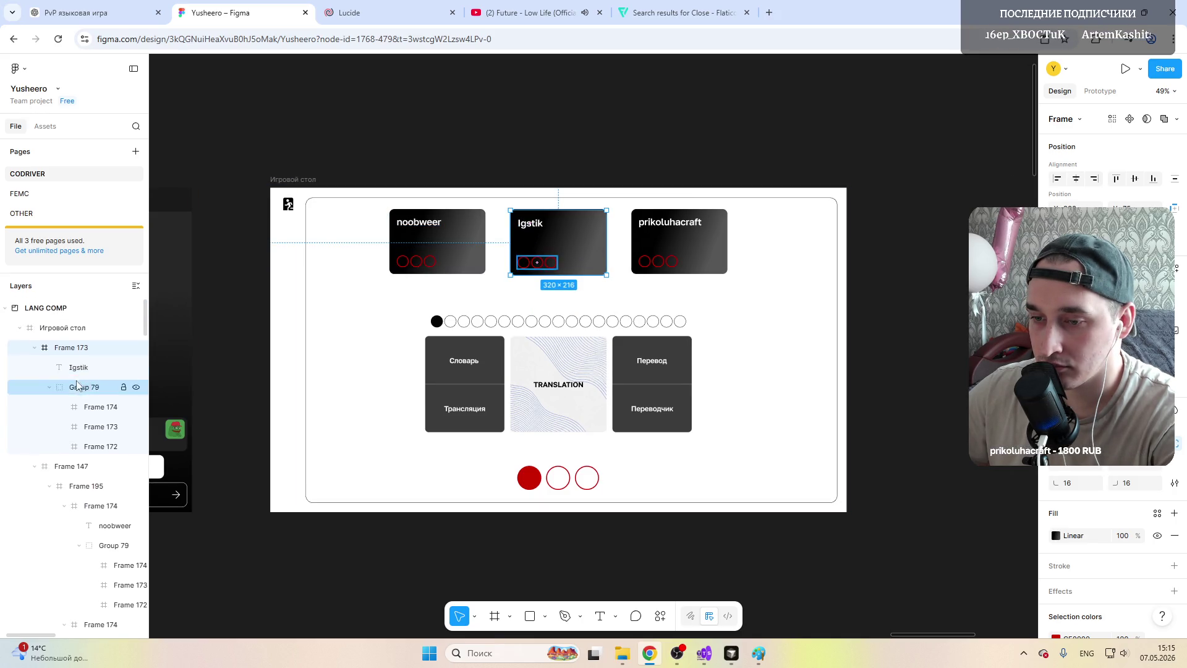
{"action": "left_click", "coordinate": [35, 347]}
{"action": "left_click", "coordinate": [35, 367]}
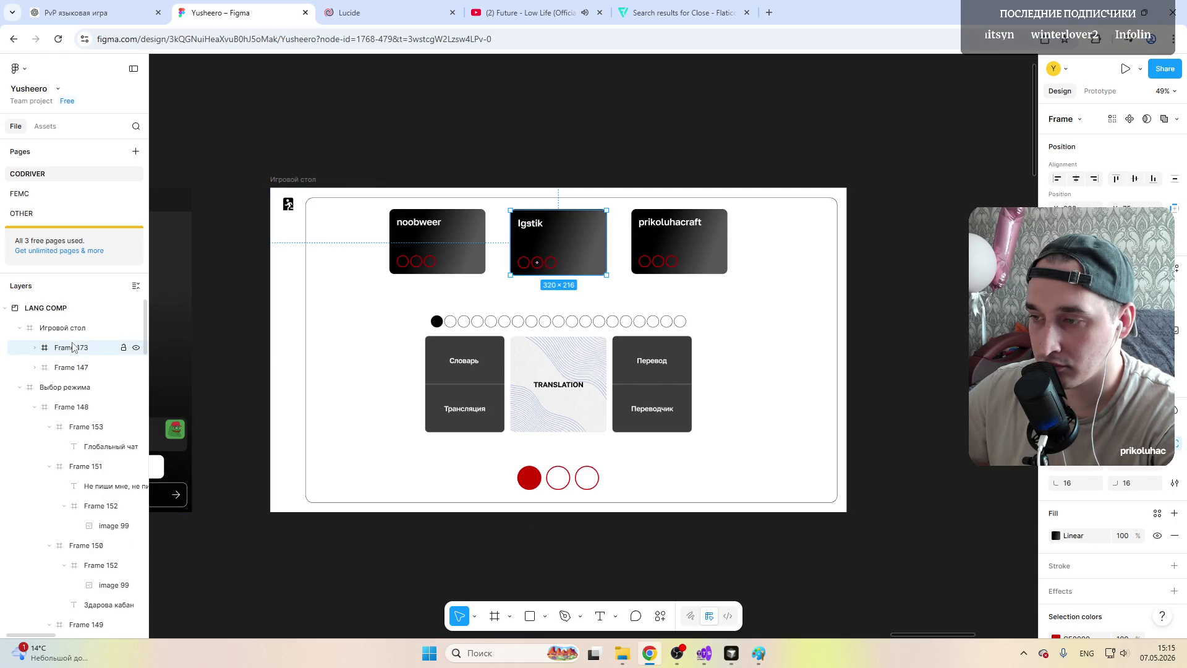
{"action": "left_click", "coordinate": [68, 369]}
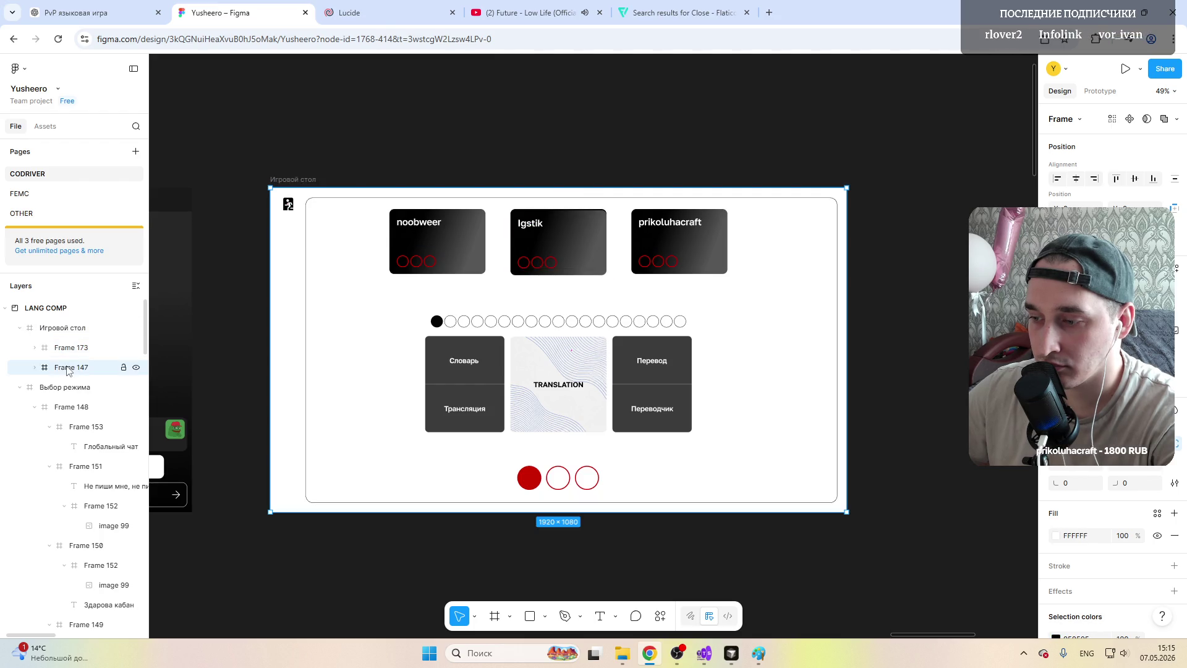
{"action": "left_click", "coordinate": [69, 350]}
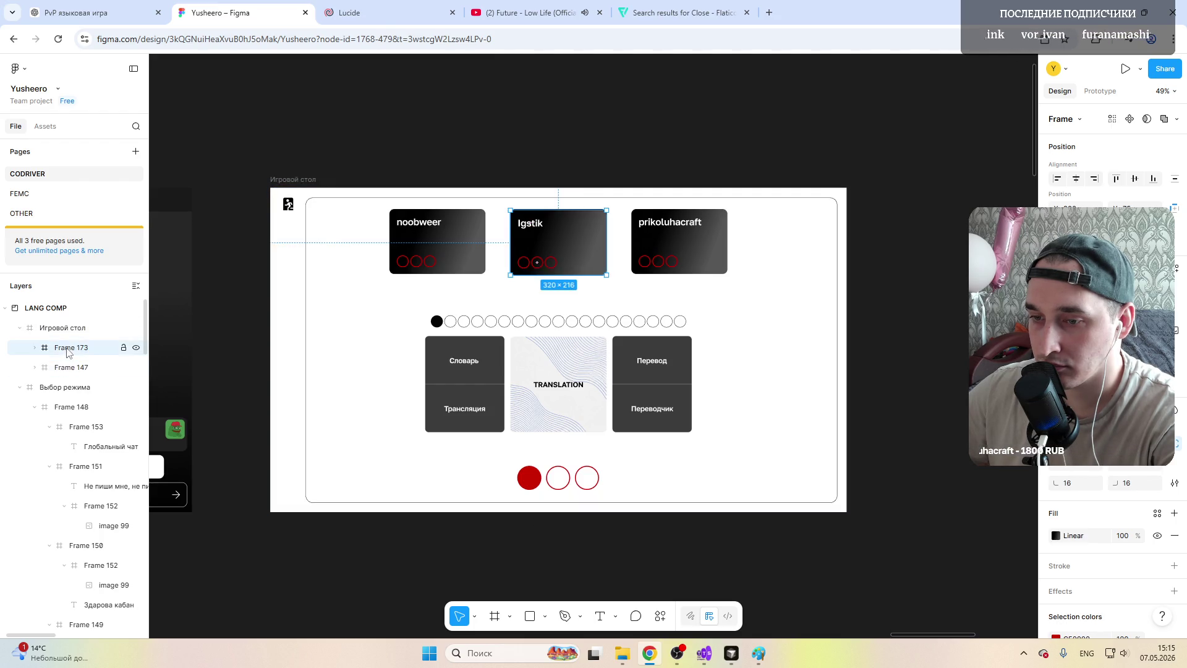
{"action": "left_click", "coordinate": [72, 333]}
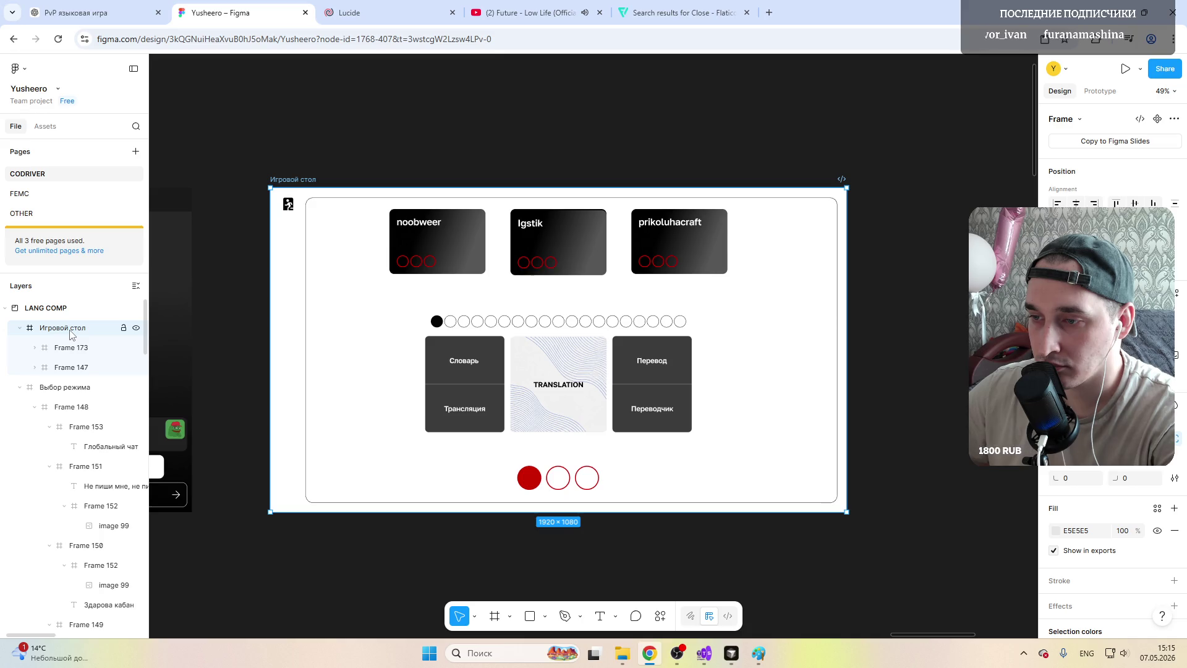
{"action": "left_click", "coordinate": [66, 389]}
{"action": "left_click", "coordinate": [303, 180]}
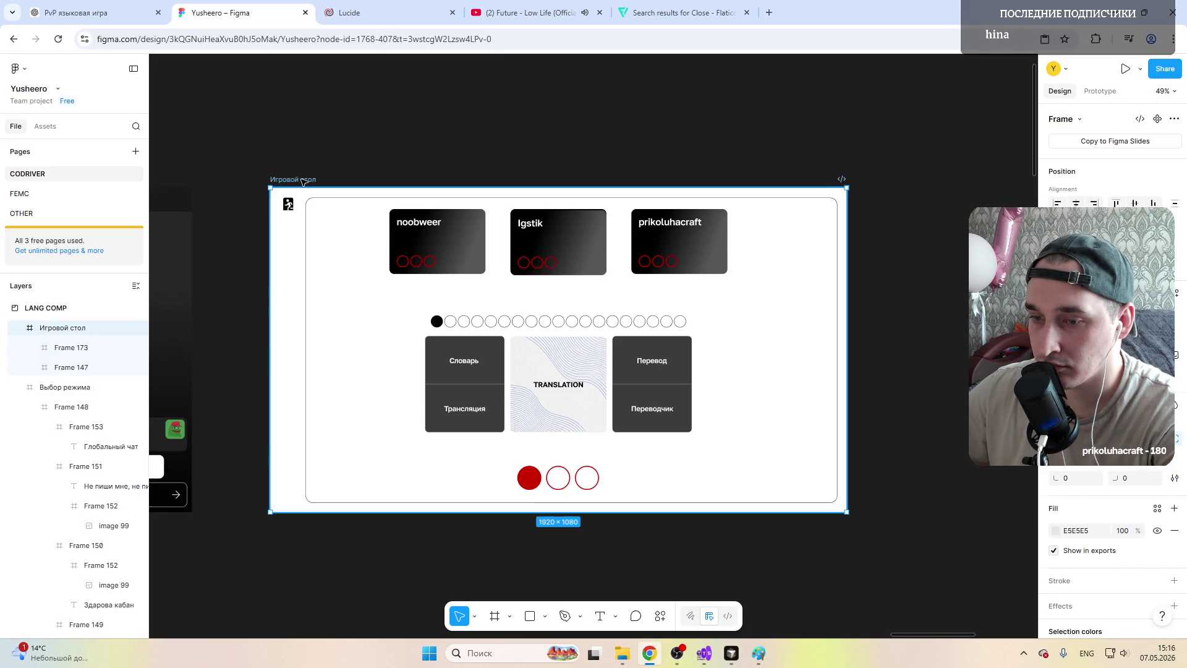
{"action": "left_click", "coordinate": [34, 348]}
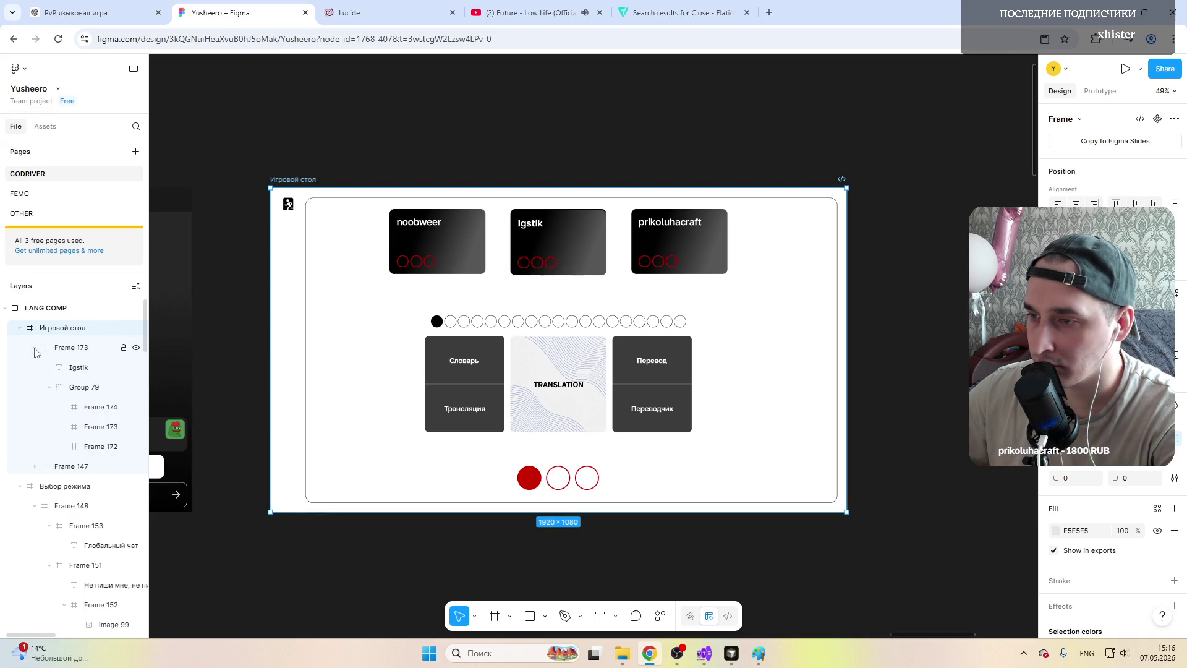
{"action": "left_click", "coordinate": [70, 348]}
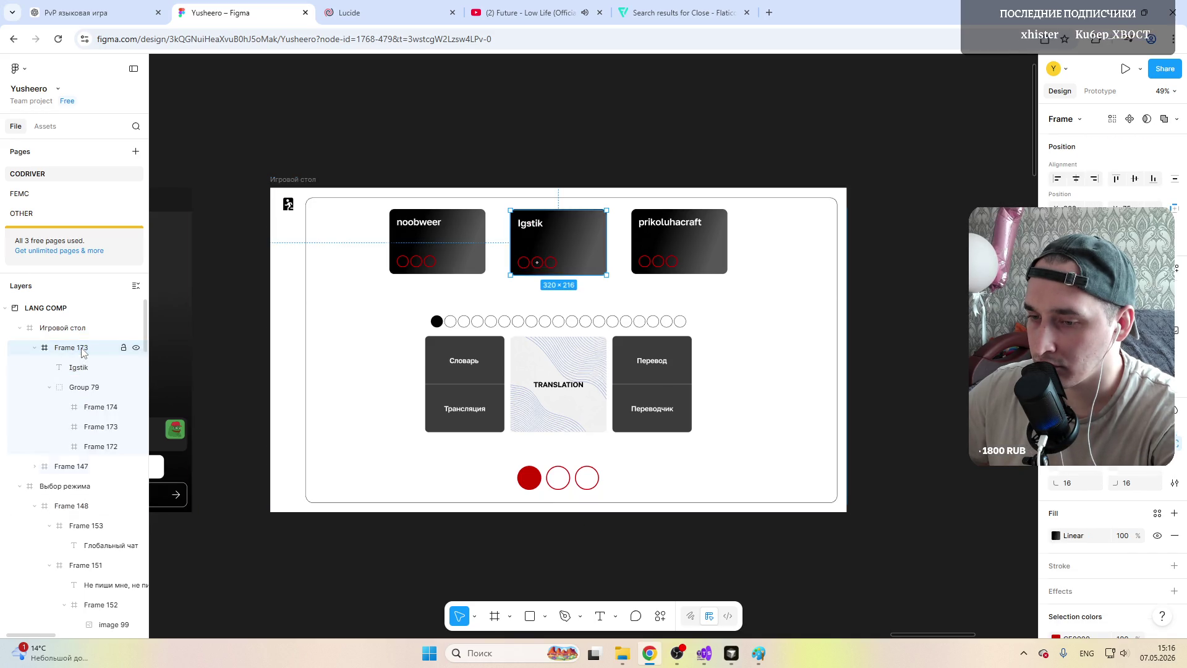
{"action": "left_click", "coordinate": [68, 470]}
Step: Move the Igstik card into the top row between noobweer and prikoluhacraft, deleting the leftover placeholder
{"action": "left_click", "coordinate": [71, 347]}
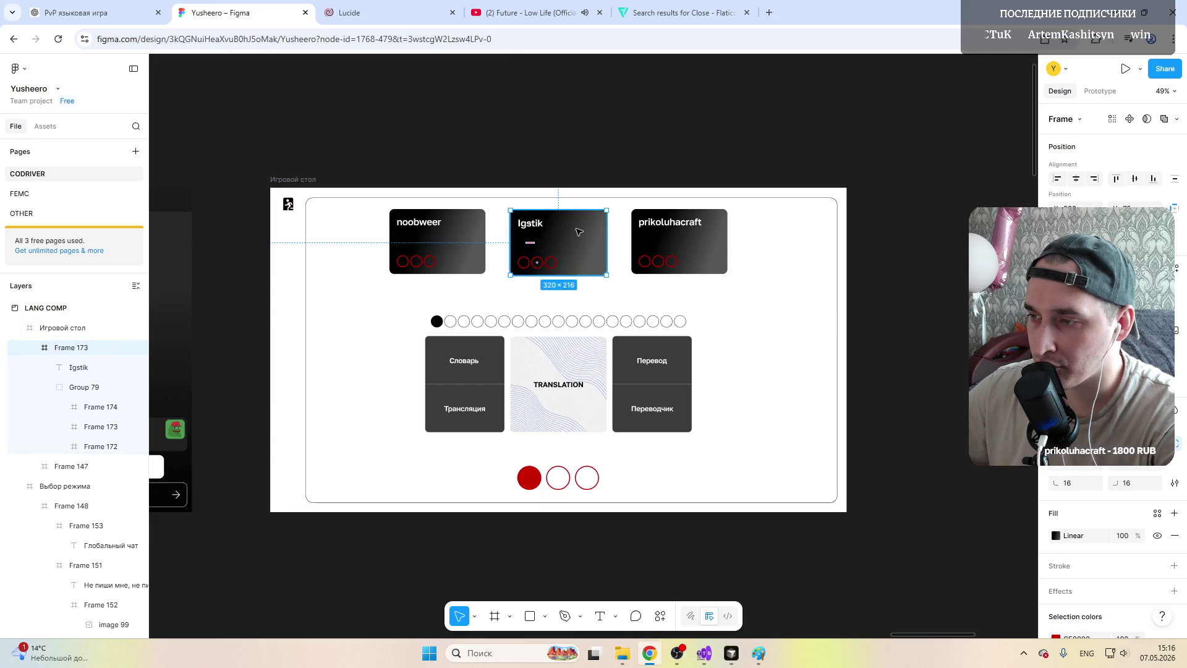
{"action": "left_click_drag", "start_coordinate": [573, 229], "coordinate": [587, 306]}
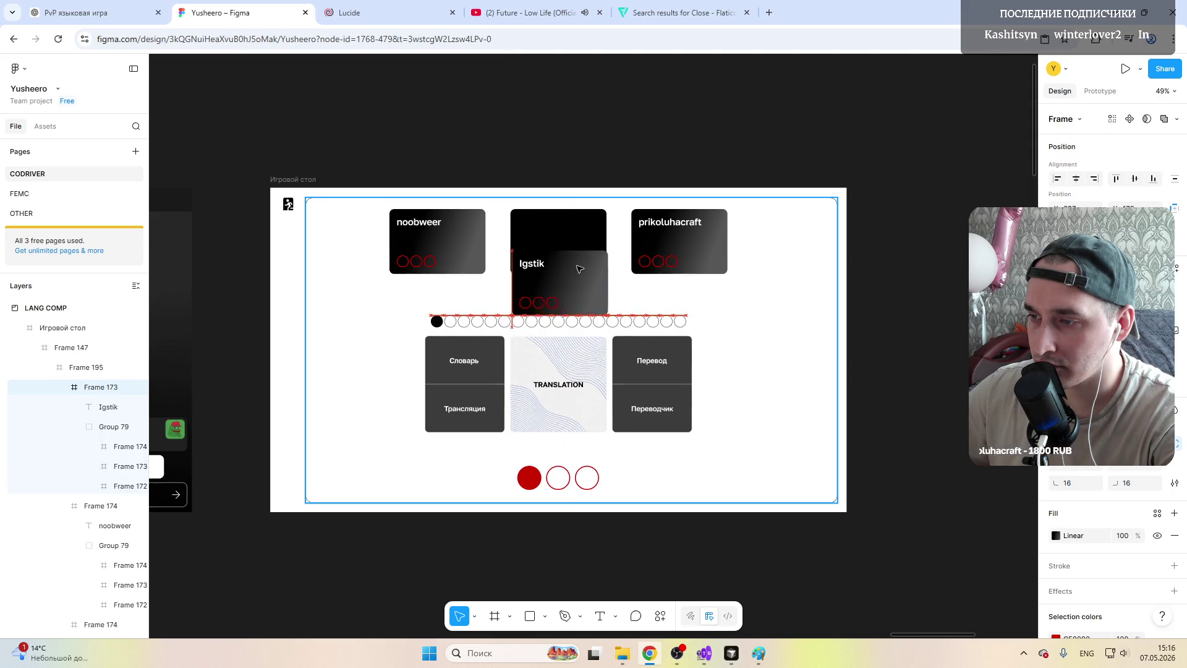
{"action": "mouse_move", "coordinate": [586, 306]}
{"action": "left_mouse_down"}
{"action": "mouse_move", "coordinate": [553, 270]}
{"action": "mouse_move", "coordinate": [366, 310]}
{"action": "left_mouse_up"}
{"action": "left_click", "coordinate": [598, 260]}
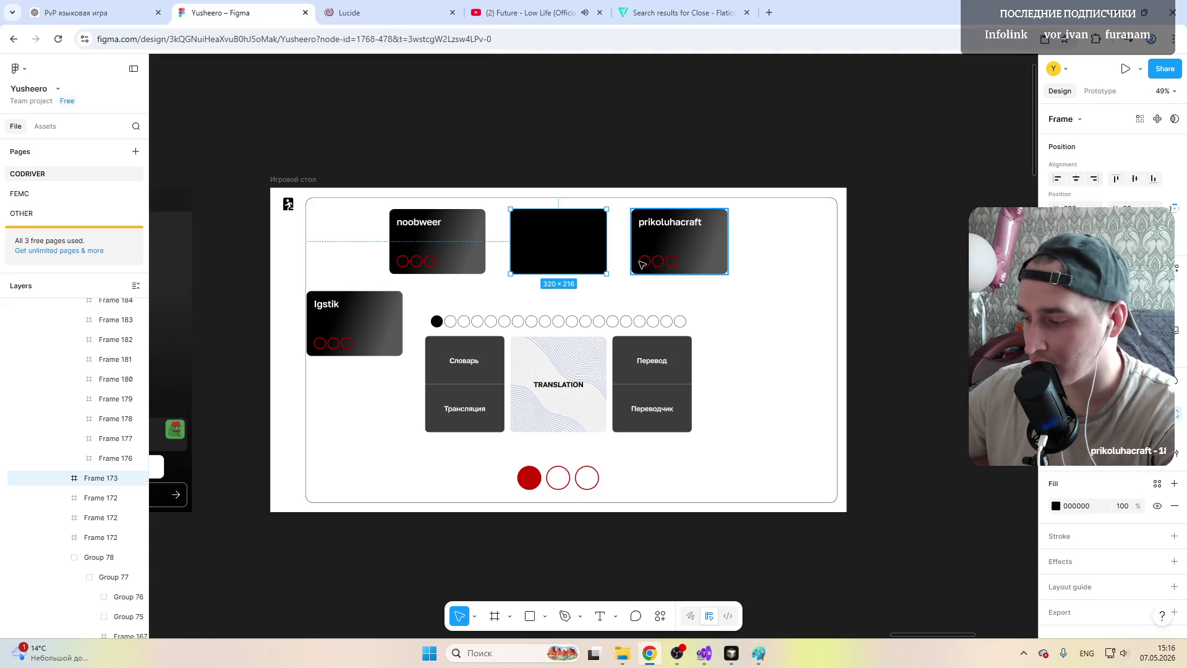
{"action": "key", "text": "Delete"}
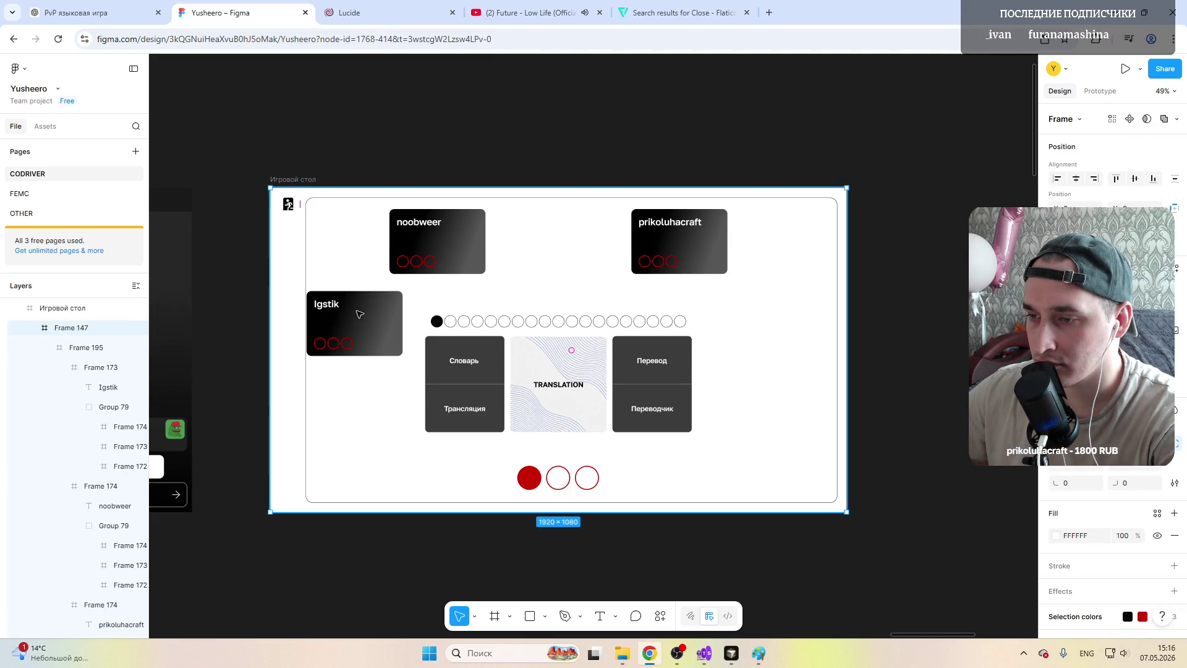
{"action": "left_click", "coordinate": [363, 320]}
{"action": "left_click_drag", "start_coordinate": [362, 320], "coordinate": [561, 241]}
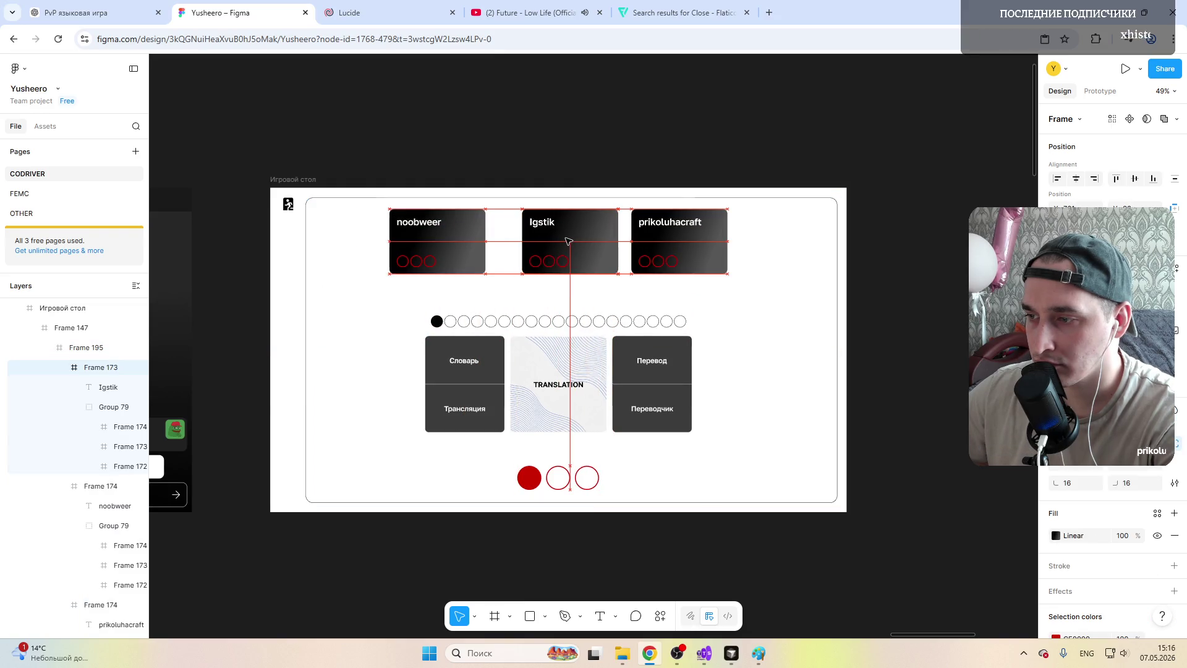
{"action": "left_click_drag", "start_coordinate": [561, 241], "coordinate": [558, 240]}
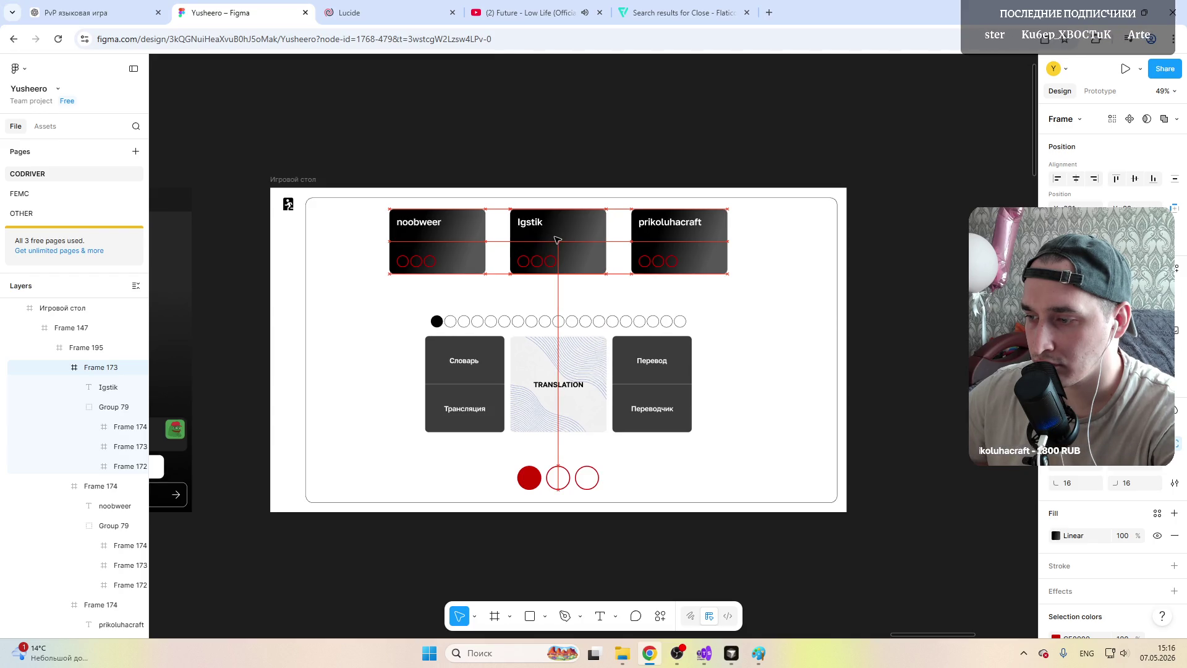
Step: Shift the lower card group, dot row and all three player cards right to even the spacing
{"action": "left_click_drag", "start_coordinate": [558, 240], "coordinate": [557, 240]}
{"action": "left_click_drag", "start_coordinate": [548, 369], "coordinate": [567, 369]}
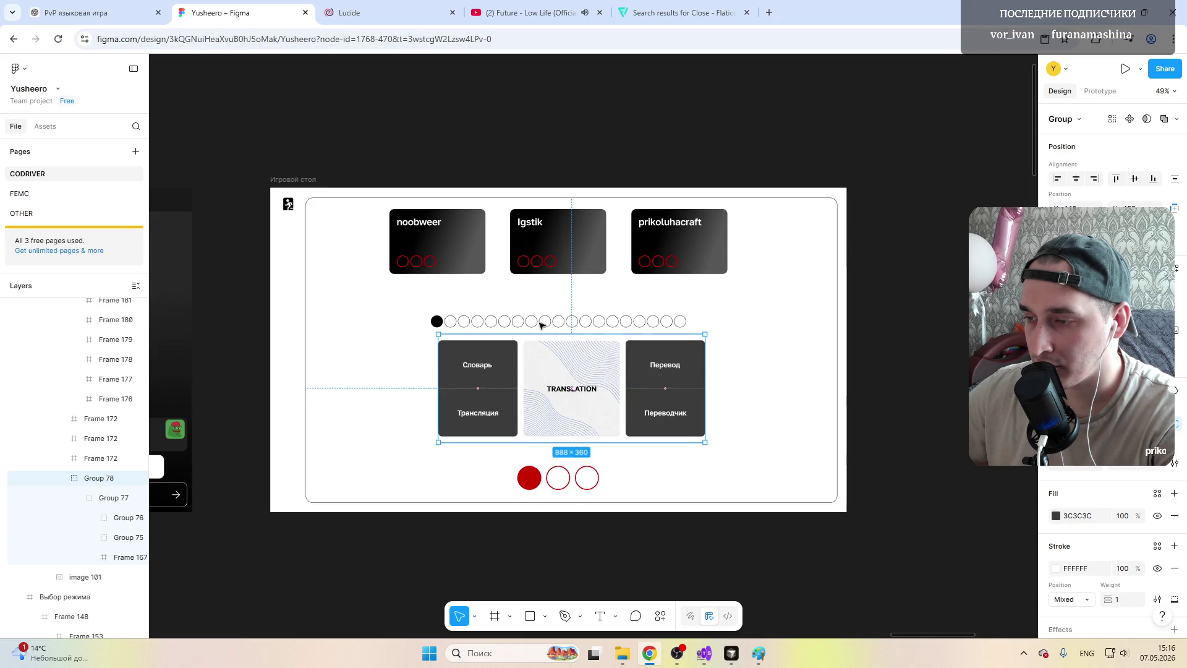
{"action": "left_click_drag", "start_coordinate": [540, 325], "coordinate": [533, 326]}
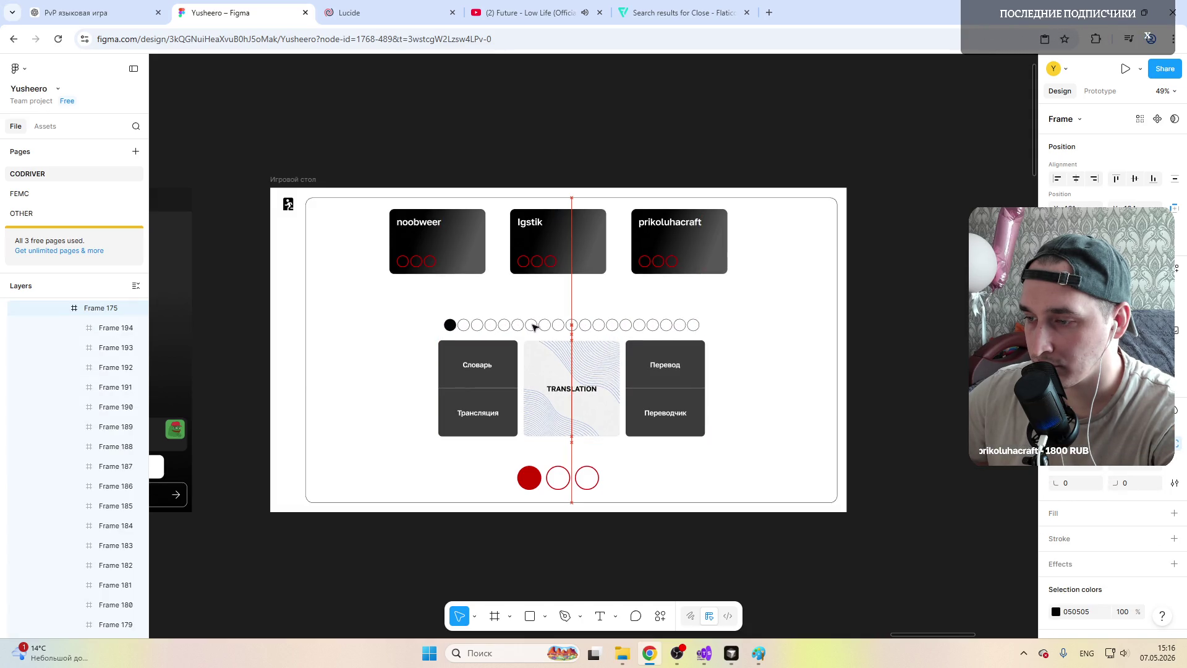
{"action": "left_click_drag", "start_coordinate": [559, 247], "coordinate": [570, 241]}
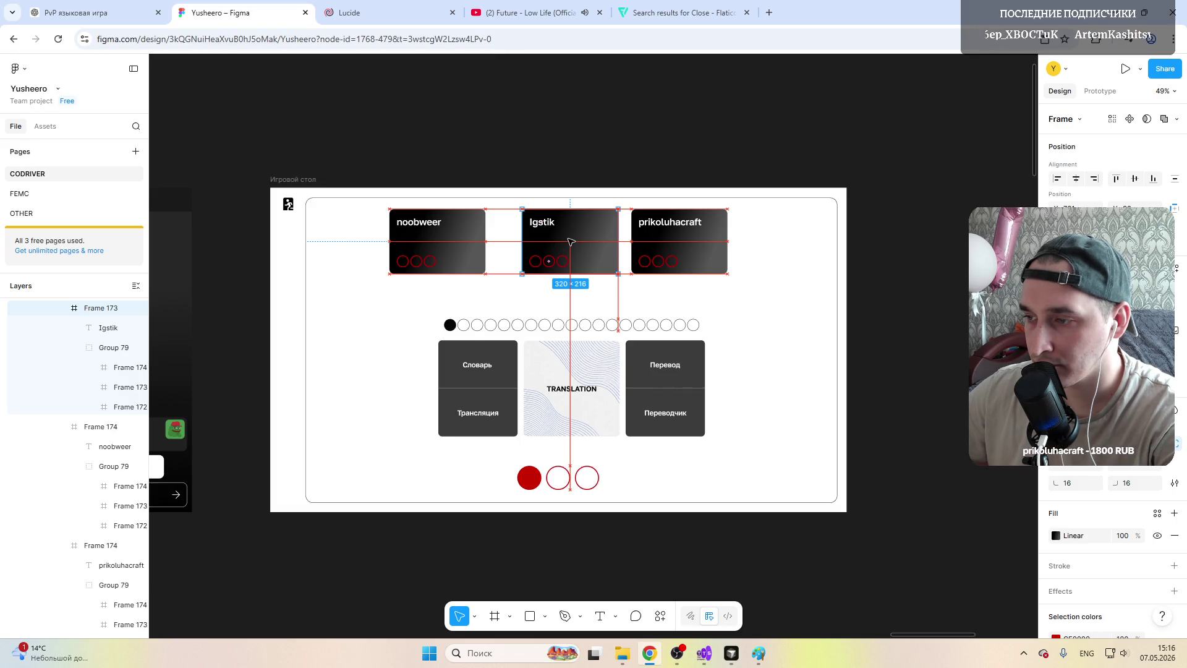
{"action": "left_click", "coordinate": [650, 239]}
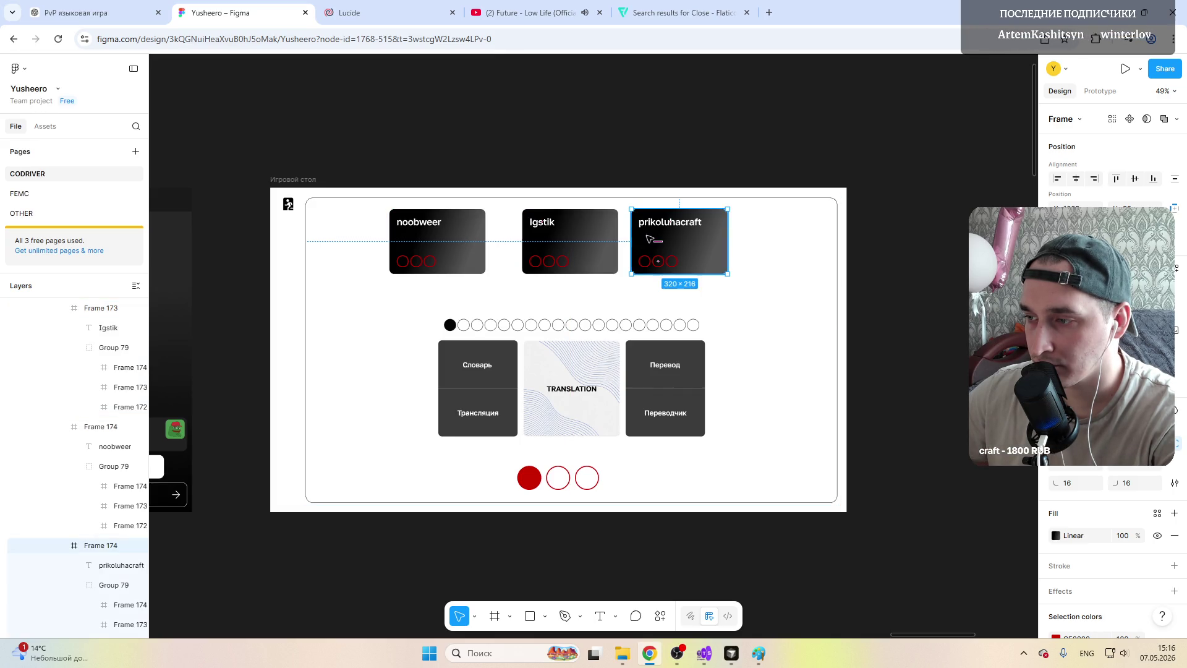
{"action": "left_click_drag", "start_coordinate": [649, 239], "coordinate": [656, 238]}
{"action": "left_click", "coordinate": [459, 241]}
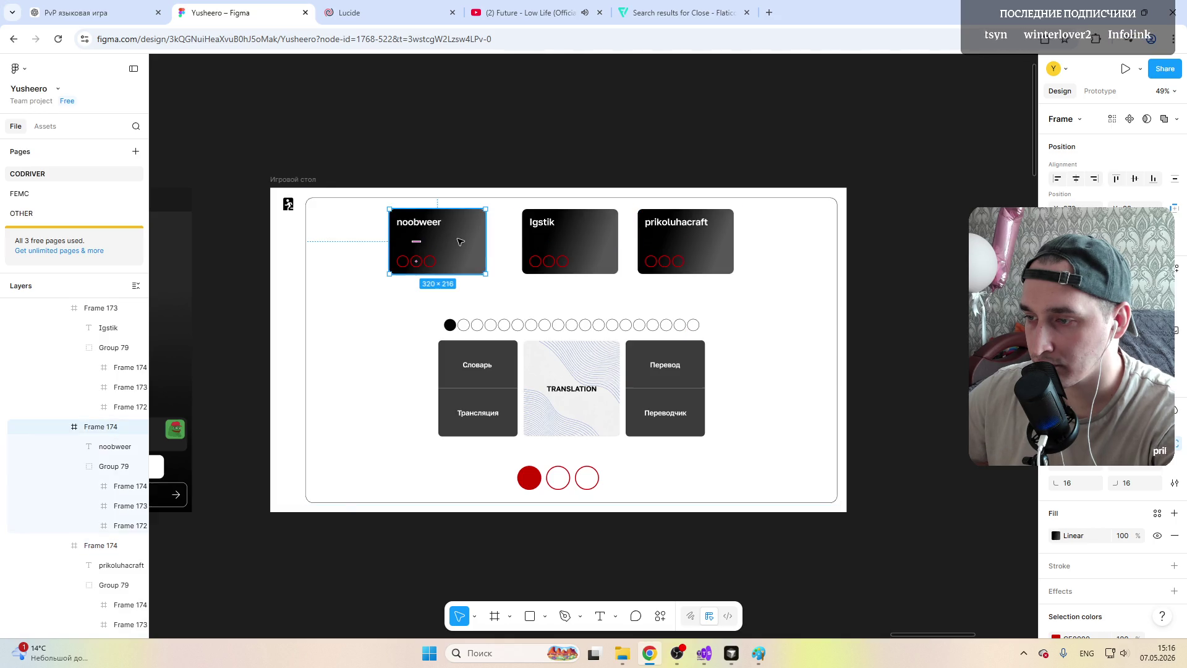
{"action": "left_click_drag", "start_coordinate": [459, 241], "coordinate": [477, 242]}
{"action": "left_click", "coordinate": [897, 312]}
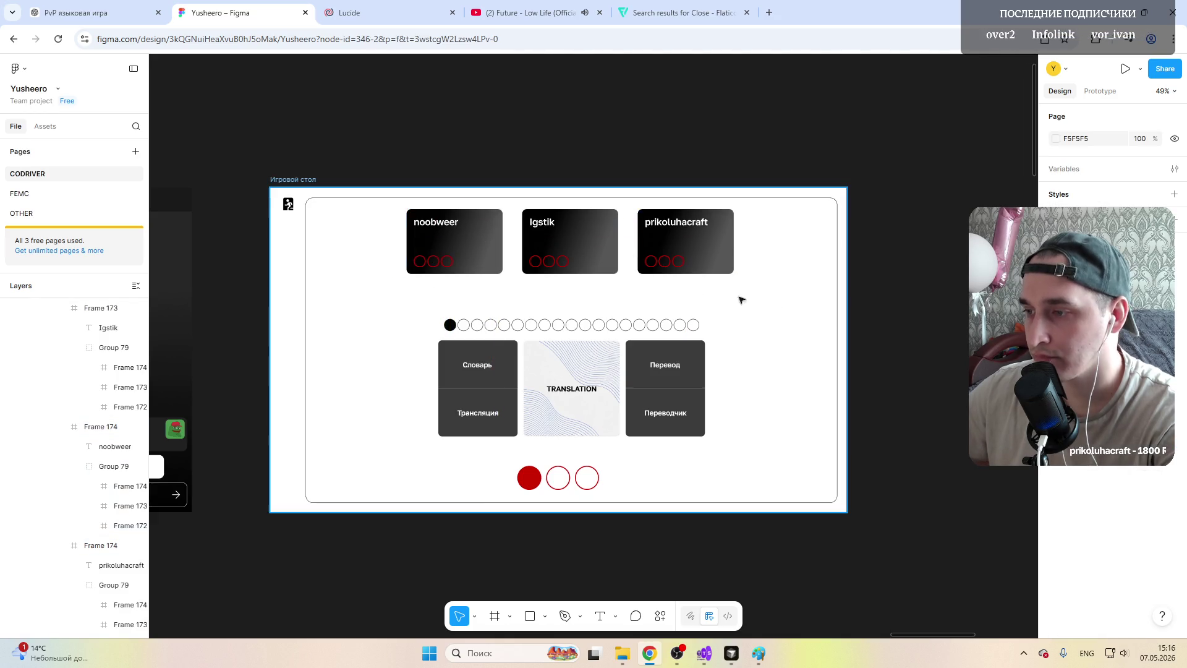
Step: Resize the red filled circle and both outlined circles to 60×60
{"action": "scroll", "coordinate": [513, 309], "scroll_direction": "down", "scroll_amount": 2}
{"action": "scroll", "coordinate": [513, 310], "scroll_direction": "down", "scroll_amount": 2}
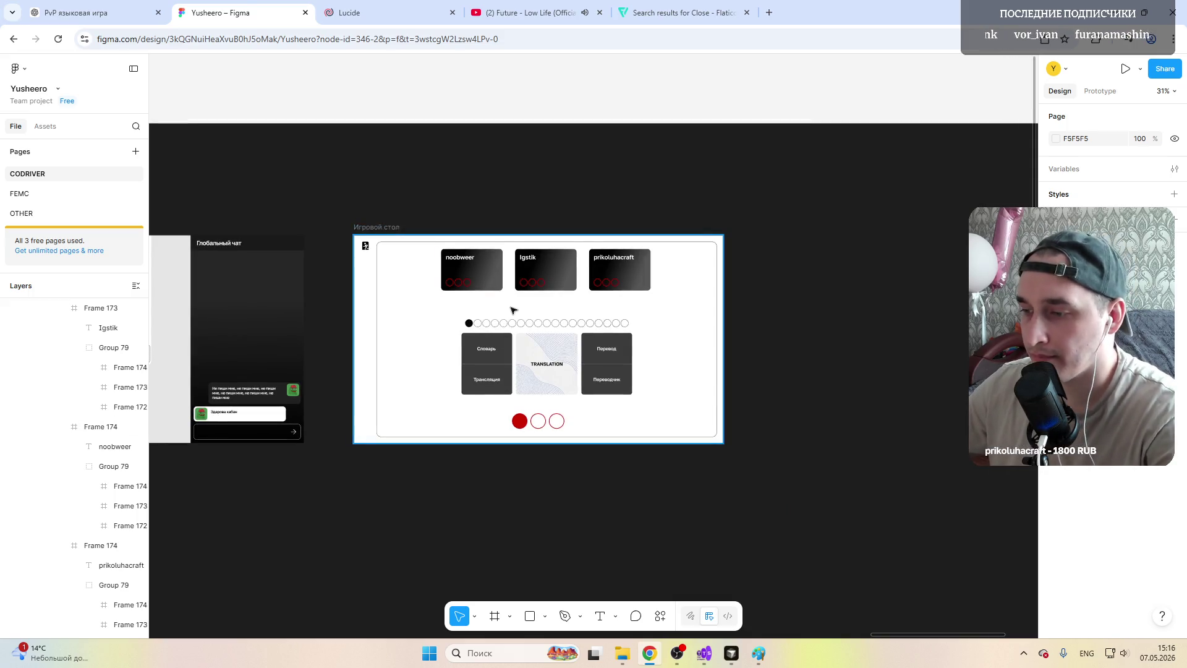
{"action": "scroll", "coordinate": [550, 476], "scroll_direction": "up", "scroll_amount": 2}
{"action": "scroll", "coordinate": [544, 476], "scroll_direction": "up", "scroll_amount": 2}
{"action": "scroll", "coordinate": [544, 476], "scroll_direction": "up", "scroll_amount": 1}
{"action": "left_click", "coordinate": [480, 470]}
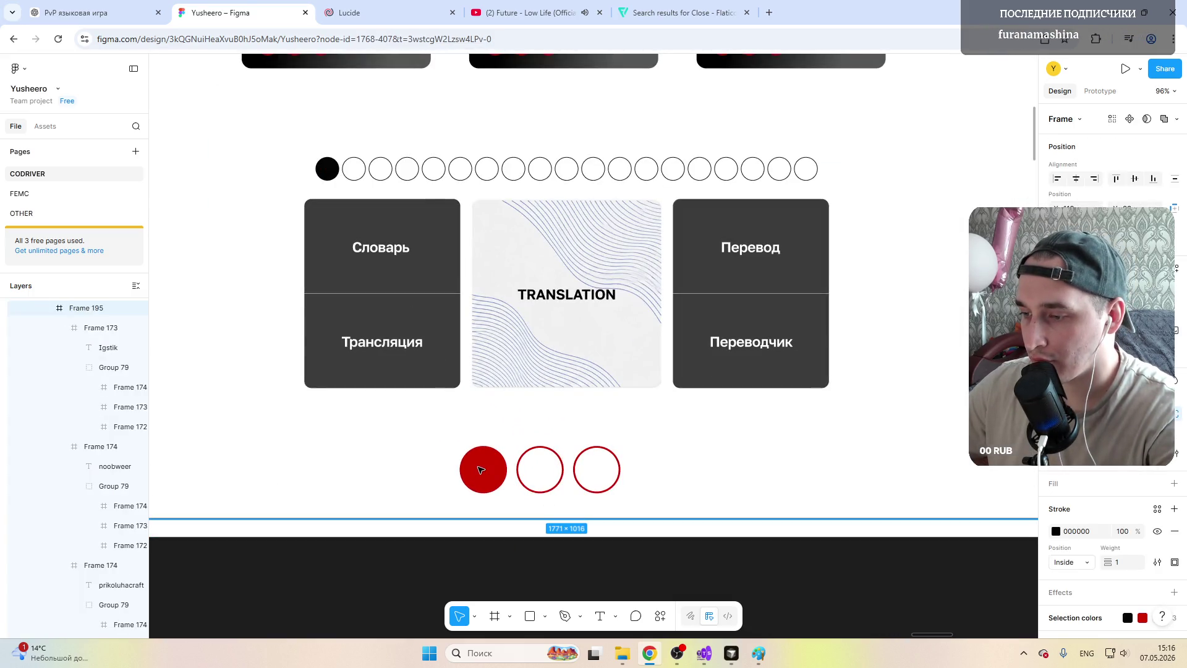
{"action": "left_click", "coordinate": [480, 470]}
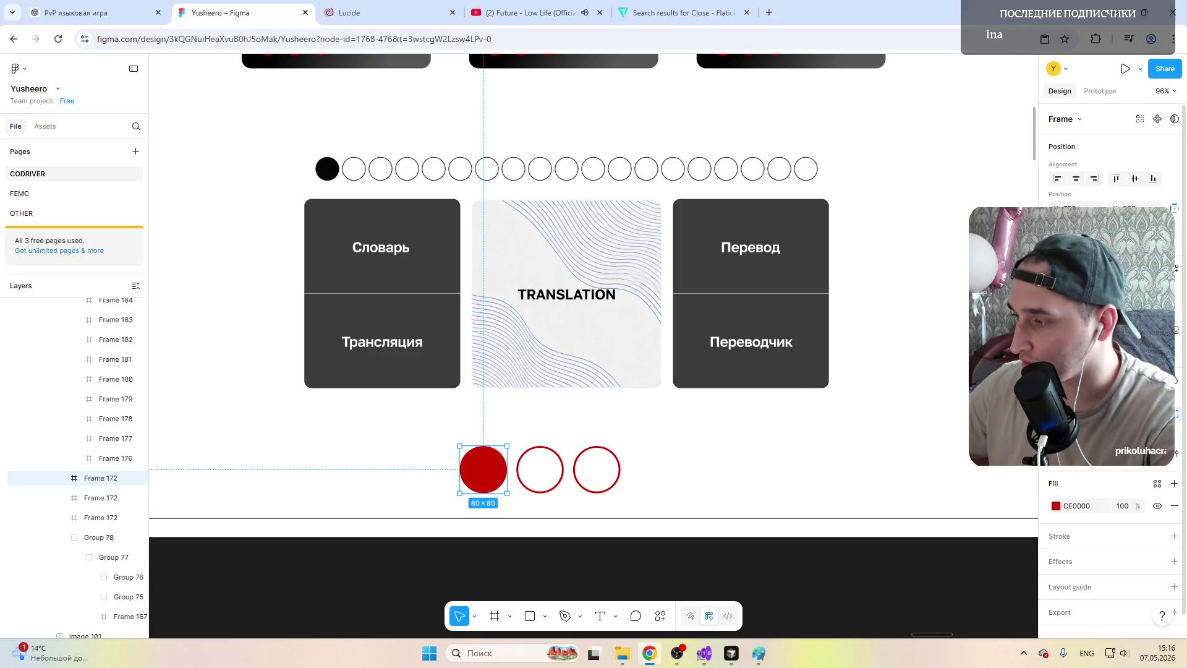
{"action": "left_click_drag", "start_coordinate": [507, 469], "coordinate": [478, 481]}
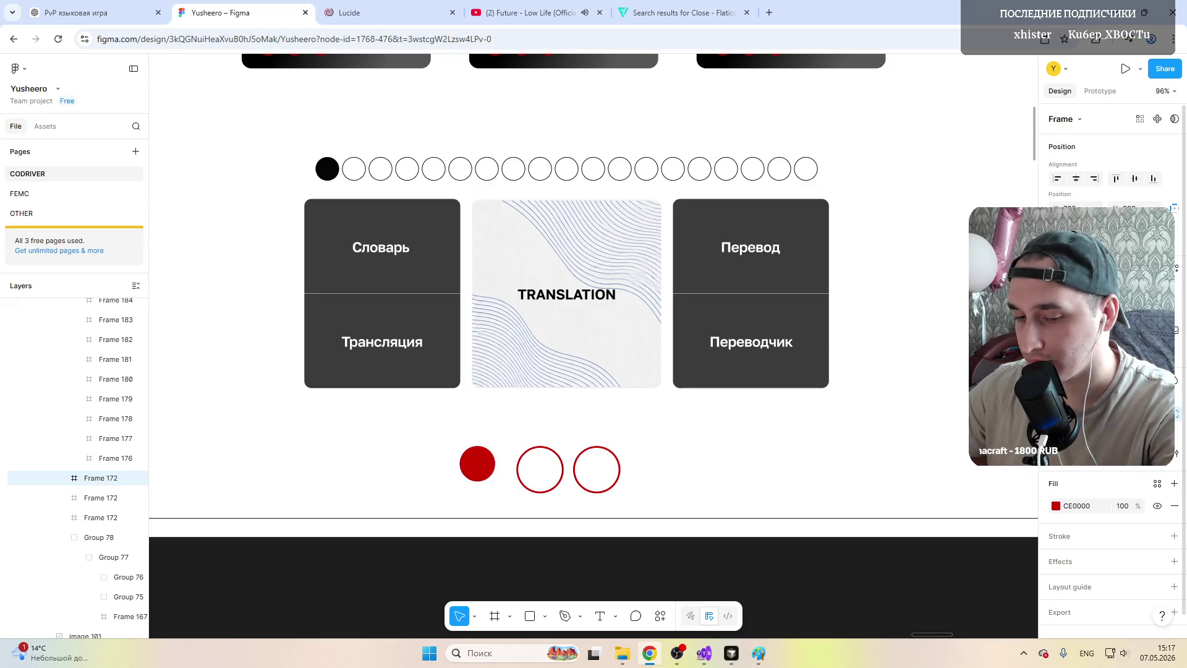
{"action": "left_click", "coordinate": [543, 465]}
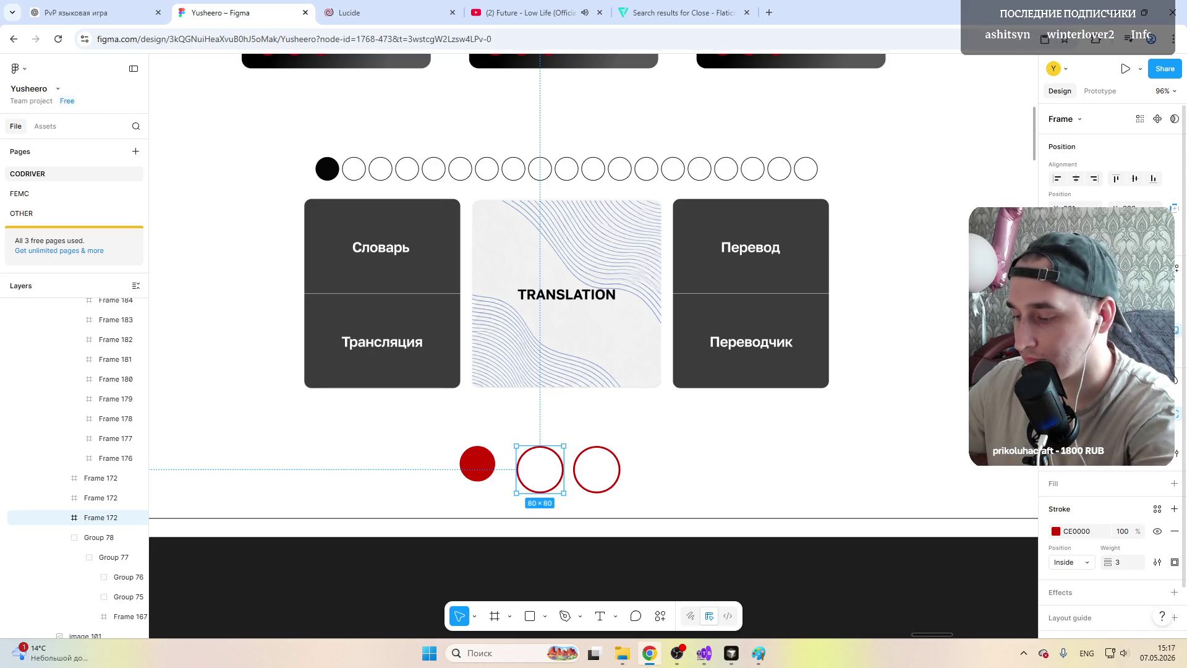
{"action": "left_click_drag", "start_coordinate": [564, 493], "coordinate": [551, 481]}
{"action": "left_click", "coordinate": [605, 467]}
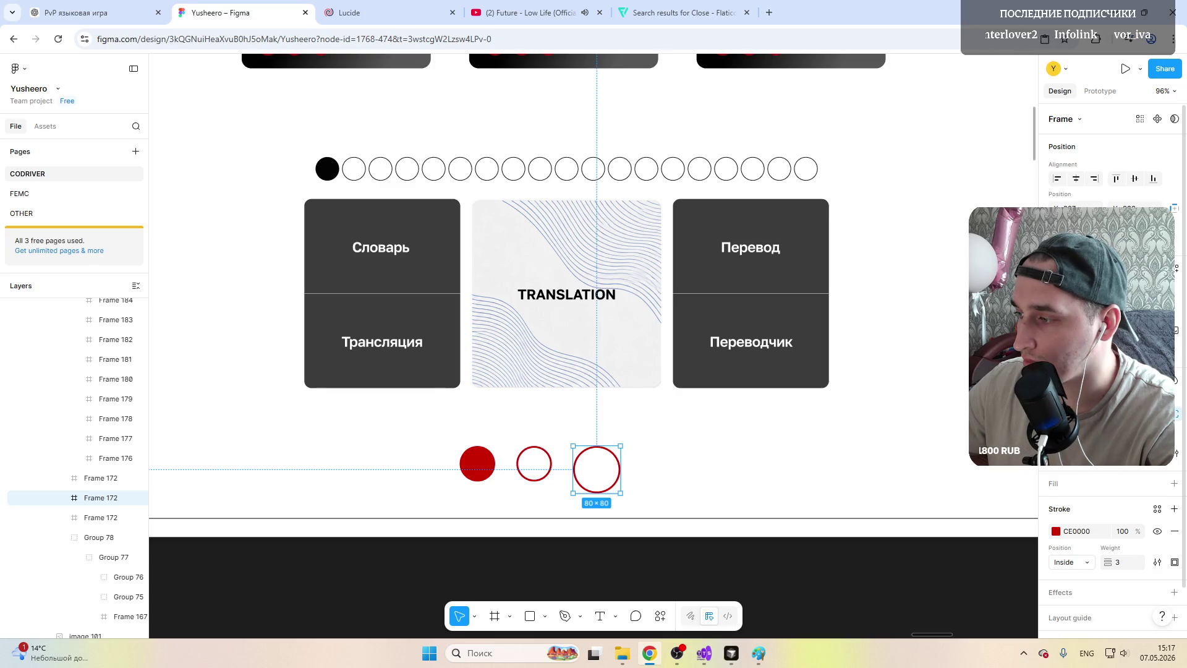
{"action": "mouse_move", "coordinate": [620, 493]}
{"action": "left_mouse_down"}
{"action": "mouse_move", "coordinate": [608, 482]}
{"action": "mouse_move", "coordinate": [619, 465]}
{"action": "left_mouse_up"}
Step: Space the three circles evenly beneath the TRANSLATION mode card
{"action": "left_click_drag", "start_coordinate": [536, 468], "coordinate": [564, 469]}
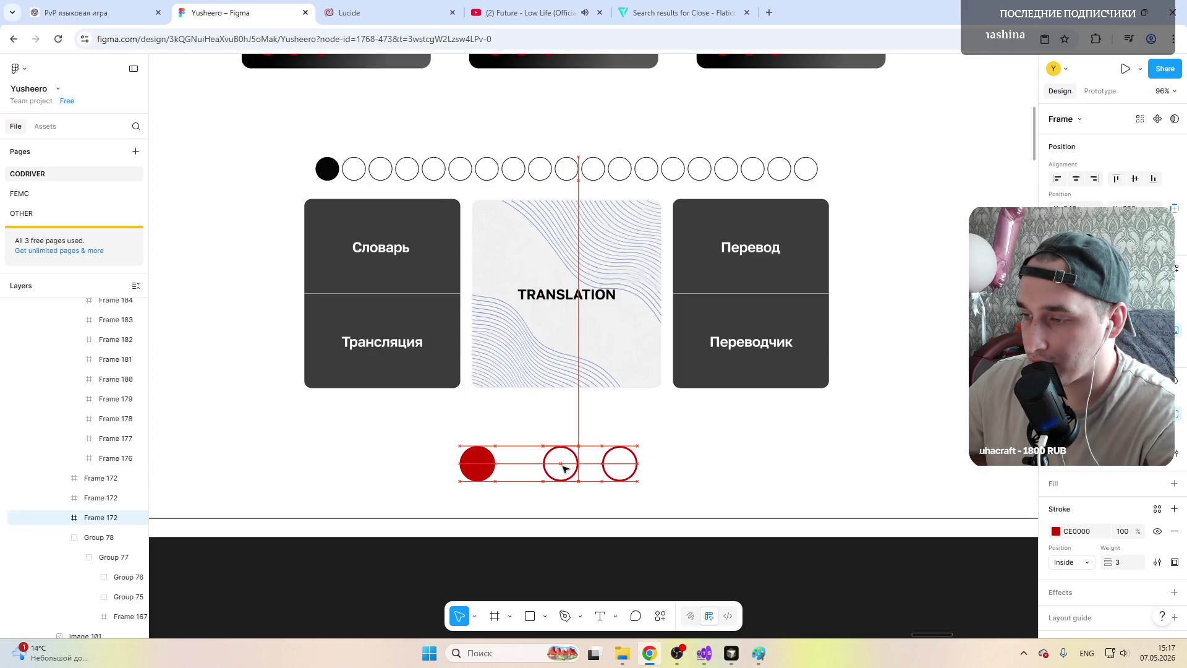
{"action": "left_click_drag", "start_coordinate": [564, 469], "coordinate": [571, 469]}
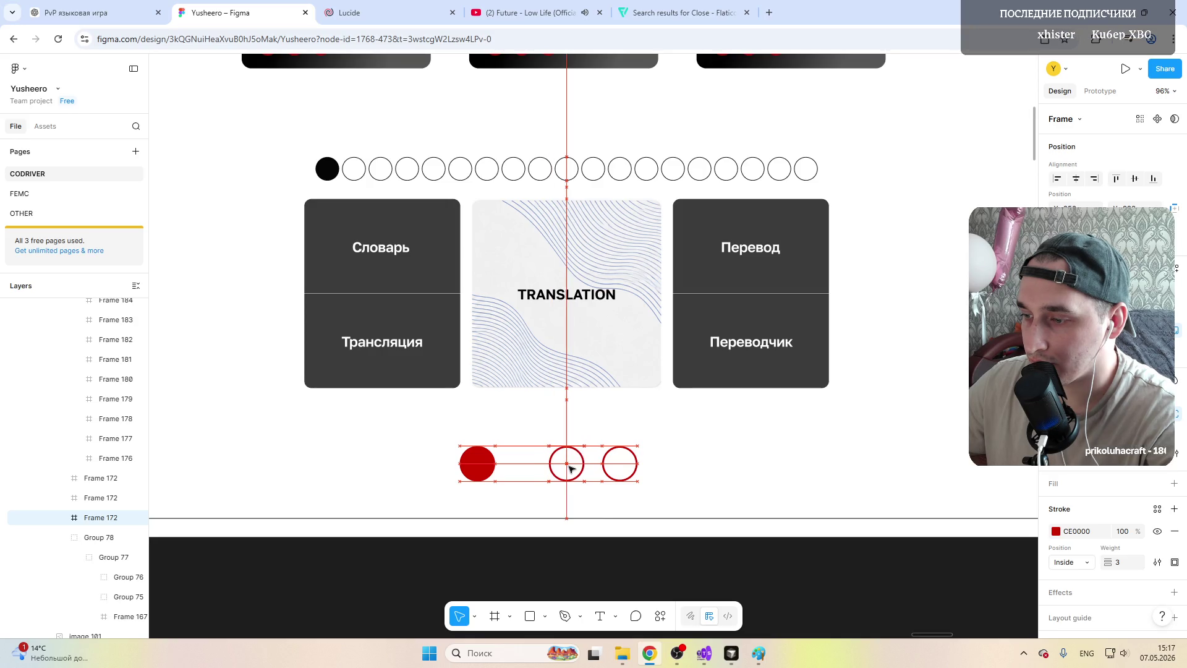
{"action": "left_click_drag", "start_coordinate": [477, 468], "coordinate": [516, 469]}
{"action": "scroll", "coordinate": [537, 453], "scroll_direction": "down", "scroll_amount": 5, "text": "ctrl"}
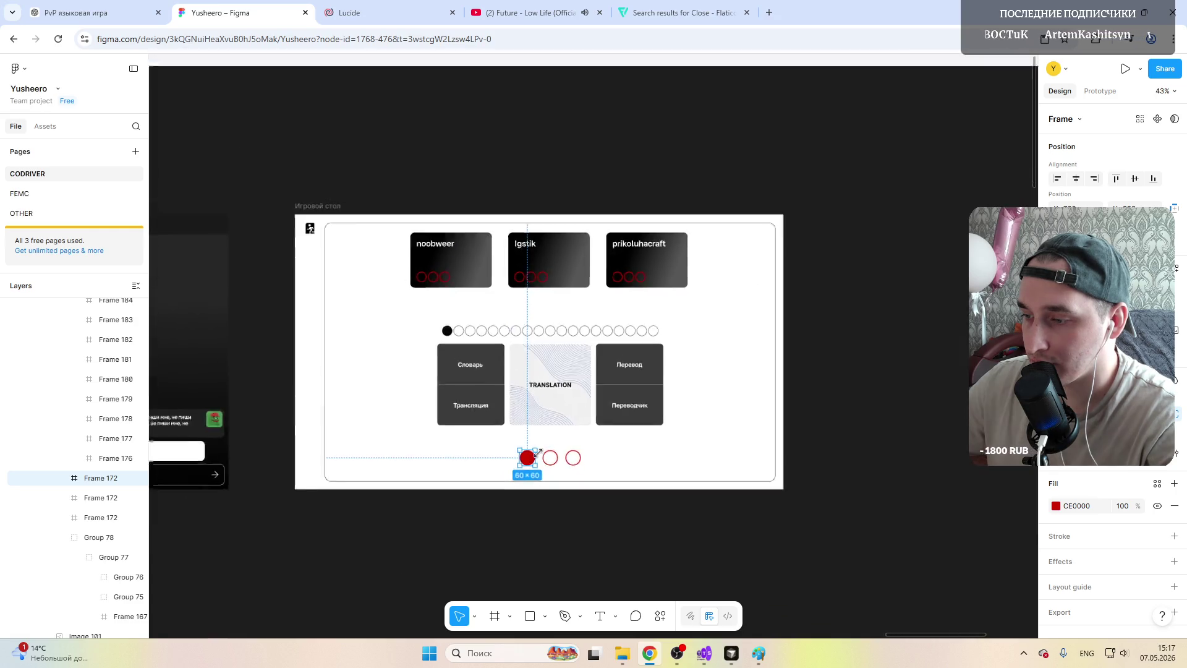
{"action": "scroll", "coordinate": [536, 453], "scroll_direction": "up", "scroll_amount": 10, "text": "ctrl"}
{"action": "left_click_drag", "start_coordinate": [470, 447], "coordinate": [489, 450]}
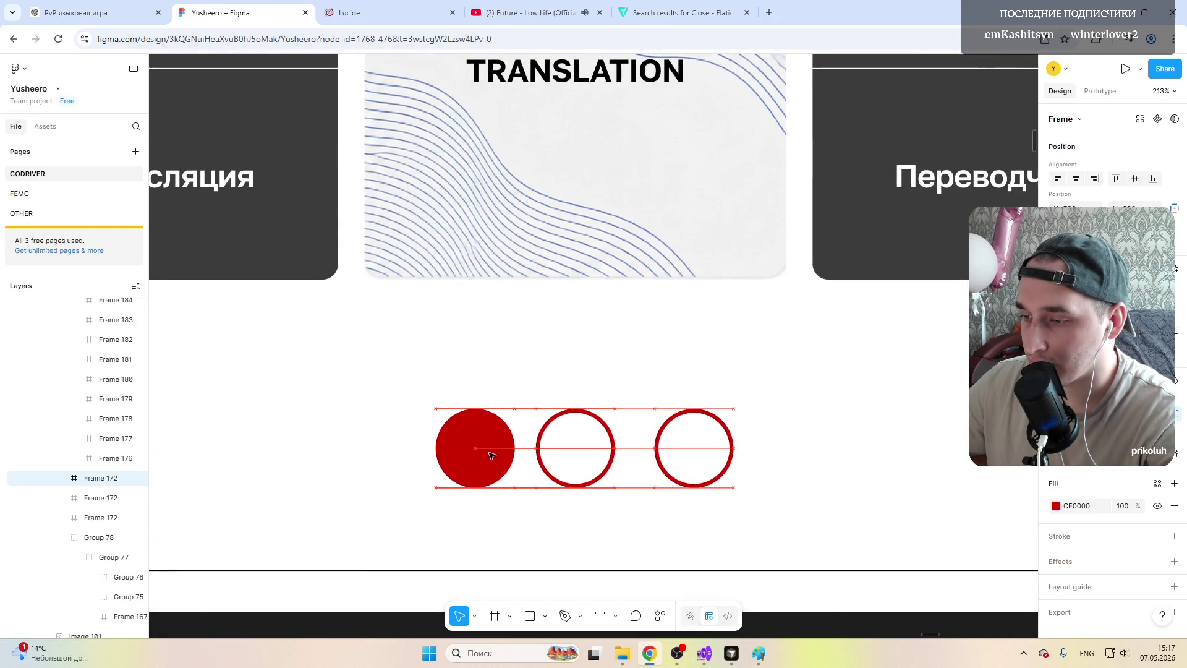
{"action": "left_click_drag", "start_coordinate": [692, 456], "coordinate": [684, 456]}
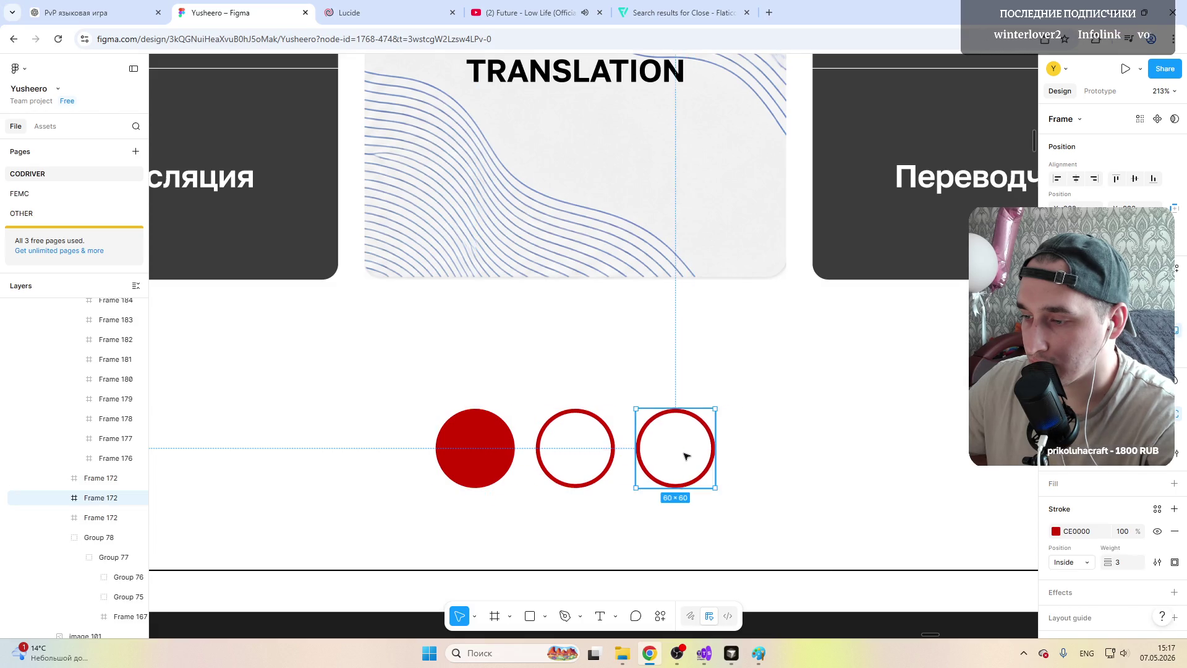
{"action": "scroll", "coordinate": [684, 456], "scroll_direction": "down", "scroll_amount": 6, "text": "ctrl"}
{"action": "scroll", "coordinate": [685, 455], "scroll_direction": "down", "scroll_amount": 6}
{"action": "left_click", "coordinate": [705, 436]}
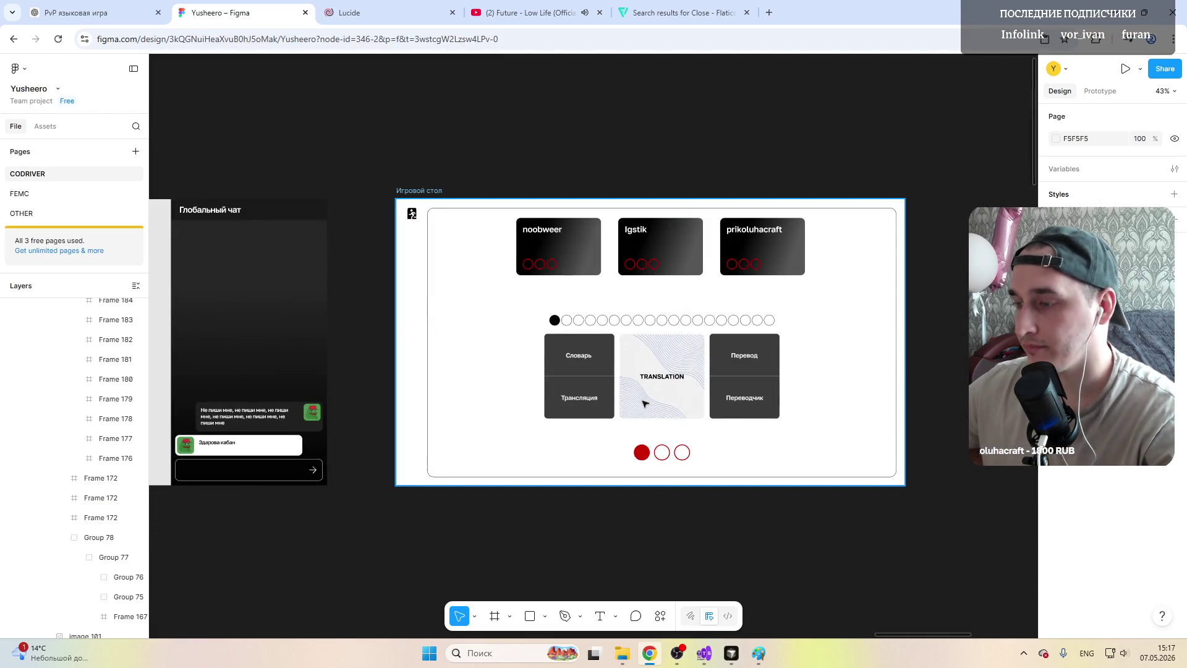
{"action": "scroll", "coordinate": [711, 439], "scroll_direction": "up", "scroll_amount": 1}
{"action": "scroll", "coordinate": [695, 443], "scroll_direction": "down", "scroll_amount": 1}
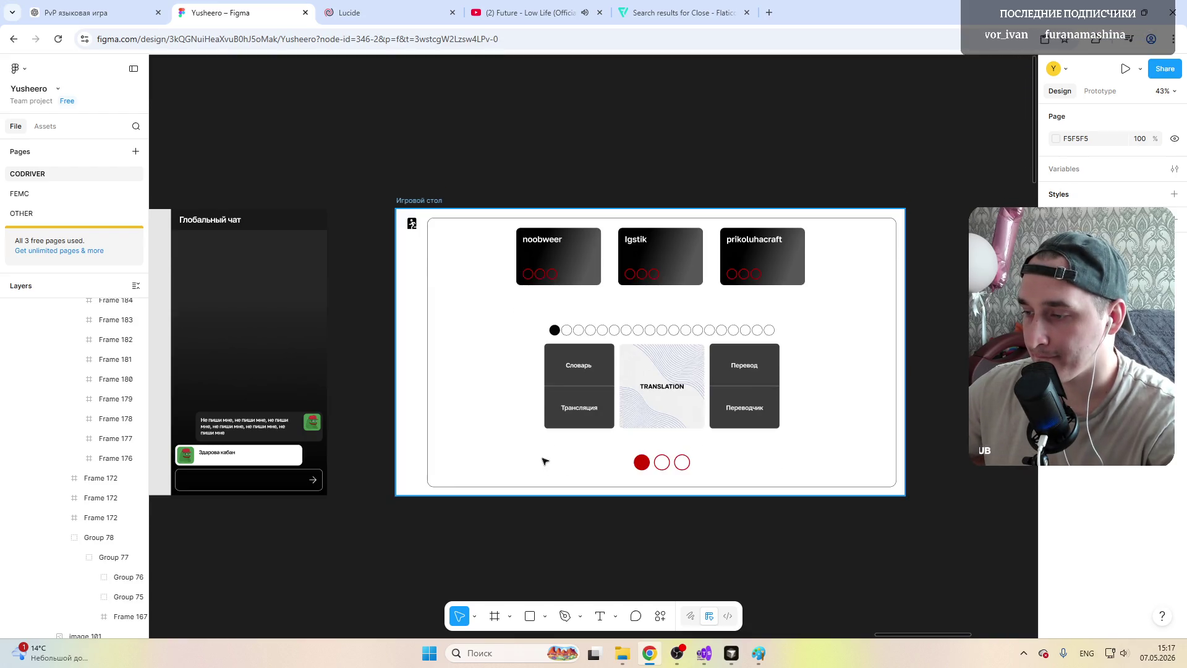
{"action": "scroll", "coordinate": [588, 485], "scroll_direction": "up", "scroll_amount": 1}
{"action": "scroll", "coordinate": [718, 498], "scroll_direction": "up", "scroll_amount": 3, "text": "ctrl"}
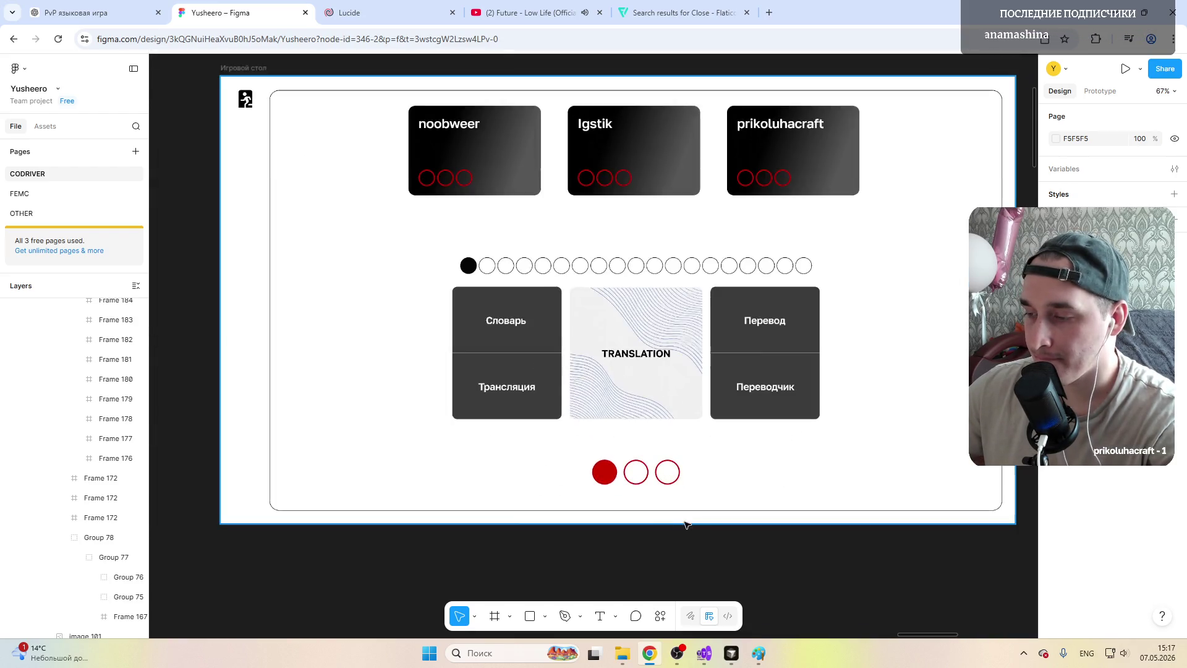
{"action": "scroll", "coordinate": [604, 500], "scroll_direction": "up", "scroll_amount": 2}
{"action": "scroll", "coordinate": [604, 499], "scroll_direction": "down", "scroll_amount": 3, "text": "ctrl"}
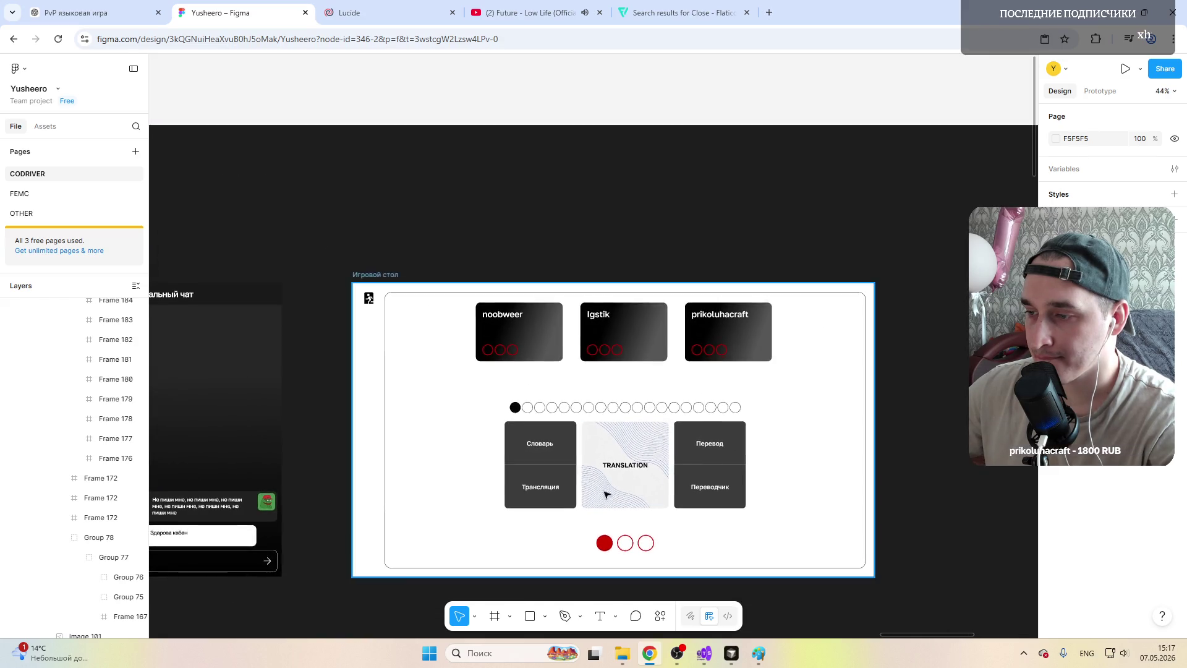
{"action": "scroll", "coordinate": [622, 524], "scroll_direction": "up", "scroll_amount": 1, "text": "ctrl"}
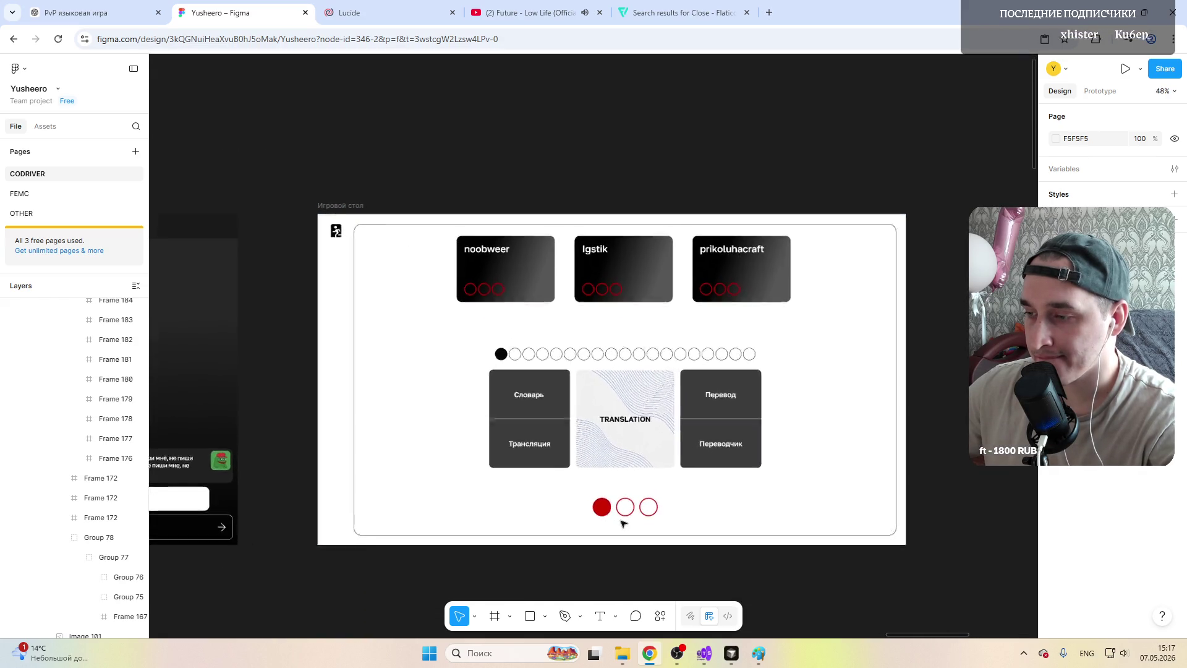
{"action": "scroll", "coordinate": [623, 520], "scroll_direction": "up", "scroll_amount": 1, "text": "ctrl"}
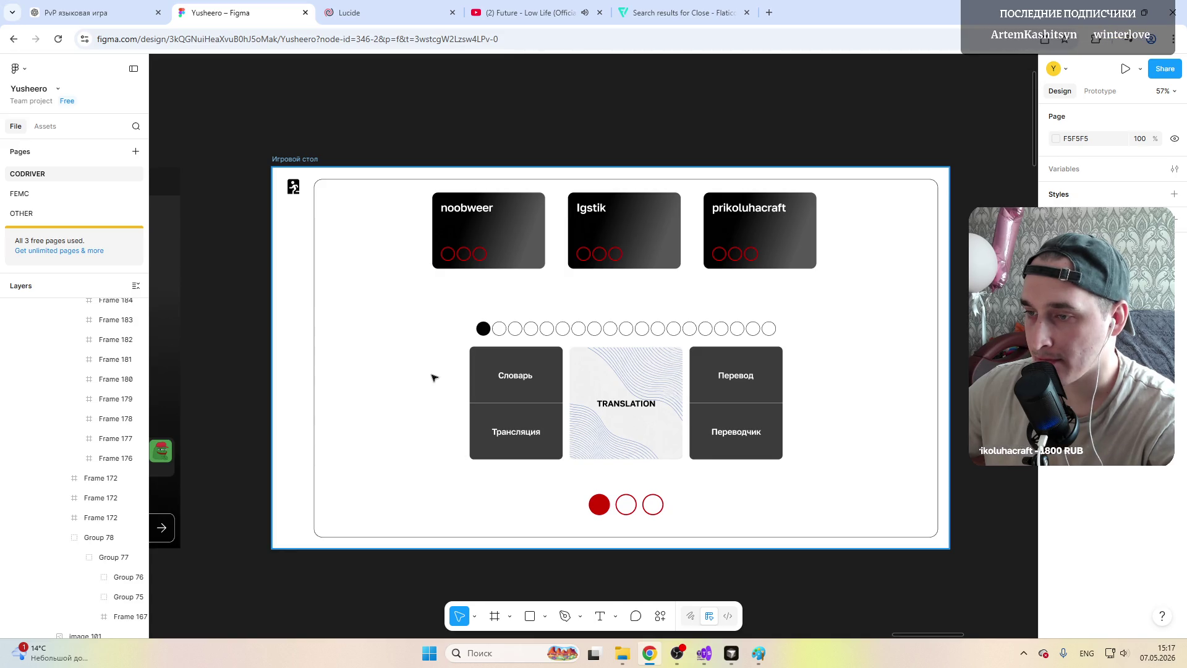
{"action": "scroll", "coordinate": [434, 377], "scroll_direction": "down", "scroll_amount": 1, "text": "ctrl"}
{"action": "scroll", "coordinate": [435, 378], "scroll_direction": "up", "scroll_amount": 1, "text": "ctrl"}
{"action": "scroll", "coordinate": [434, 378], "scroll_direction": "left", "scroll_amount": 3}
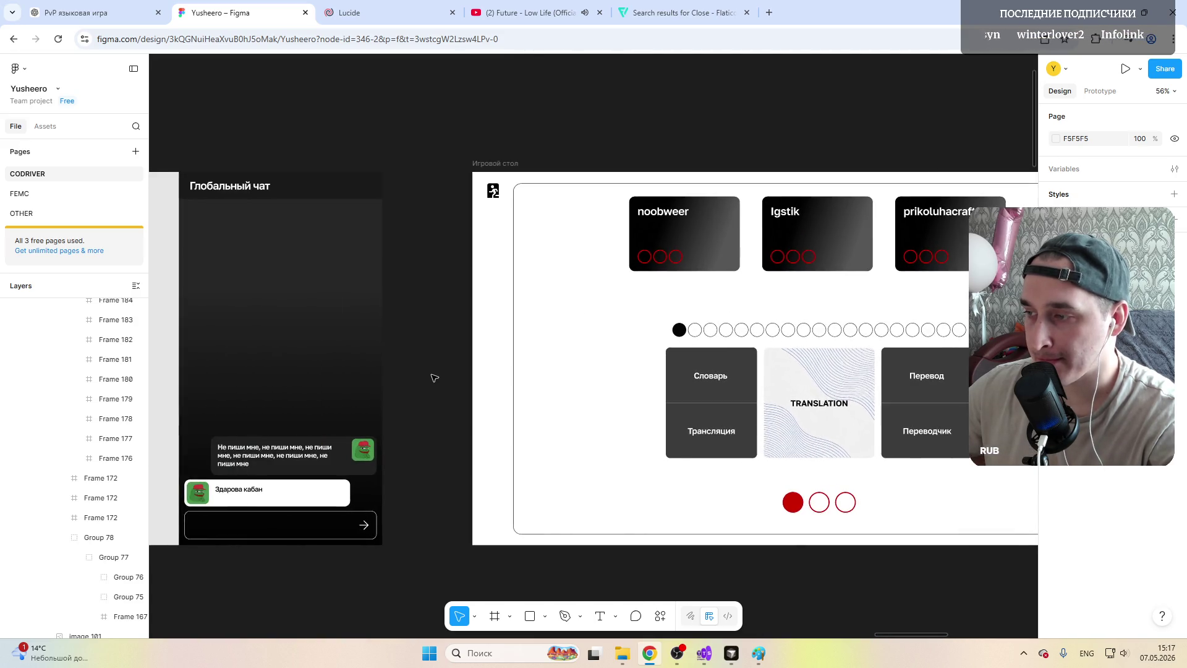
{"action": "scroll", "coordinate": [434, 378], "scroll_direction": "left", "scroll_amount": 5}
{"action": "scroll", "coordinate": [434, 378], "scroll_direction": "left", "scroll_amount": 1}
{"action": "scroll", "coordinate": [434, 378], "scroll_direction": "left", "scroll_amount": 5}
{"action": "scroll", "coordinate": [434, 378], "scroll_direction": "left", "scroll_amount": 1}
{"action": "scroll", "coordinate": [435, 378], "scroll_direction": "right", "scroll_amount": 1}
{"action": "scroll", "coordinate": [434, 378], "scroll_direction": "left", "scroll_amount": 10}
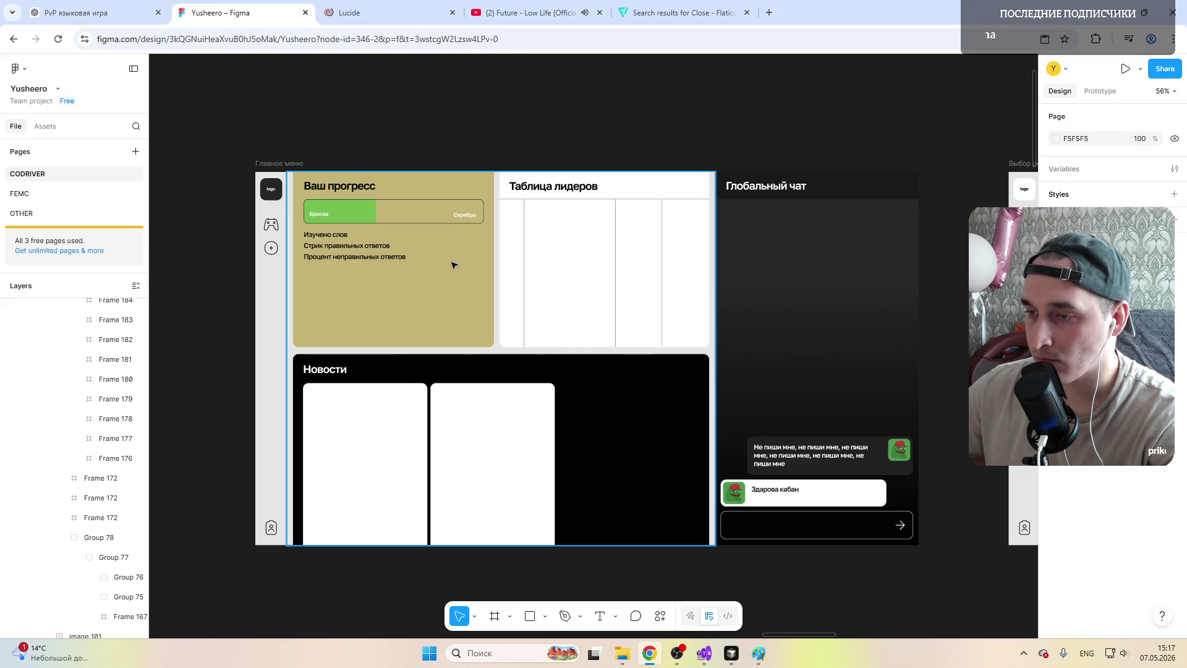
{"action": "scroll", "coordinate": [453, 265], "scroll_direction": "right", "scroll_amount": 4}
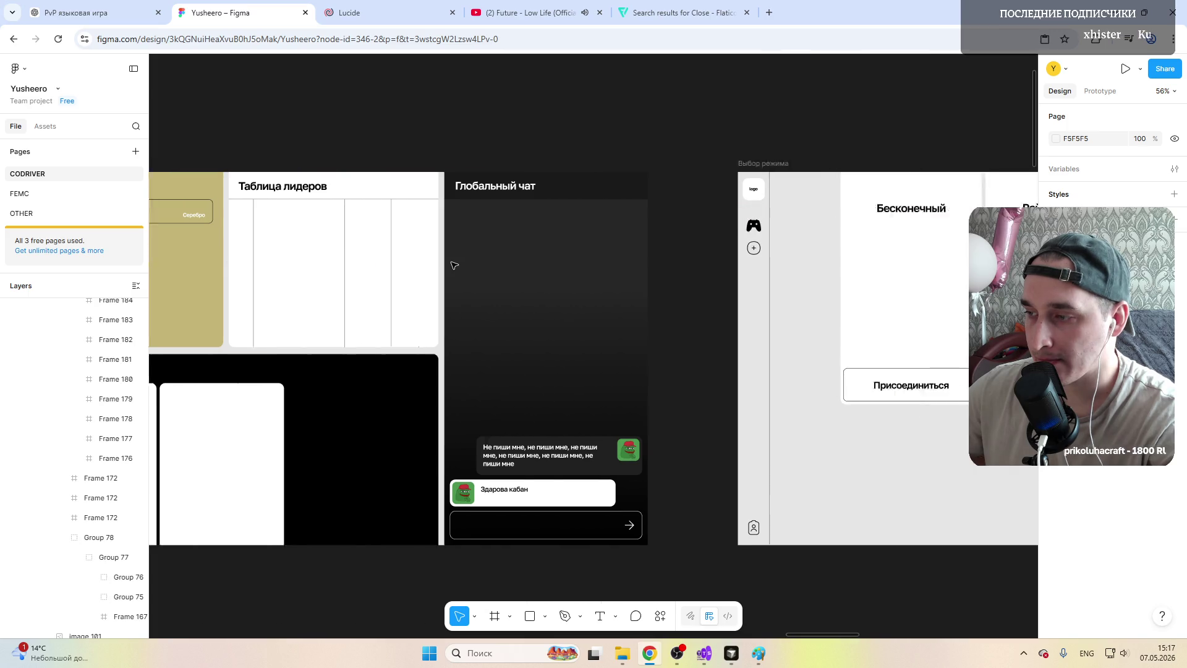
{"action": "scroll", "coordinate": [454, 265], "scroll_direction": "right", "scroll_amount": 7}
{"action": "scroll", "coordinate": [454, 265], "scroll_direction": "right", "scroll_amount": 4}
{"action": "scroll", "coordinate": [455, 264], "scroll_direction": "right", "scroll_amount": 7}
{"action": "scroll", "coordinate": [455, 264], "scroll_direction": "right", "scroll_amount": 1}
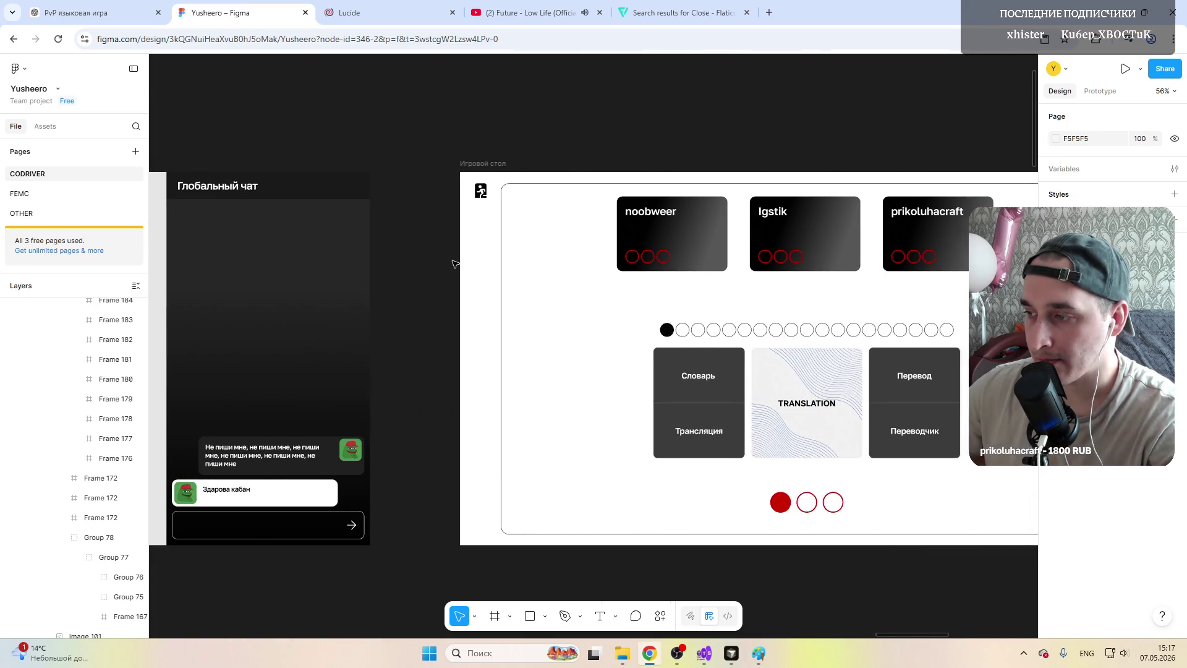
{"action": "scroll", "coordinate": [455, 264], "scroll_direction": "right", "scroll_amount": 1}
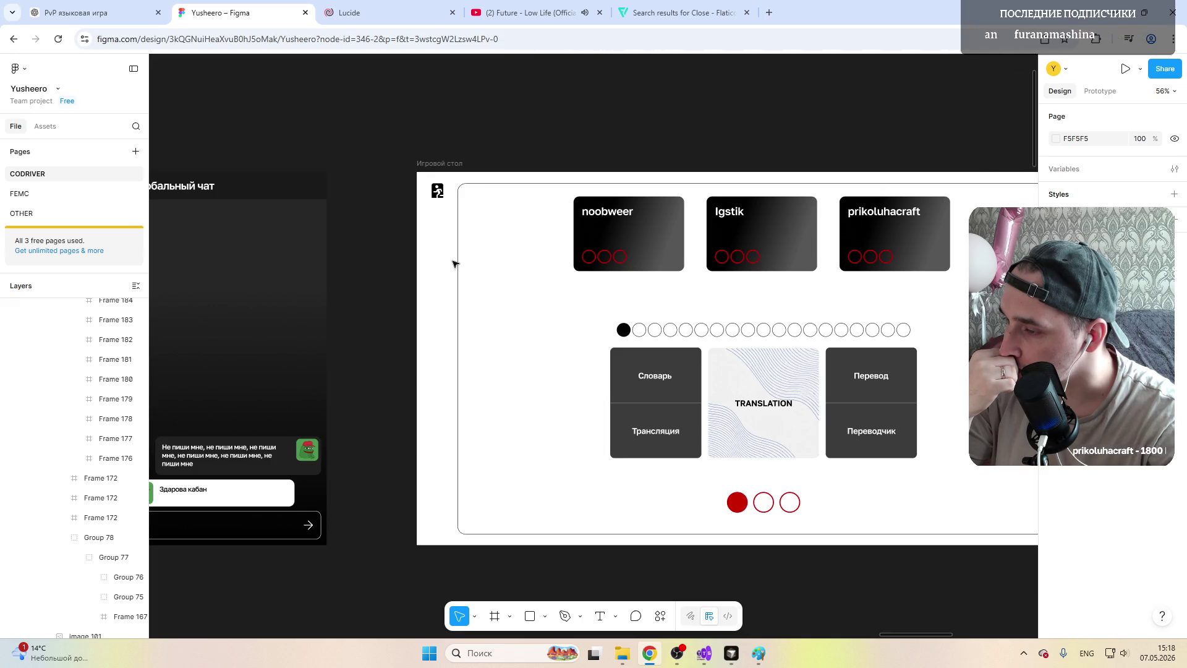
{"action": "scroll", "coordinate": [518, 318], "scroll_direction": "right", "scroll_amount": 5}
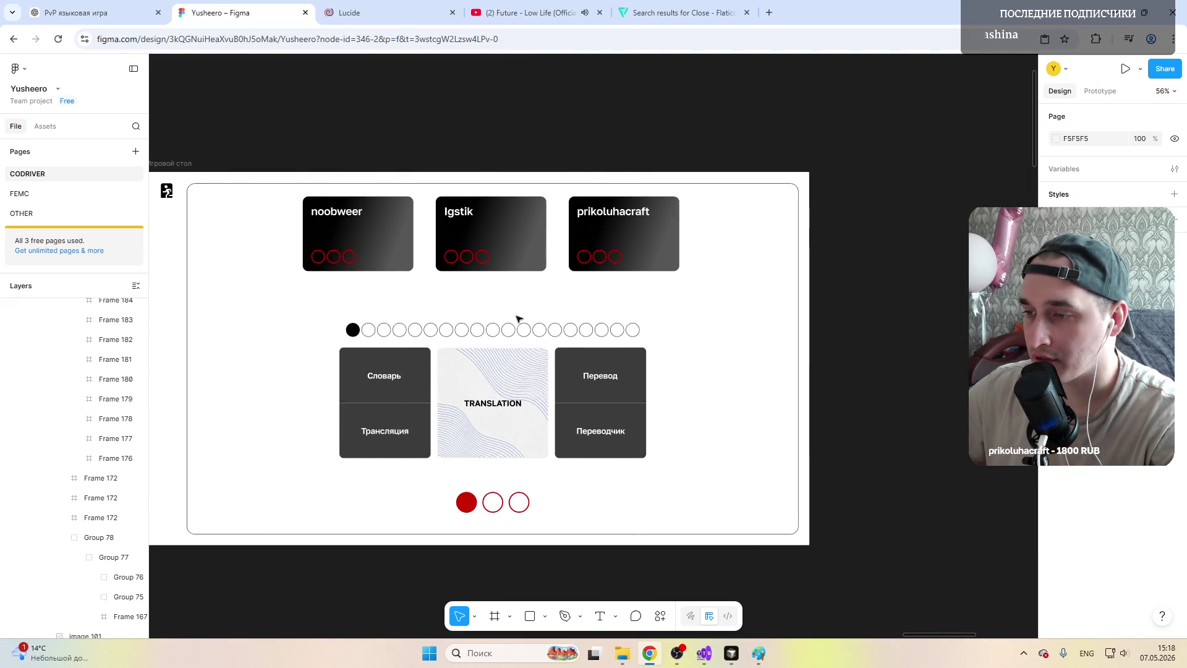
{"action": "scroll", "coordinate": [522, 315], "scroll_direction": "down", "scroll_amount": 3}
{"action": "scroll", "coordinate": [526, 314], "scroll_direction": "down", "scroll_amount": 2}
{"action": "scroll", "coordinate": [534, 310], "scroll_direction": "up", "scroll_amount": 5}
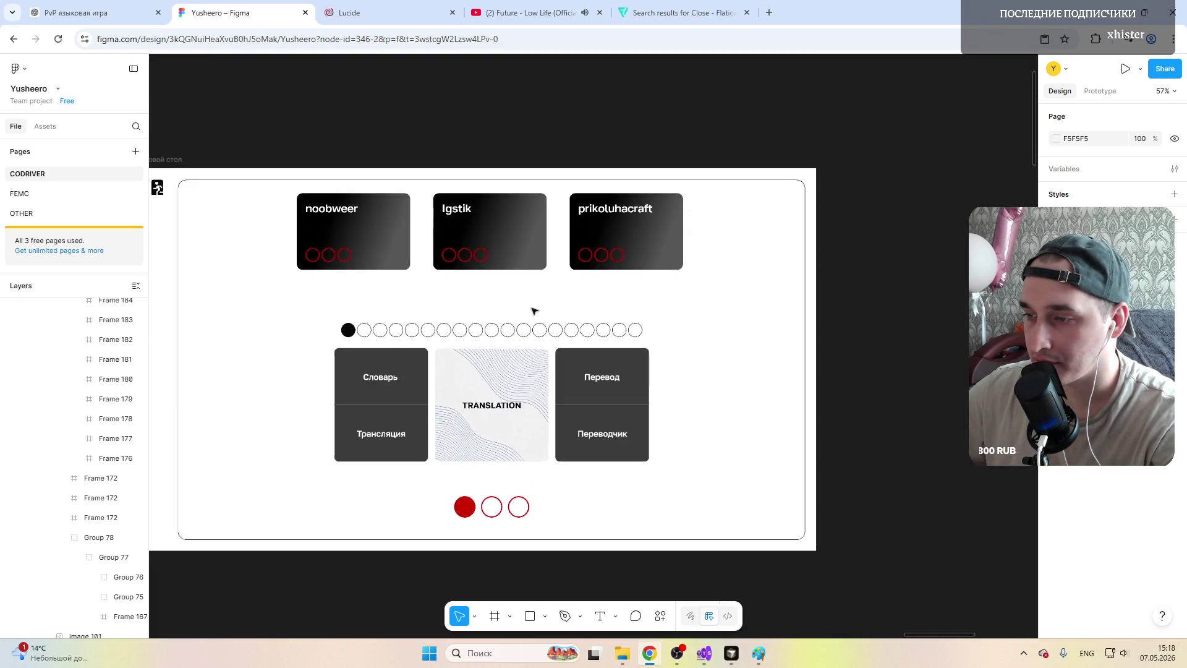
{"action": "scroll", "coordinate": [522, 313], "scroll_direction": "left", "scroll_amount": 1}
{"action": "scroll", "coordinate": [504, 315], "scroll_direction": "left", "scroll_amount": 3}
{"action": "scroll", "coordinate": [504, 316], "scroll_direction": "right", "scroll_amount": 1}
{"action": "scroll", "coordinate": [504, 315], "scroll_direction": "right", "scroll_amount": 1}
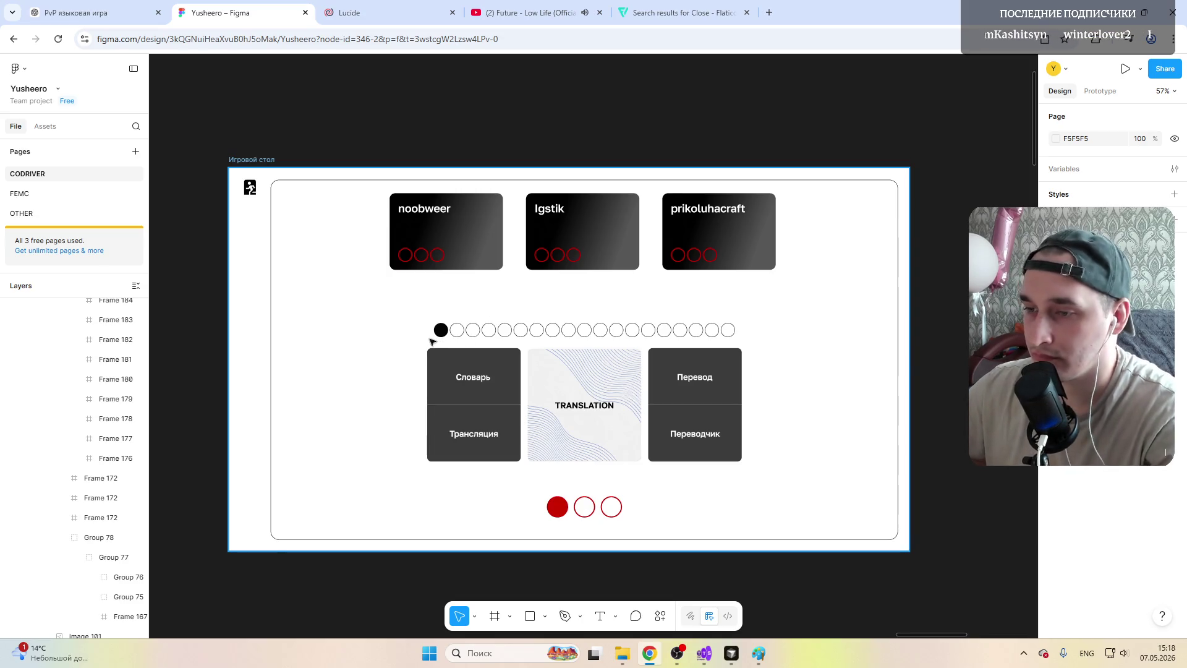
{"action": "scroll", "coordinate": [431, 341], "scroll_direction": "left", "scroll_amount": 10}
{"action": "scroll", "coordinate": [431, 341], "scroll_direction": "left", "scroll_amount": 1}
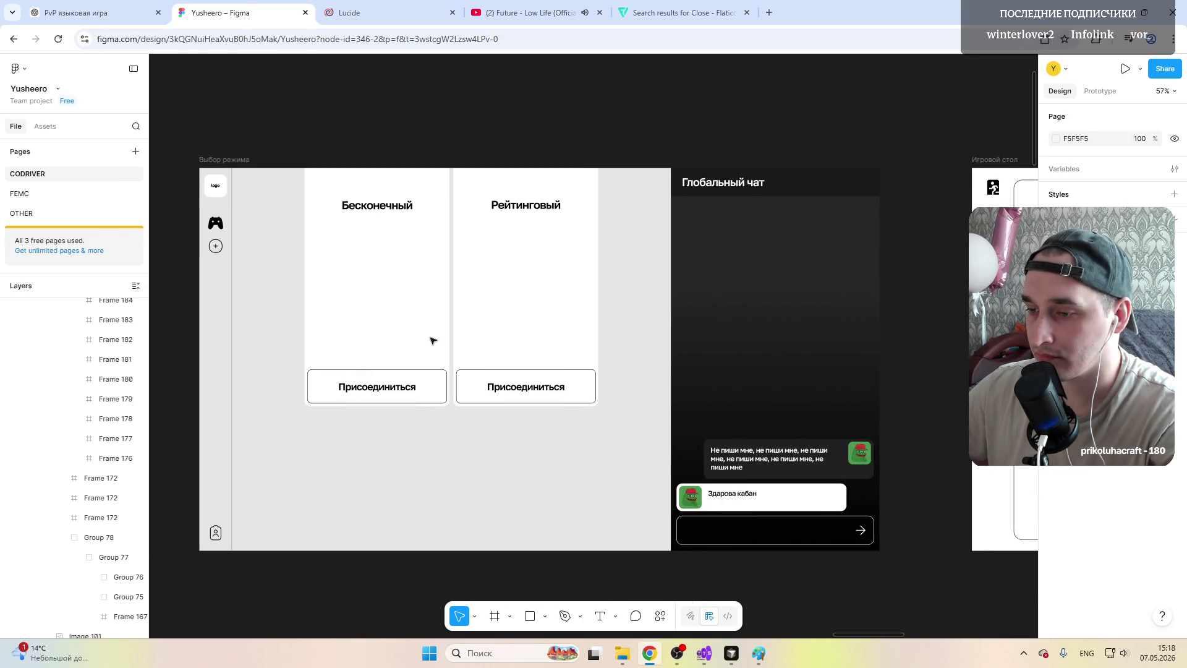
{"action": "scroll", "coordinate": [431, 341], "scroll_direction": "right", "scroll_amount": 2}
{"action": "scroll", "coordinate": [431, 340], "scroll_direction": "right", "scroll_amount": 4}
{"action": "scroll", "coordinate": [431, 340], "scroll_direction": "left", "scroll_amount": 3}
{"action": "scroll", "coordinate": [431, 340], "scroll_direction": "left", "scroll_amount": 3}
{"action": "scroll", "coordinate": [431, 340], "scroll_direction": "right", "scroll_amount": 1}
{"action": "scroll", "coordinate": [431, 341], "scroll_direction": "right", "scroll_amount": 5}
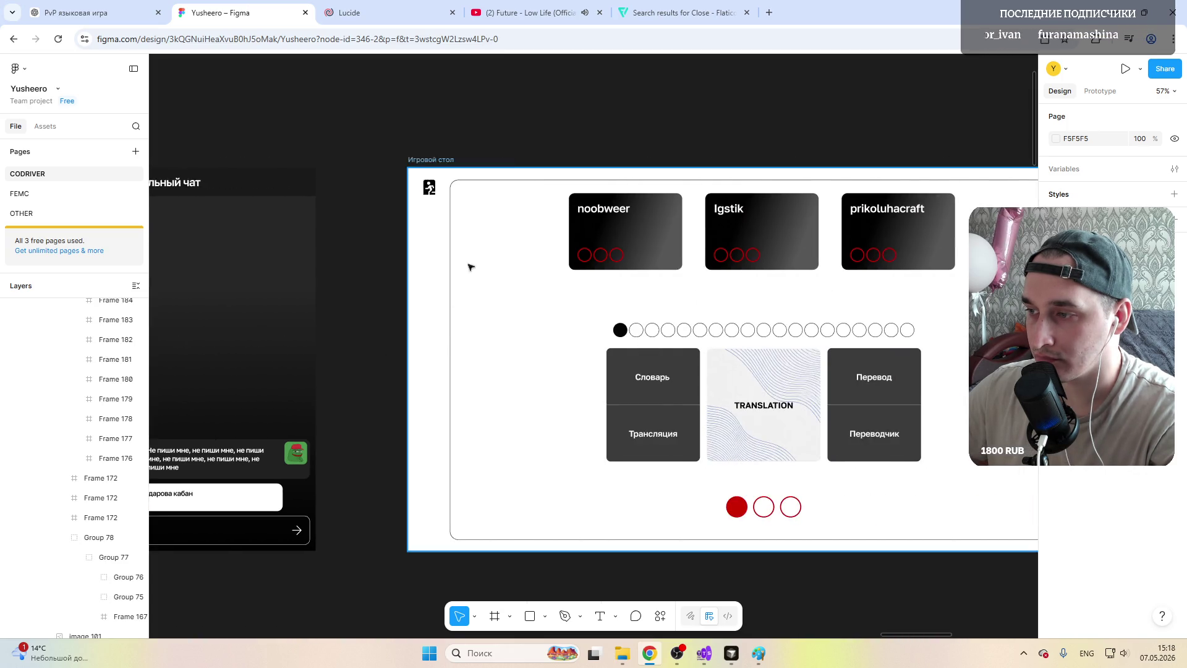
{"action": "double_click", "coordinate": [437, 160]}
Step: Name the game-table frame 'Рейтинговый режим' in place of 'Игровой стол'
{"action": "key", "text": "alt+shift"}
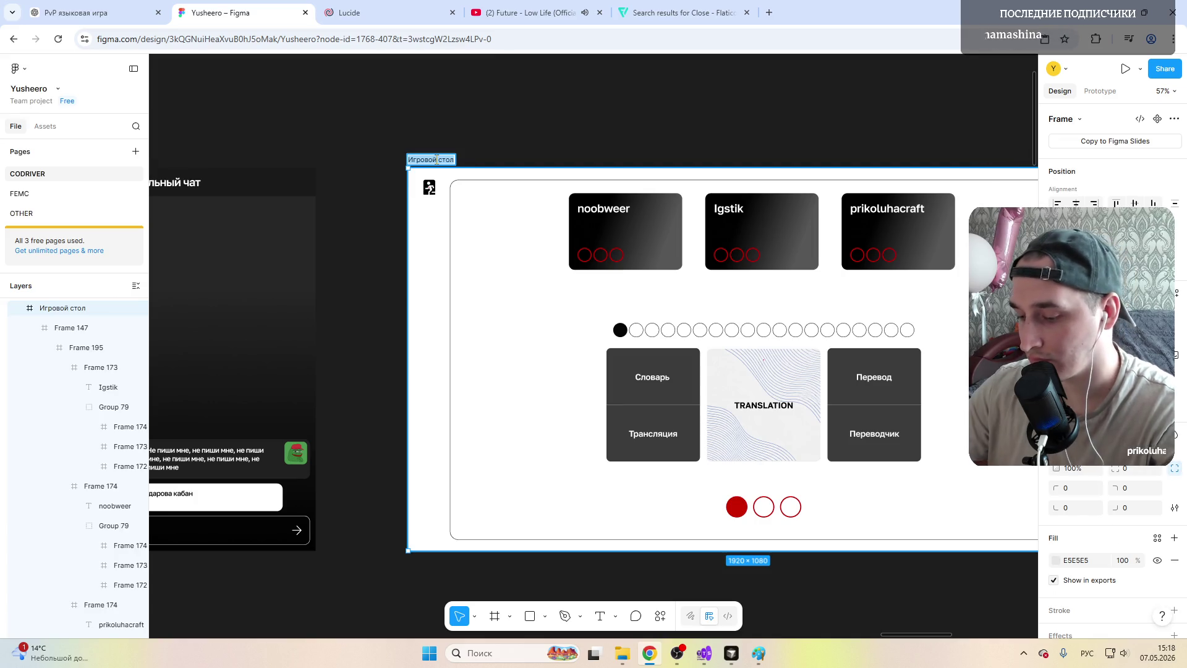
{"action": "type", "text": "Рейтинговый"}
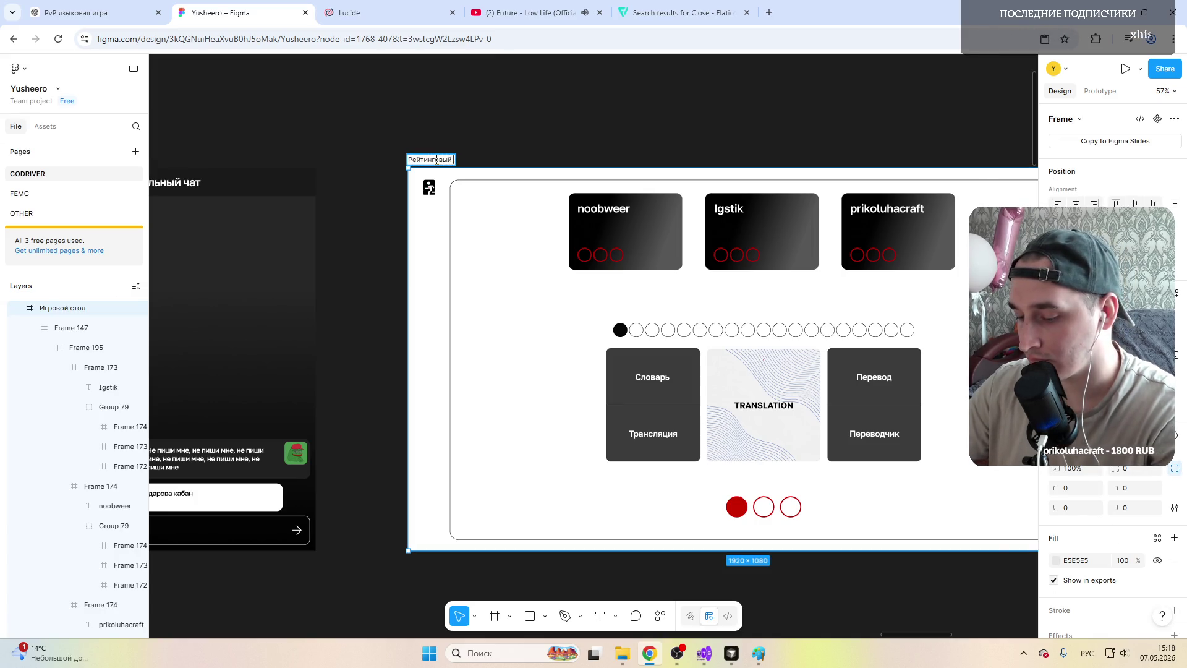
{"action": "key", "text": "Return"}
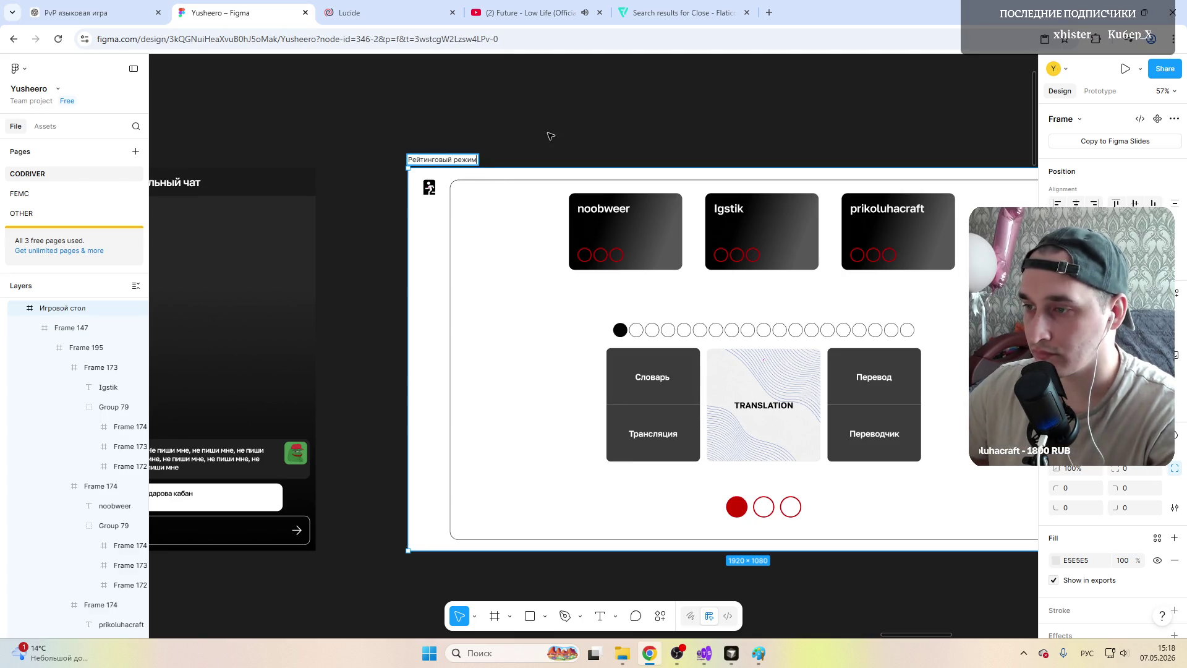
{"action": "left_click", "coordinate": [548, 132]}
{"action": "scroll", "coordinate": [503, 286], "scroll_direction": "right", "scroll_amount": 5}
{"action": "scroll", "coordinate": [503, 287], "scroll_direction": "left", "scroll_amount": 5}
{"action": "scroll", "coordinate": [504, 286], "scroll_direction": "left", "scroll_amount": 3}
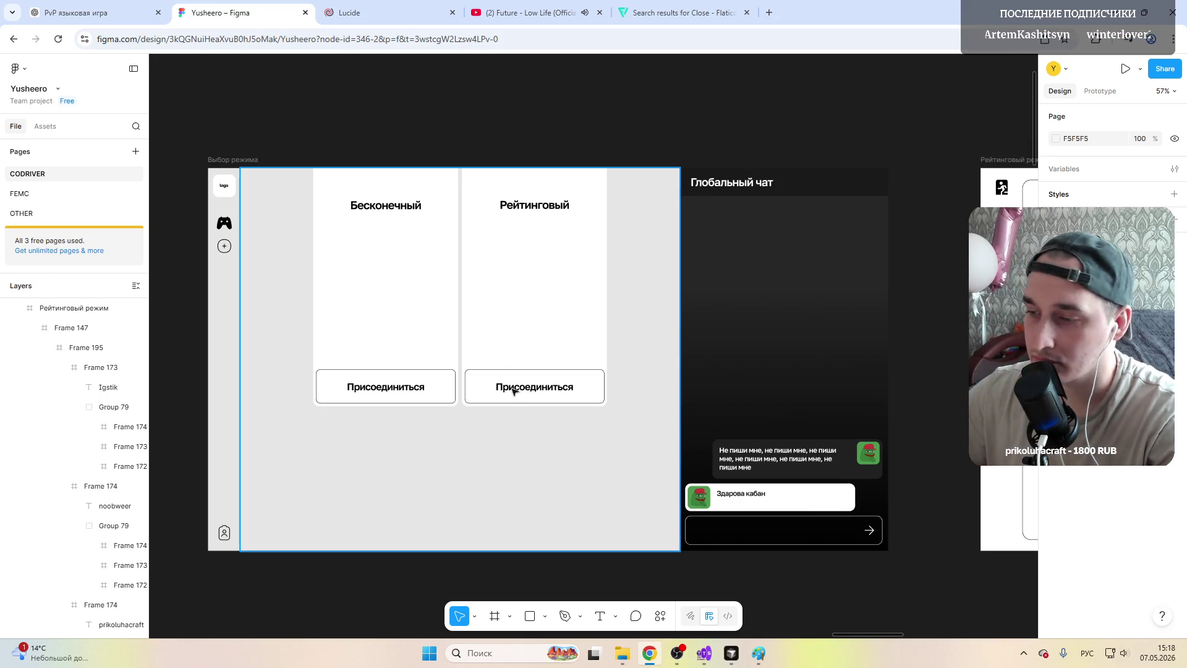
Step: Replace the Рейтинговый card's button label Присоединиться with 'Поиск игроков' and centre it in the button
{"action": "left_click", "coordinate": [545, 396]}
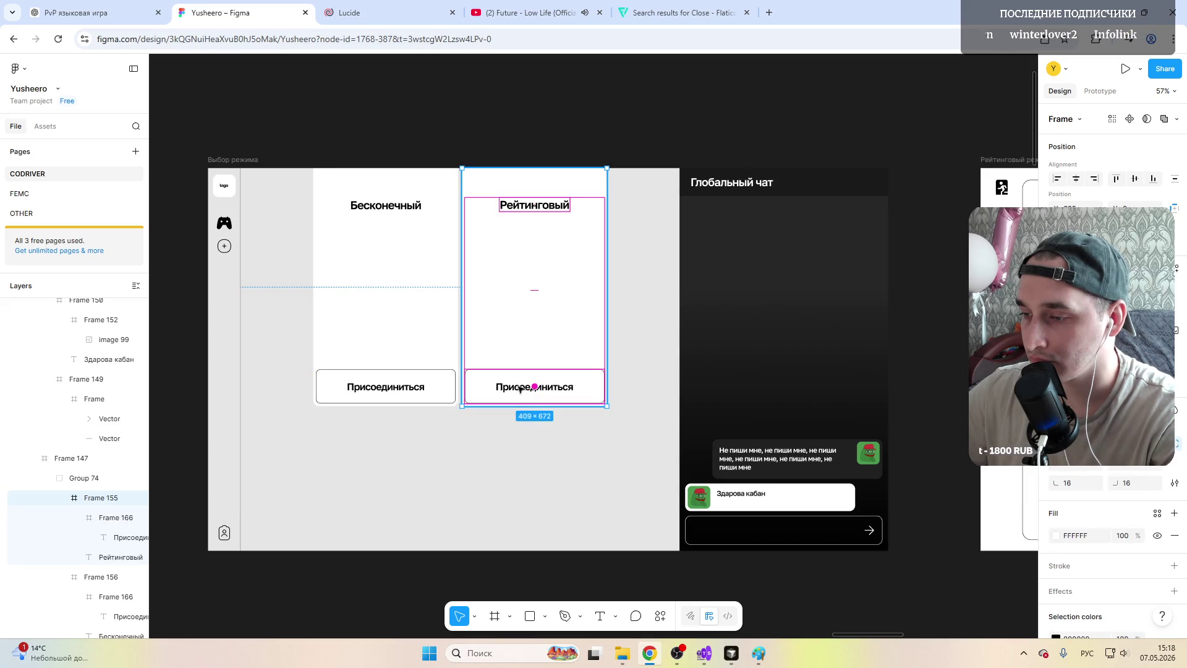
{"action": "left_click", "coordinate": [625, 325]}
{"action": "left_click", "coordinate": [543, 384]}
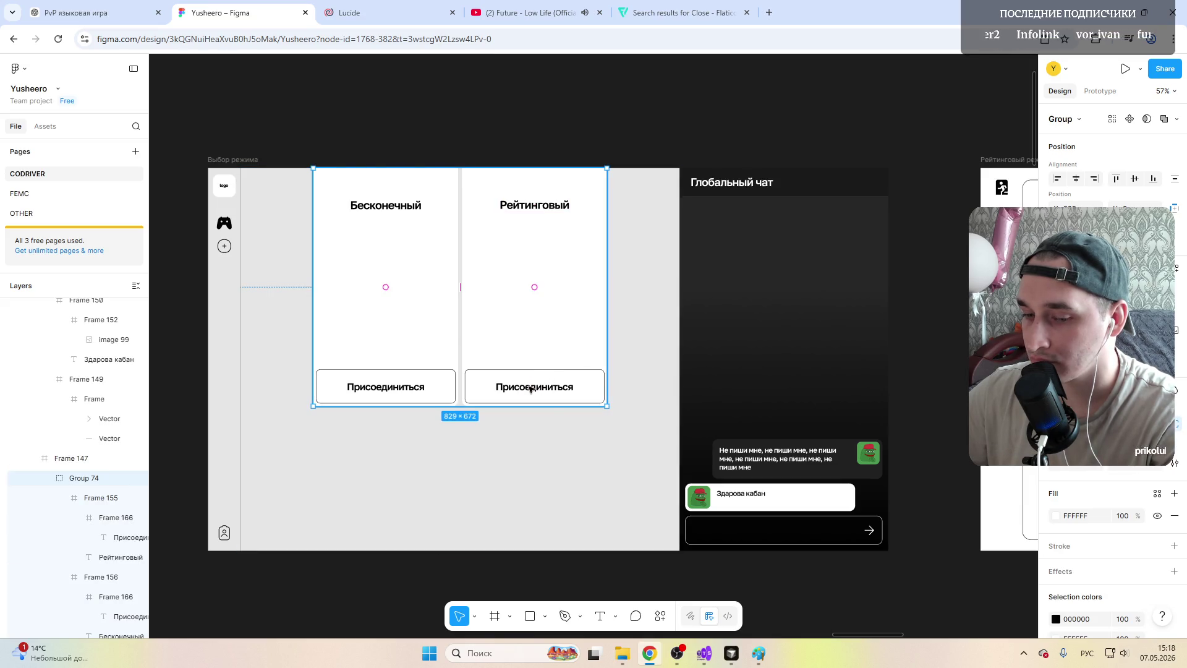
{"action": "left_click", "coordinate": [533, 388]}
{"action": "left_click", "coordinate": [569, 388]}
{"action": "left_click", "coordinate": [569, 389]}
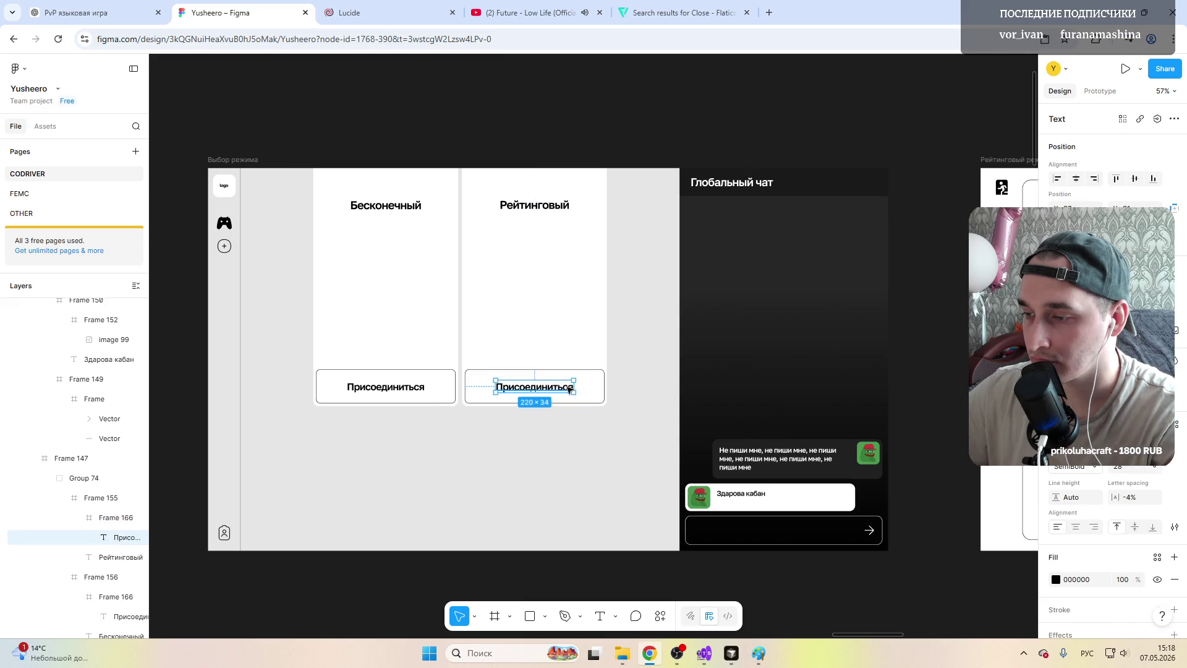
{"action": "type", "text": "Поиск"}
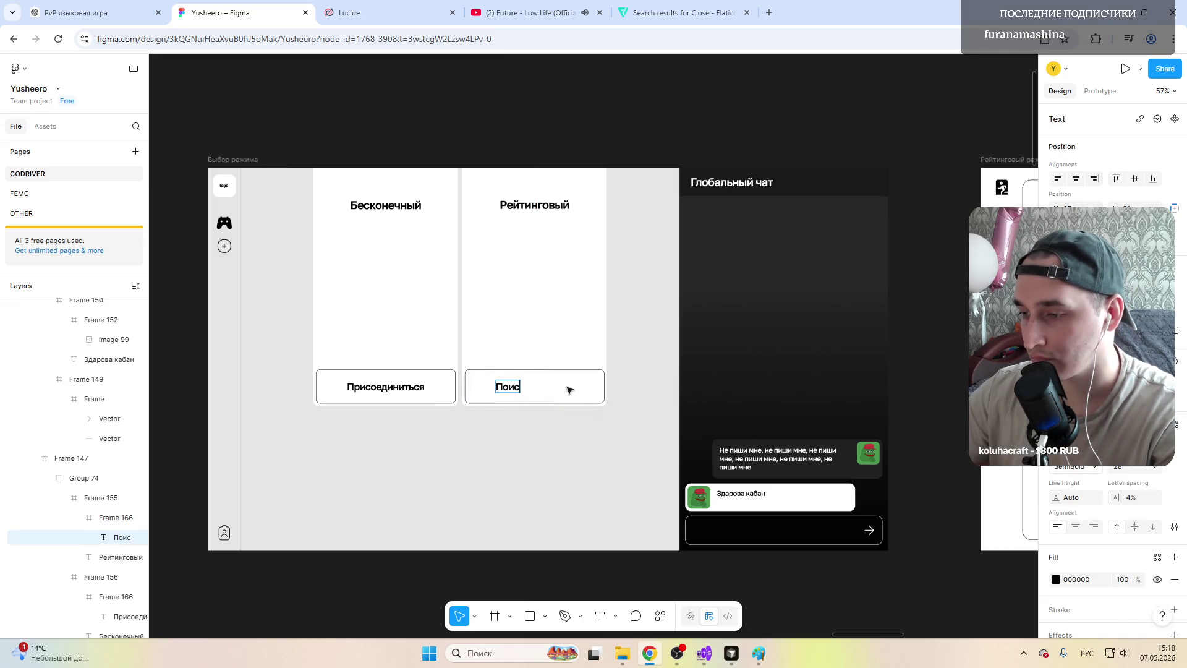
{"action": "key", "text": "Escape"}
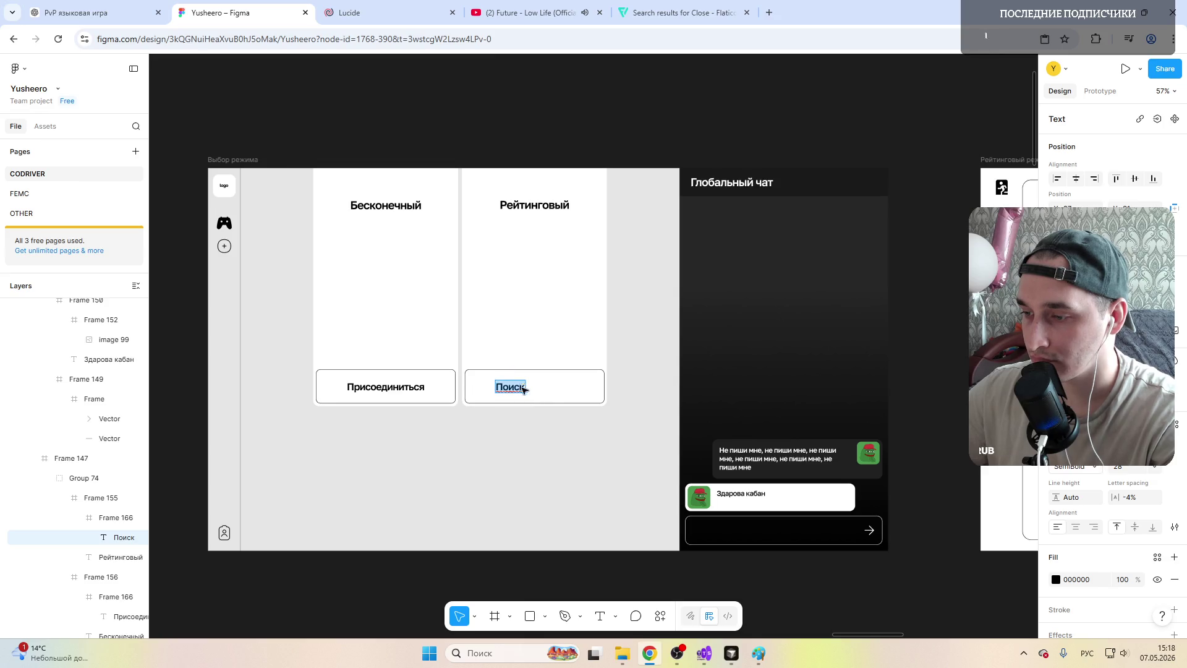
{"action": "type", "text": "игроков"}
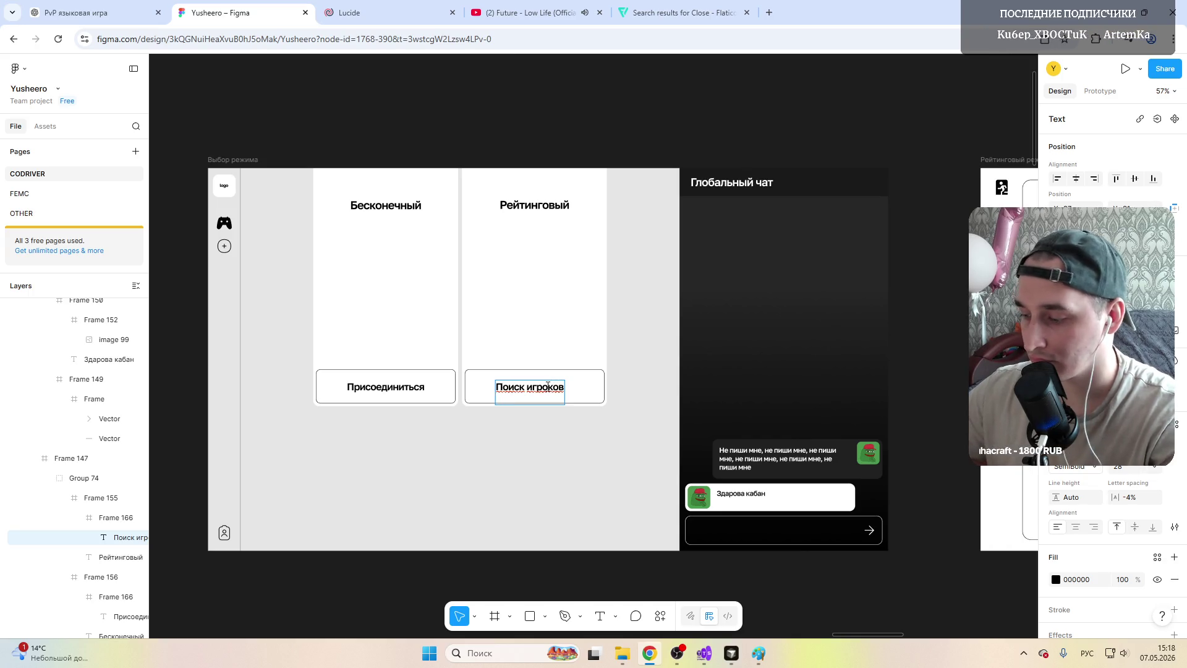
{"action": "key", "text": "Escape"}
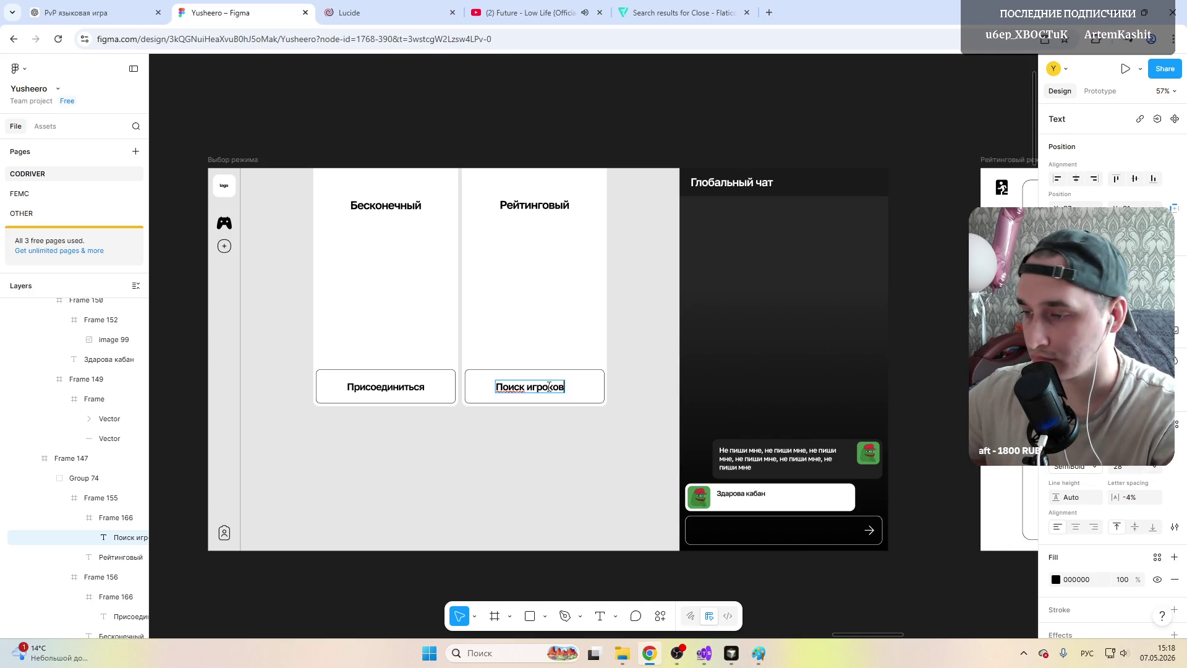
{"action": "left_click_drag", "start_coordinate": [530, 380], "coordinate": [532, 389]}
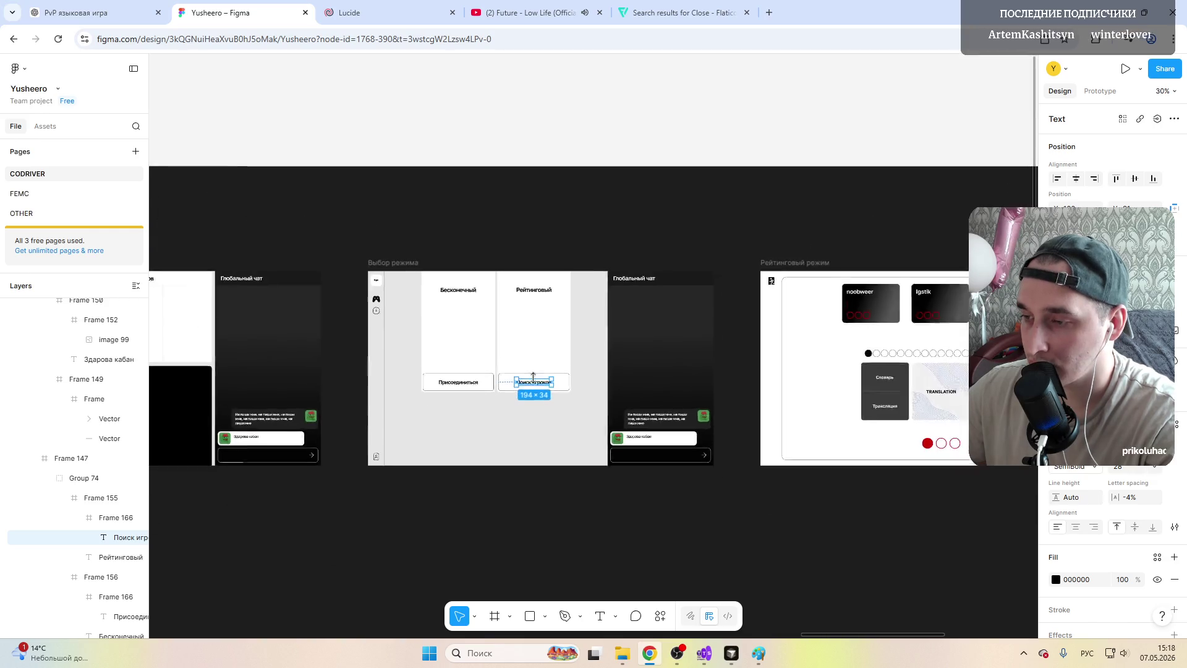
{"action": "scroll", "coordinate": [533, 390], "scroll_direction": "down", "scroll_amount": 3}
{"action": "left_click", "coordinate": [582, 201]}
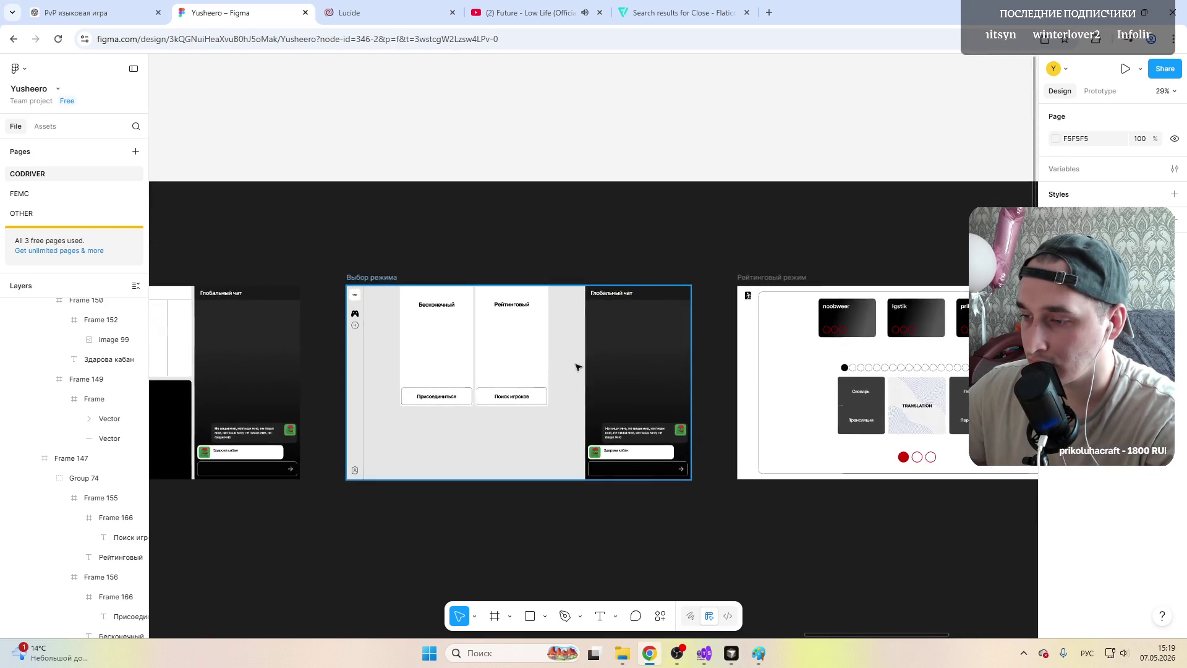
{"action": "scroll", "coordinate": [576, 367], "scroll_direction": "up", "scroll_amount": 1}
{"action": "scroll", "coordinate": [557, 383], "scroll_direction": "right", "scroll_amount": 3}
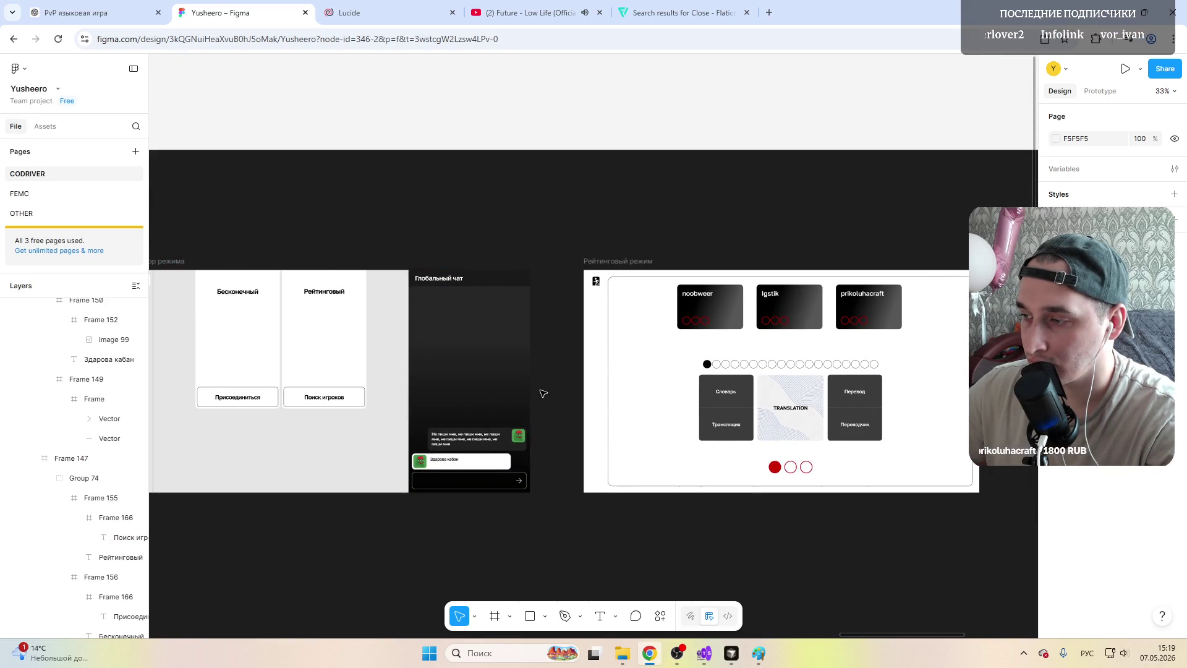
{"action": "scroll", "coordinate": [543, 393], "scroll_direction": "left", "scroll_amount": 1}
{"action": "scroll", "coordinate": [542, 392], "scroll_direction": "left", "scroll_amount": 1}
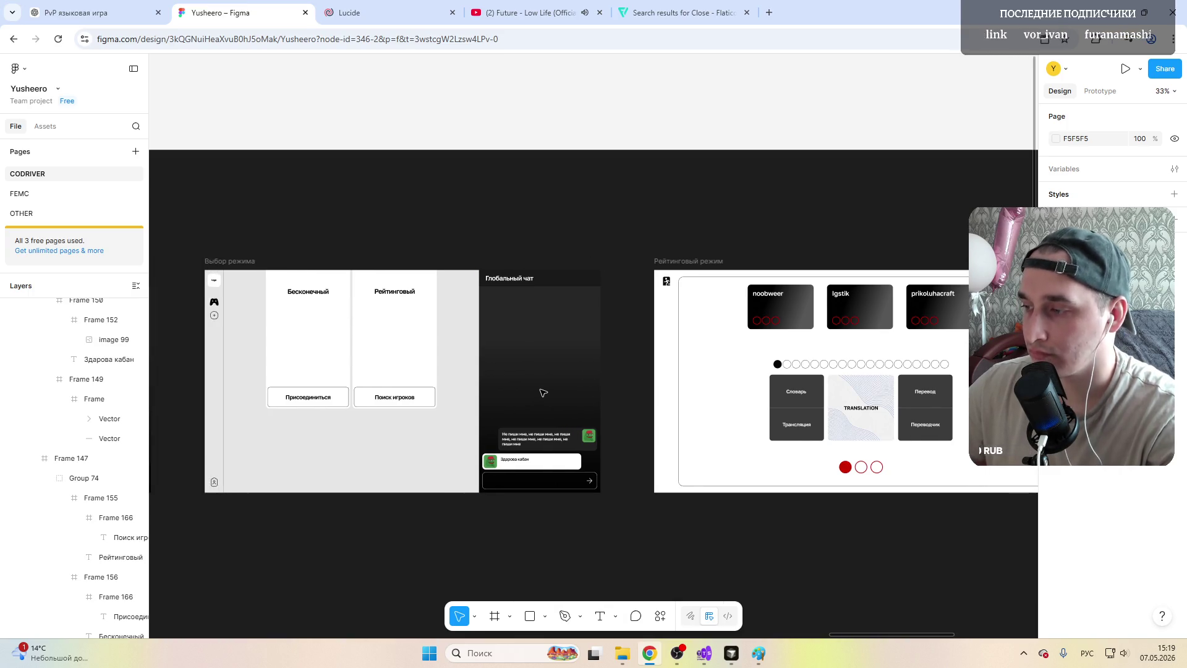
{"action": "scroll", "coordinate": [543, 389], "scroll_direction": "left", "scroll_amount": 1}
{"action": "scroll", "coordinate": [542, 386], "scroll_direction": "left", "scroll_amount": 3}
{"action": "scroll", "coordinate": [541, 386], "scroll_direction": "left", "scroll_amount": 5}
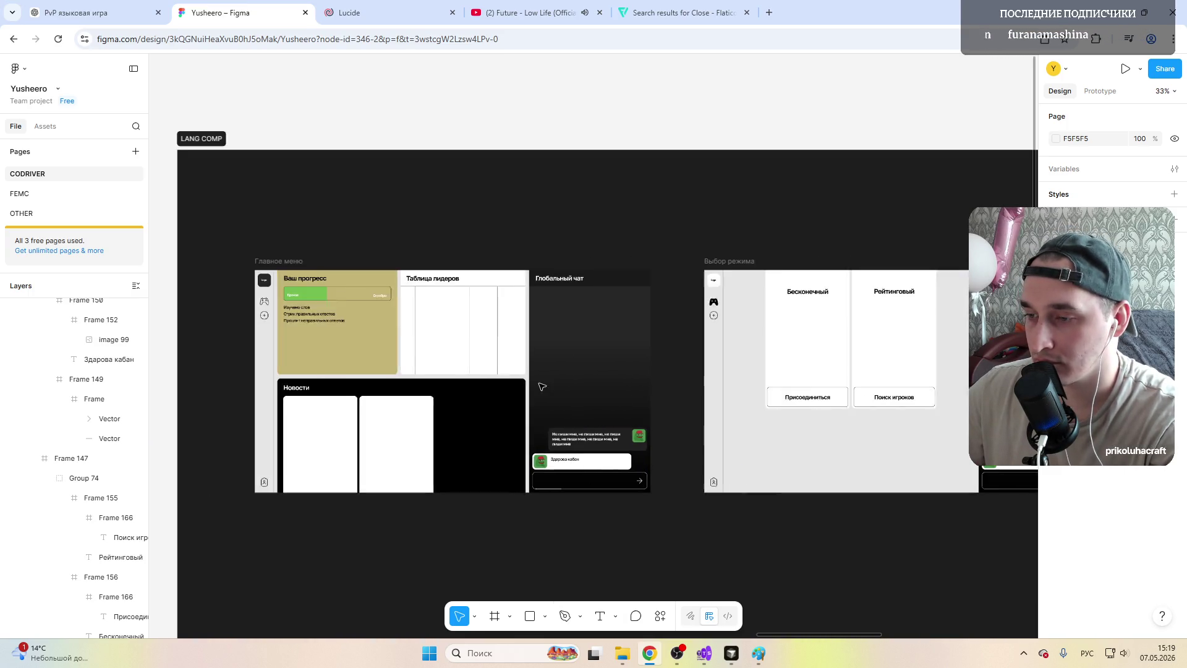
{"action": "scroll", "coordinate": [542, 387], "scroll_direction": "right", "scroll_amount": 7}
{"action": "scroll", "coordinate": [541, 386], "scroll_direction": "right", "scroll_amount": 2}
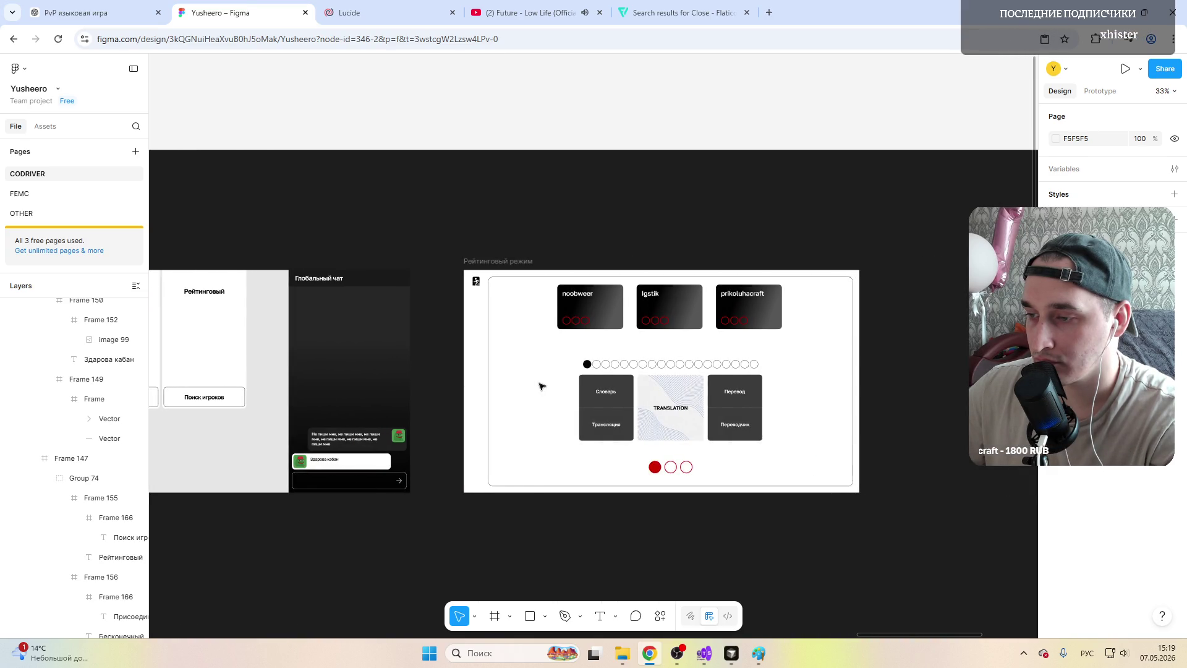
{"action": "scroll", "coordinate": [541, 386], "scroll_direction": "left", "scroll_amount": 1}
{"action": "scroll", "coordinate": [542, 387], "scroll_direction": "left", "scroll_amount": 1}
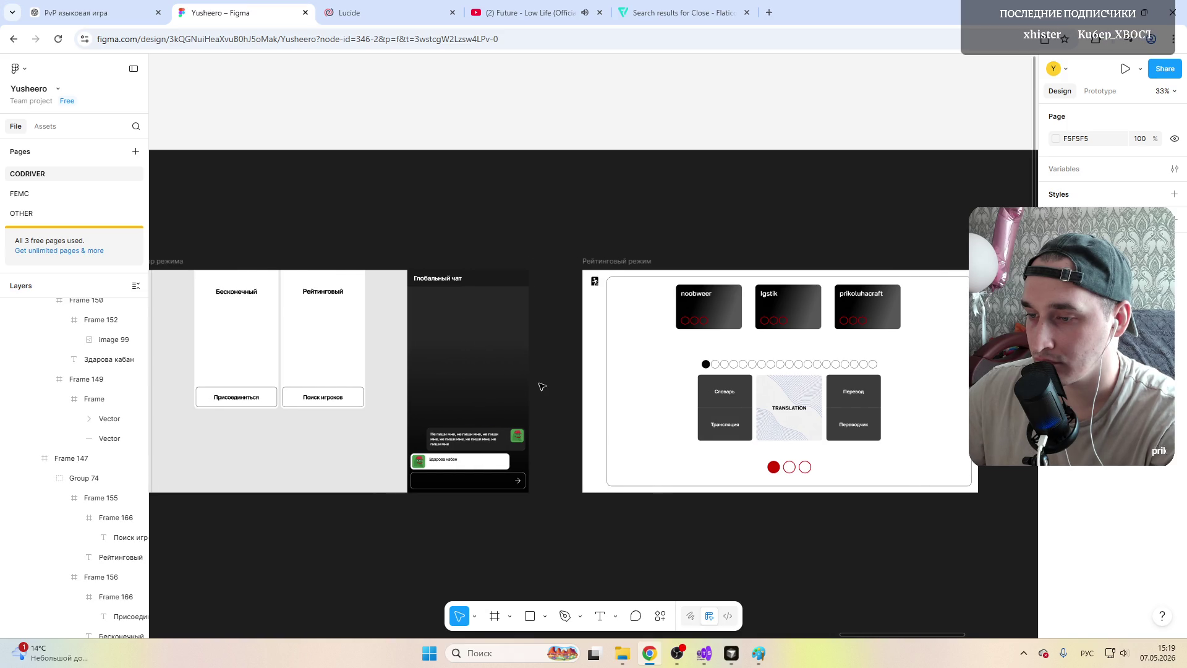
{"action": "scroll", "coordinate": [541, 387], "scroll_direction": "left", "scroll_amount": 1}
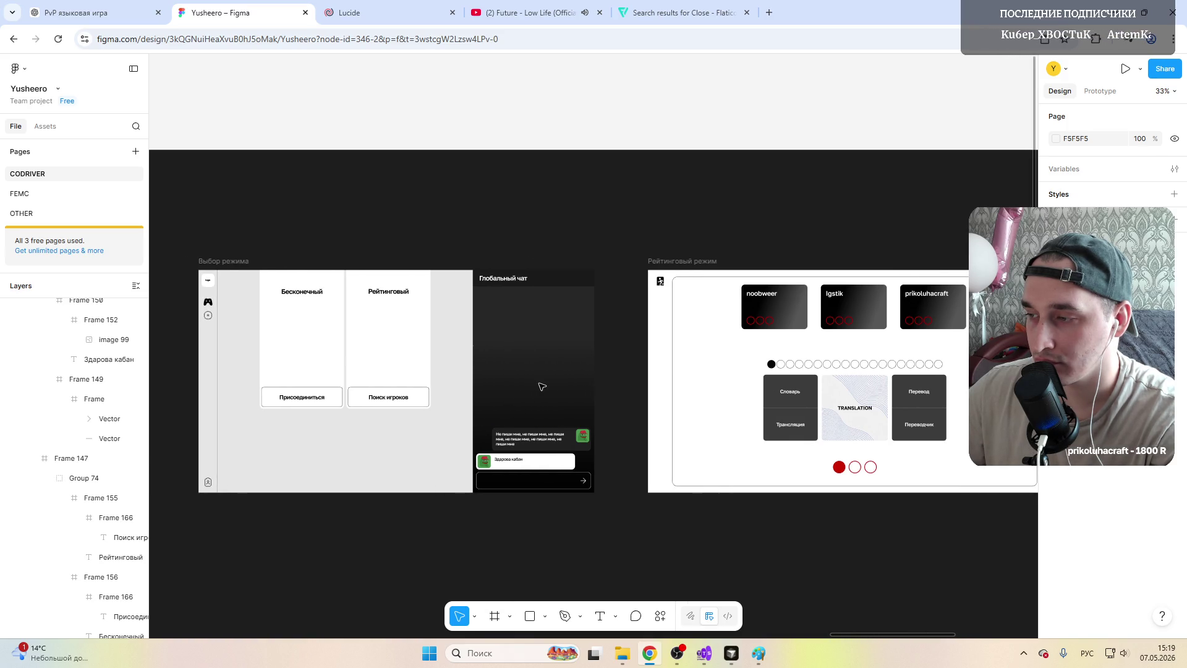
{"action": "scroll", "coordinate": [542, 387], "scroll_direction": "right", "scroll_amount": 5}
{"action": "scroll", "coordinate": [476, 371], "scroll_direction": "up", "scroll_amount": 3, "text": "ctrl"}
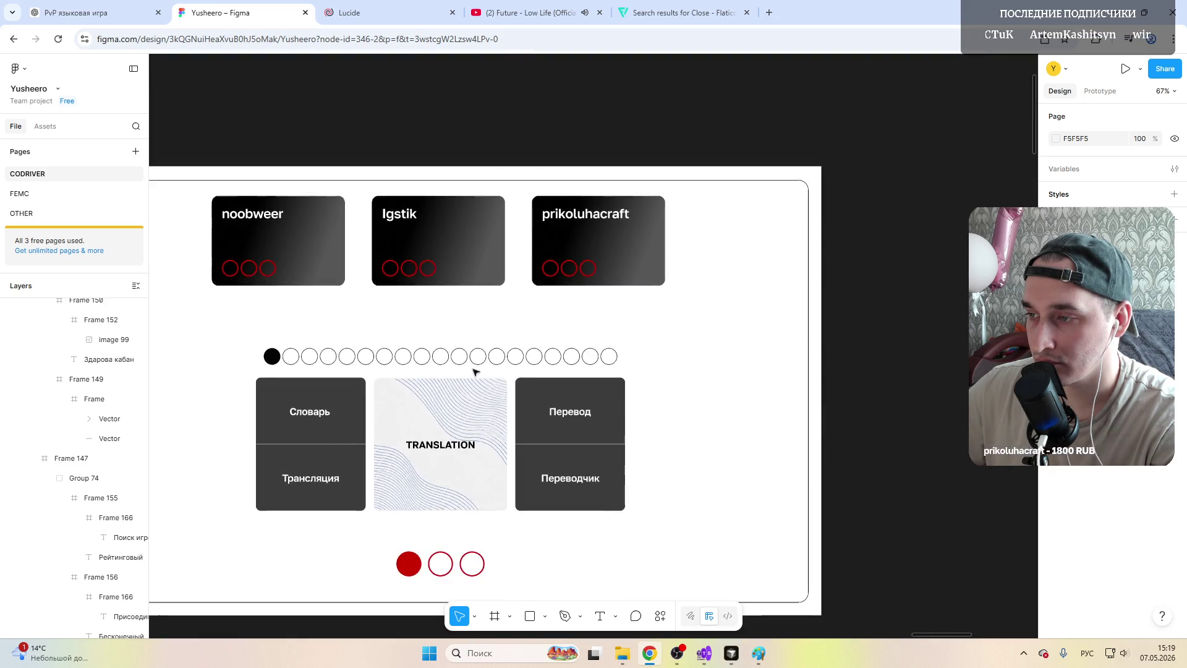
{"action": "scroll", "coordinate": [475, 371], "scroll_direction": "down", "scroll_amount": 2, "text": "ctrl"}
{"action": "scroll", "coordinate": [475, 371], "scroll_direction": "up", "scroll_amount": 1, "text": "ctrl"}
{"action": "scroll", "coordinate": [475, 371], "scroll_direction": "down", "scroll_amount": 1, "text": "ctrl"}
{"action": "scroll", "coordinate": [475, 371], "scroll_direction": "down", "scroll_amount": 1, "text": "ctrl"}
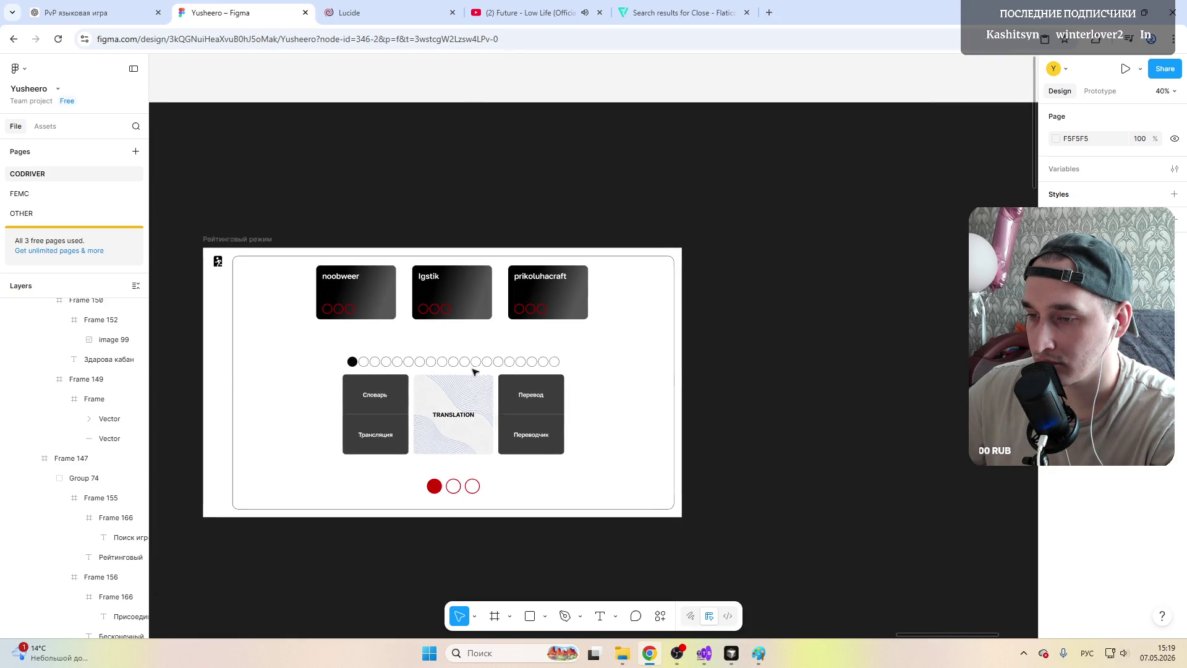
{"action": "scroll", "coordinate": [354, 394], "scroll_direction": "left", "scroll_amount": 1}
{"action": "scroll", "coordinate": [354, 394], "scroll_direction": "left", "scroll_amount": 1}
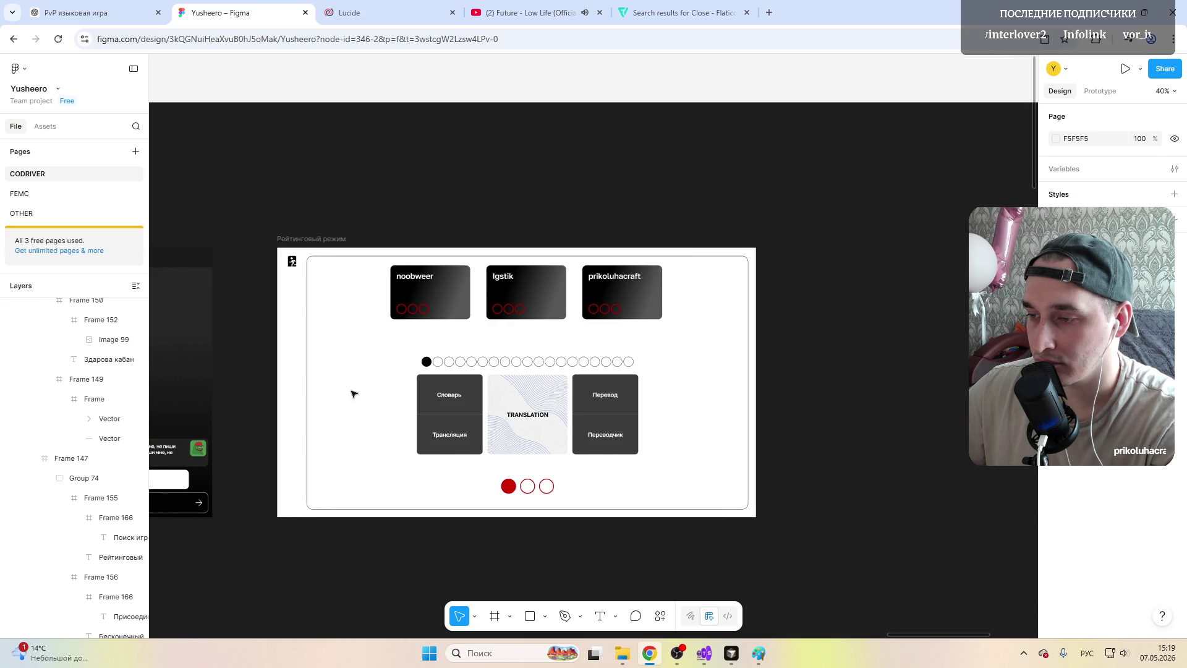
{"action": "scroll", "coordinate": [353, 394], "scroll_direction": "left", "scroll_amount": 1}
{"action": "scroll", "coordinate": [354, 394], "scroll_direction": "left", "scroll_amount": 4}
{"action": "scroll", "coordinate": [354, 394], "scroll_direction": "left", "scroll_amount": 6}
{"action": "scroll", "coordinate": [353, 394], "scroll_direction": "left", "scroll_amount": 1}
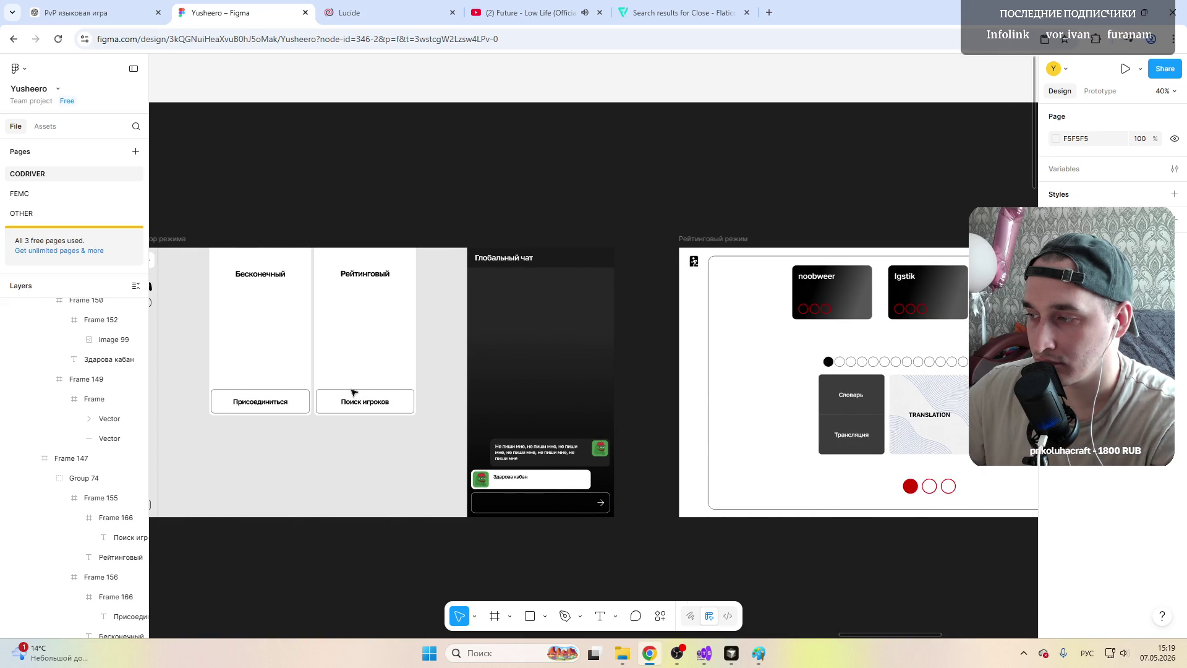
{"action": "scroll", "coordinate": [354, 394], "scroll_direction": "left", "scroll_amount": 2}
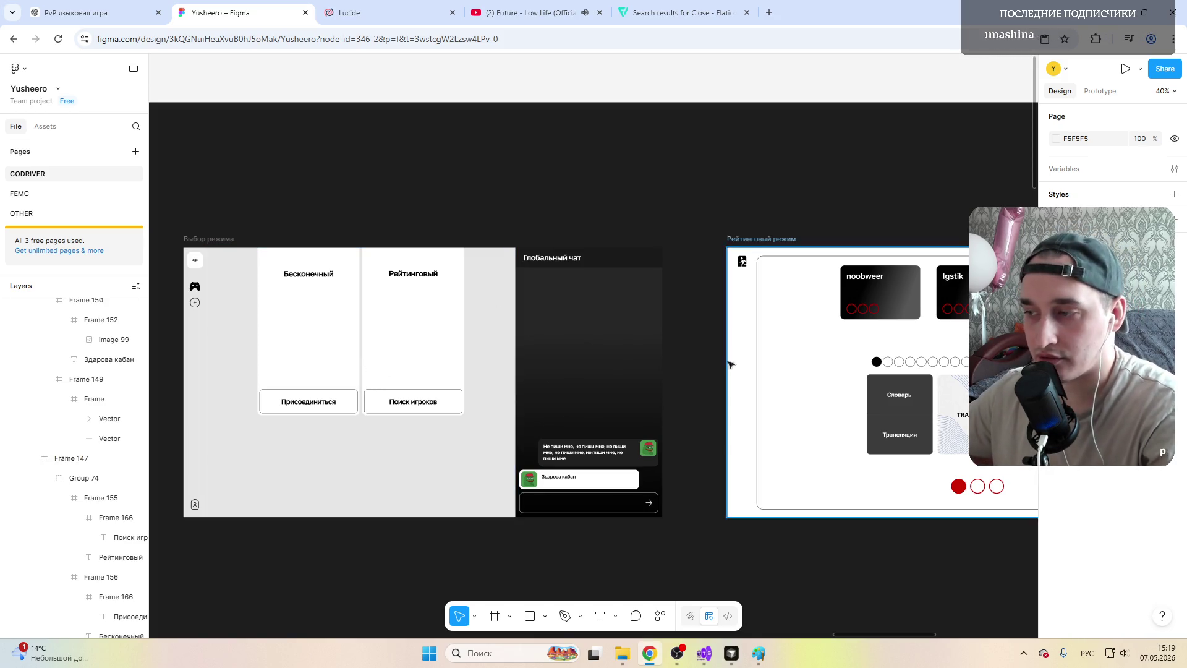
{"action": "scroll", "coordinate": [578, 328], "scroll_direction": "right", "scroll_amount": 8}
{"action": "scroll", "coordinate": [578, 328], "scroll_direction": "right", "scroll_amount": 2}
{"action": "scroll", "coordinate": [486, 334], "scroll_direction": "left", "scroll_amount": 10}
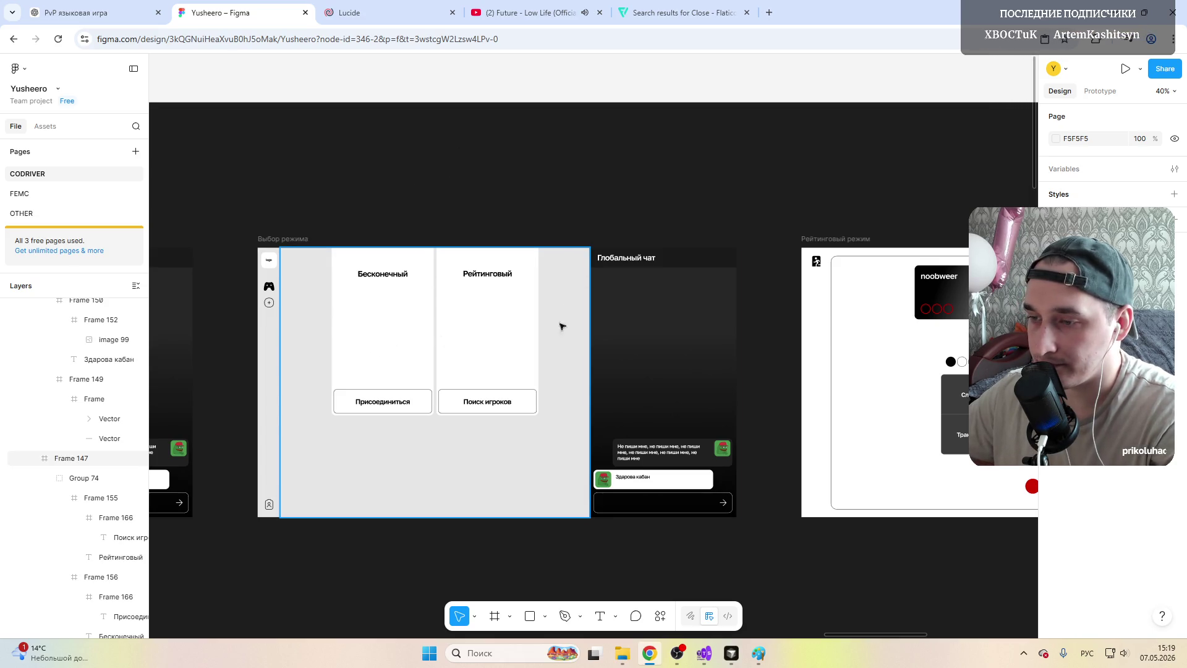
{"action": "scroll", "coordinate": [404, 373], "scroll_direction": "down", "scroll_amount": 4}
{"action": "scroll", "coordinate": [403, 371], "scroll_direction": "up", "scroll_amount": 4}
{"action": "scroll", "coordinate": [404, 371], "scroll_direction": "right", "scroll_amount": 3}
{"action": "scroll", "coordinate": [403, 370], "scroll_direction": "right", "scroll_amount": 3}
{"action": "scroll", "coordinate": [404, 370], "scroll_direction": "left", "scroll_amount": 4}
{"action": "scroll", "coordinate": [404, 370], "scroll_direction": "left", "scroll_amount": 5}
{"action": "scroll", "coordinate": [404, 369], "scroll_direction": "right", "scroll_amount": 2}
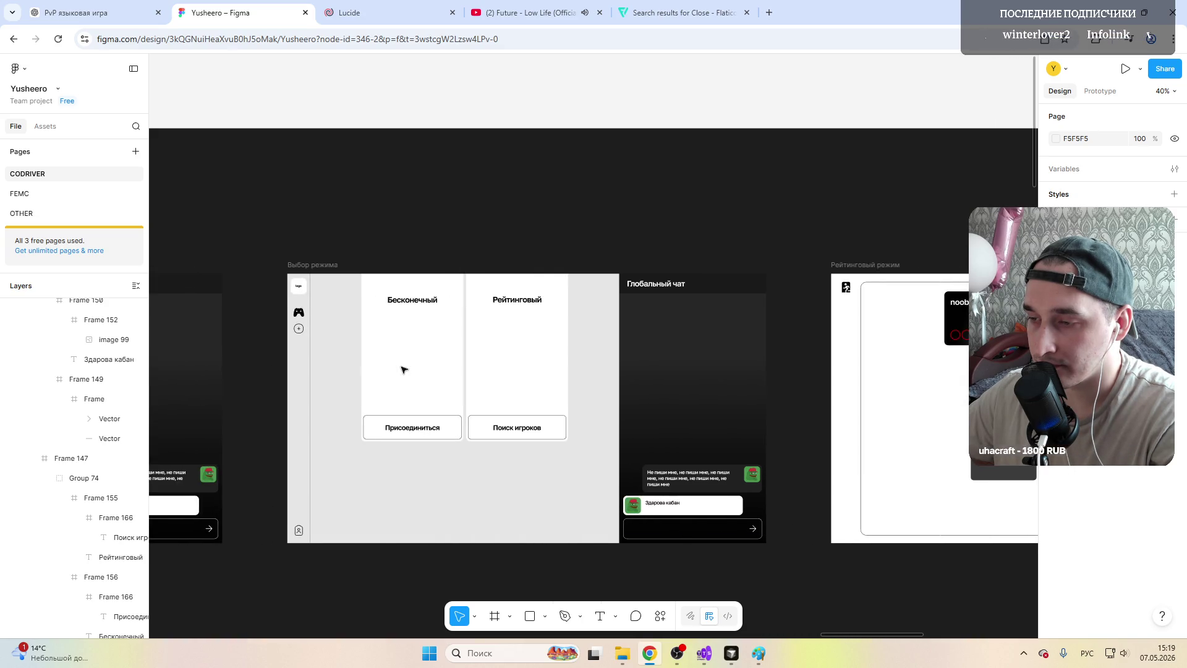
{"action": "scroll", "coordinate": [403, 368], "scroll_direction": "left", "scroll_amount": 10}
{"action": "scroll", "coordinate": [403, 369], "scroll_direction": "left", "scroll_amount": 2}
{"action": "scroll", "coordinate": [404, 369], "scroll_direction": "right", "scroll_amount": 8}
{"action": "scroll", "coordinate": [403, 369], "scroll_direction": "right", "scroll_amount": 2}
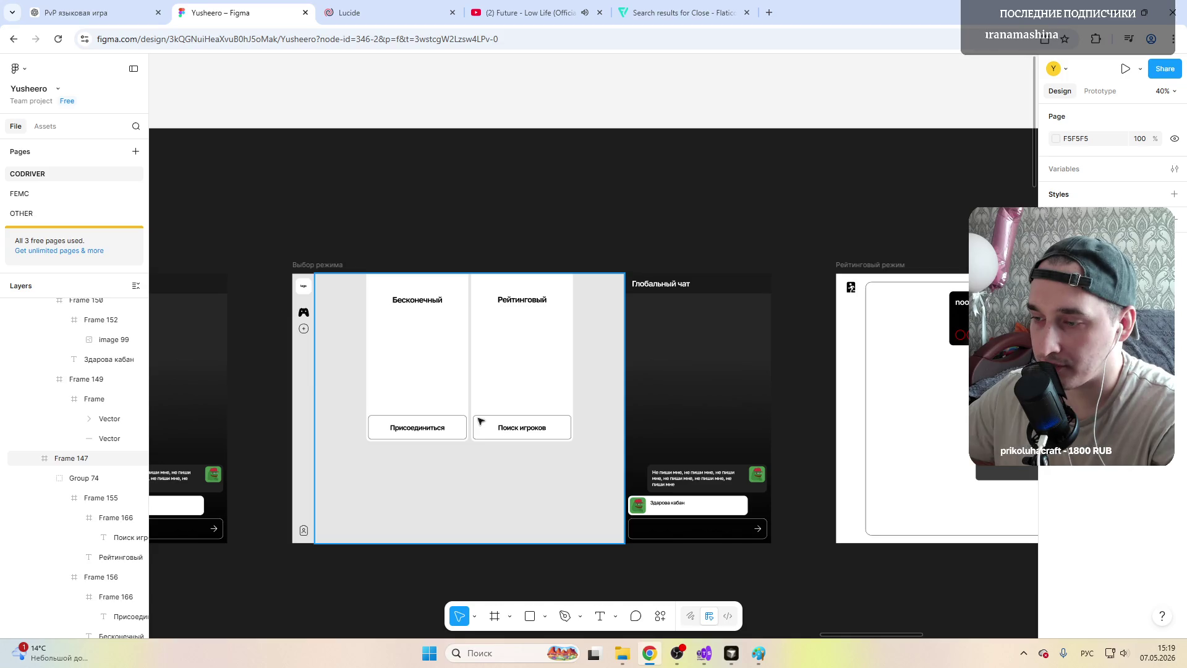
{"action": "scroll", "coordinate": [435, 402], "scroll_direction": "right", "scroll_amount": 1}
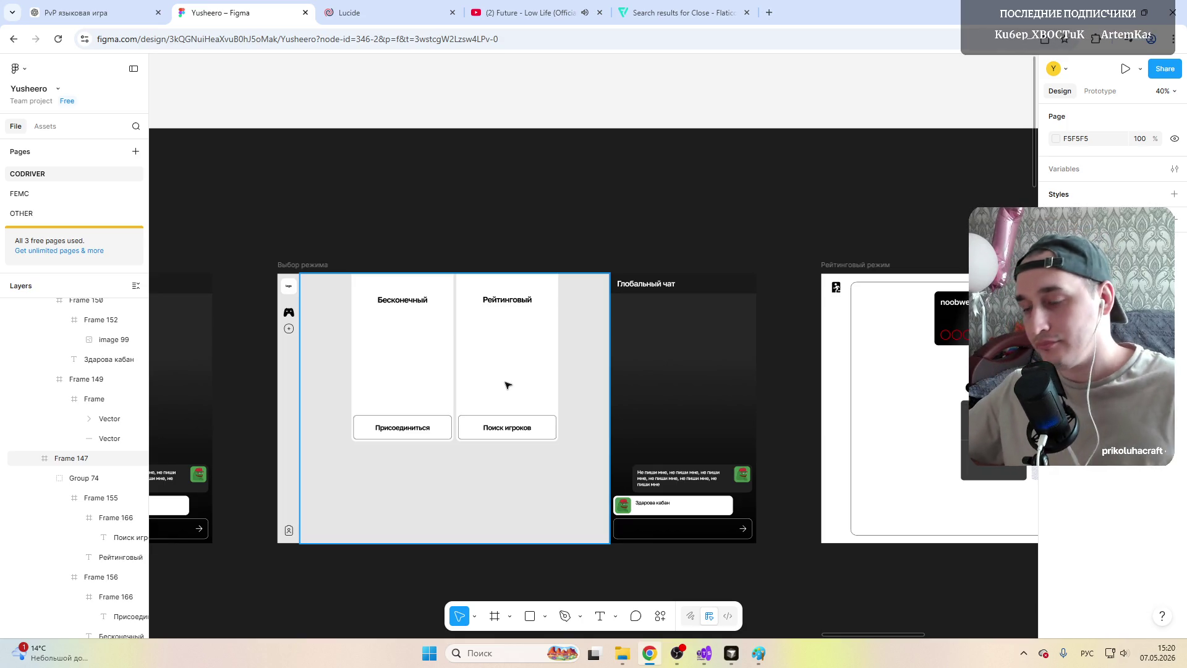
{"action": "left_click", "coordinate": [295, 329]}
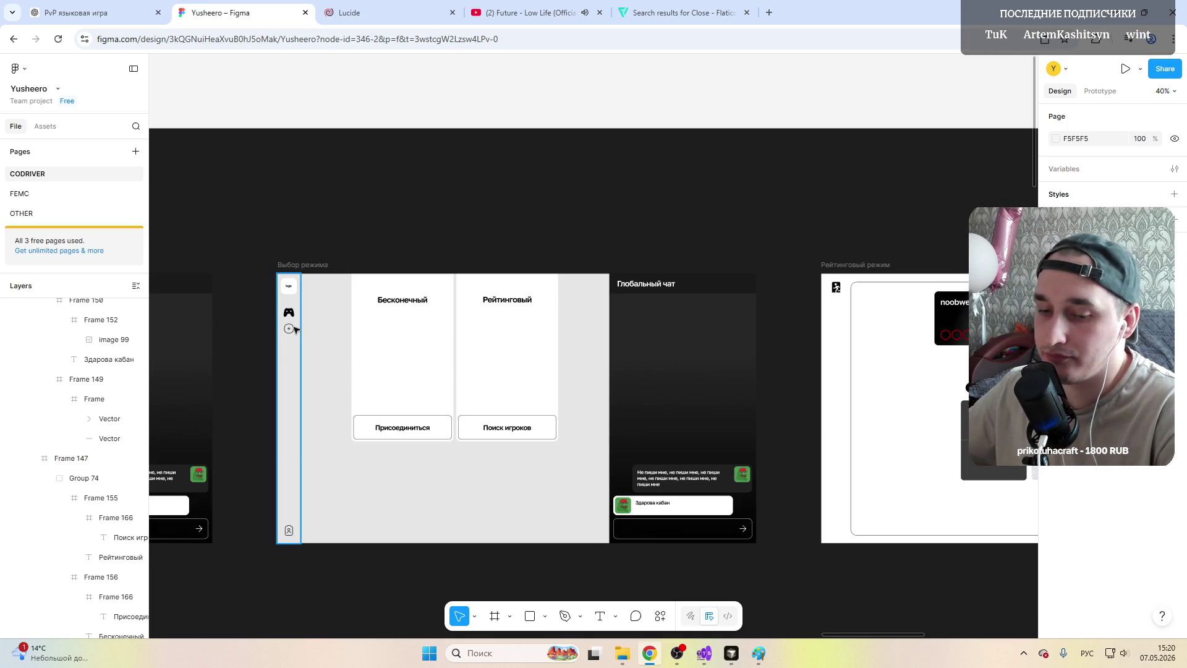
{"action": "scroll", "coordinate": [265, 342], "scroll_direction": "up", "scroll_amount": 5}
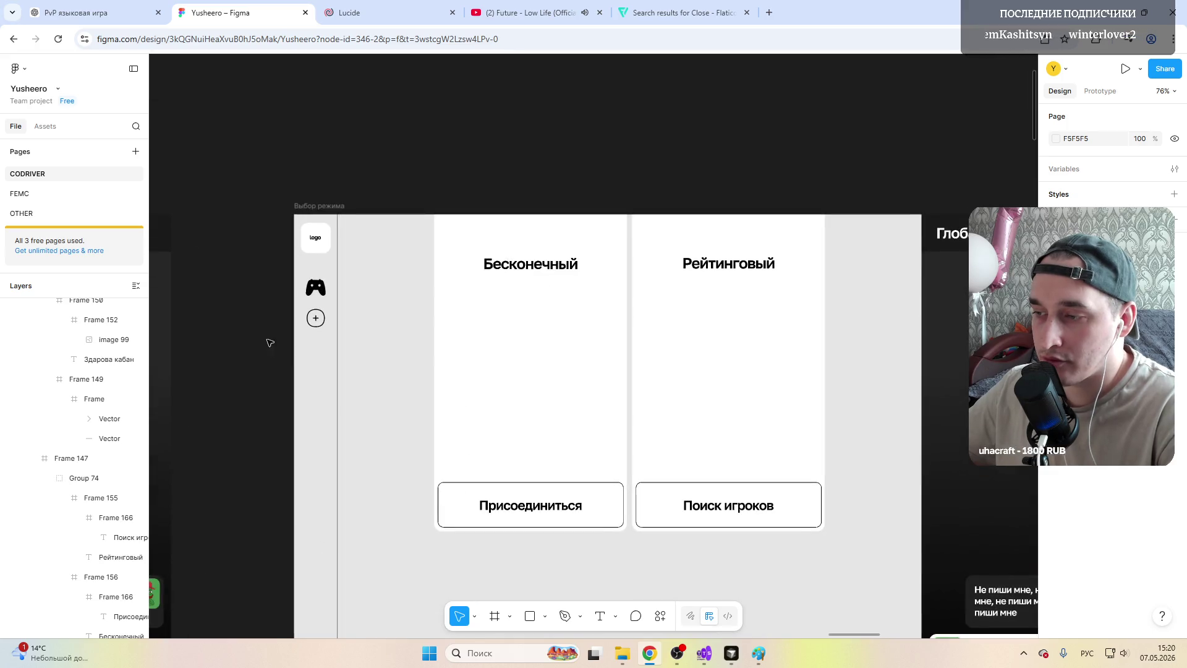
{"action": "left_click", "coordinate": [314, 280]}
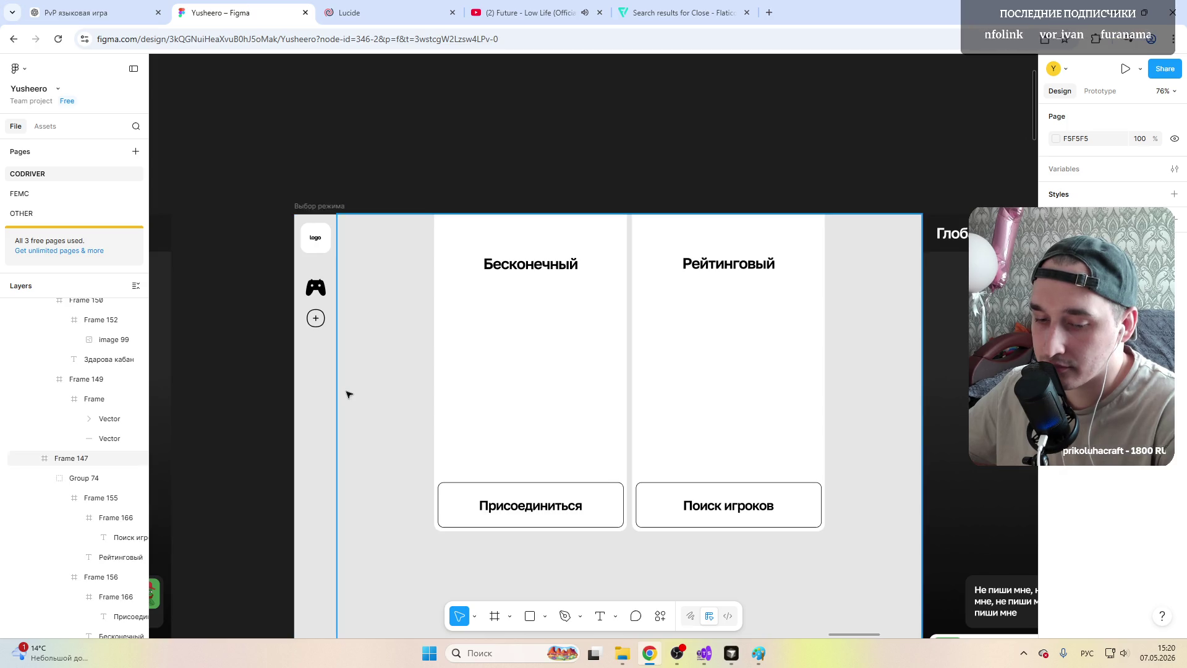
{"action": "scroll", "coordinate": [347, 392], "scroll_direction": "down", "scroll_amount": 5}
{"action": "scroll", "coordinate": [347, 393], "scroll_direction": "down", "scroll_amount": 2}
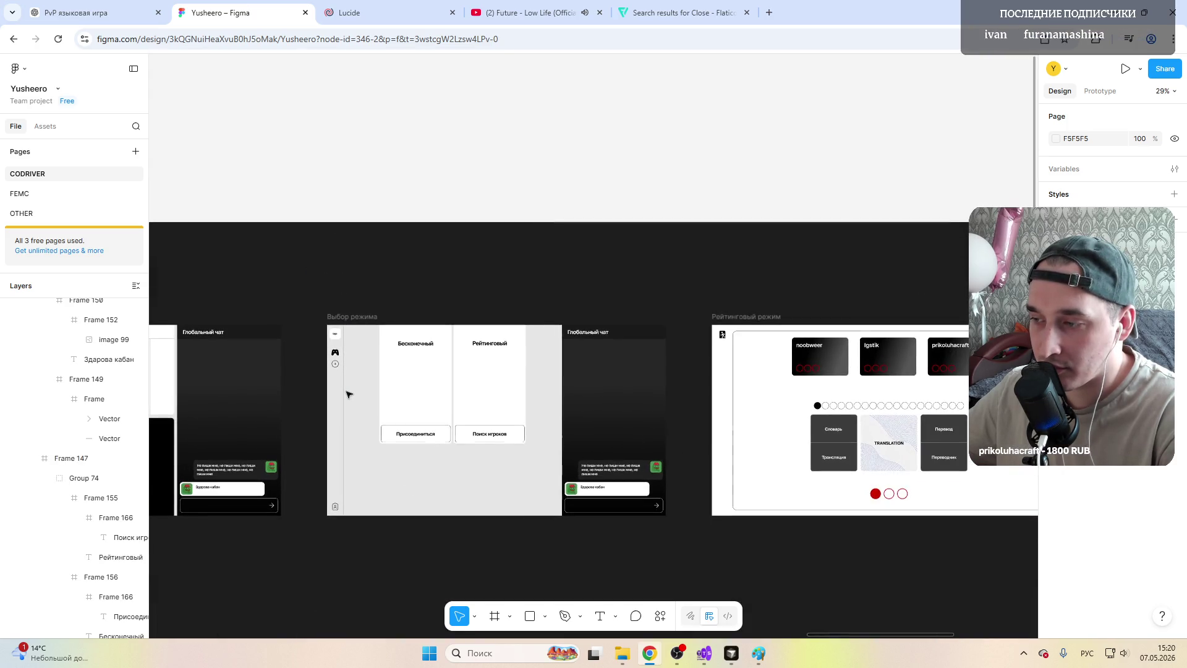
{"action": "scroll", "coordinate": [348, 393], "scroll_direction": "down", "scroll_amount": 2}
{"action": "scroll", "coordinate": [348, 394], "scroll_direction": "down", "scroll_amount": 1}
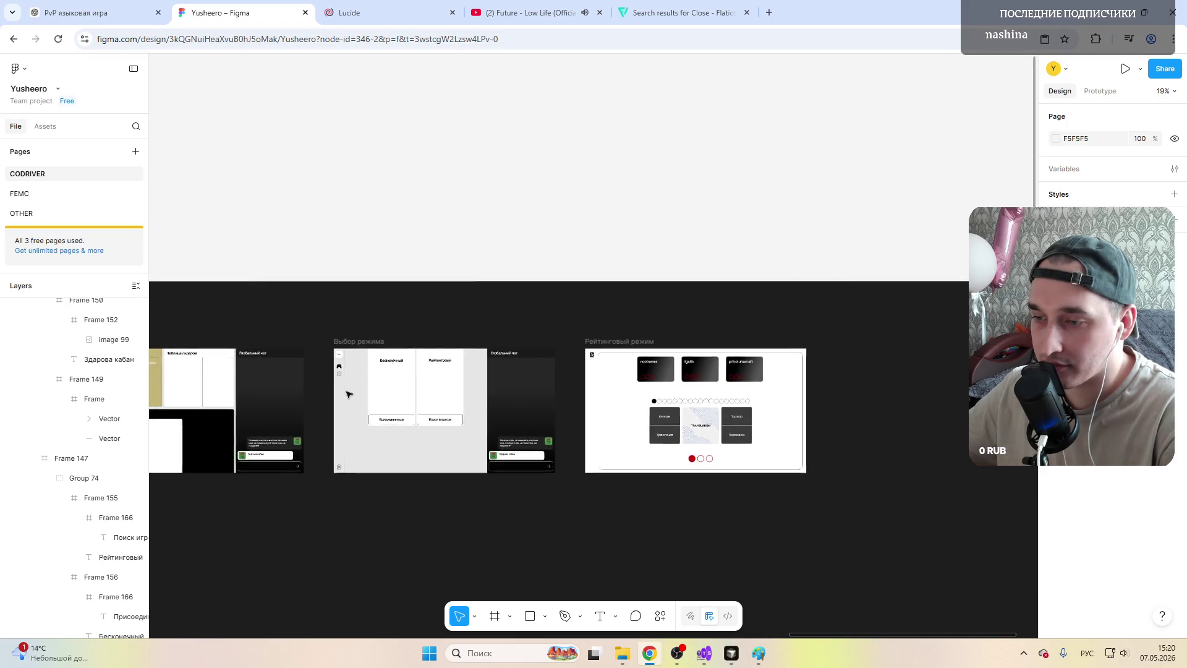
{"action": "scroll", "coordinate": [347, 394], "scroll_direction": "down", "scroll_amount": 2}
{"action": "scroll", "coordinate": [371, 402], "scroll_direction": "up", "scroll_amount": 3}
{"action": "scroll", "coordinate": [339, 231], "scroll_direction": "up", "scroll_amount": 3}
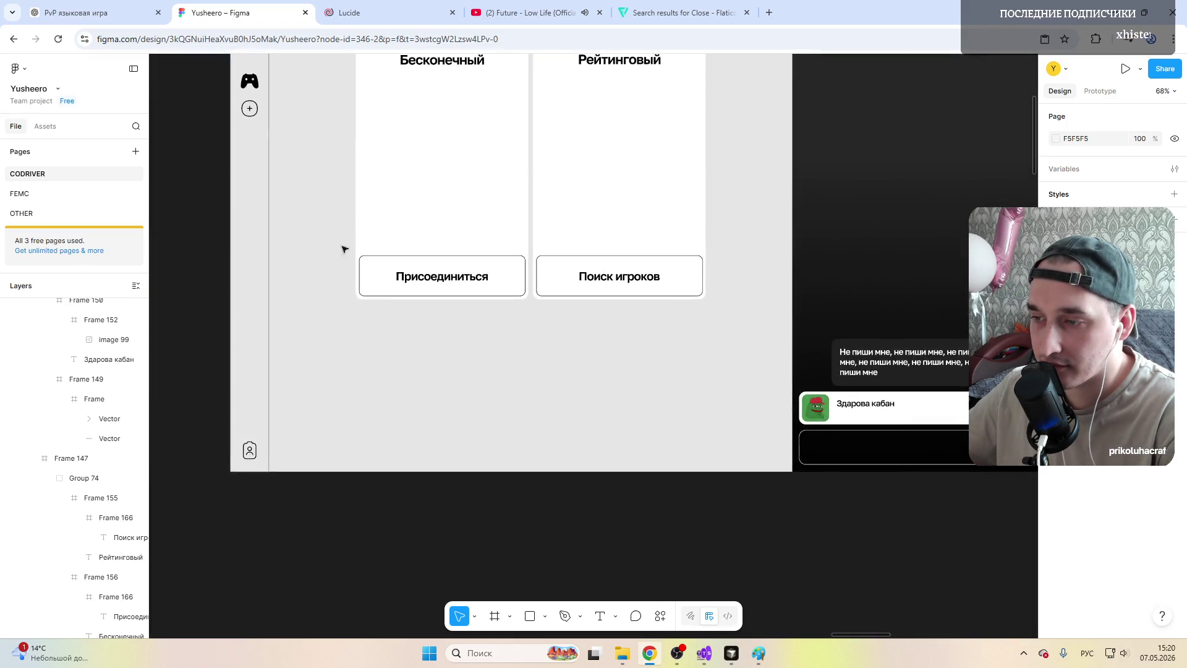
{"action": "left_click_drag", "start_coordinate": [342, 246], "coordinate": [349, 389]}
{"action": "left_click", "coordinate": [581, 262]}
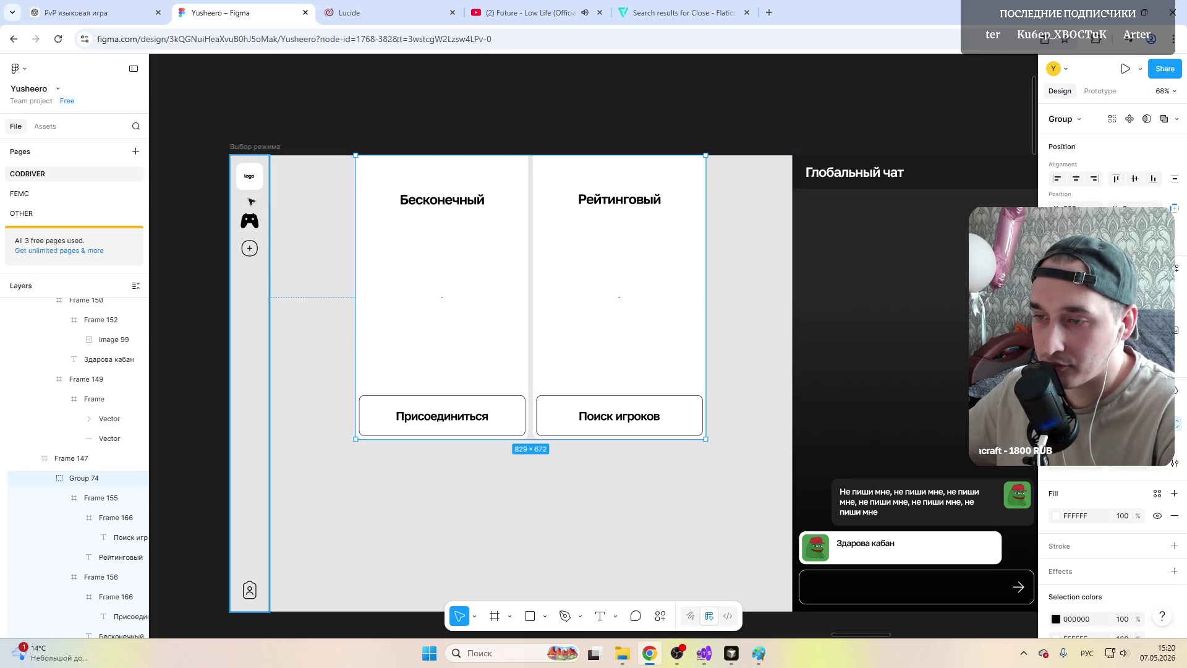
{"action": "scroll", "coordinate": [253, 208], "scroll_direction": "up", "scroll_amount": 2}
{"action": "scroll", "coordinate": [253, 207], "scroll_direction": "up", "scroll_amount": 3}
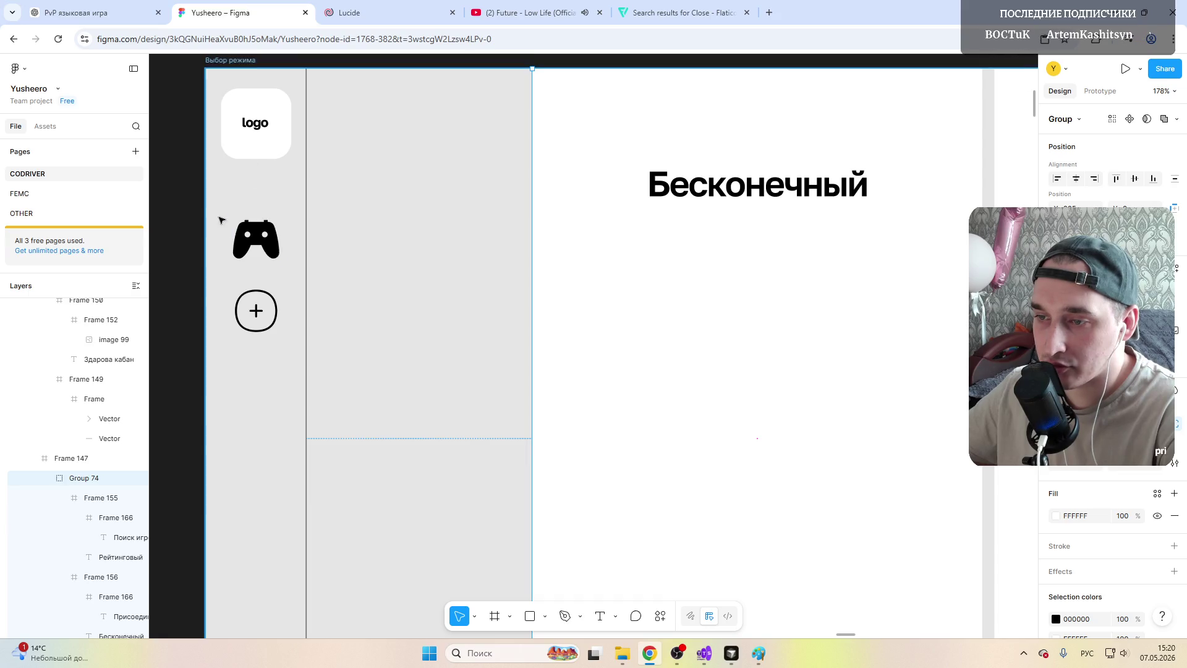
{"action": "scroll", "coordinate": [223, 223], "scroll_direction": "down", "scroll_amount": 3}
{"action": "scroll", "coordinate": [241, 241], "scroll_direction": "down", "scroll_amount": 3}
{"action": "scroll", "coordinate": [254, 260], "scroll_direction": "down", "scroll_amount": 3}
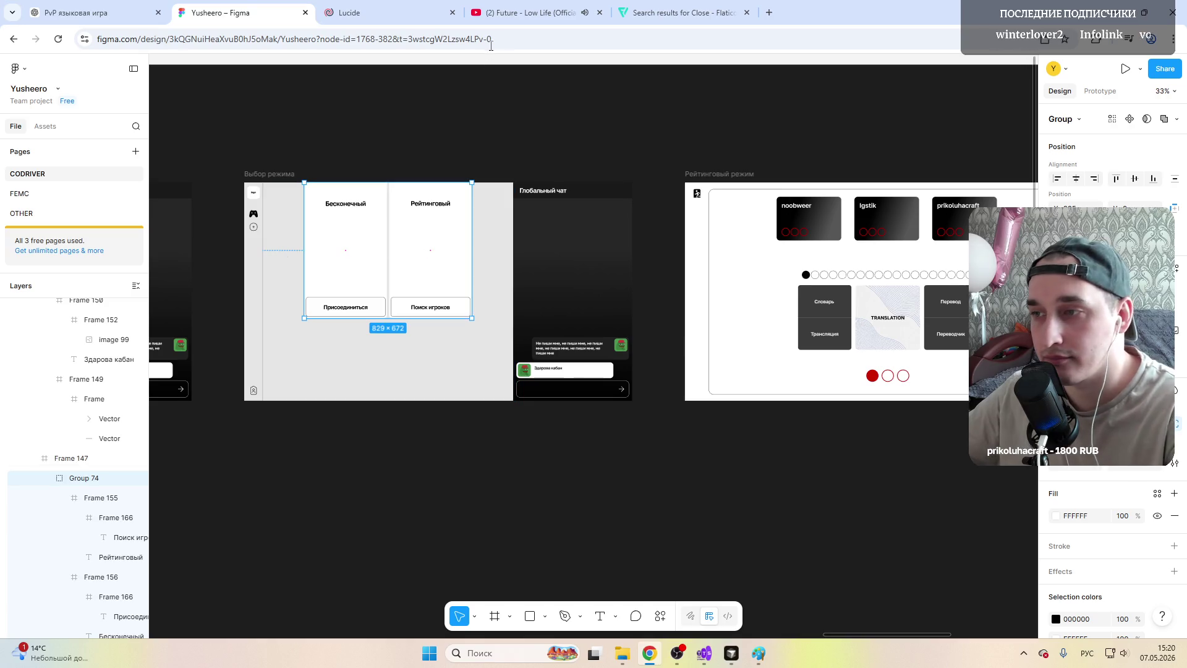
Step: Search Flaticon interface icons for 'search', 'room', then 'table', ending on 34 regular Table results
{"action": "left_click", "coordinate": [659, 13]}
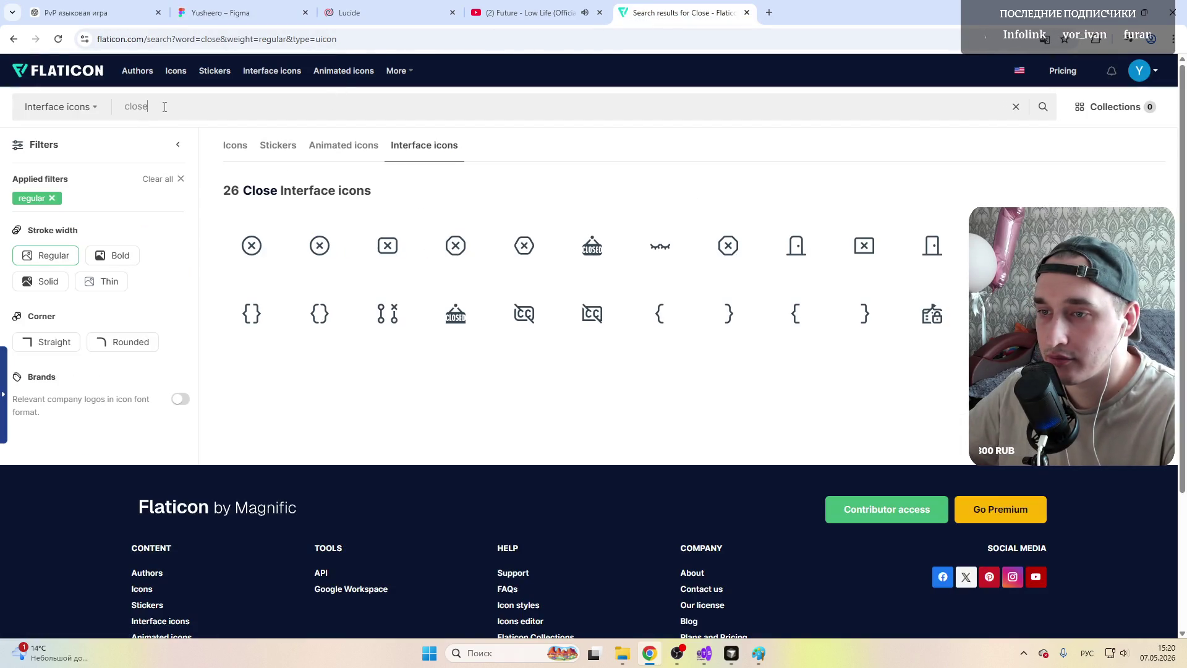
{"action": "type", "text": "ыуфк"}
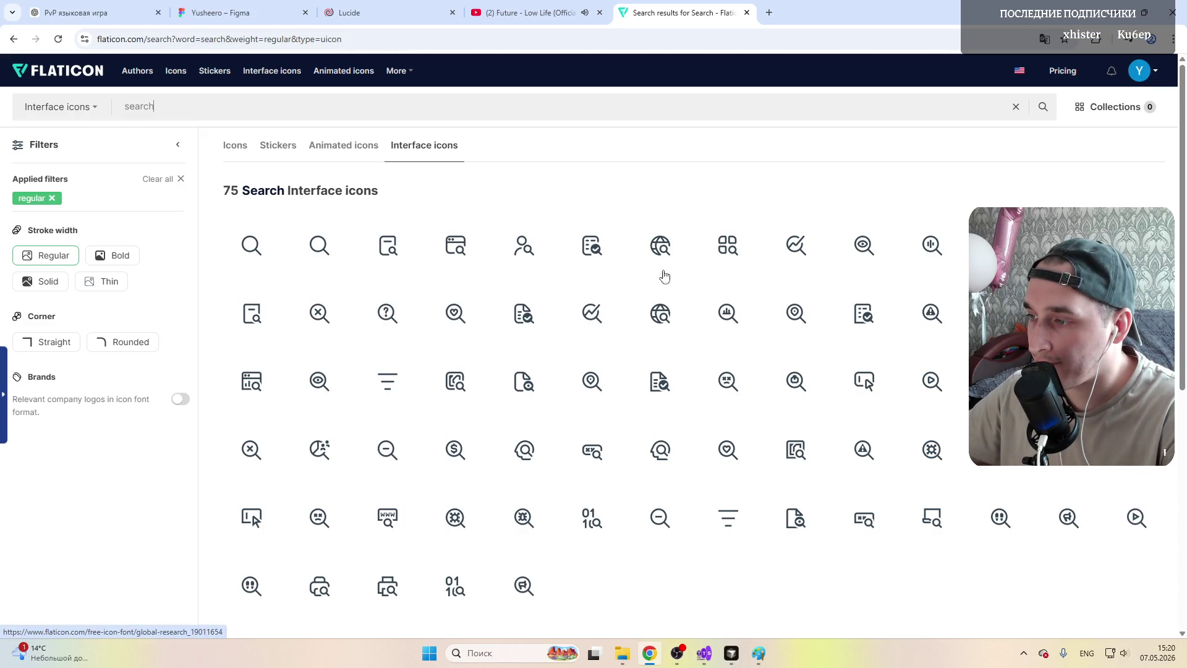
{"action": "scroll", "coordinate": [402, 388], "scroll_direction": "down", "scroll_amount": 2}
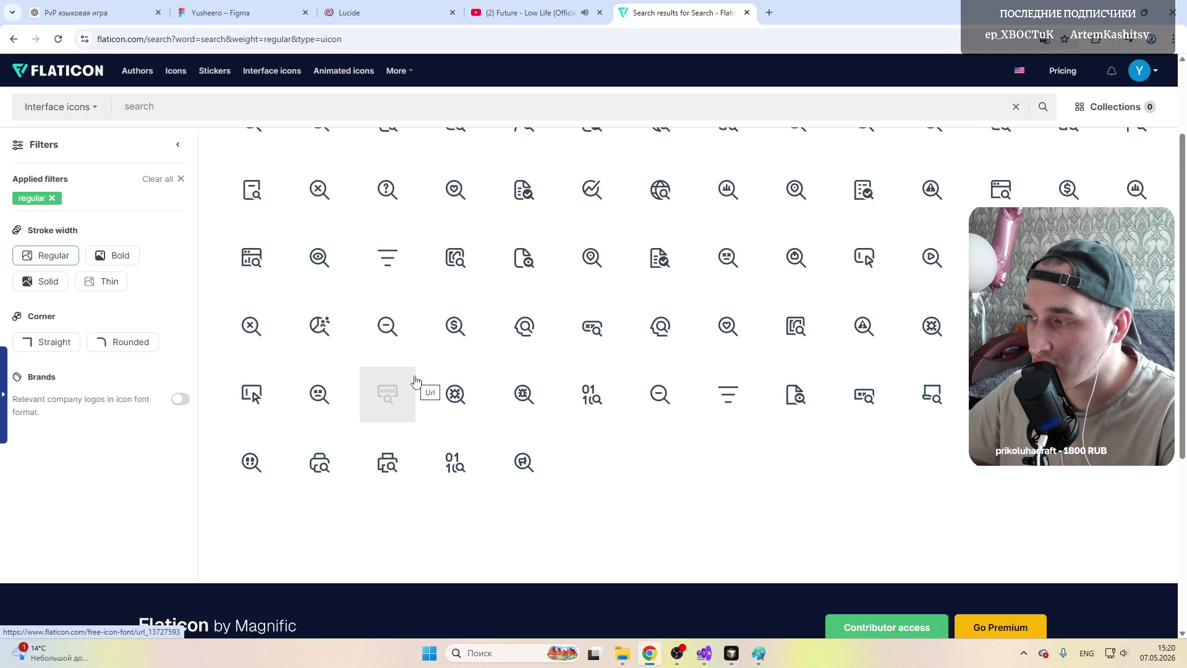
{"action": "scroll", "coordinate": [415, 380], "scroll_direction": "up", "scroll_amount": 2}
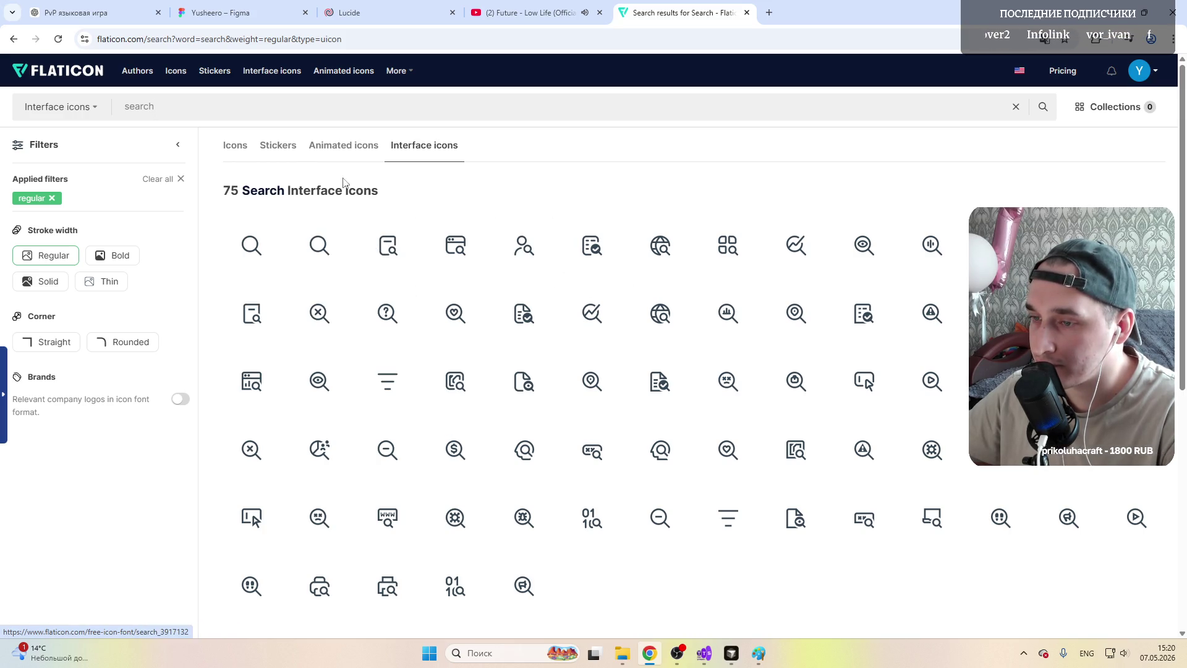
{"action": "type", "text": "f"}
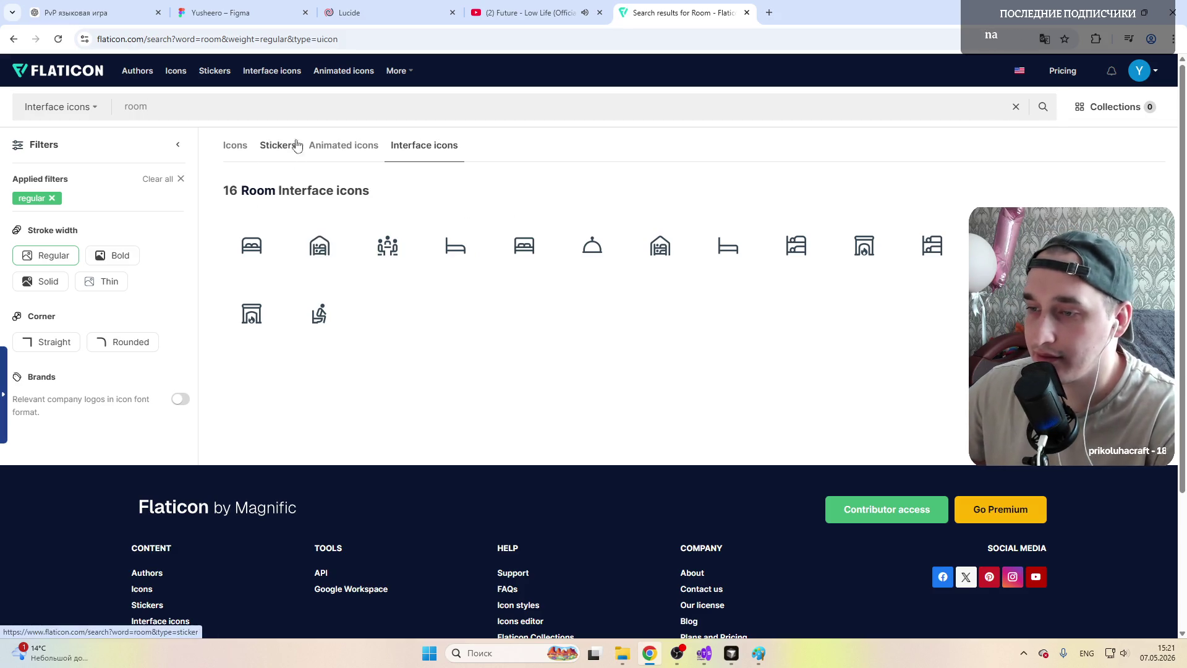
{"action": "key", "text": "ctrl+a"}
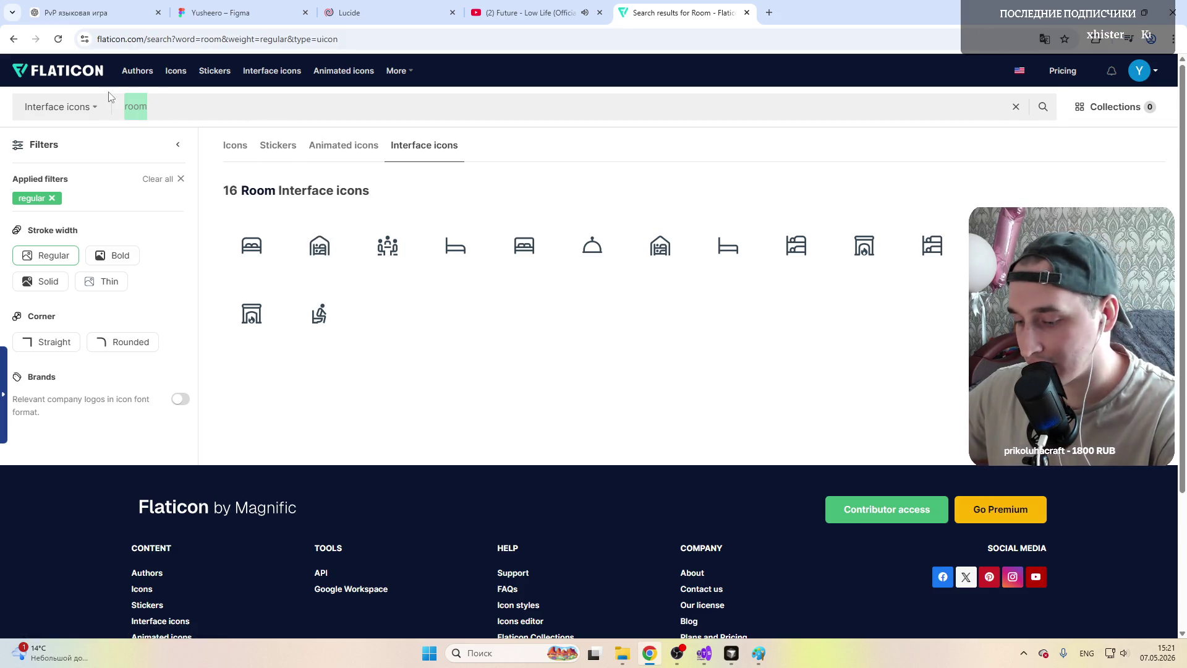
{"action": "type", "text": "table"}
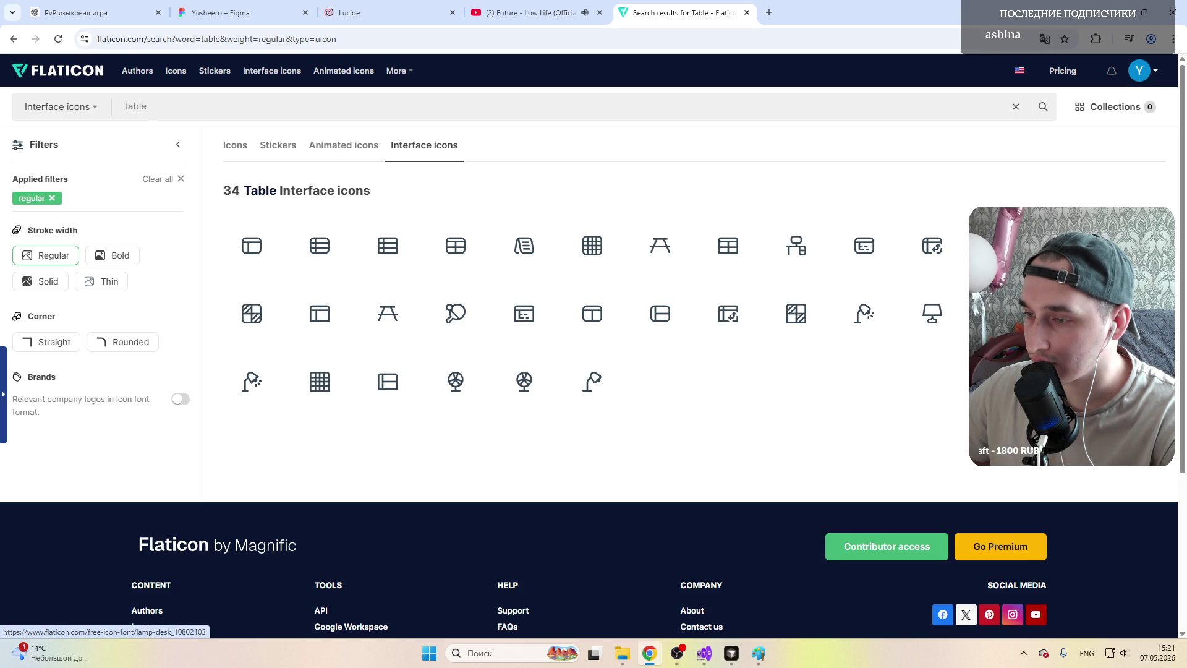
{"action": "key", "text": "ctrl+a"}
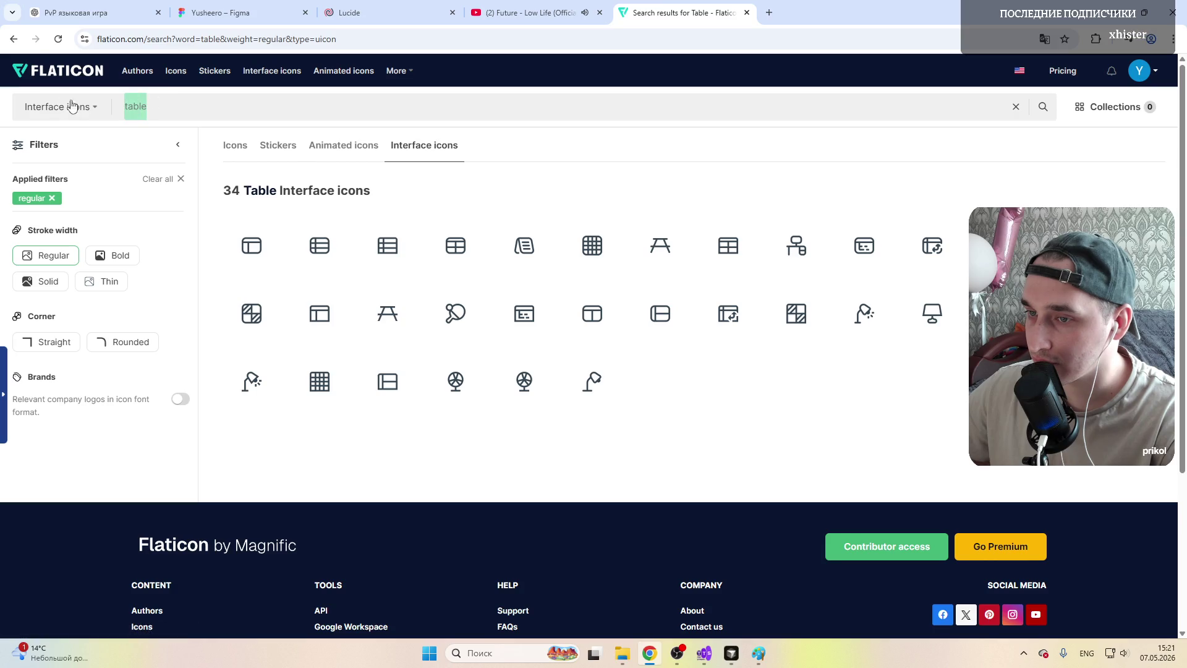
Step: Zoom in on the Figma Выбор режима screen, then return to the Flaticon table results
{"action": "left_click", "coordinate": [245, 13]}
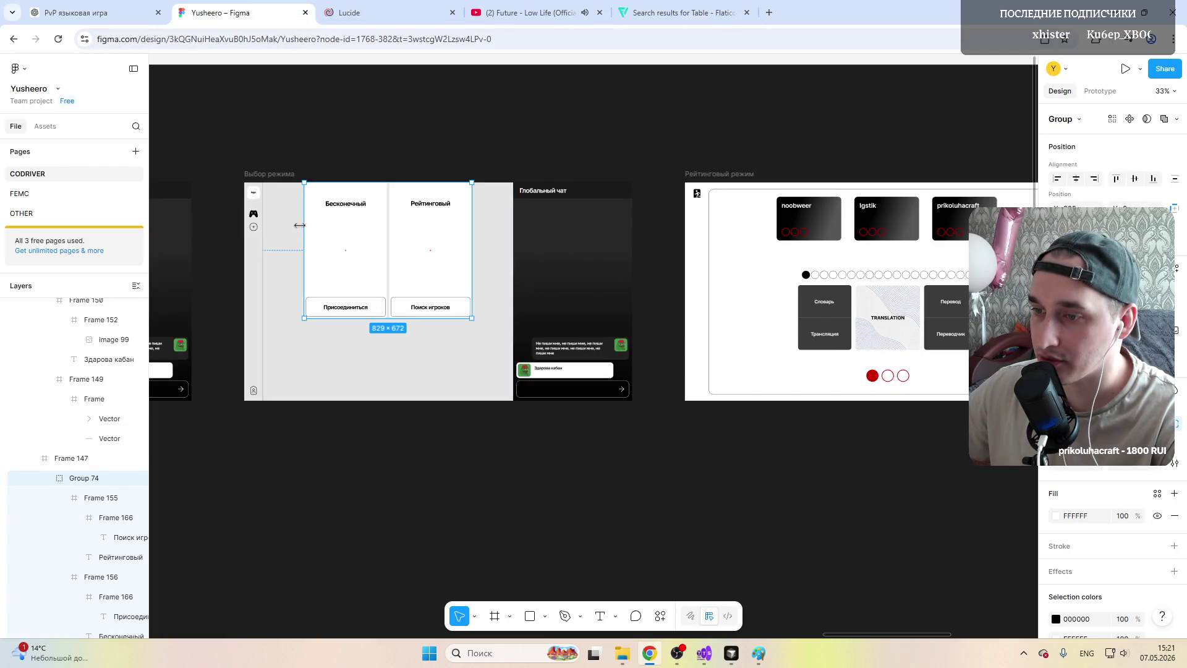
{"action": "scroll", "coordinate": [253, 214], "scroll_direction": "up", "scroll_amount": 2}
{"action": "scroll", "coordinate": [254, 214], "scroll_direction": "up", "scroll_amount": 1}
{"action": "scroll", "coordinate": [254, 213], "scroll_direction": "up", "scroll_amount": 1}
{"action": "scroll", "coordinate": [254, 214], "scroll_direction": "down", "scroll_amount": 1}
{"action": "scroll", "coordinate": [253, 214], "scroll_direction": "up", "scroll_amount": 2}
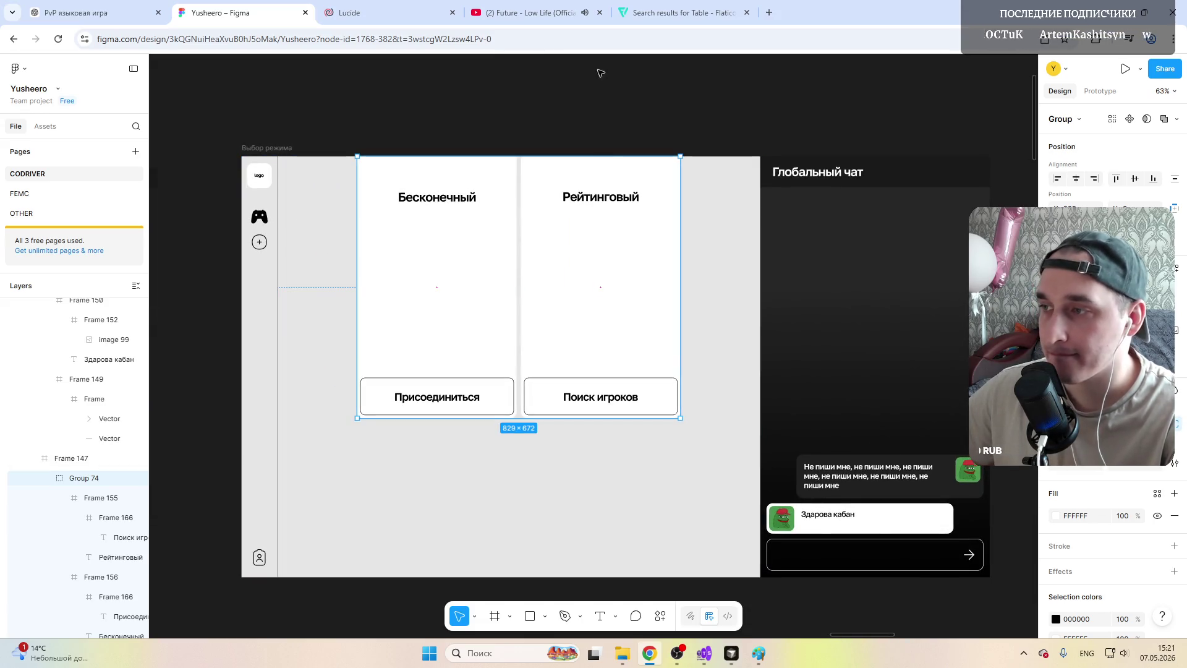
{"action": "left_click", "coordinate": [680, 12]}
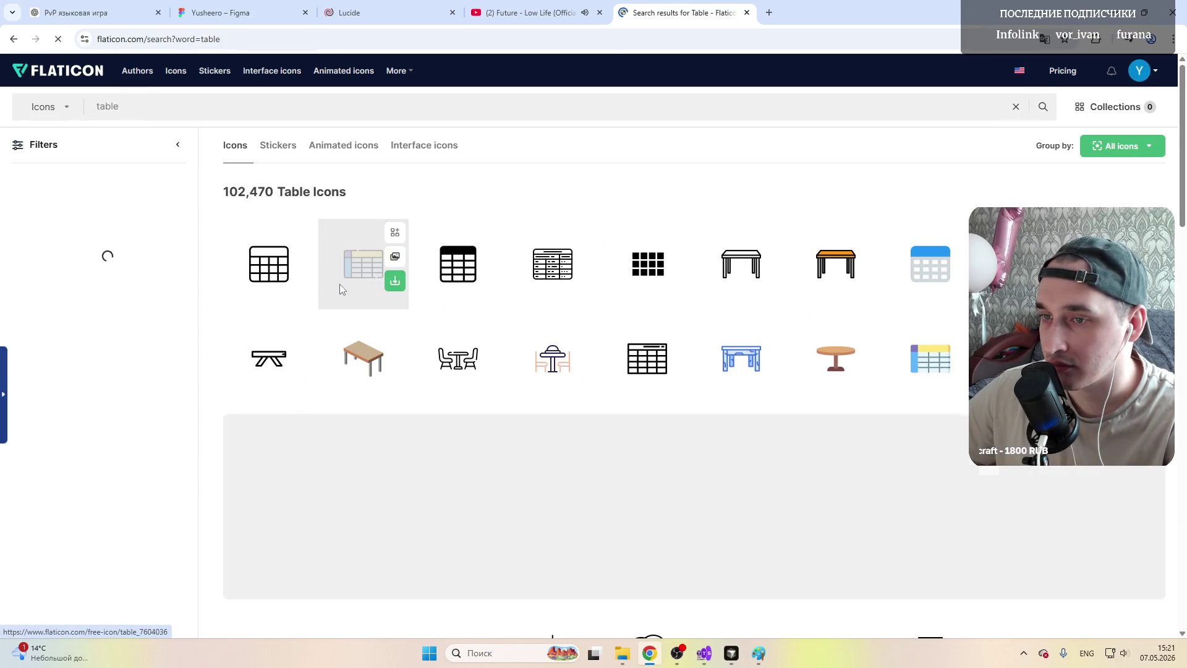
Step: Search Flaticon interface icons for 'window' and open the solid Person Through Window icon
{"action": "key", "text": "alt+Left"}
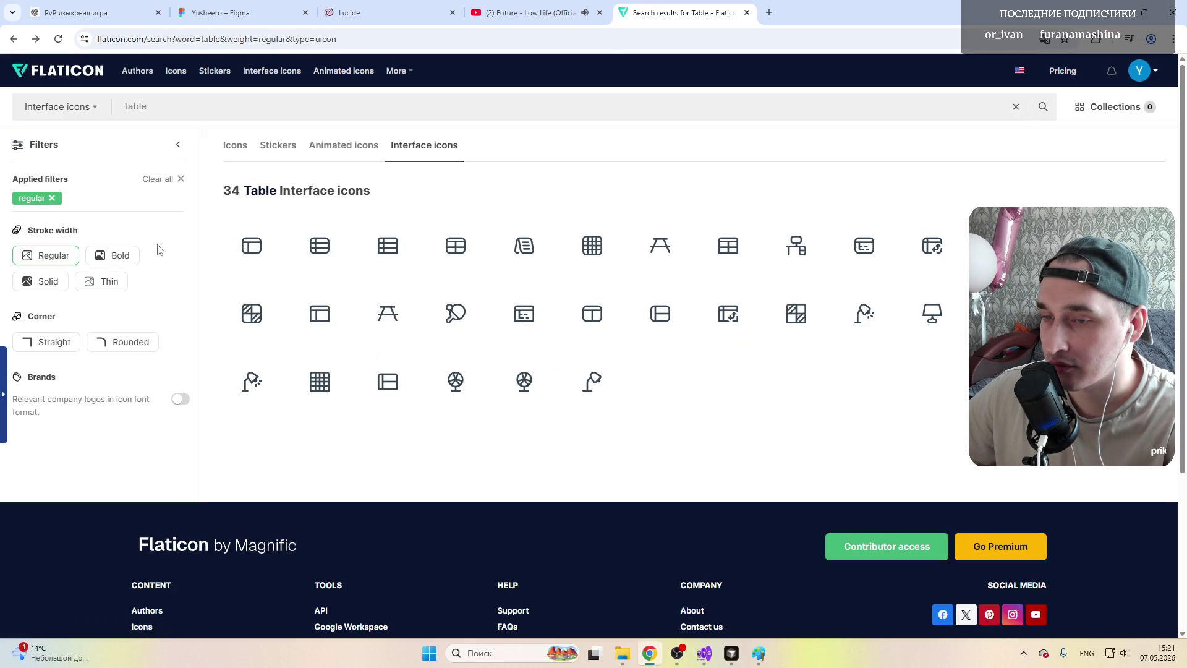
{"action": "key", "text": "BackSpace"}
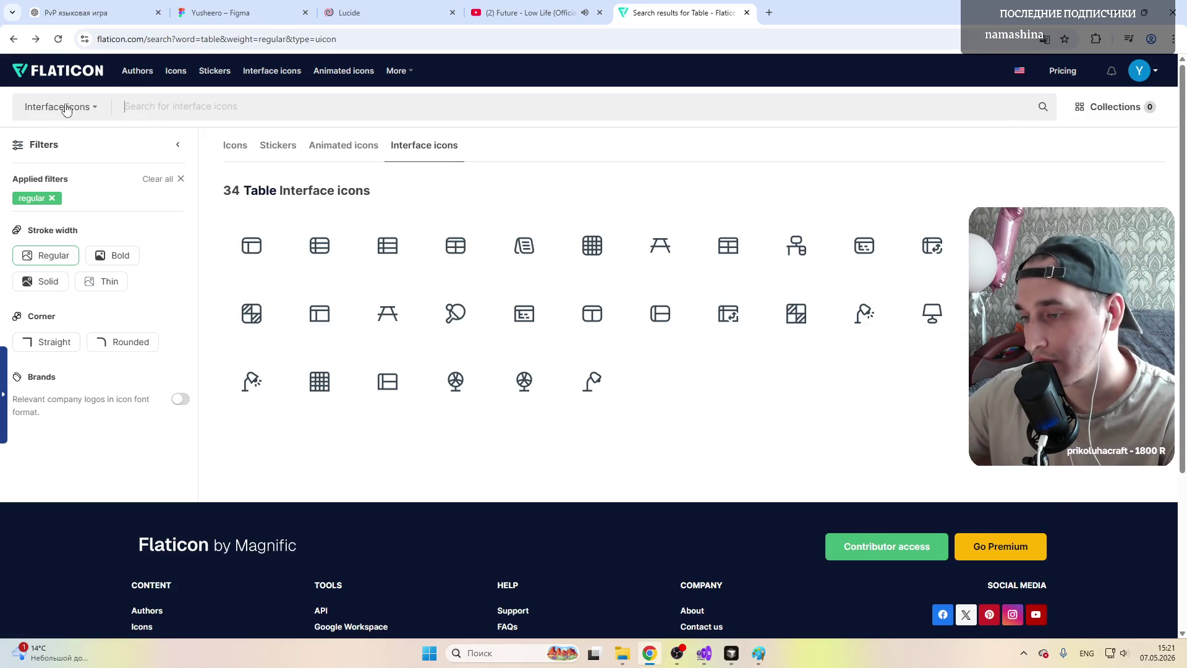
{"action": "type", "text": "window"}
{"action": "key", "text": "Return"}
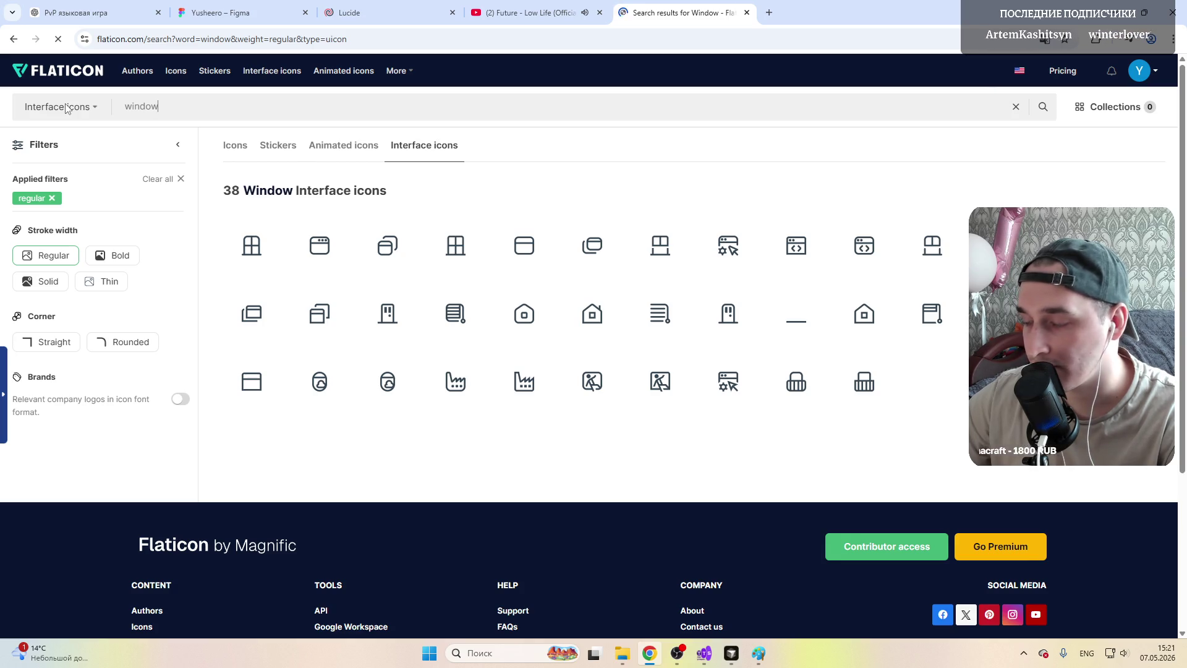
{"action": "left_click", "coordinate": [590, 399]}
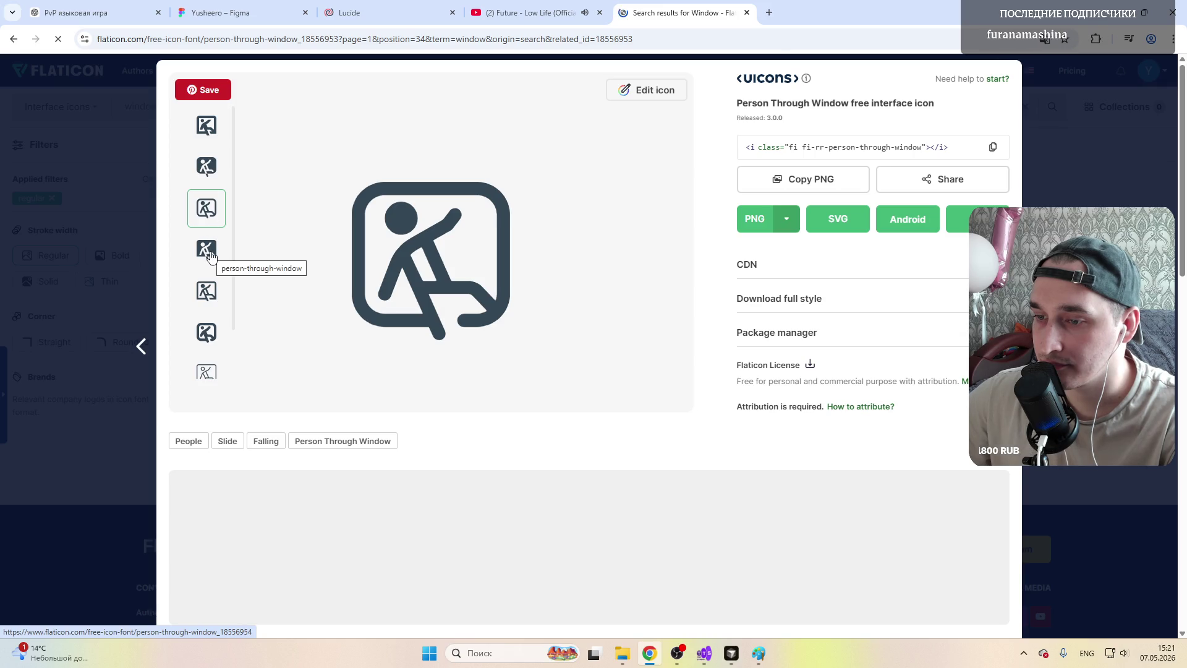
{"action": "left_click", "coordinate": [211, 250]}
{"action": "left_click", "coordinate": [209, 165]}
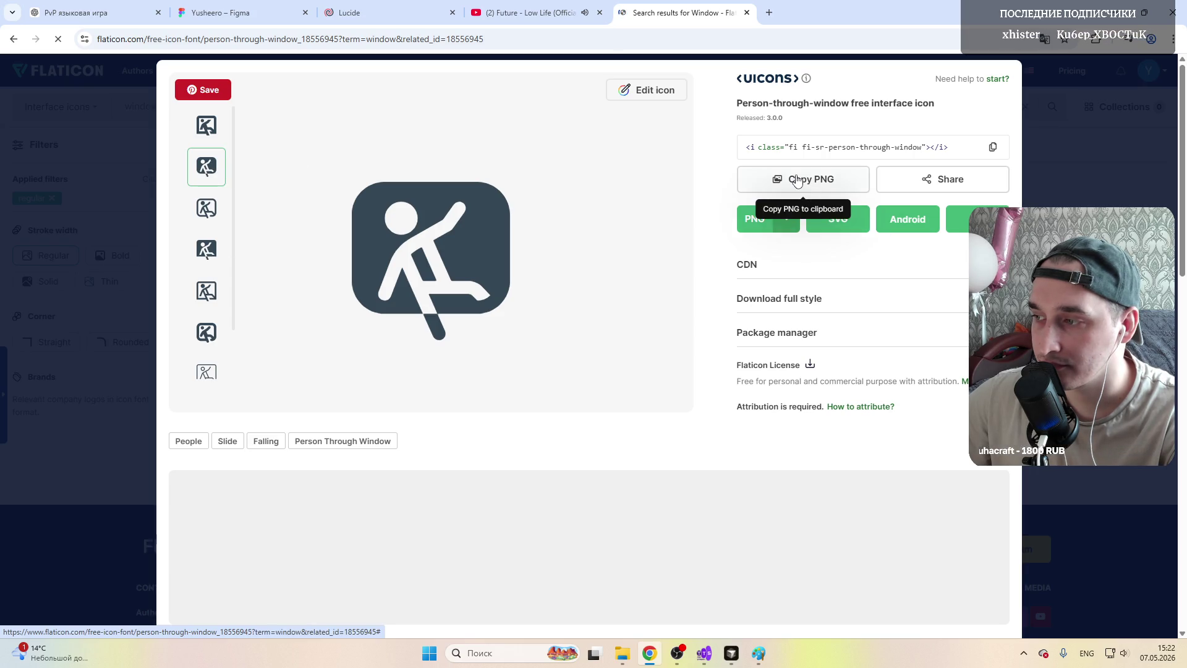
{"action": "left_click", "coordinate": [384, 8]}
Step: Copy and paste the Выбор режима frame, placing the duplicate below the original
{"action": "left_click", "coordinate": [241, 12]}
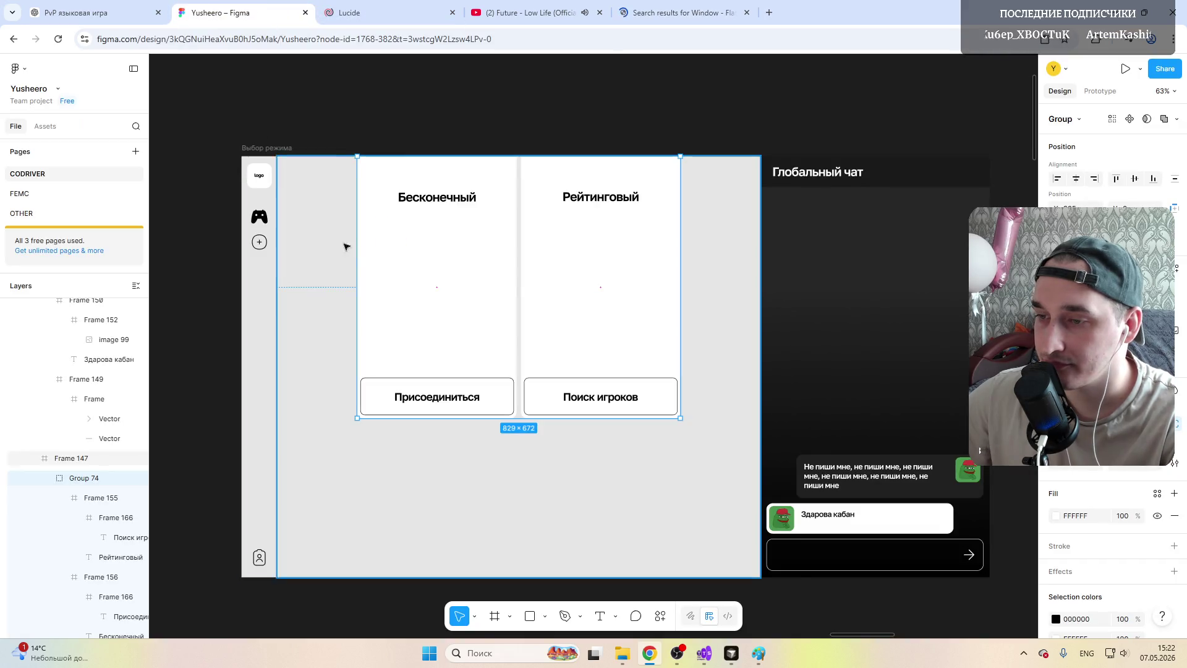
{"action": "scroll", "coordinate": [347, 247], "scroll_direction": "down", "scroll_amount": 3}
{"action": "scroll", "coordinate": [390, 257], "scroll_direction": "down", "scroll_amount": 2}
{"action": "scroll", "coordinate": [388, 257], "scroll_direction": "up", "scroll_amount": 3}
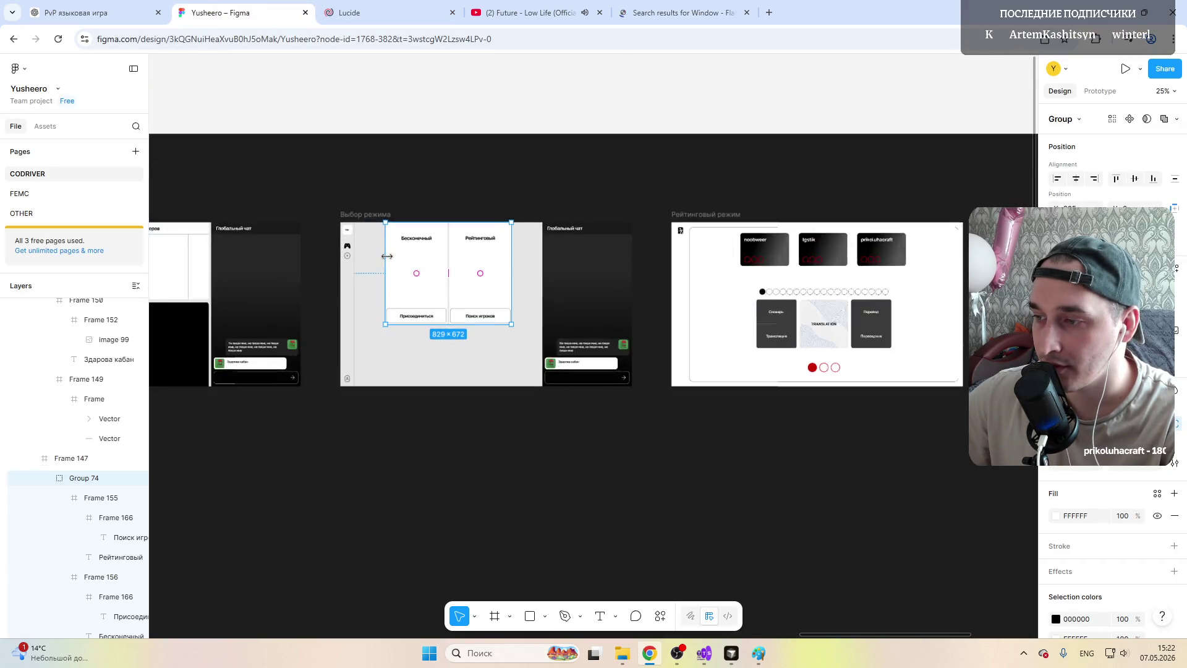
{"action": "left_click", "coordinate": [361, 217]}
{"action": "key", "text": "ctrl+c"}
{"action": "scroll", "coordinate": [416, 264], "scroll_direction": "down", "scroll_amount": 3}
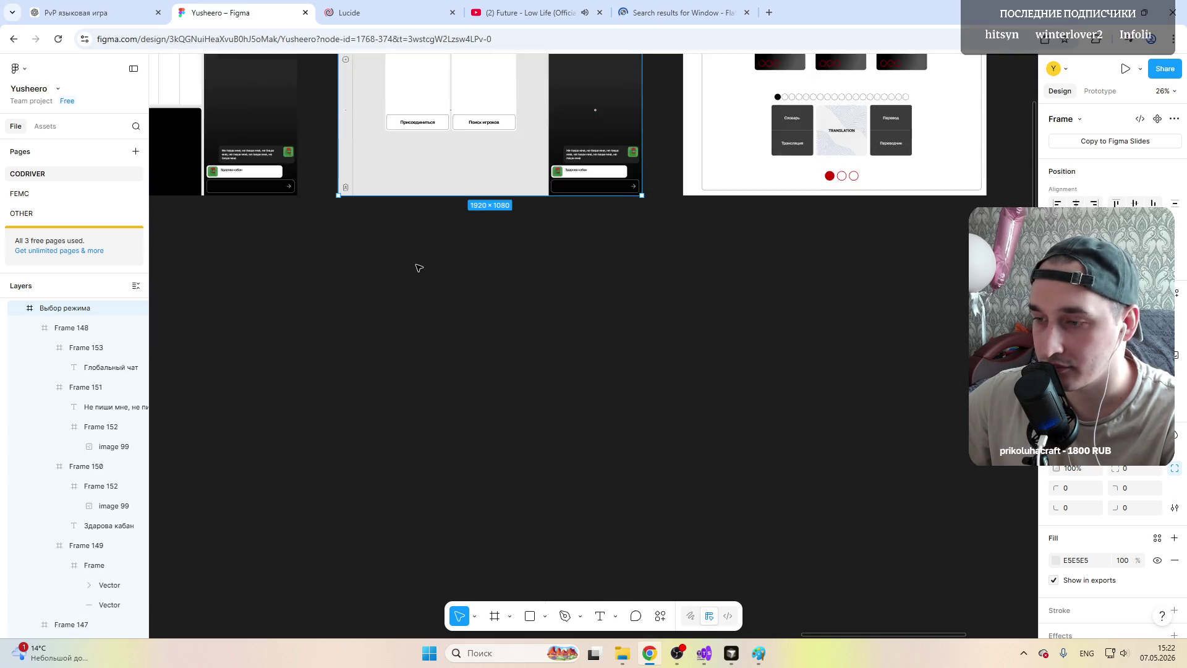
{"action": "scroll", "coordinate": [425, 287], "scroll_direction": "down", "scroll_amount": 2}
{"action": "key", "text": "ctrl+v"}
{"action": "scroll", "coordinate": [426, 286], "scroll_direction": "up", "scroll_amount": 2}
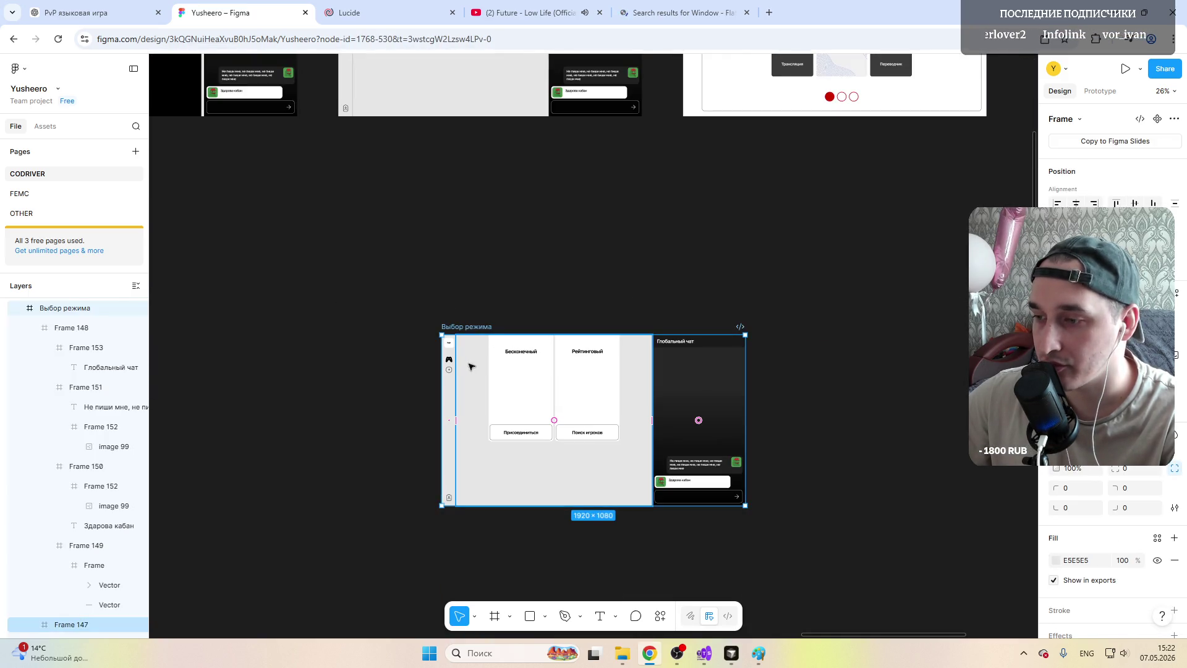
{"action": "left_click_drag", "start_coordinate": [472, 364], "coordinate": [372, 201]}
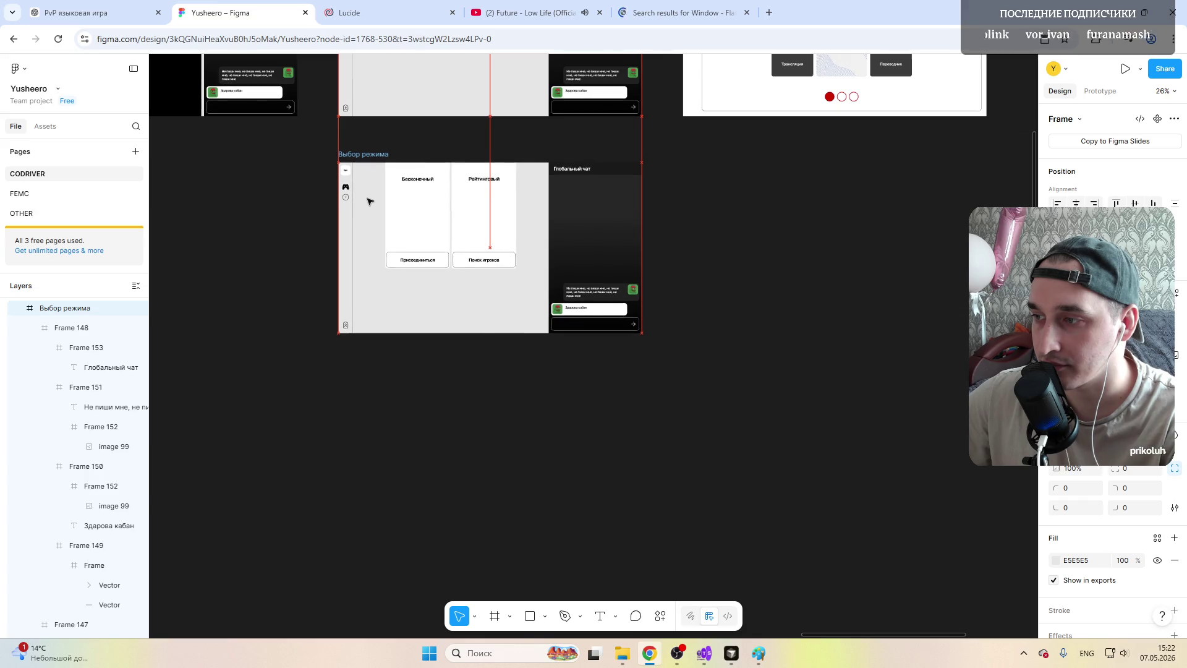
{"action": "scroll", "coordinate": [369, 197], "scroll_direction": "up", "scroll_amount": 5}
{"action": "scroll", "coordinate": [363, 301], "scroll_direction": "down", "scroll_amount": 2}
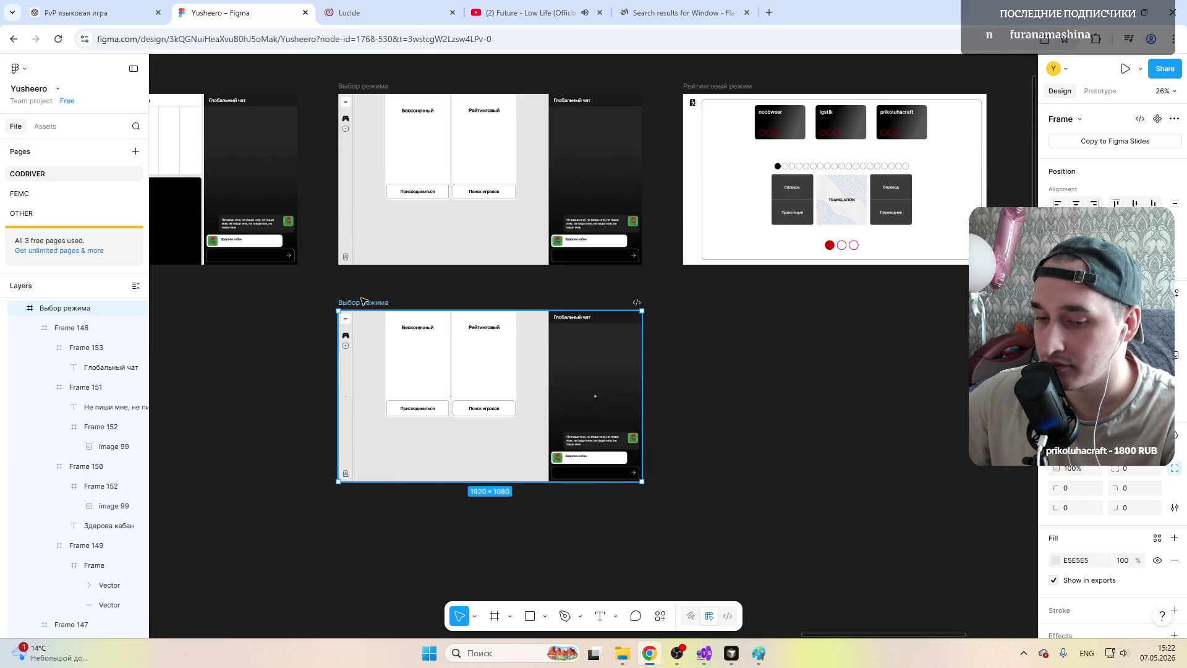
{"action": "scroll", "coordinate": [364, 301], "scroll_direction": "up", "scroll_amount": 2, "text": "ctrl"}
{"action": "scroll", "coordinate": [478, 310], "scroll_direction": "up", "scroll_amount": 2}
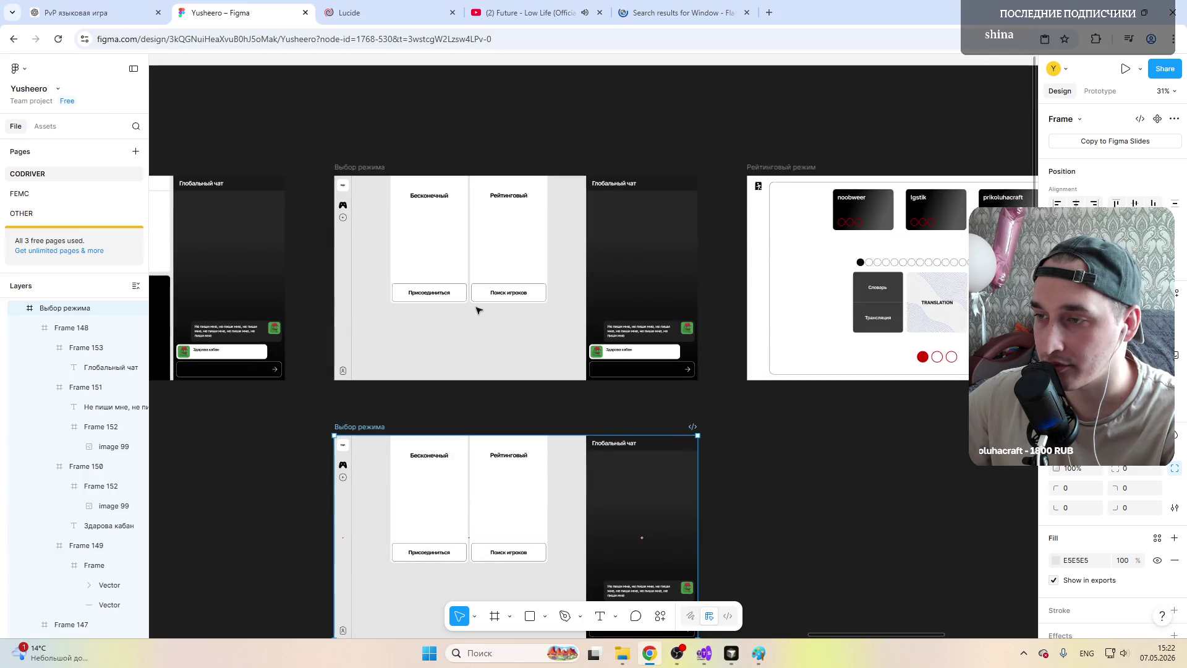
{"action": "scroll", "coordinate": [477, 309], "scroll_direction": "down", "scroll_amount": 2}
Step: Rename the duplicated frame to 'Поиск игроков'
{"action": "double_click", "coordinate": [377, 317]}
{"action": "double_click", "coordinate": [359, 318]}
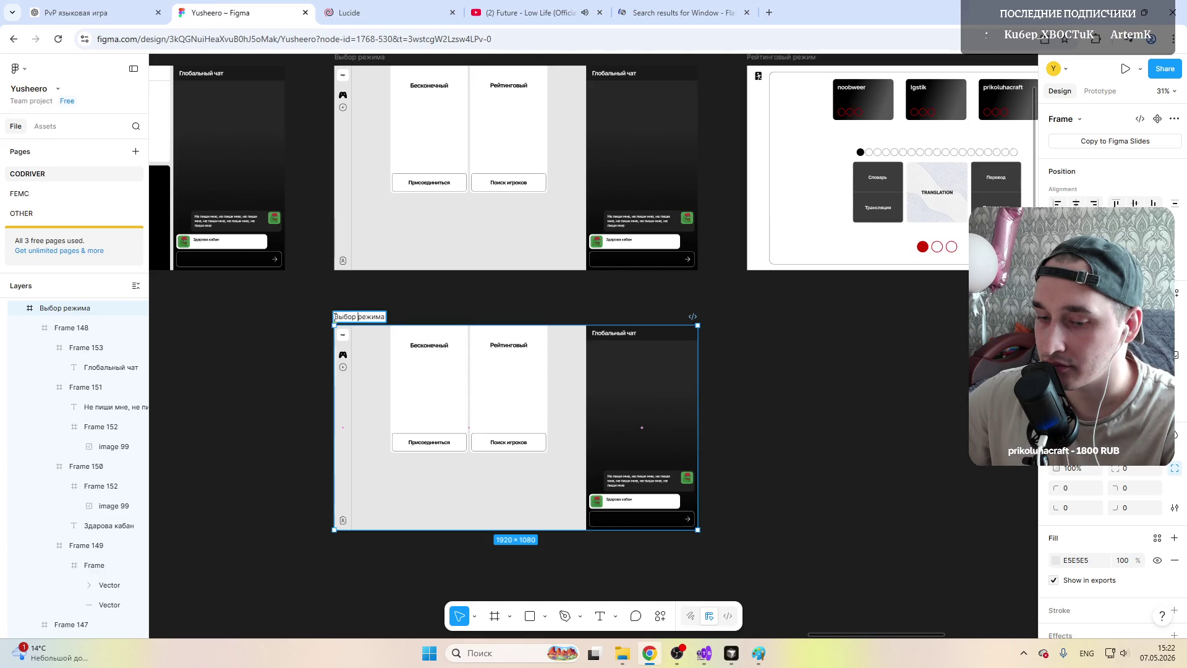
{"action": "key", "text": "alt+shift"}
{"action": "type", "text": "Пои"}
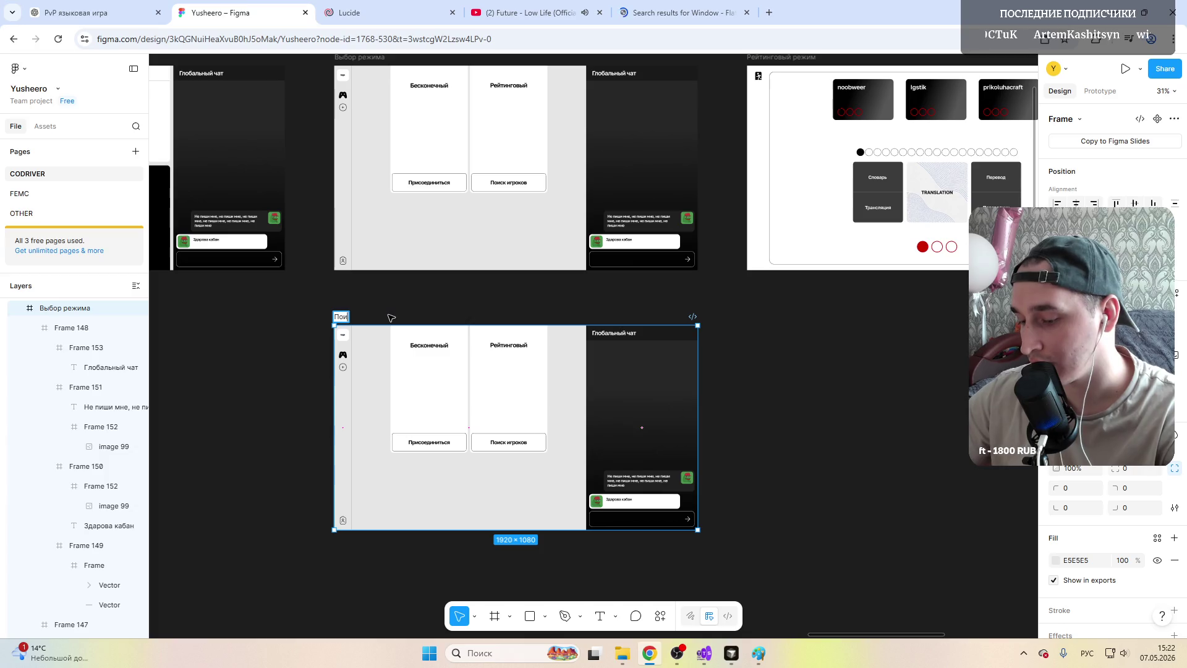
{"action": "type", "text": "ск игроков"}
{"action": "key", "text": "Return"}
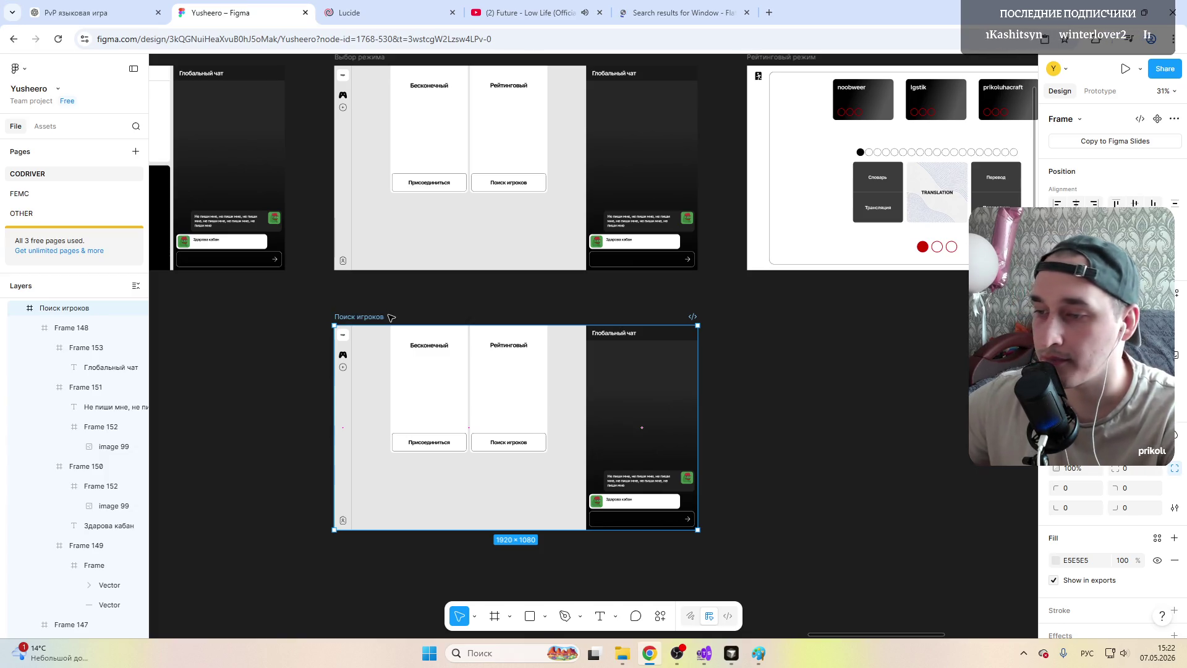
{"action": "scroll", "coordinate": [481, 271], "scroll_direction": "up", "scroll_amount": 1}
{"action": "scroll", "coordinate": [390, 243], "scroll_direction": "down", "scroll_amount": 1}
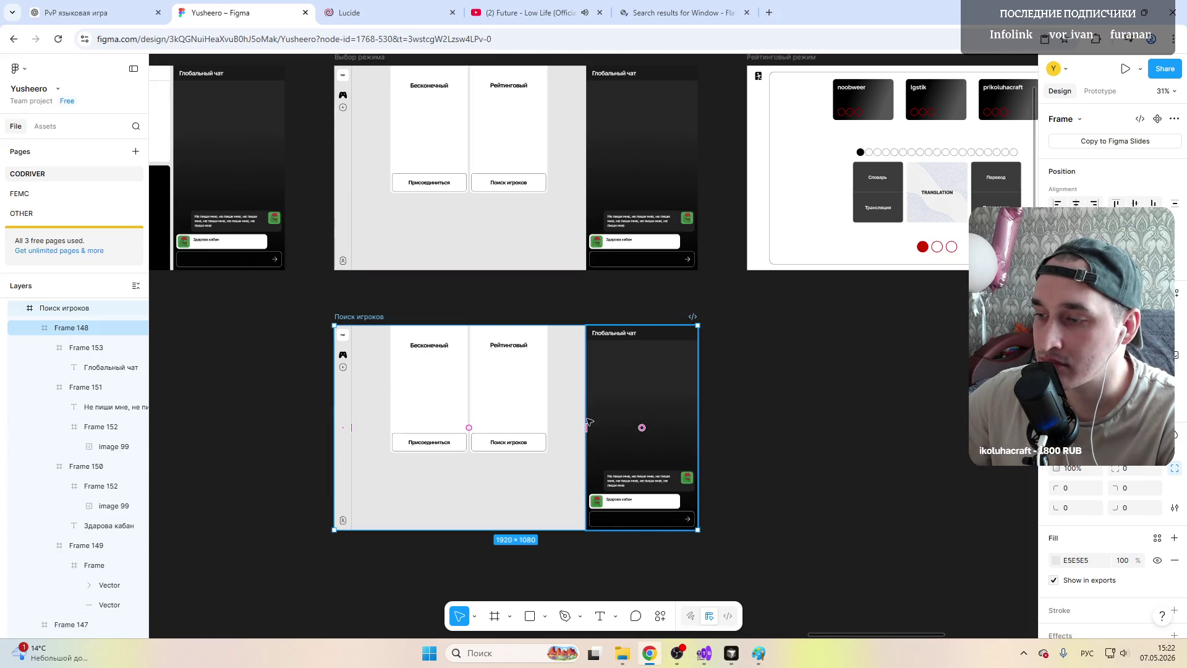
{"action": "scroll", "coordinate": [556, 388], "scroll_direction": "up", "scroll_amount": 3}
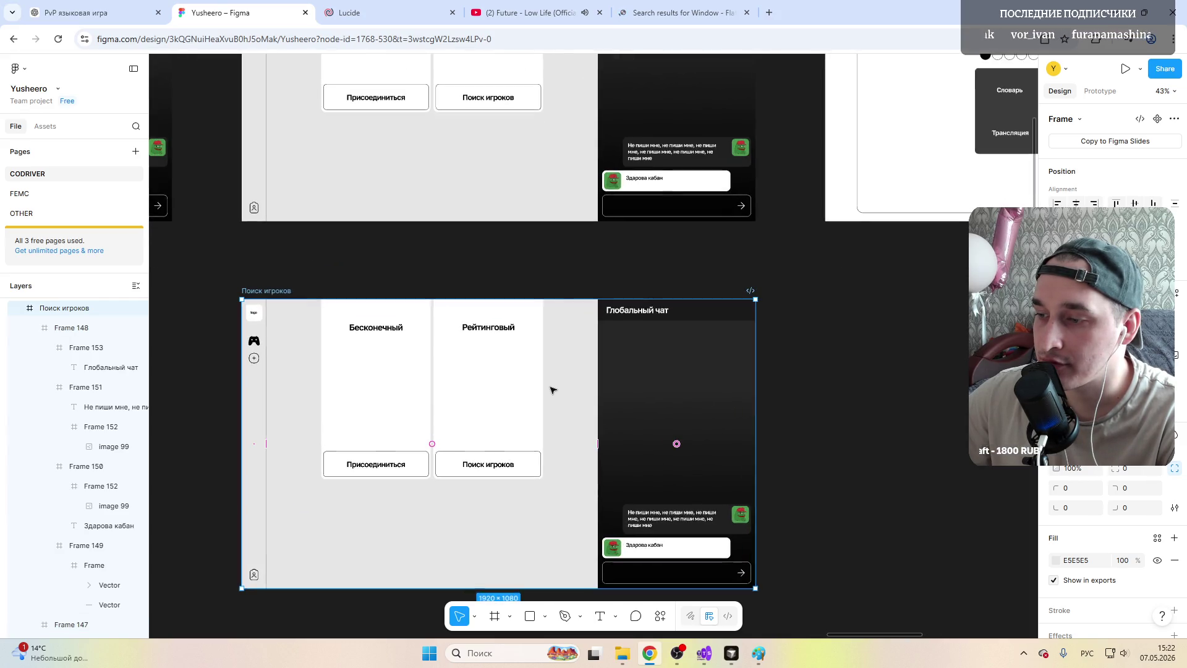
Step: Delete the Рейтинговый card from the Поиск игроков screen's card group
{"action": "double_click", "coordinate": [486, 387]}
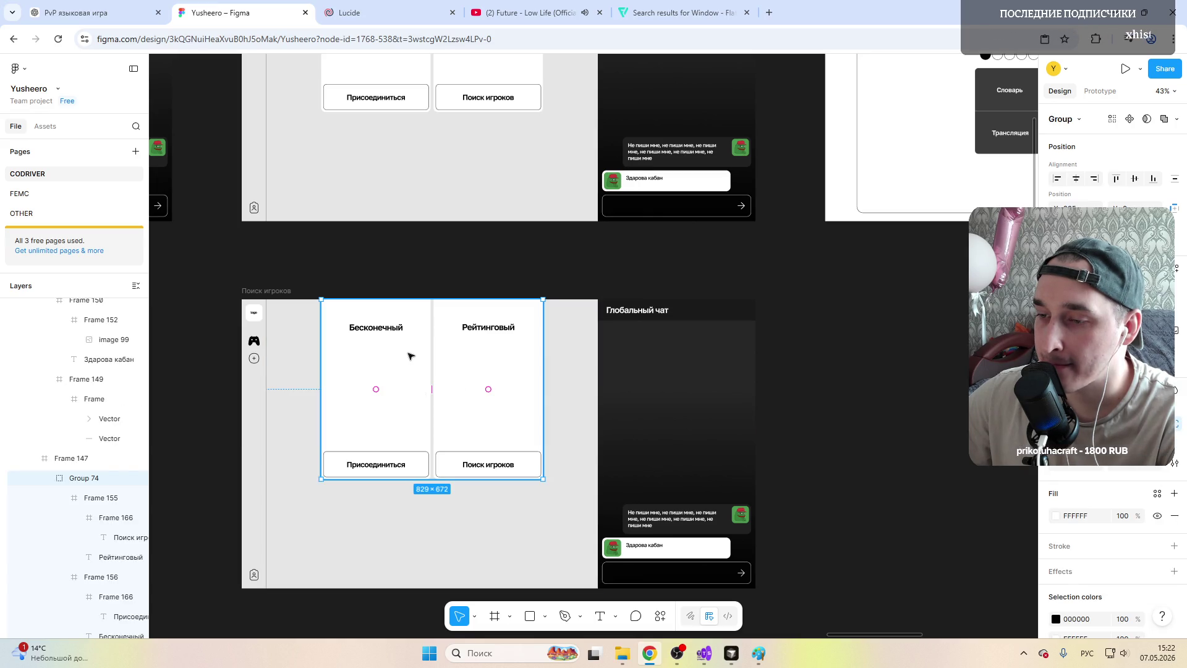
{"action": "scroll", "coordinate": [371, 371], "scroll_direction": "up", "scroll_amount": 3}
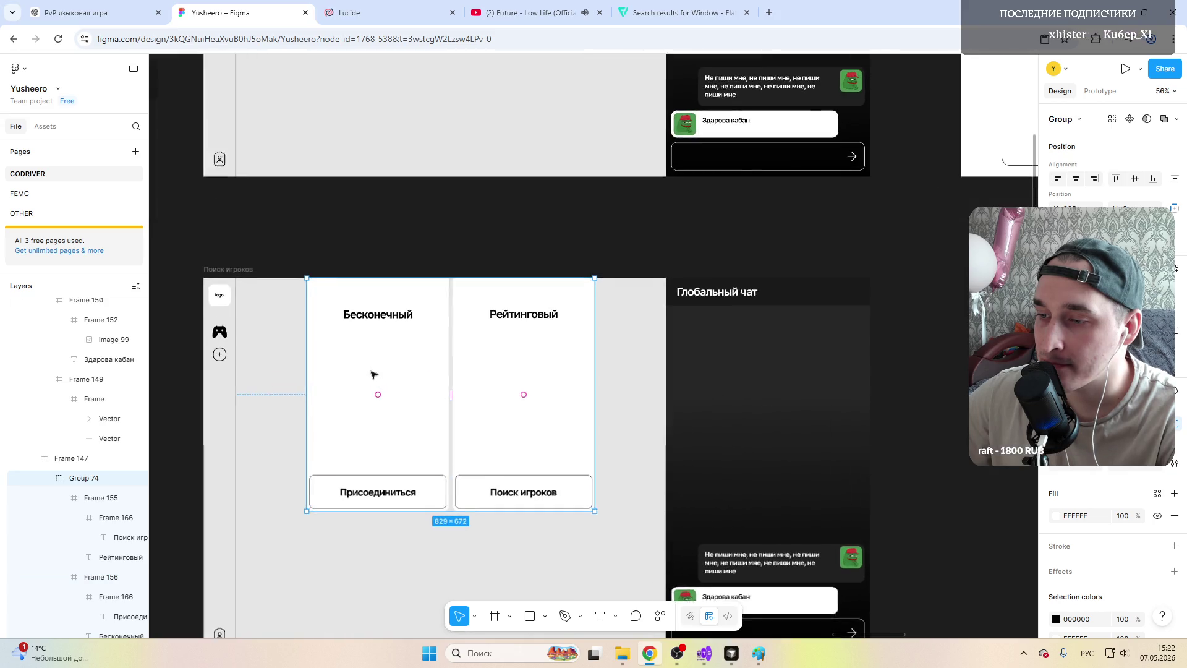
{"action": "left_click", "coordinate": [505, 388]}
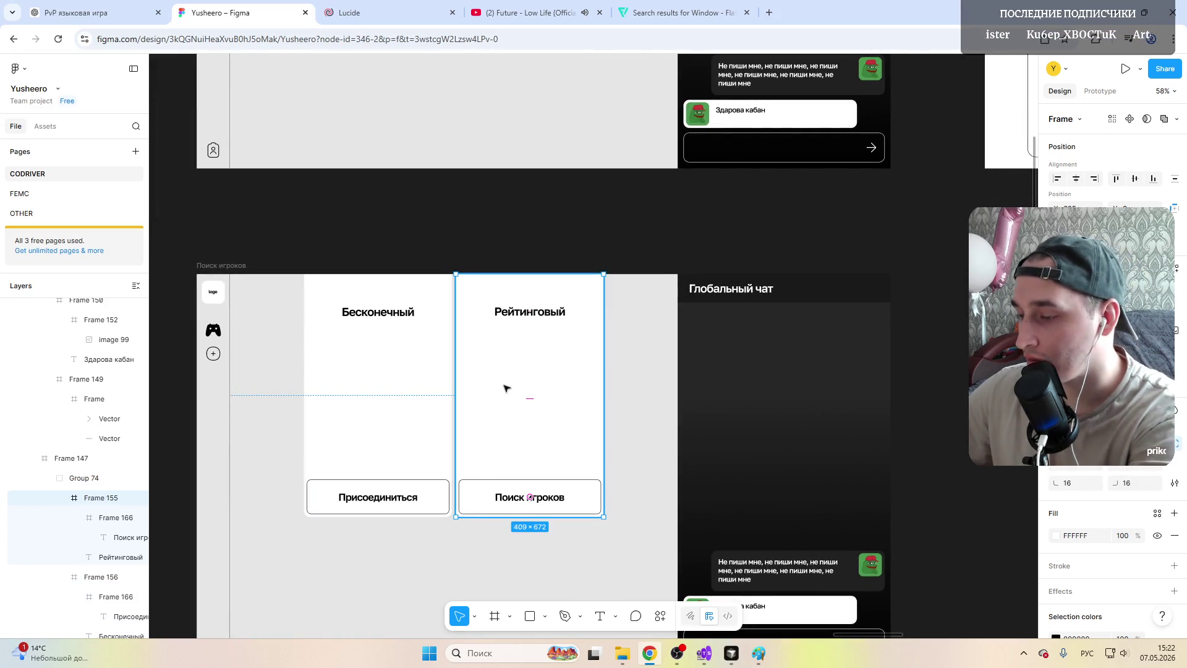
{"action": "key", "text": "Delete"}
Step: Ungroup the remaining Бесконечный card and select it as a whole
{"action": "left_click", "coordinate": [424, 357]}
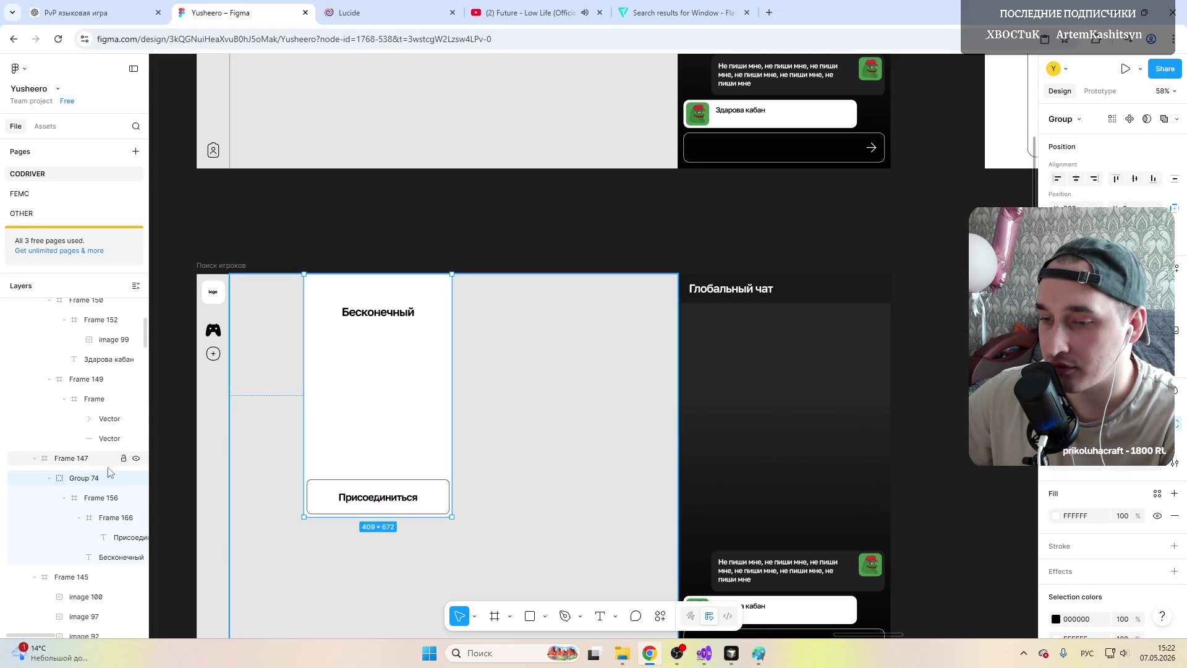
{"action": "left_click", "coordinate": [102, 499]}
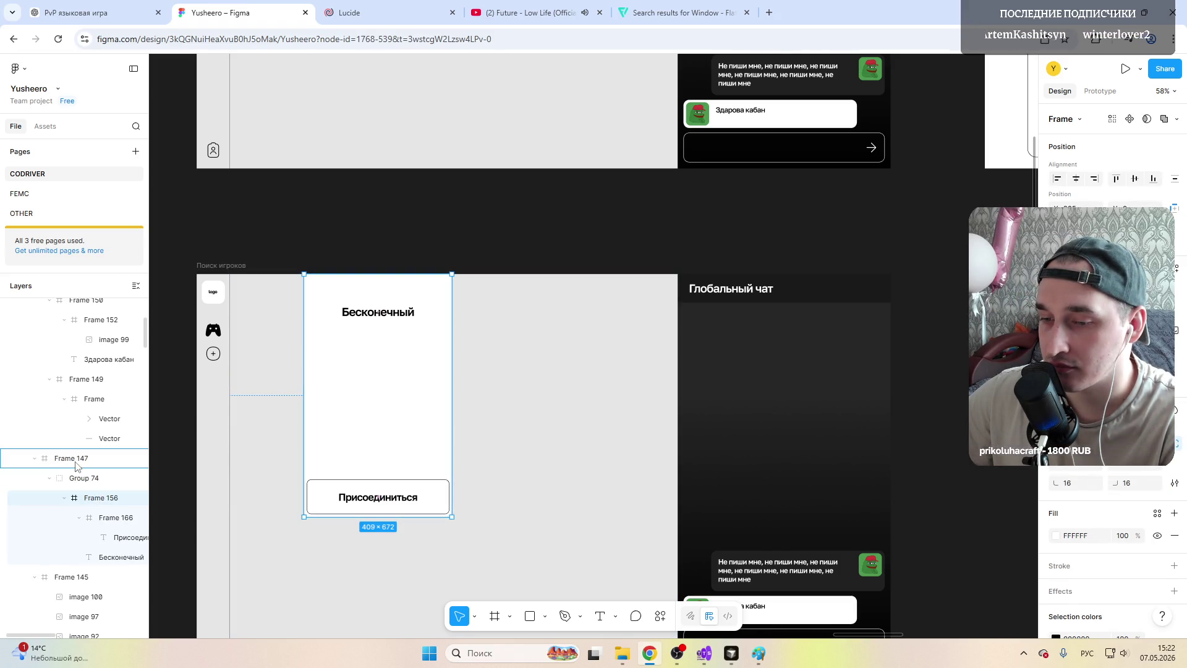
{"action": "key", "text": "ctrl+shift+g"}
{"action": "left_click", "coordinate": [96, 499]}
{"action": "left_click", "coordinate": [49, 478]}
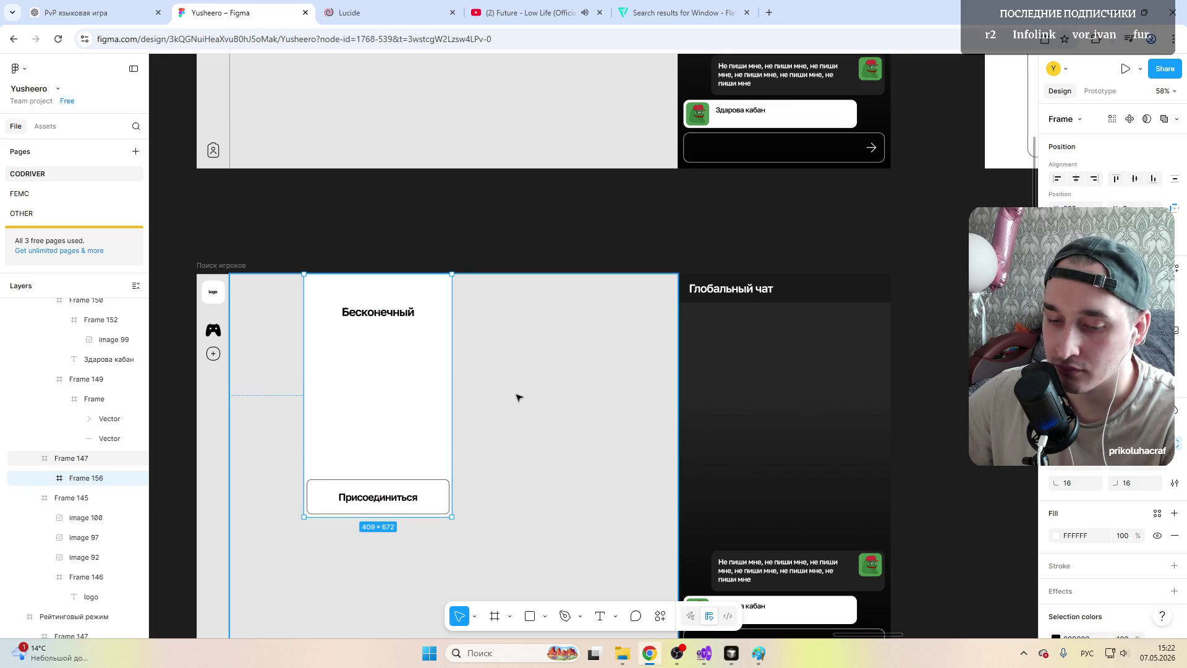
{"action": "scroll", "coordinate": [570, 390], "scroll_direction": "down", "scroll_amount": 5}
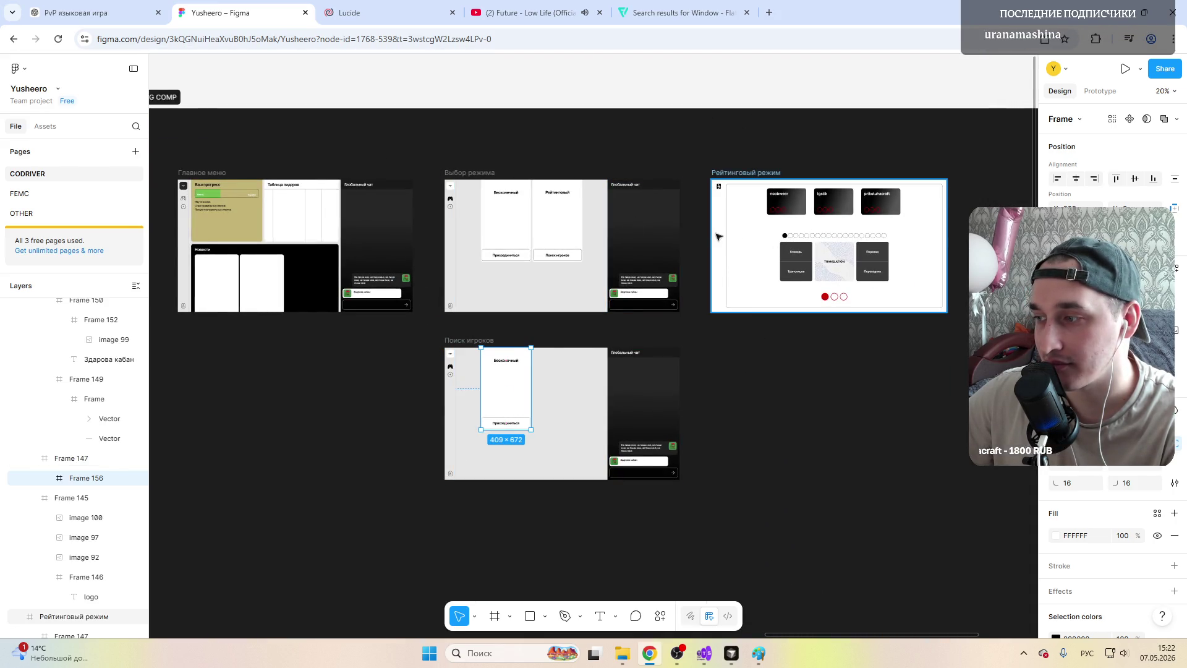
{"action": "scroll", "coordinate": [698, 235], "scroll_direction": "right", "scroll_amount": 3}
{"action": "scroll", "coordinate": [698, 236], "scroll_direction": "right", "scroll_amount": 4}
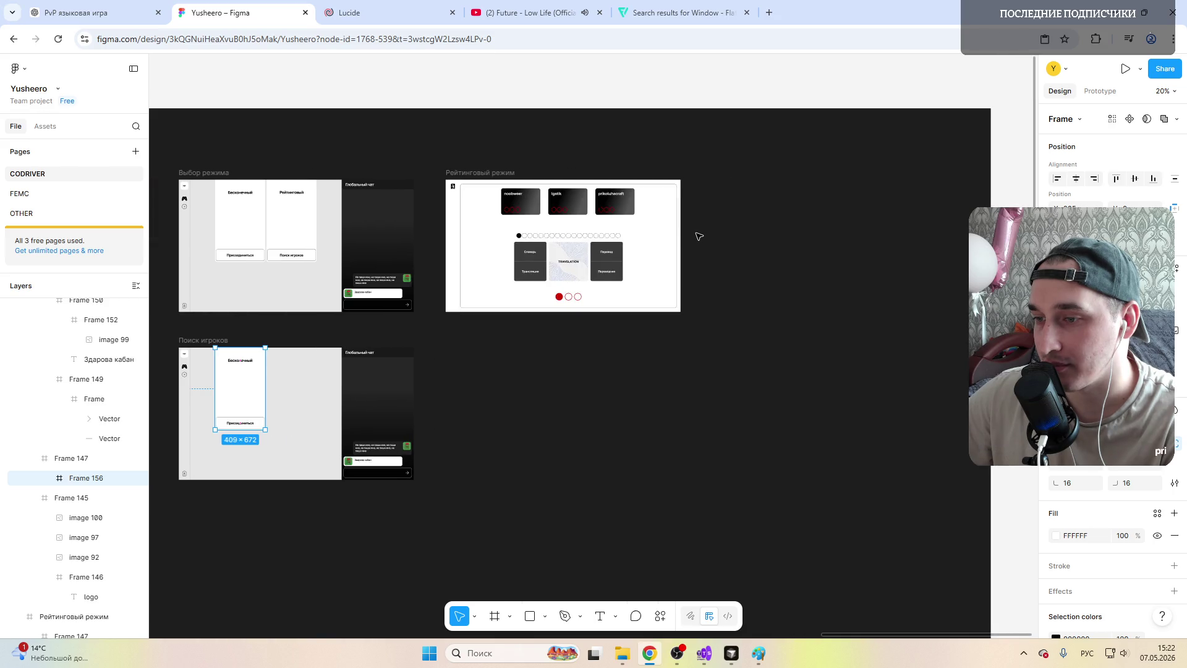
{"action": "scroll", "coordinate": [252, 207], "scroll_direction": "up", "scroll_amount": 4}
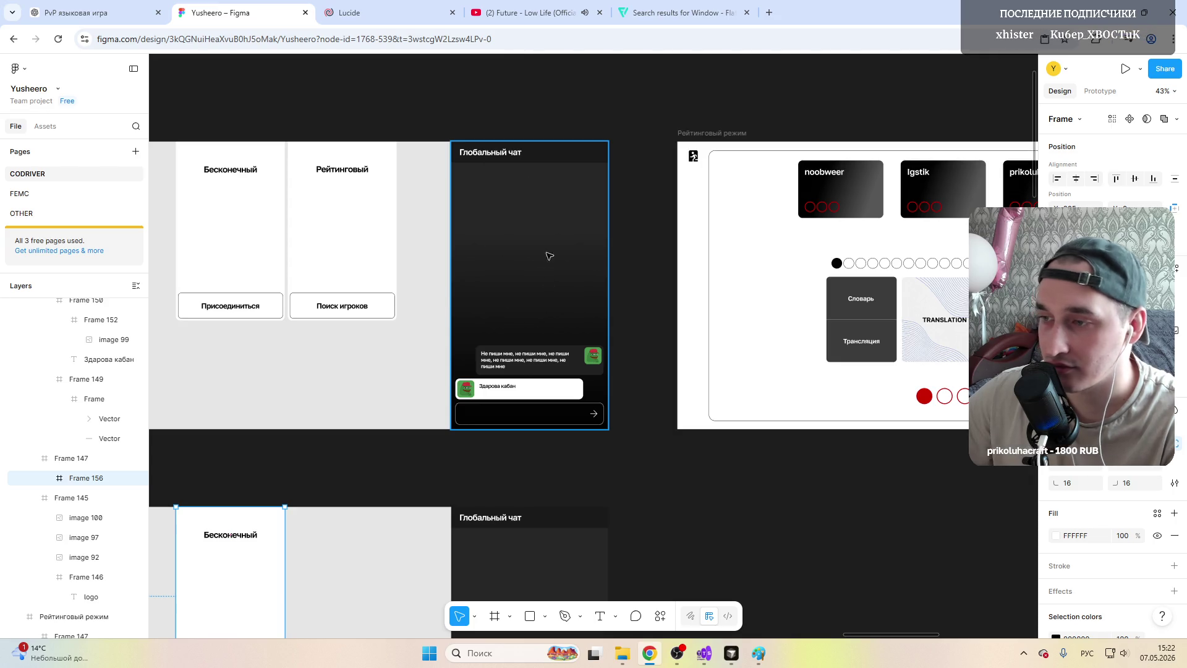
{"action": "scroll", "coordinate": [353, 257], "scroll_direction": "up", "scroll_amount": 3}
{"action": "scroll", "coordinate": [371, 355], "scroll_direction": "down", "scroll_amount": 2}
{"action": "scroll", "coordinate": [371, 355], "scroll_direction": "left", "scroll_amount": 2}
{"action": "scroll", "coordinate": [370, 360], "scroll_direction": "left", "scroll_amount": 2}
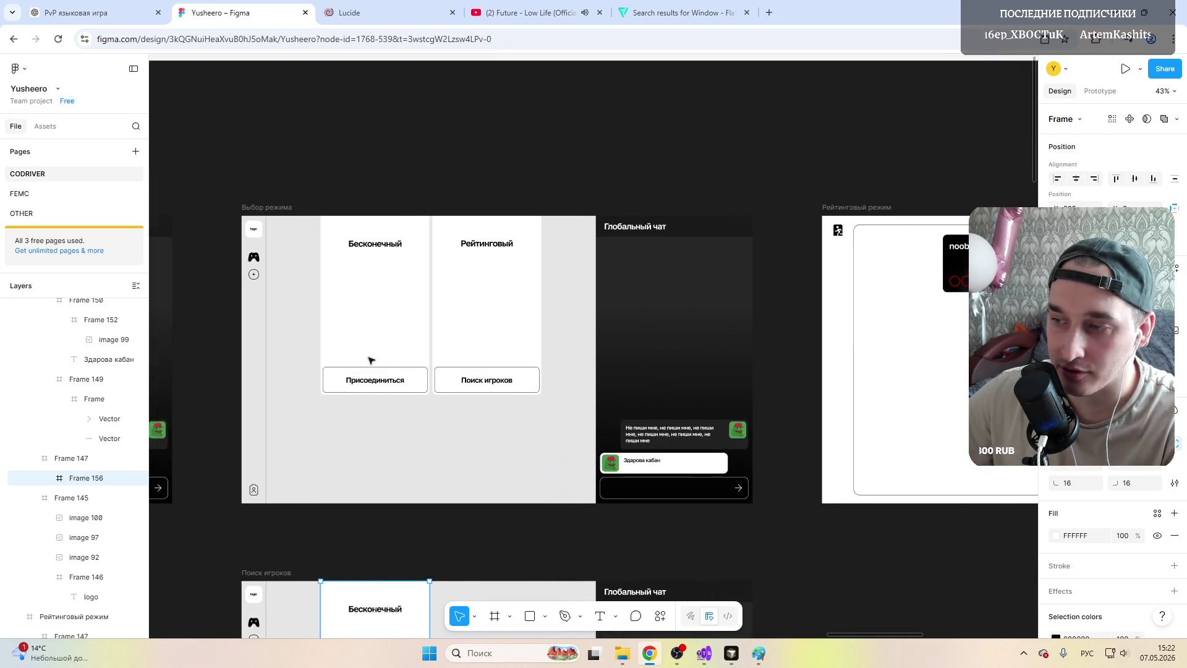
{"action": "scroll", "coordinate": [369, 360], "scroll_direction": "left", "scroll_amount": 1}
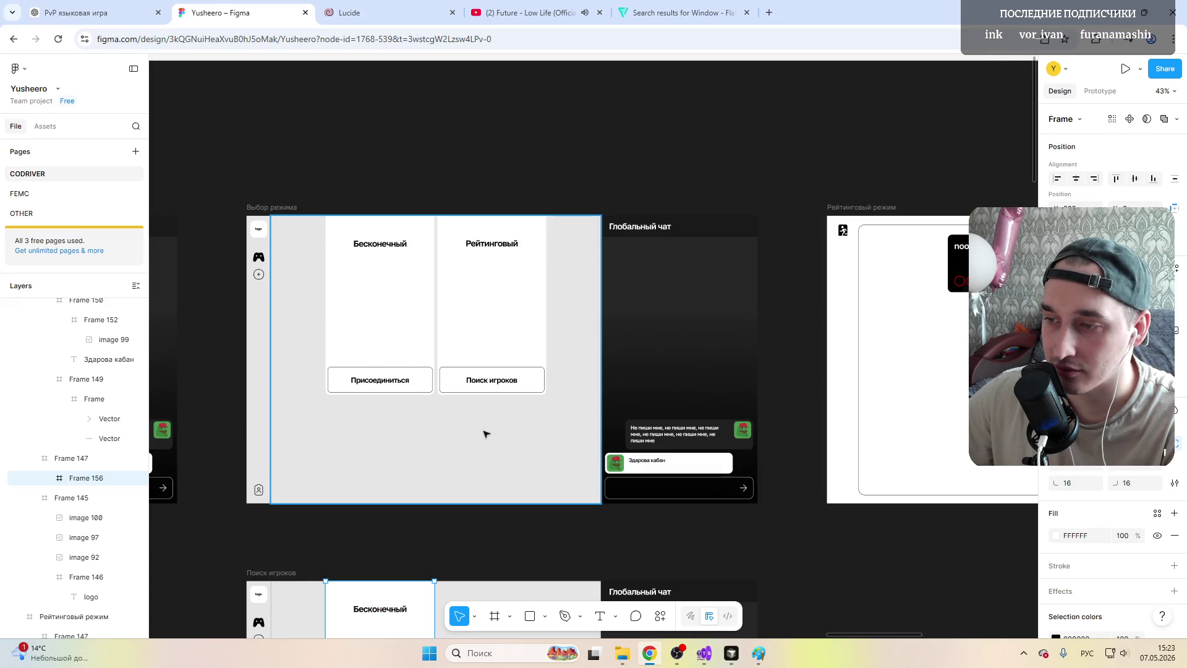
{"action": "scroll", "coordinate": [473, 413], "scroll_direction": "down", "scroll_amount": 1}
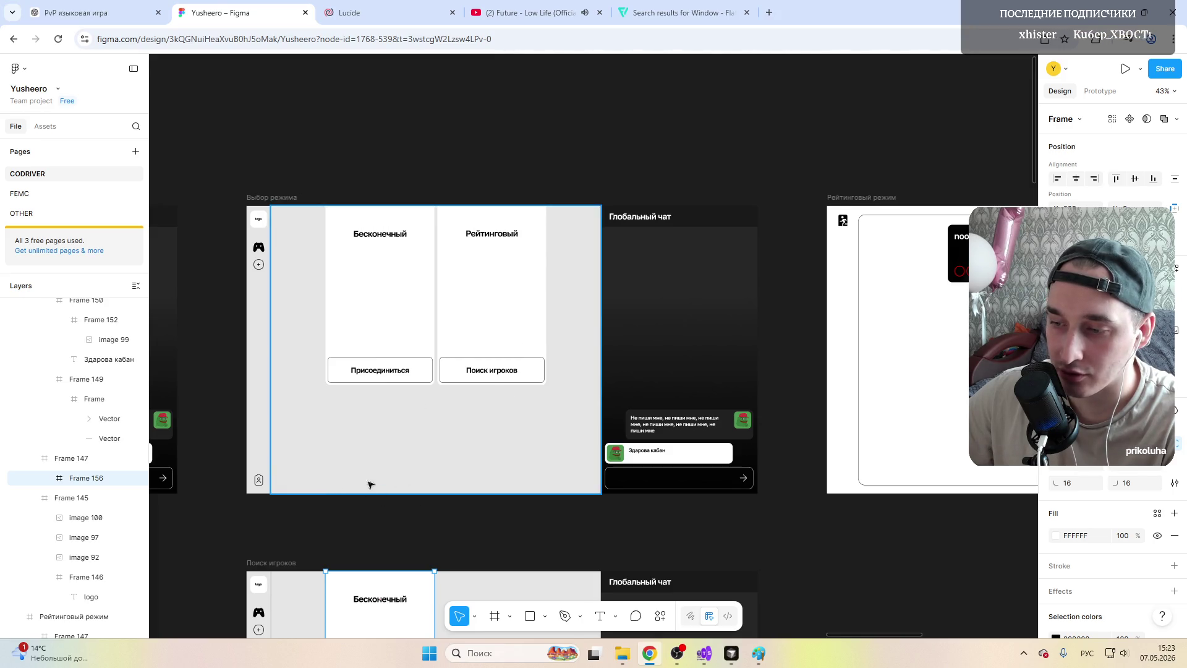
{"action": "scroll", "coordinate": [420, 371], "scroll_direction": "down", "scroll_amount": 3}
{"action": "scroll", "coordinate": [424, 369], "scroll_direction": "up", "scroll_amount": 4}
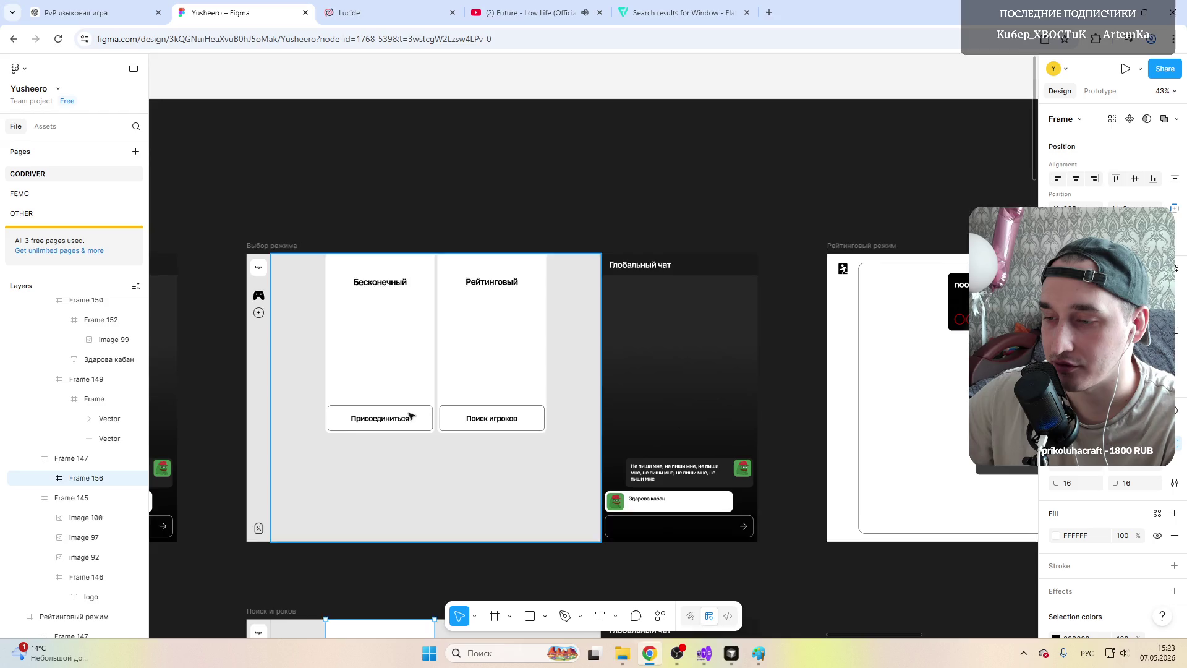
{"action": "scroll", "coordinate": [410, 384], "scroll_direction": "down", "scroll_amount": 1}
{"action": "scroll", "coordinate": [408, 387], "scroll_direction": "right", "scroll_amount": 3}
{"action": "scroll", "coordinate": [406, 383], "scroll_direction": "right", "scroll_amount": 5}
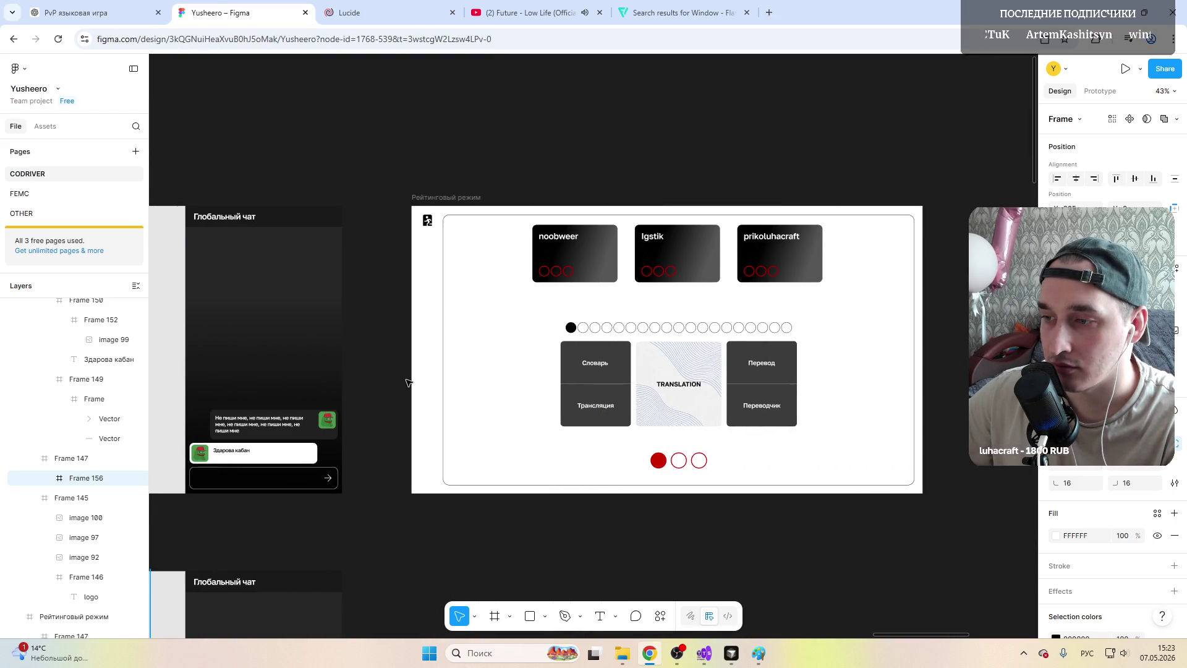
{"action": "scroll", "coordinate": [433, 371], "scroll_direction": "right", "scroll_amount": 1}
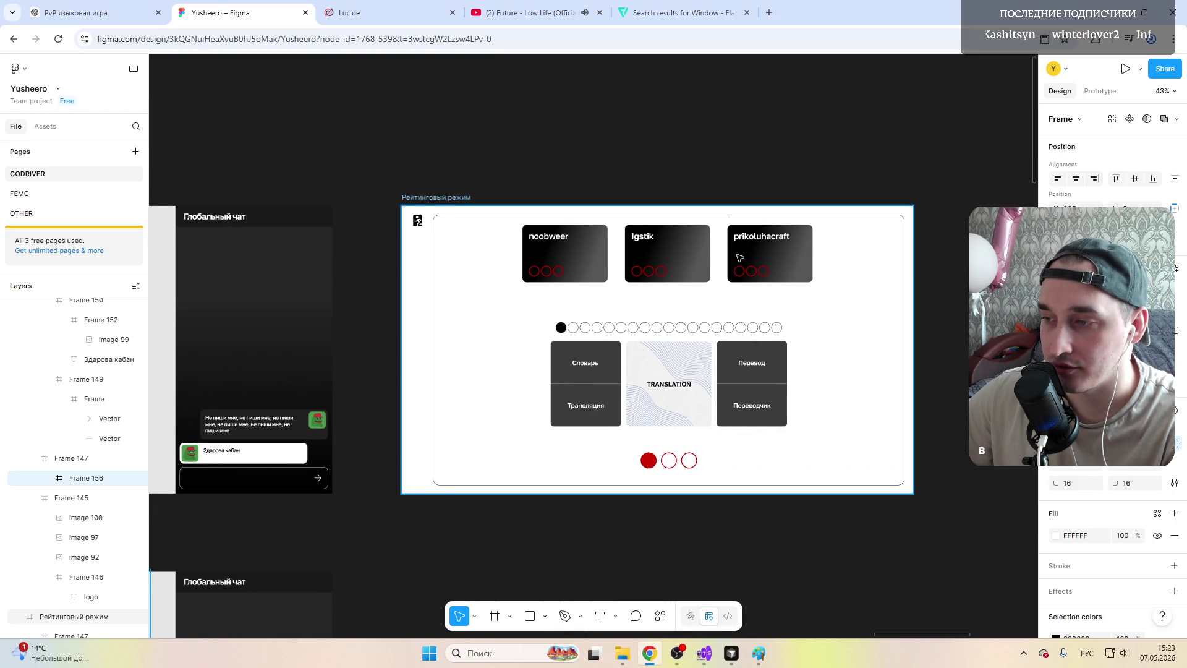
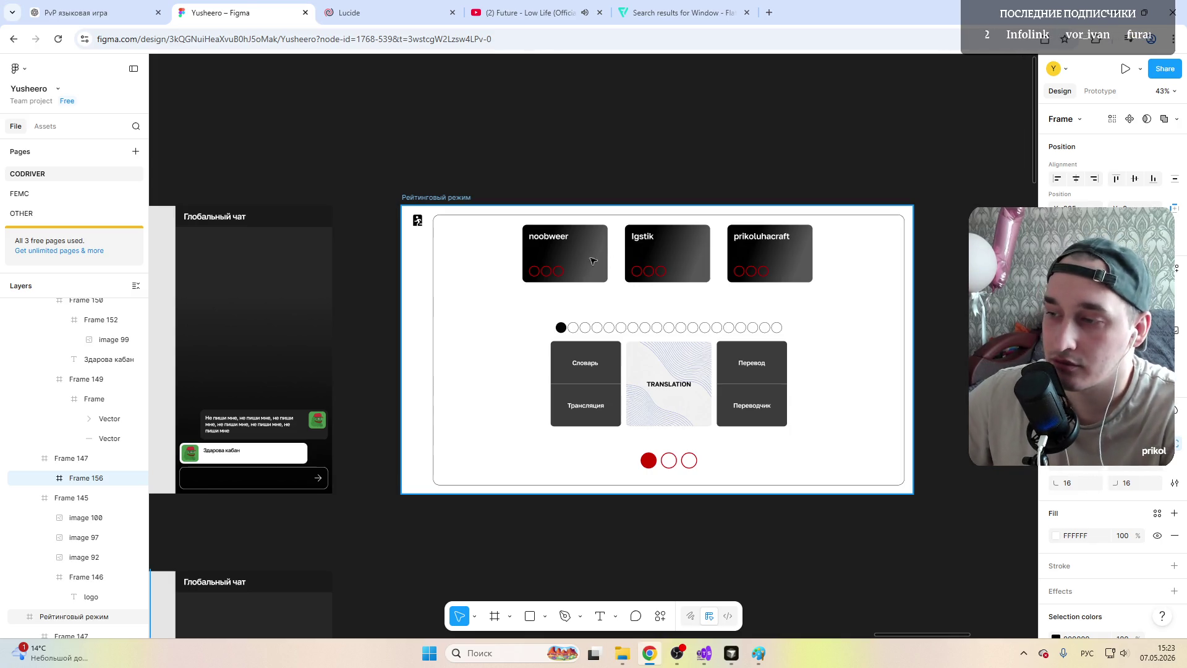
Step: Alt-drag the Рейтинговый режим frame to the right to create a duplicate
{"action": "scroll", "coordinate": [458, 334], "scroll_direction": "down", "scroll_amount": 3}
{"action": "scroll", "coordinate": [464, 321], "scroll_direction": "down", "scroll_amount": 2}
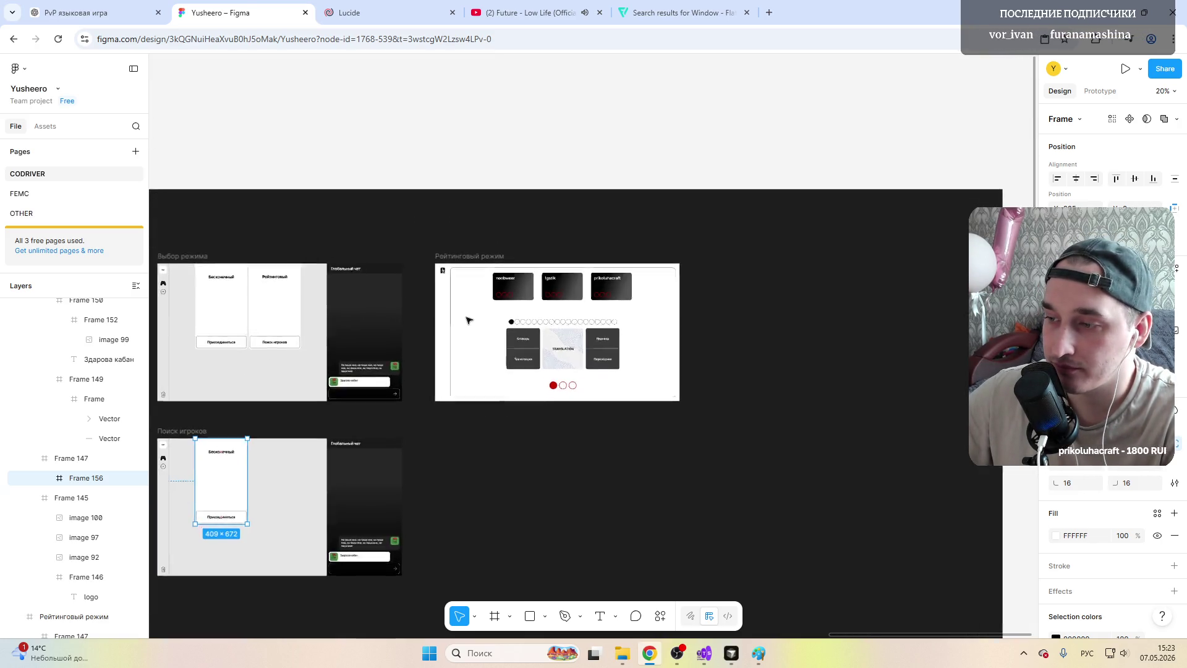
{"action": "scroll", "coordinate": [464, 321], "scroll_direction": "up", "scroll_amount": 6}
{"action": "scroll", "coordinate": [697, 330], "scroll_direction": "down", "scroll_amount": 1}
{"action": "scroll", "coordinate": [696, 330], "scroll_direction": "up", "scroll_amount": 1}
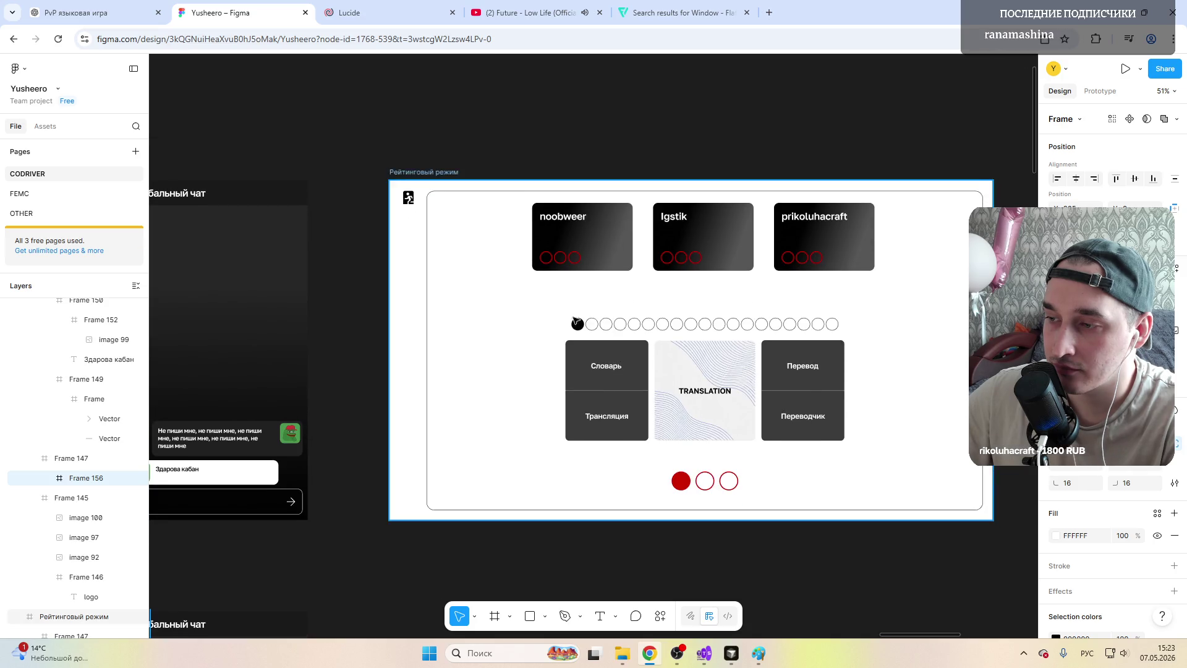
{"action": "scroll", "coordinate": [619, 321], "scroll_direction": "right", "scroll_amount": 2}
{"action": "scroll", "coordinate": [567, 317], "scroll_direction": "right", "scroll_amount": 3}
{"action": "scroll", "coordinate": [706, 254], "scroll_direction": "left", "scroll_amount": 3}
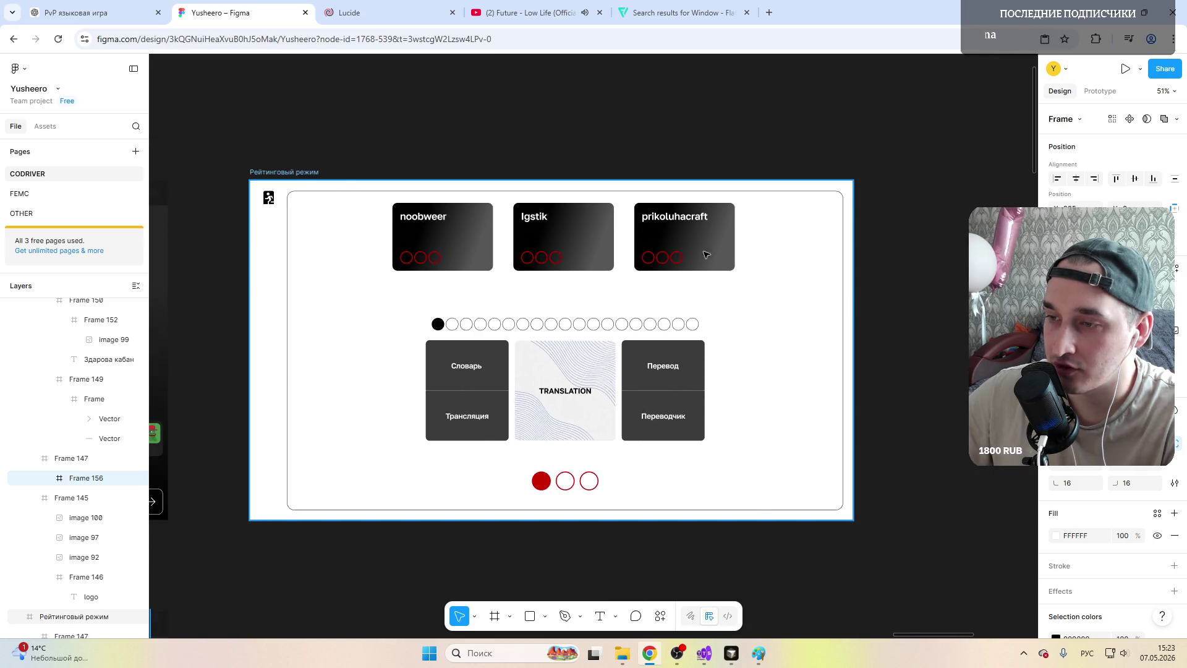
{"action": "left_click", "coordinate": [283, 175]}
{"action": "scroll", "coordinate": [457, 290], "scroll_direction": "down", "scroll_amount": 3}
{"action": "scroll", "coordinate": [470, 296], "scroll_direction": "down", "scroll_amount": 2}
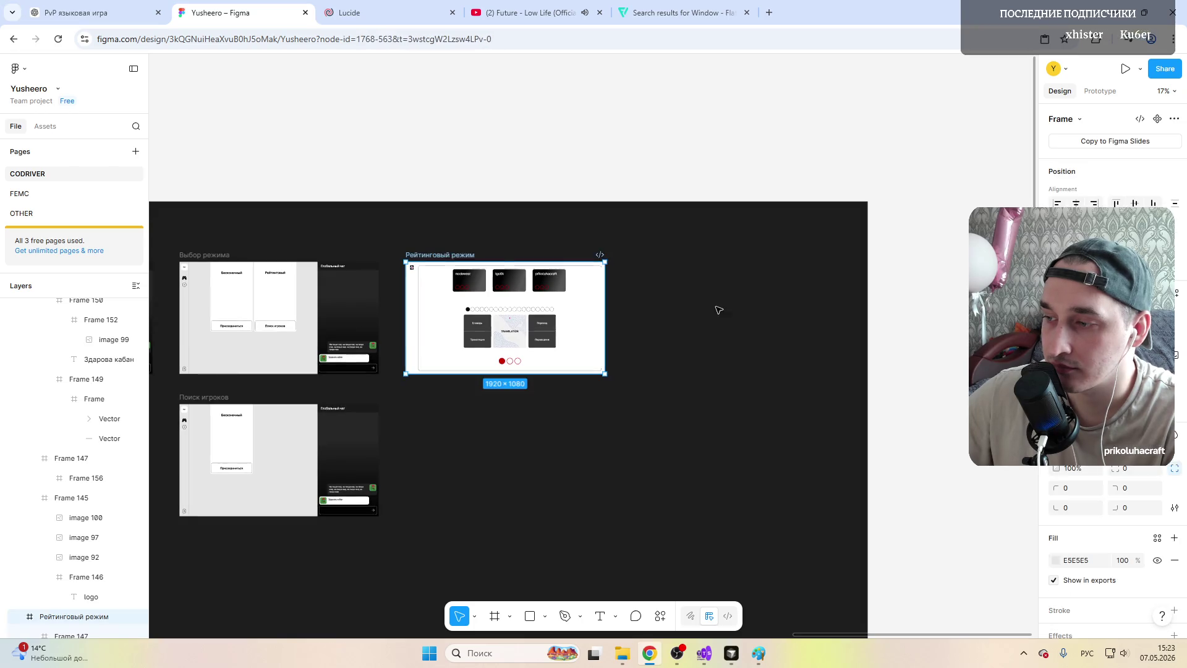
{"action": "left_click_drag", "start_coordinate": [428, 295], "coordinate": [646, 295]}
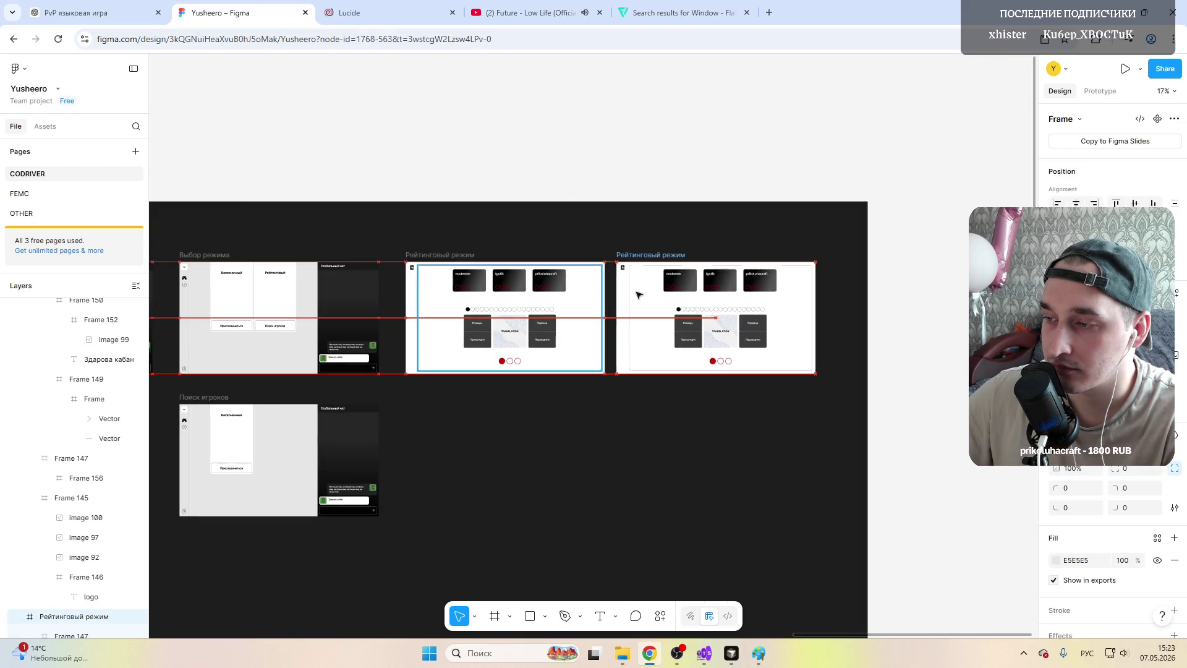
{"action": "scroll", "coordinate": [682, 291], "scroll_direction": "up", "scroll_amount": 4}
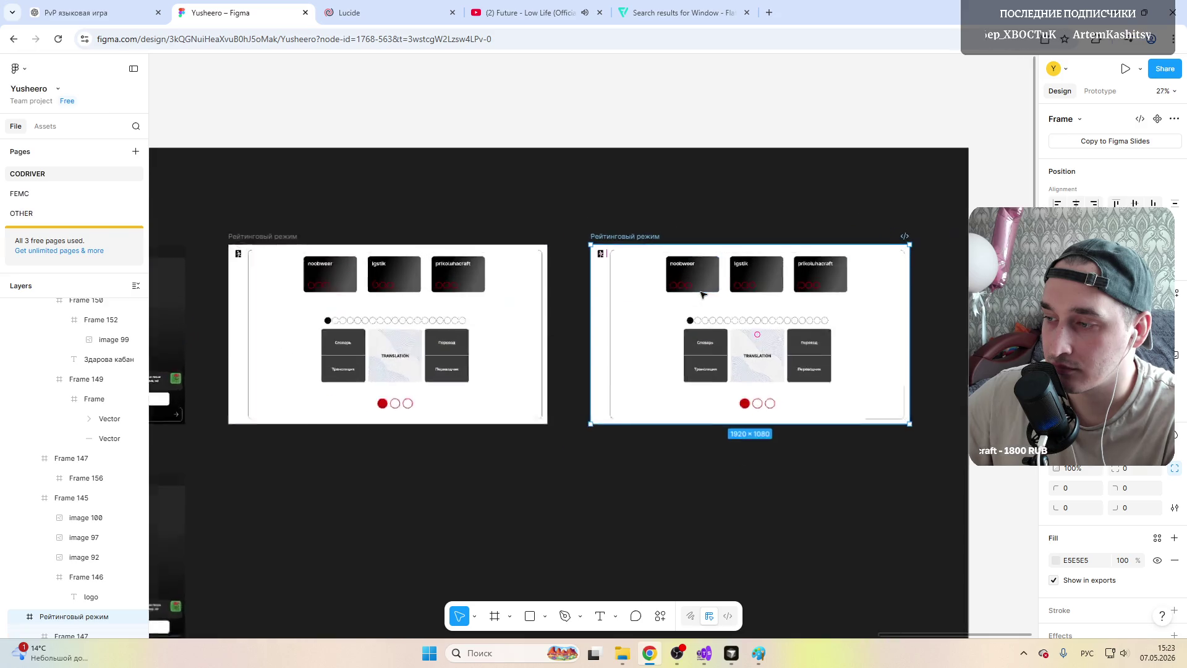
Step: Narrow the copied frame from 1920 to 768 px wide
{"action": "left_click", "coordinate": [651, 308]}
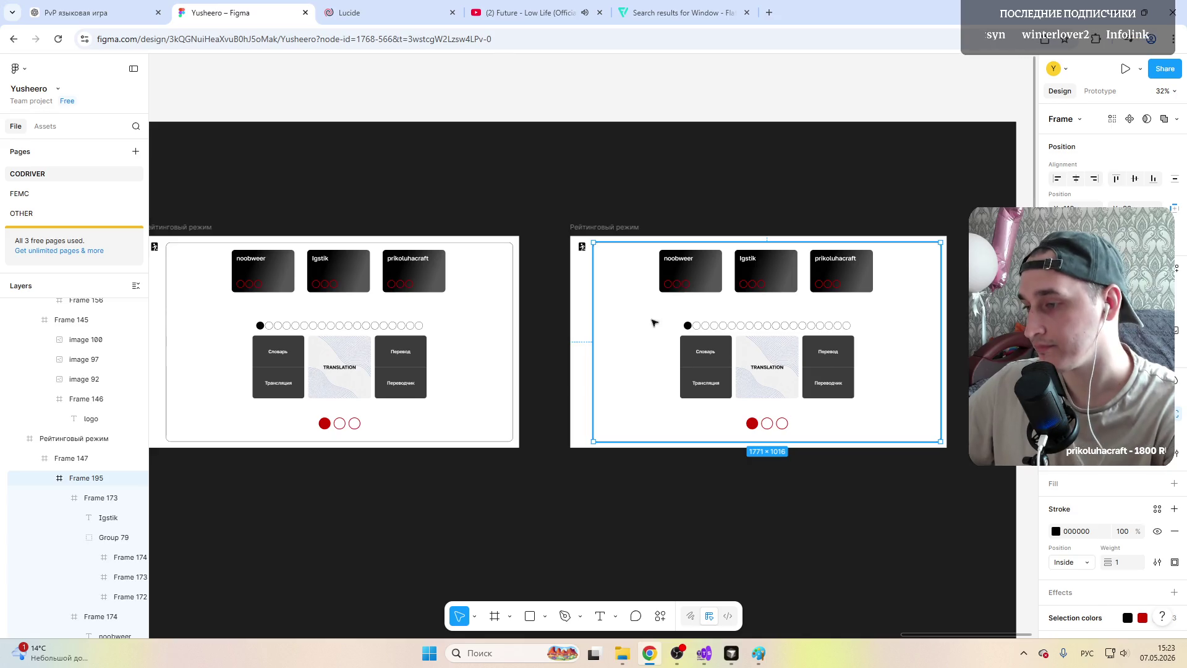
{"action": "key", "text": "Escape"}
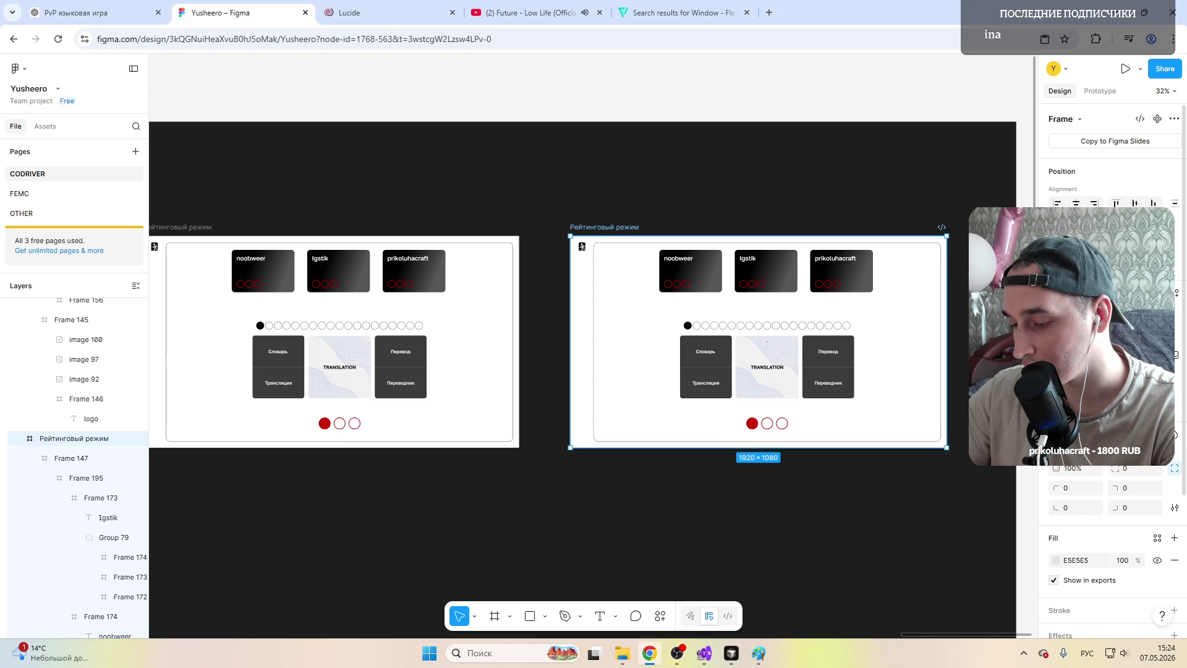
{"action": "left_click_drag", "start_coordinate": [947, 289], "coordinate": [721, 289]}
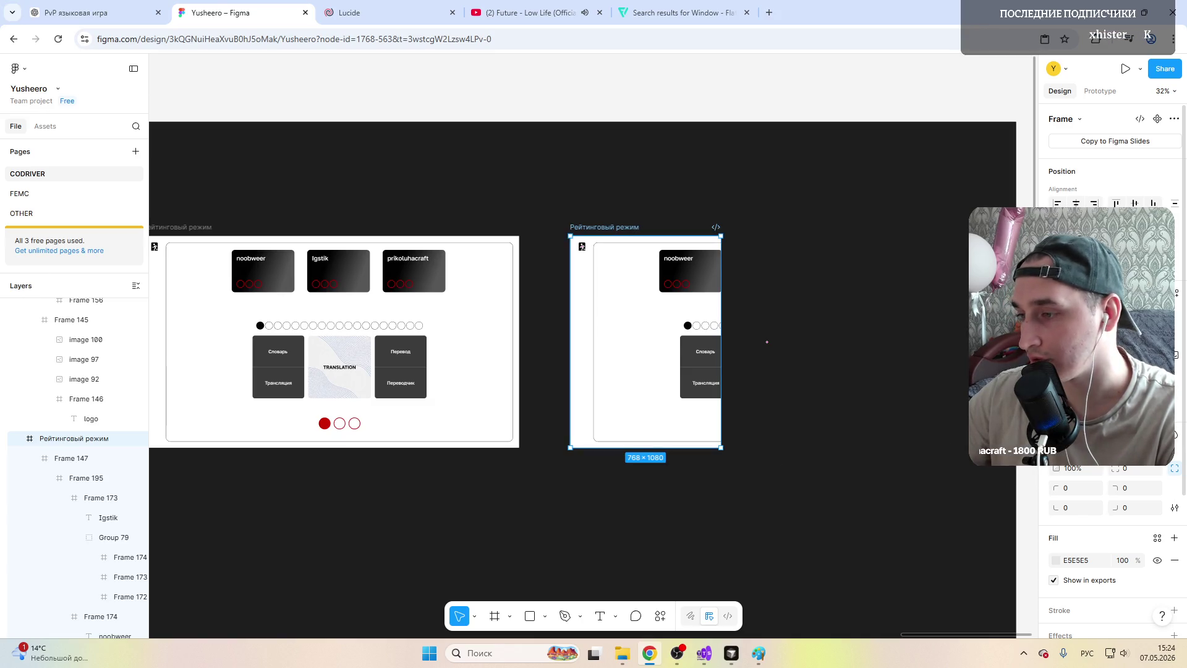
Step: Resize the inner panel Frame 195 to 621 px wide and 864 px tall
{"action": "left_click", "coordinate": [620, 287]}
{"action": "left_click_drag", "start_coordinate": [919, 323], "coordinate": [715, 311]}
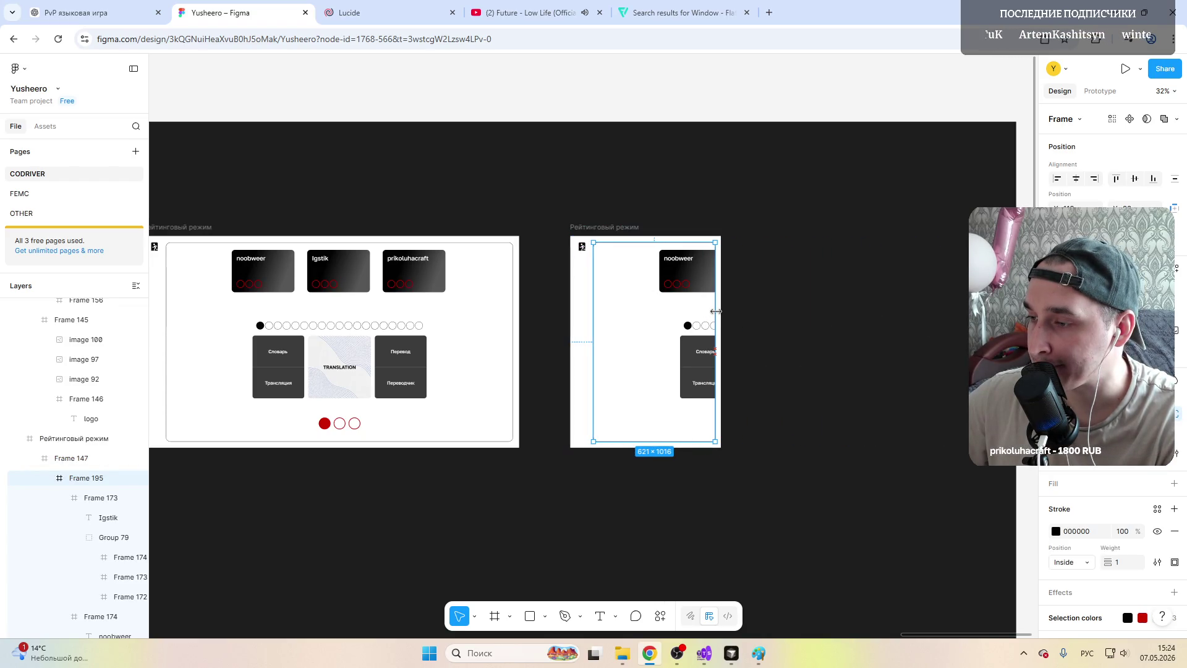
{"action": "left_click_drag", "start_coordinate": [627, 441], "coordinate": [629, 413]}
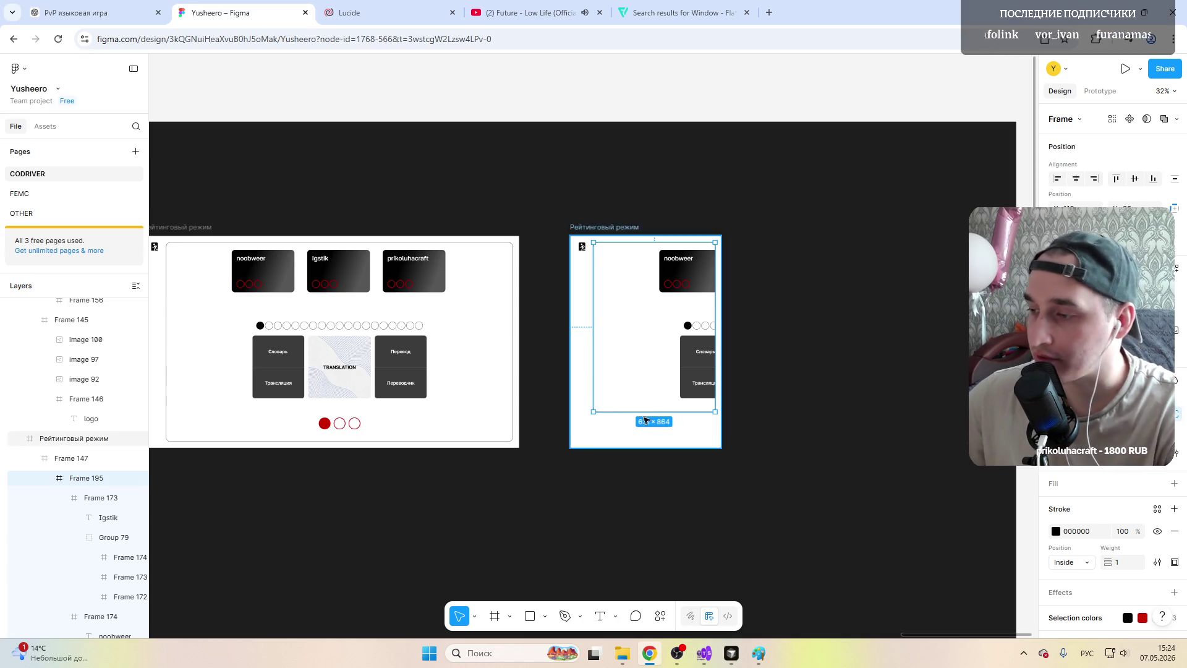
Step: Delete the small 42×42 icon image in the top-left corner
{"action": "double_click", "coordinate": [582, 246]}
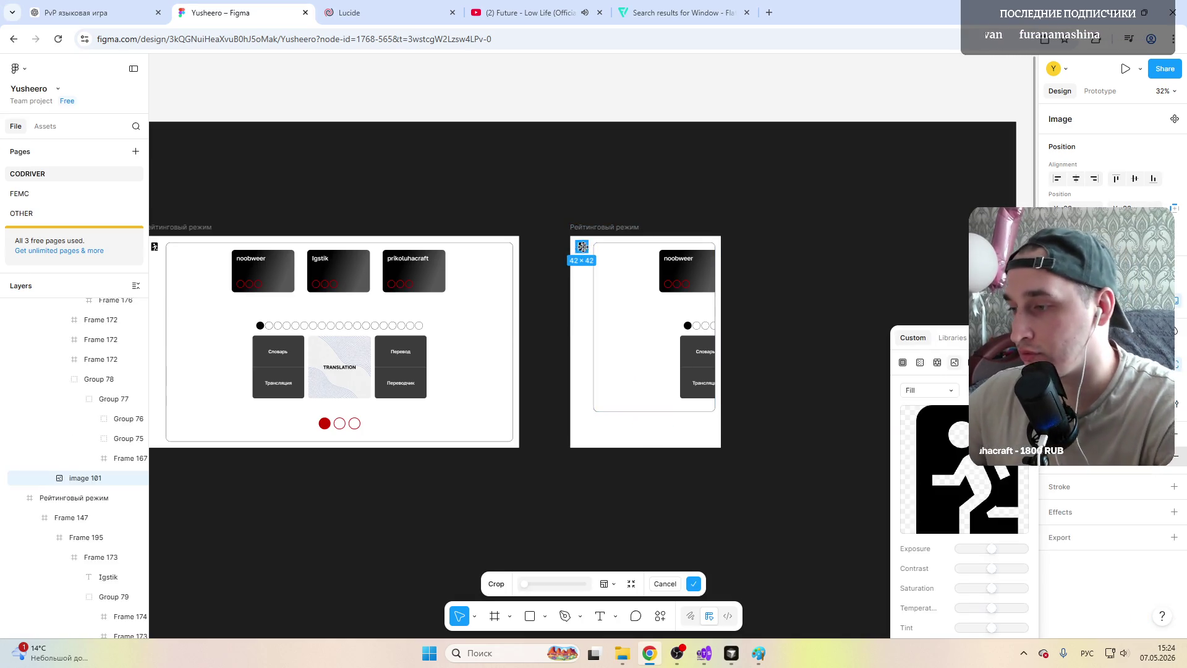
{"action": "key", "text": "Escape"}
{"action": "left_click", "coordinate": [584, 248]}
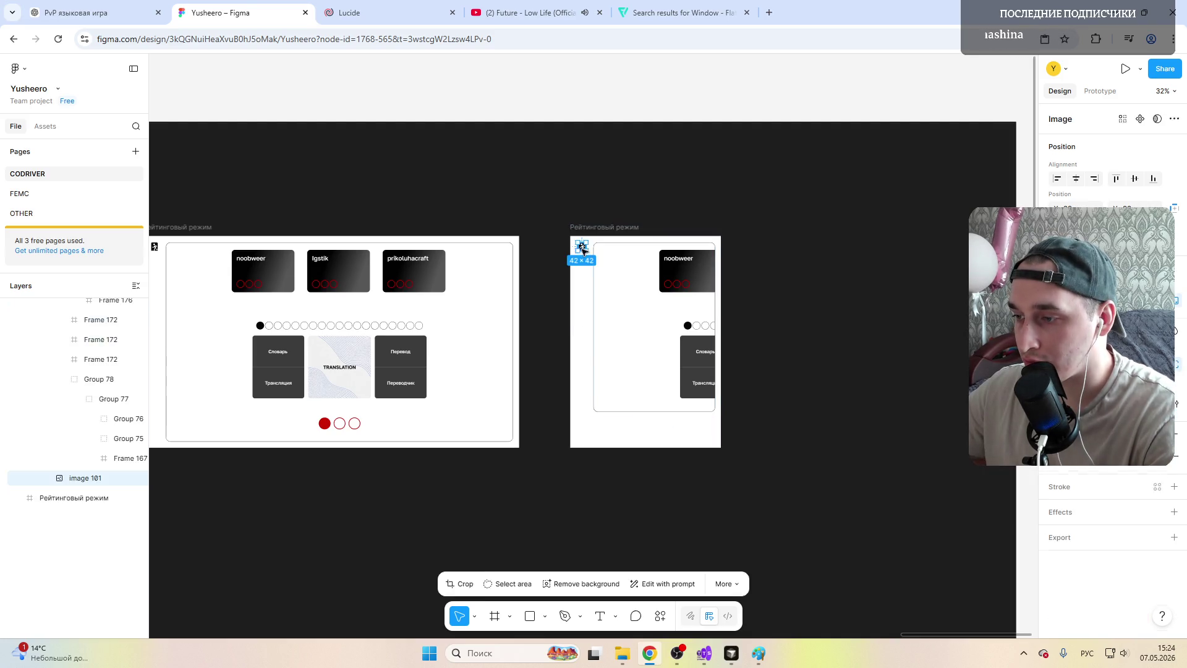
{"action": "double_click", "coordinate": [584, 248]}
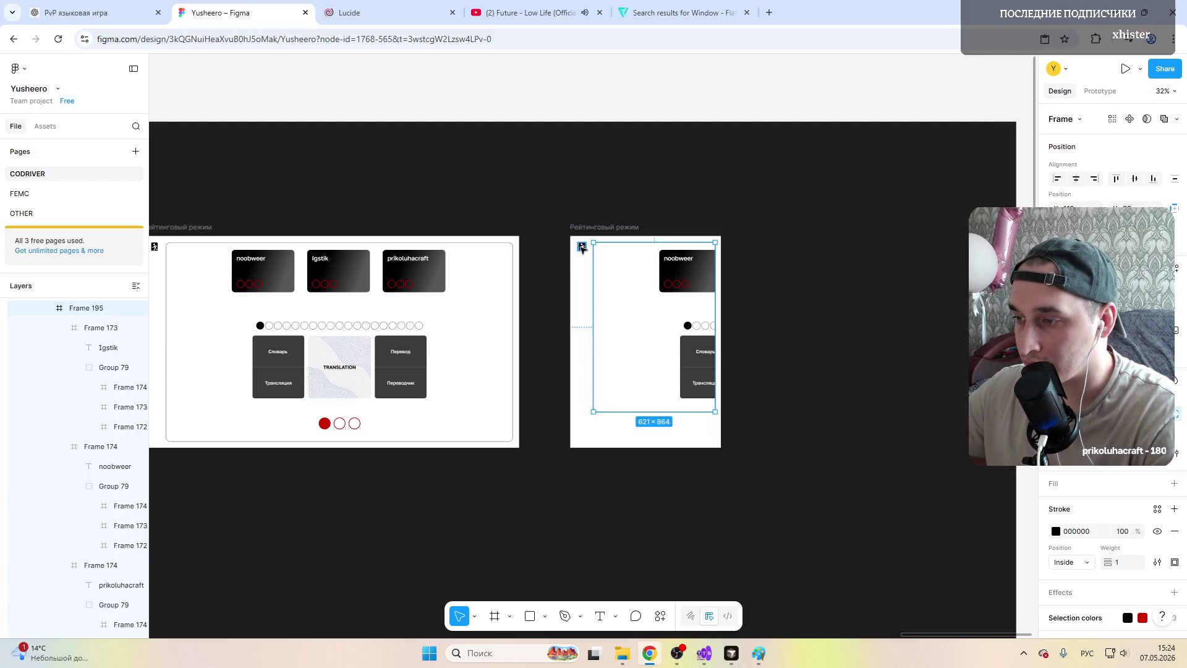
{"action": "key", "text": "Delete"}
{"action": "left_click", "coordinate": [609, 298]}
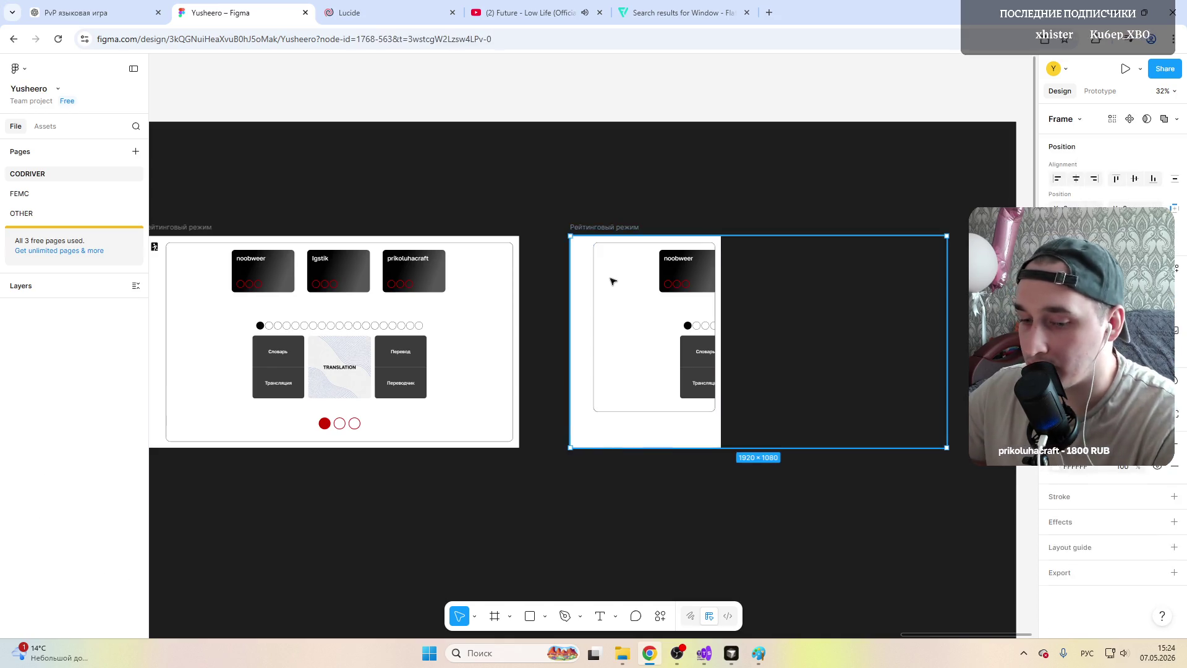
Step: Move Frame 195 about 26 px left and resize it to 745×874
{"action": "left_click_drag", "start_coordinate": [644, 302], "coordinate": [615, 303]}
{"action": "scroll", "coordinate": [656, 297], "scroll_direction": "up", "scroll_amount": 3}
{"action": "scroll", "coordinate": [655, 297], "scroll_direction": "up", "scroll_amount": 3}
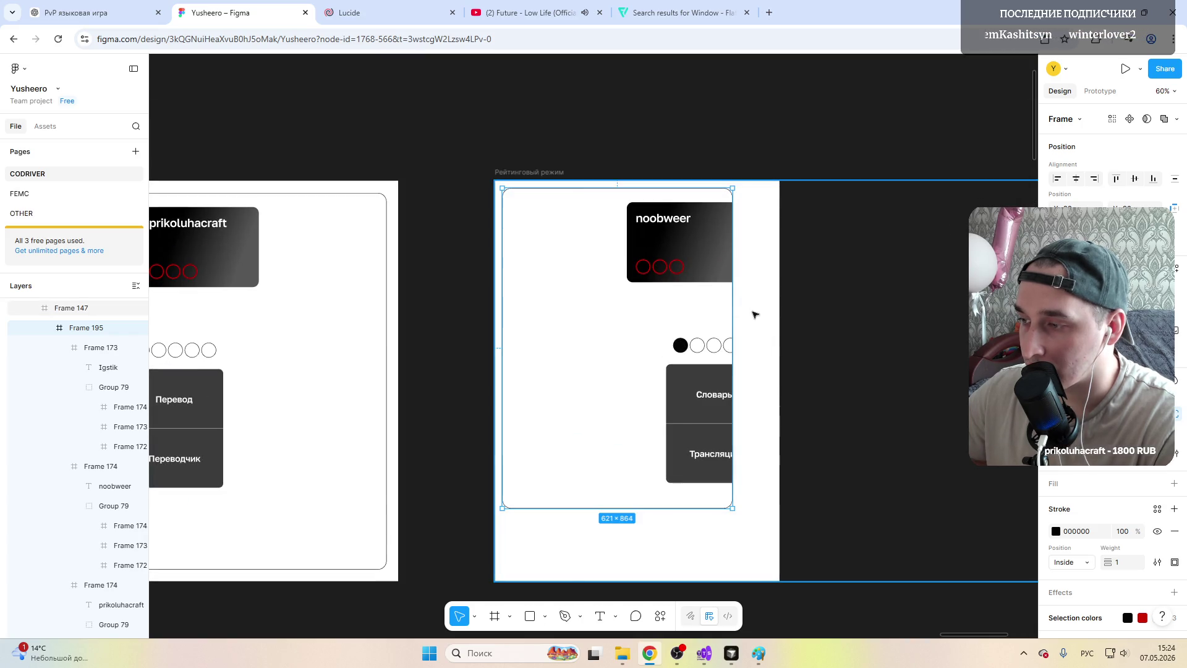
{"action": "left_click_drag", "start_coordinate": [759, 311], "coordinate": [773, 312]}
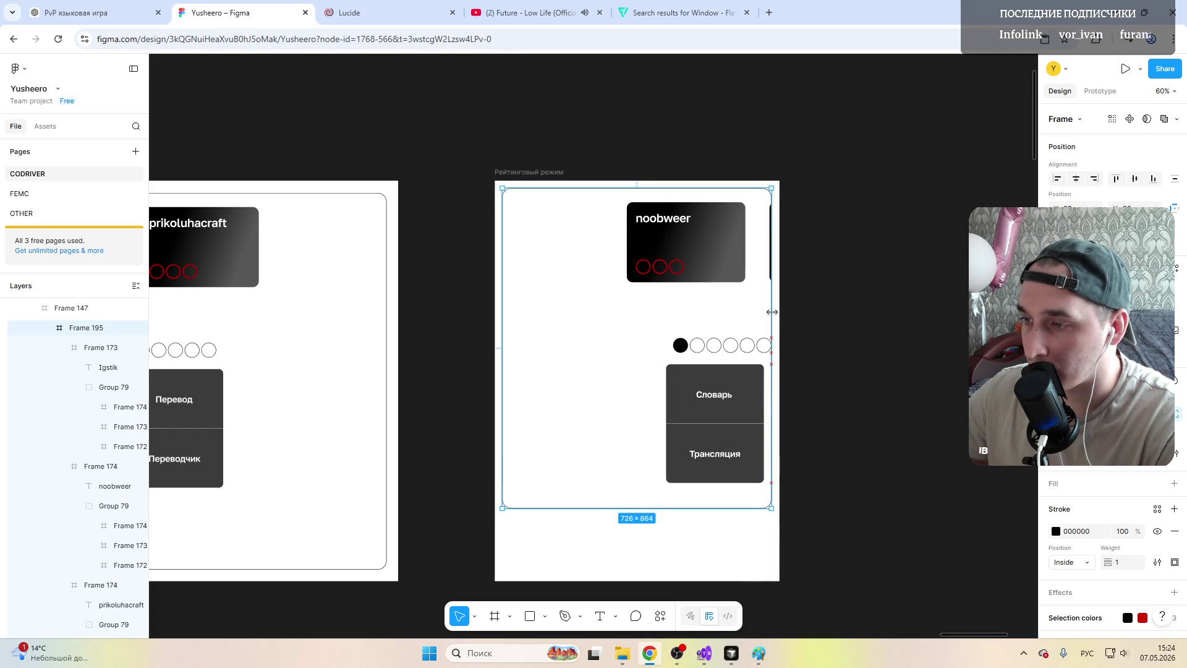
{"action": "left_click_drag", "start_coordinate": [551, 187], "coordinate": [499, 203]}
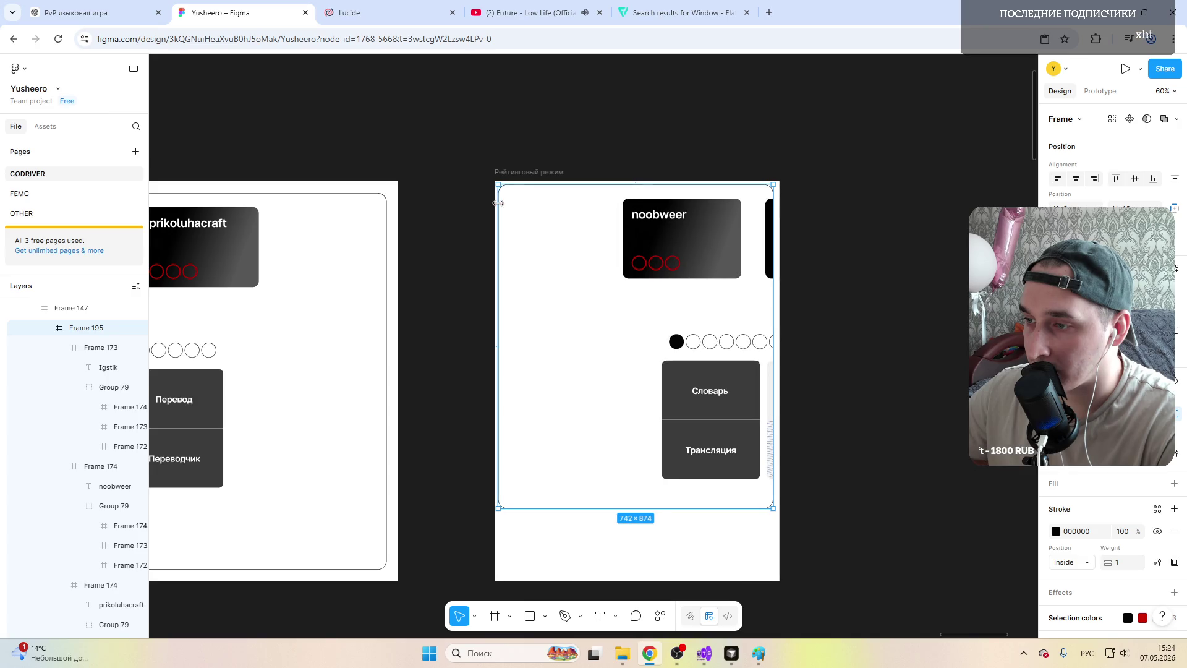
{"action": "left_click_drag", "start_coordinate": [773, 294], "coordinate": [775, 294]}
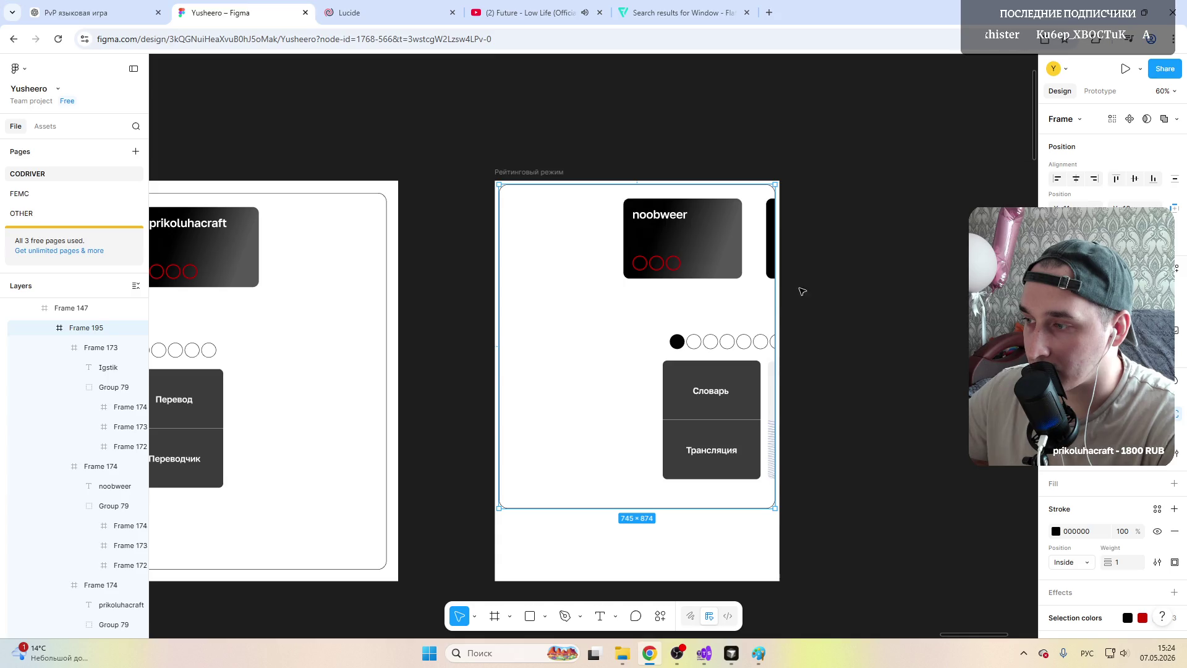
{"action": "left_click", "coordinate": [825, 257]}
{"action": "scroll", "coordinate": [607, 307], "scroll_direction": "down", "scroll_amount": 3, "text": "ctrl"}
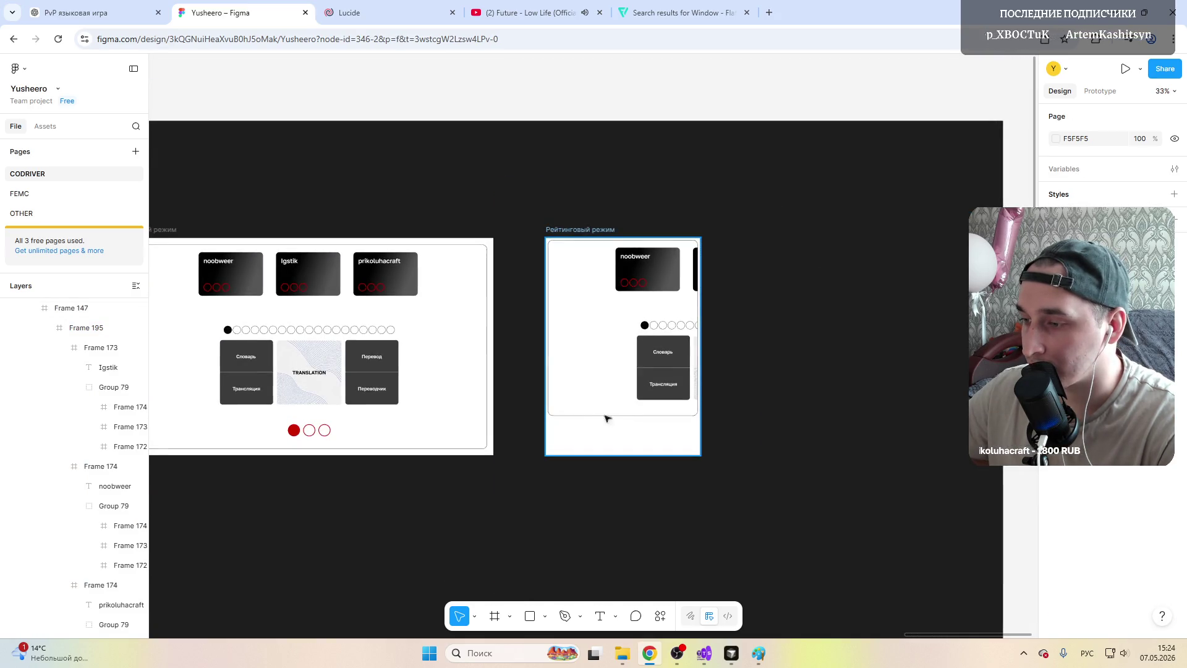
{"action": "scroll", "coordinate": [607, 418], "scroll_direction": "up", "scroll_amount": 3}
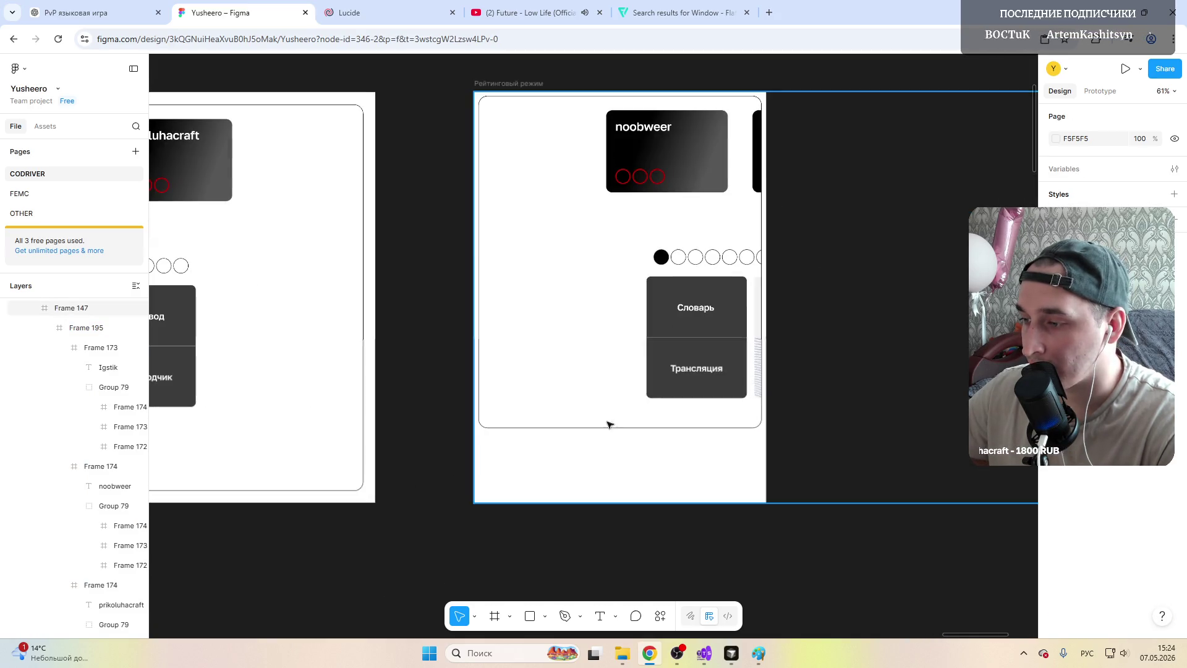
{"action": "left_click", "coordinate": [699, 291]}
{"action": "double_click", "coordinate": [714, 294]}
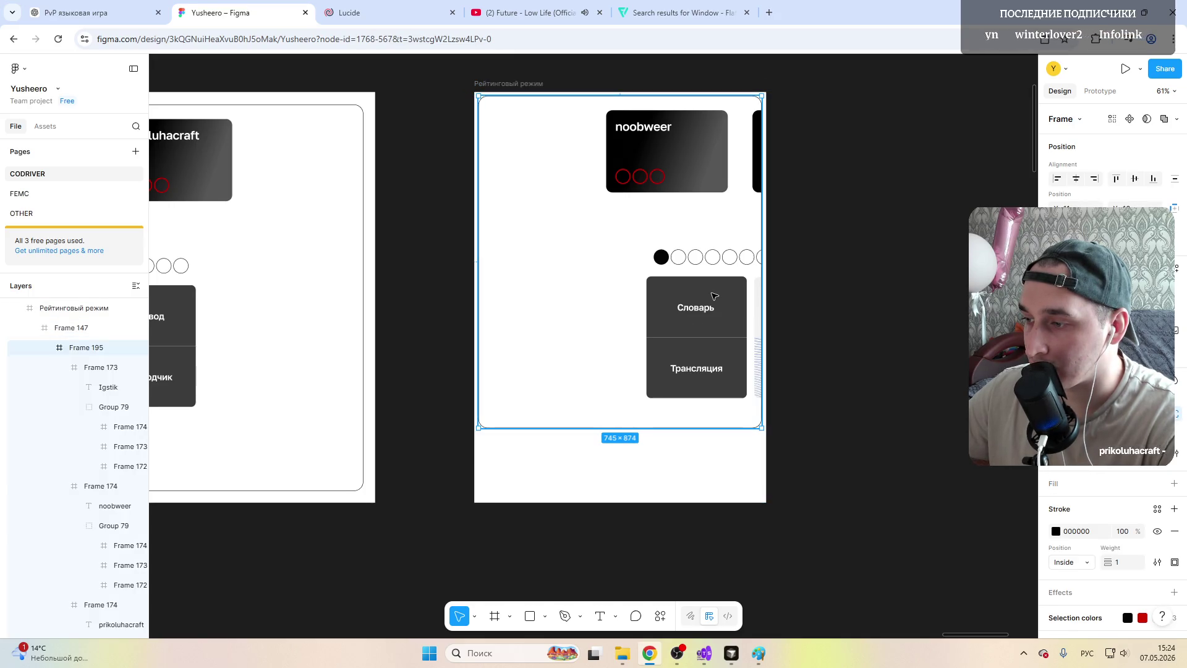
Step: Scale the word-card group down to 533×238 and position it below the dot row
{"action": "left_click_drag", "start_coordinate": [714, 295], "coordinate": [554, 341]}
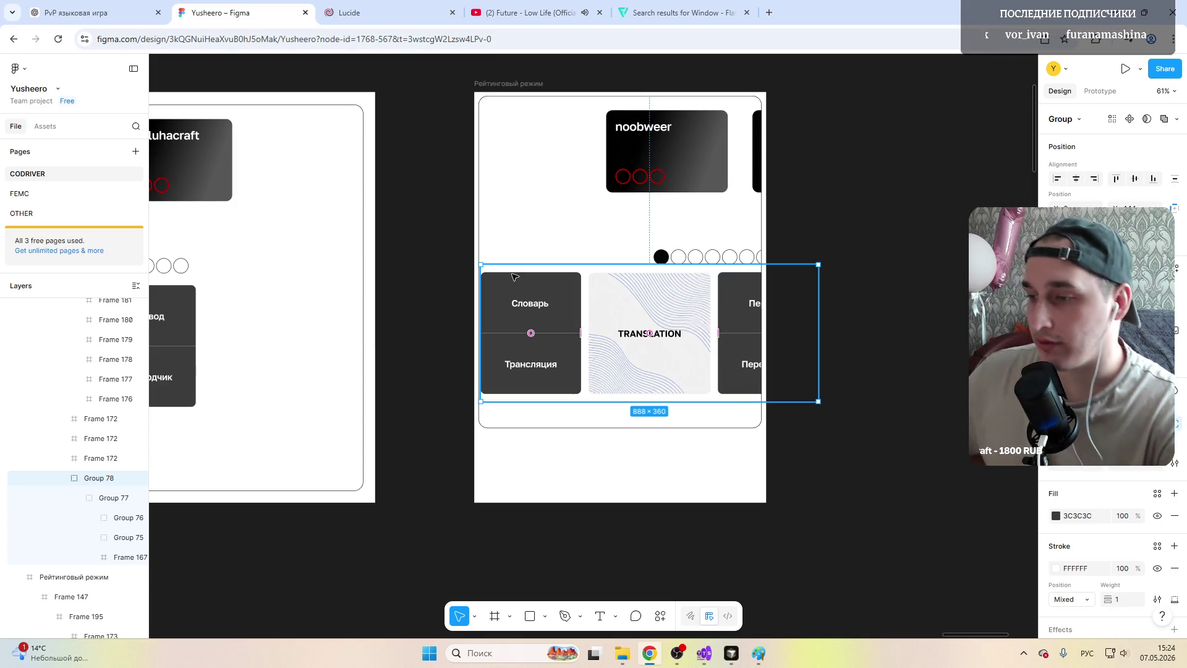
{"action": "mouse_move", "coordinate": [481, 265]}
{"action": "left_mouse_down"}
{"action": "mouse_move", "coordinate": [559, 297]}
{"action": "mouse_move", "coordinate": [479, 264]}
{"action": "left_mouse_up"}
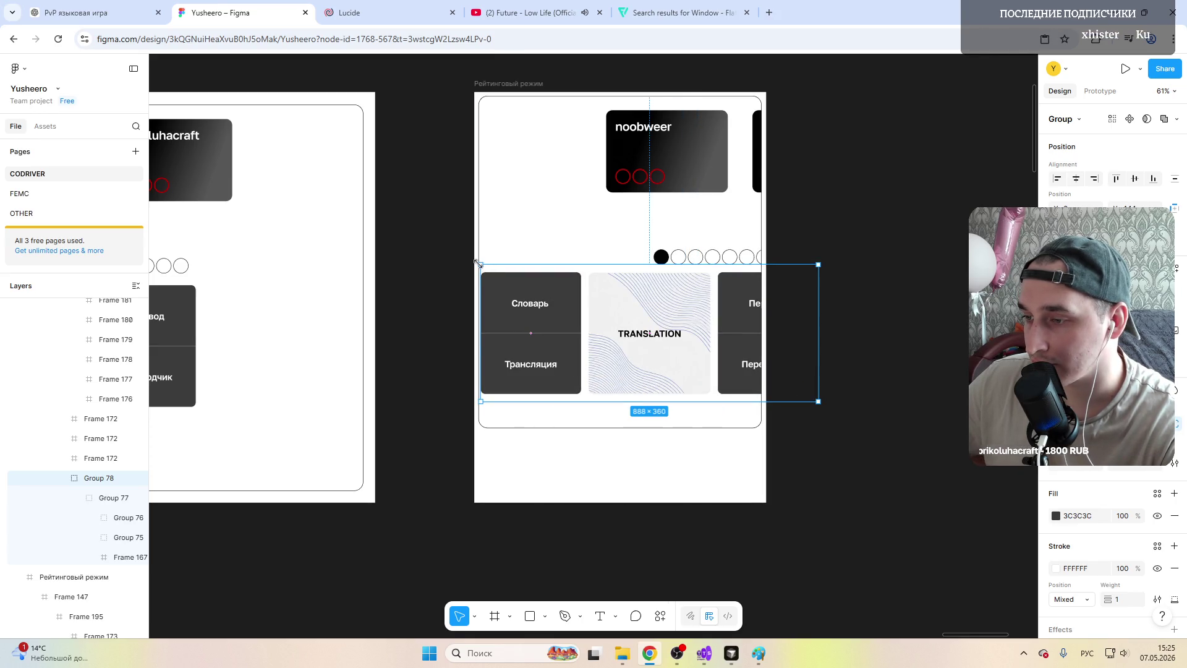
{"action": "mouse_move", "coordinate": [478, 262]}
{"action": "left_mouse_down"}
{"action": "mouse_move", "coordinate": [512, 285]}
{"action": "mouse_move", "coordinate": [482, 264]}
{"action": "mouse_move", "coordinate": [585, 300]}
{"action": "left_mouse_up"}
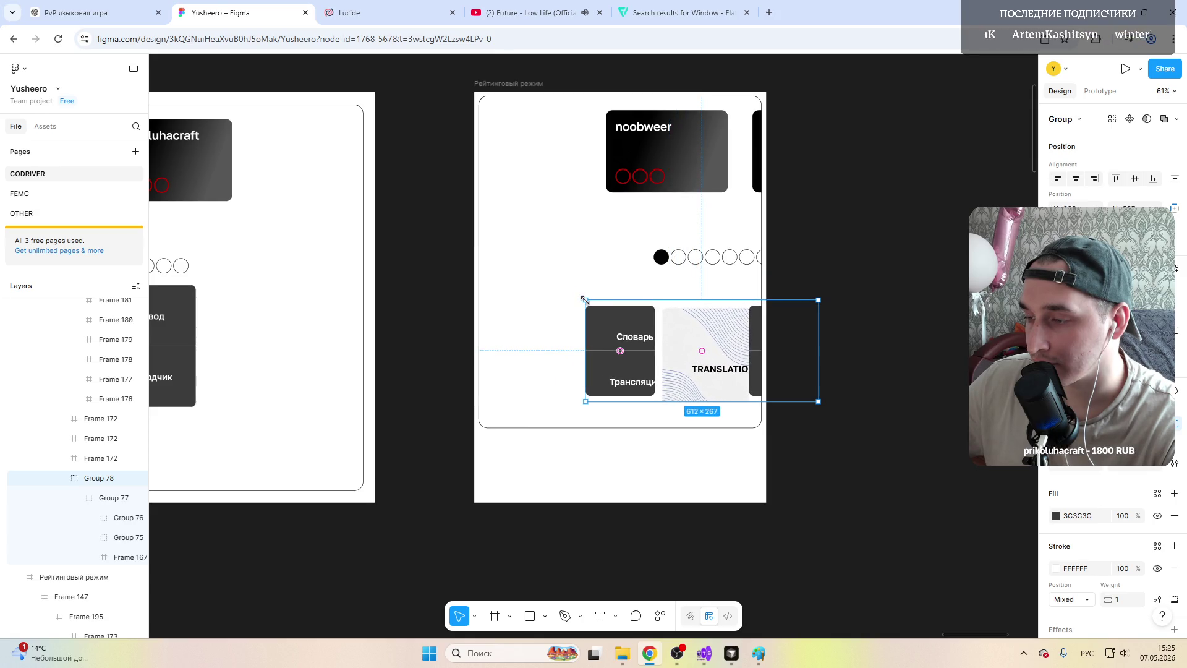
{"action": "mouse_move", "coordinate": [697, 338]}
{"action": "left_mouse_down"}
{"action": "mouse_move", "coordinate": [616, 334]}
{"action": "mouse_move", "coordinate": [619, 345]}
{"action": "left_mouse_up"}
{"action": "left_click_drag", "start_coordinate": [509, 306], "coordinate": [521, 313]}
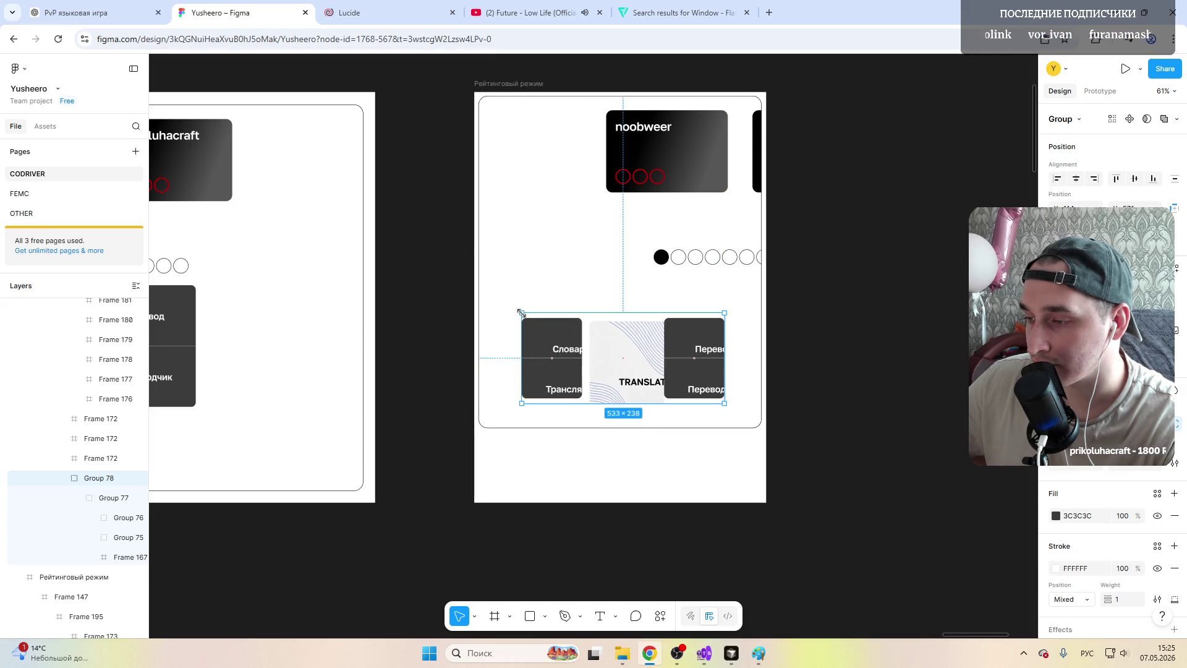
{"action": "left_click_drag", "start_coordinate": [624, 352], "coordinate": [621, 342]}
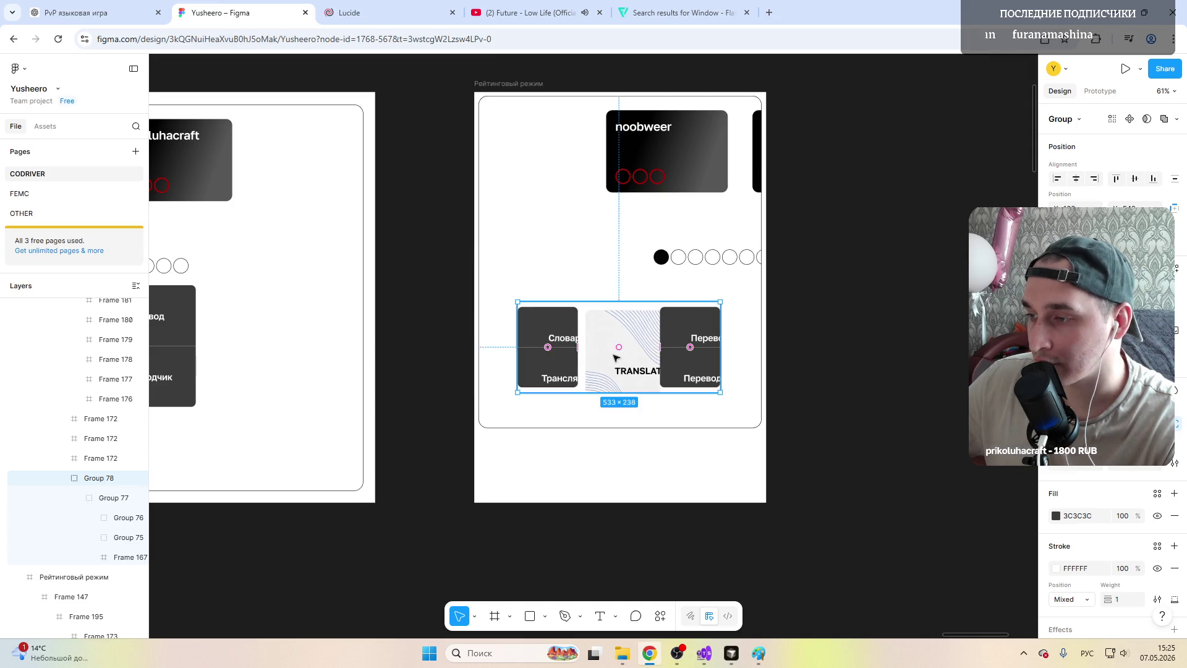
{"action": "left_click", "coordinate": [676, 250]}
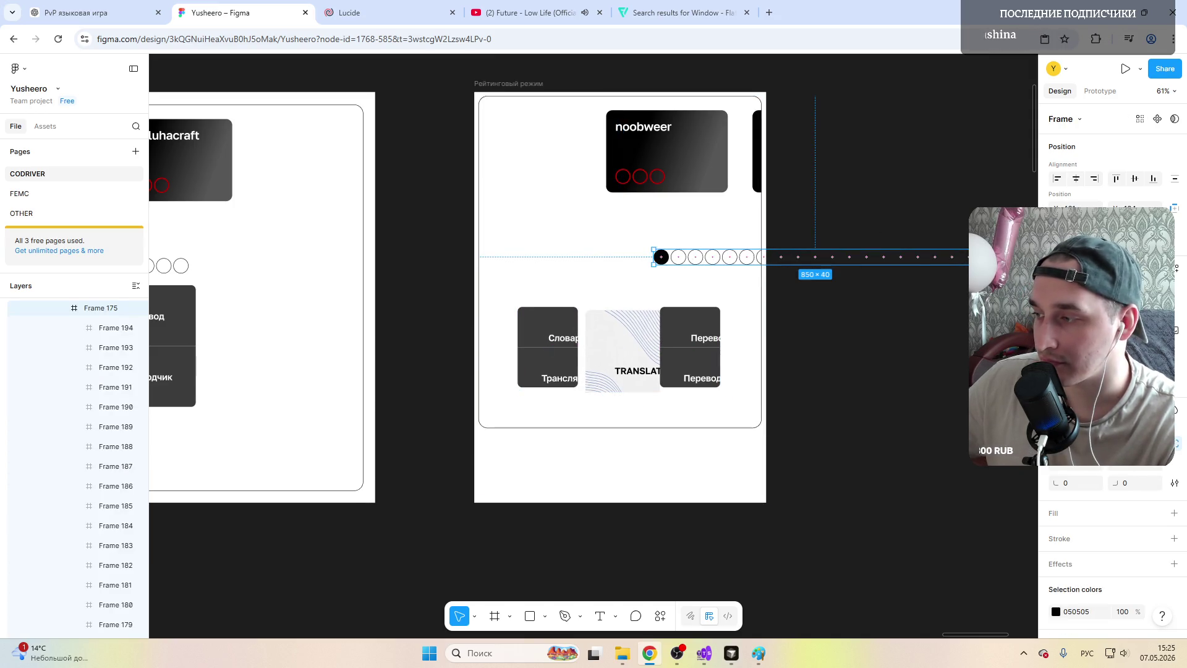
Step: Scale the progress-dots row Frame 175 to 501×24 and place it just above the word cards
{"action": "left_click_drag", "start_coordinate": [974, 249], "coordinate": [839, 251]}
{"action": "left_click_drag", "start_coordinate": [734, 259], "coordinate": [570, 261]}
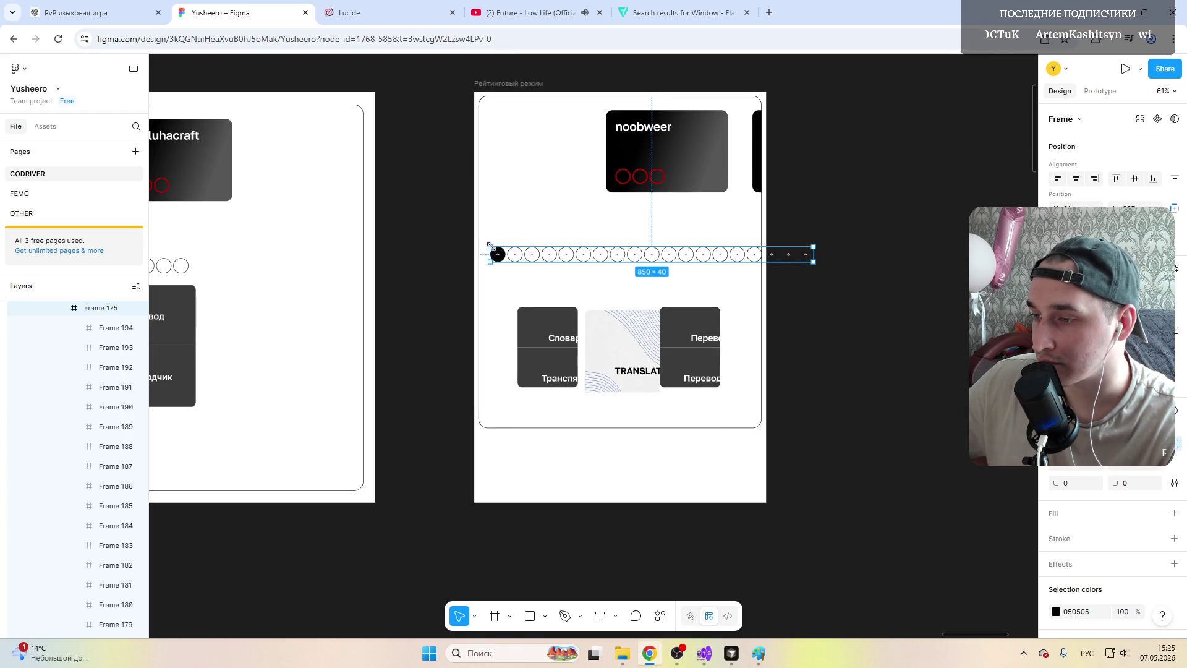
{"action": "left_click_drag", "start_coordinate": [490, 246], "coordinate": [504, 247]}
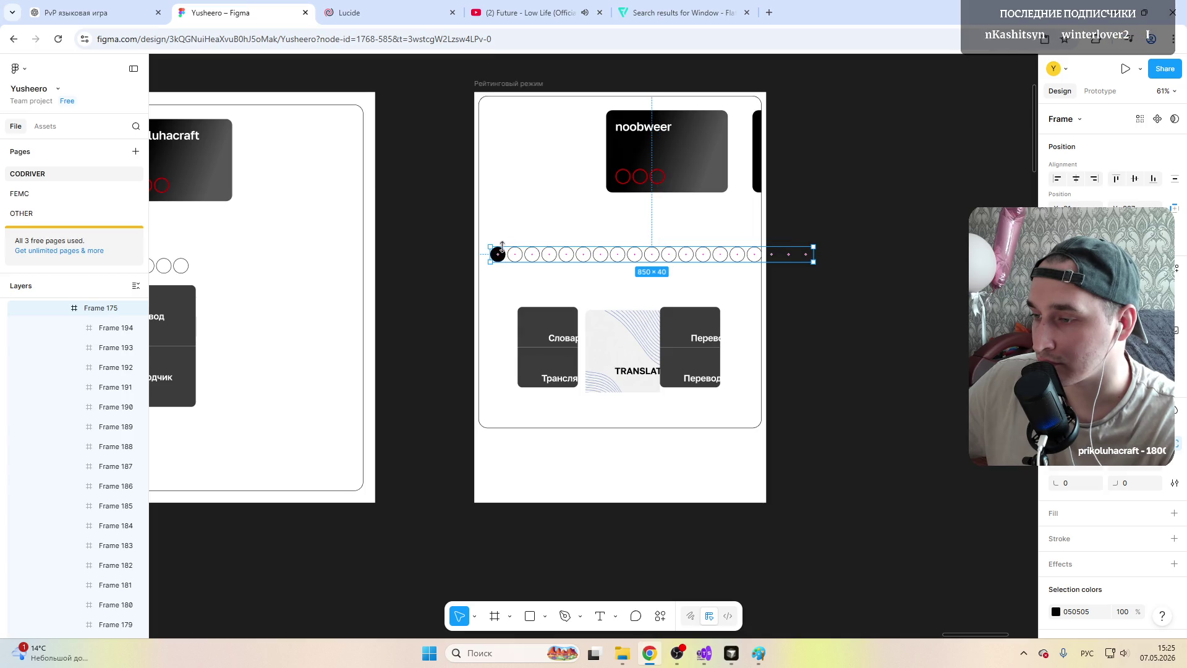
{"action": "left_click_drag", "start_coordinate": [500, 248], "coordinate": [640, 260]}
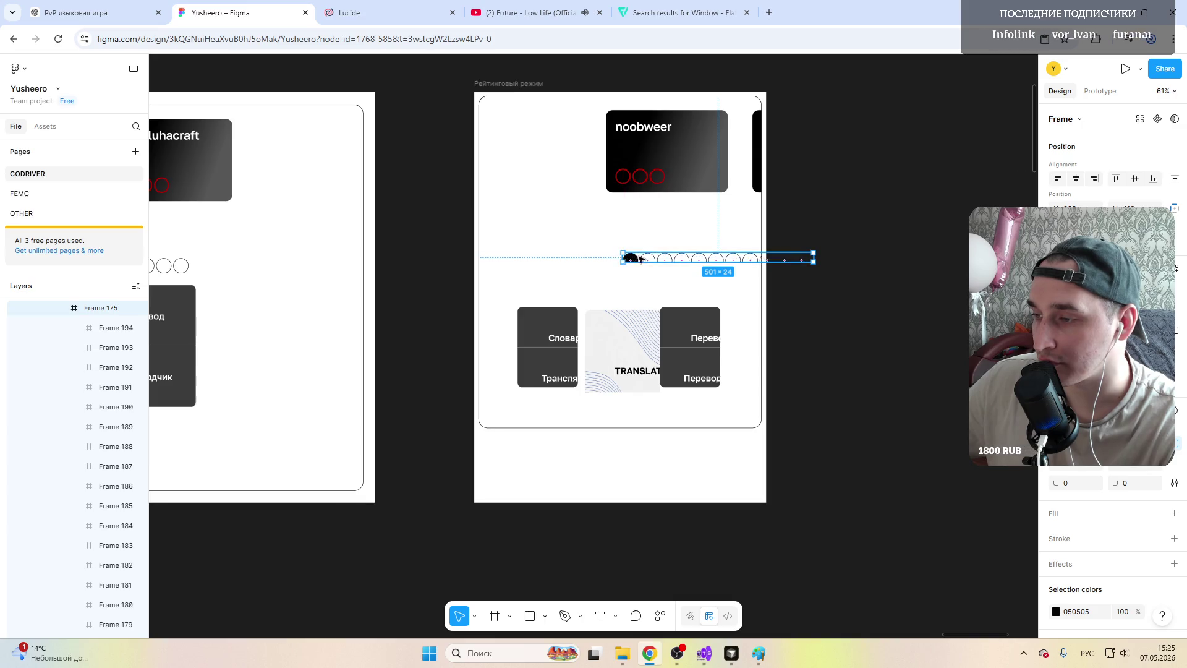
{"action": "left_click_drag", "start_coordinate": [716, 259], "coordinate": [604, 262]}
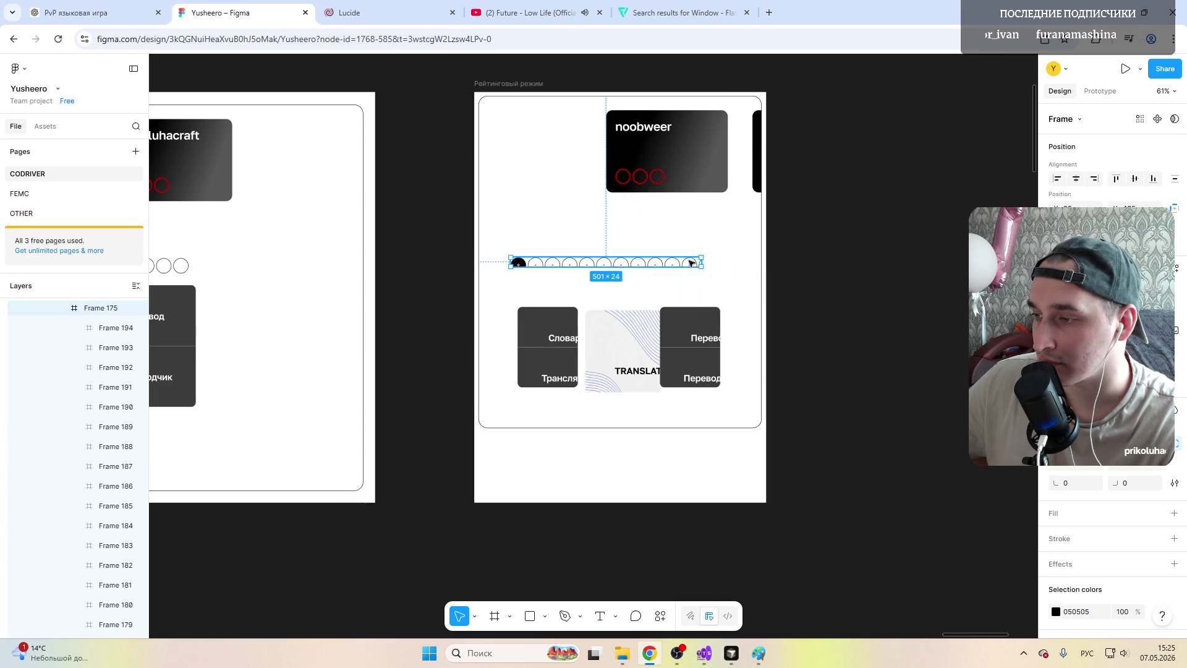
{"action": "left_click_drag", "start_coordinate": [604, 265], "coordinate": [606, 283]}
{"action": "left_click", "coordinate": [704, 162]}
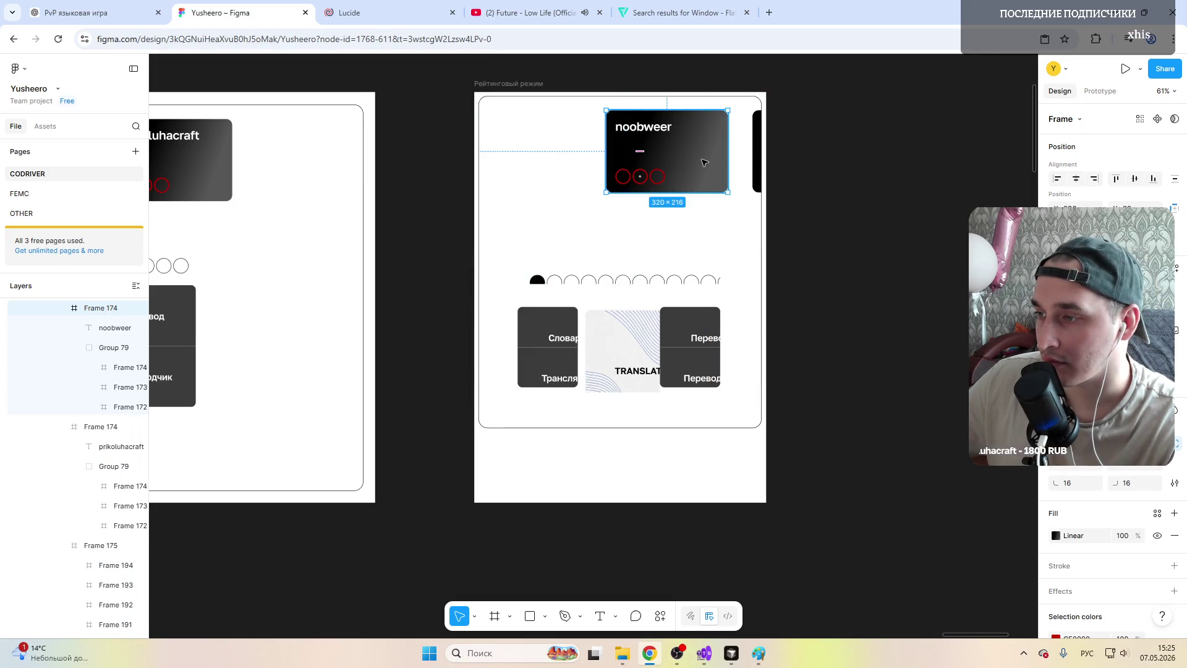
Step: Shrink the noobweer card Frame 174 to 221×154 at the panel's top-left
{"action": "mouse_move", "coordinate": [727, 191]}
{"action": "left_mouse_down"}
{"action": "mouse_move", "coordinate": [689, 166]}
{"action": "mouse_move", "coordinate": [544, 150]}
{"action": "left_mouse_up"}
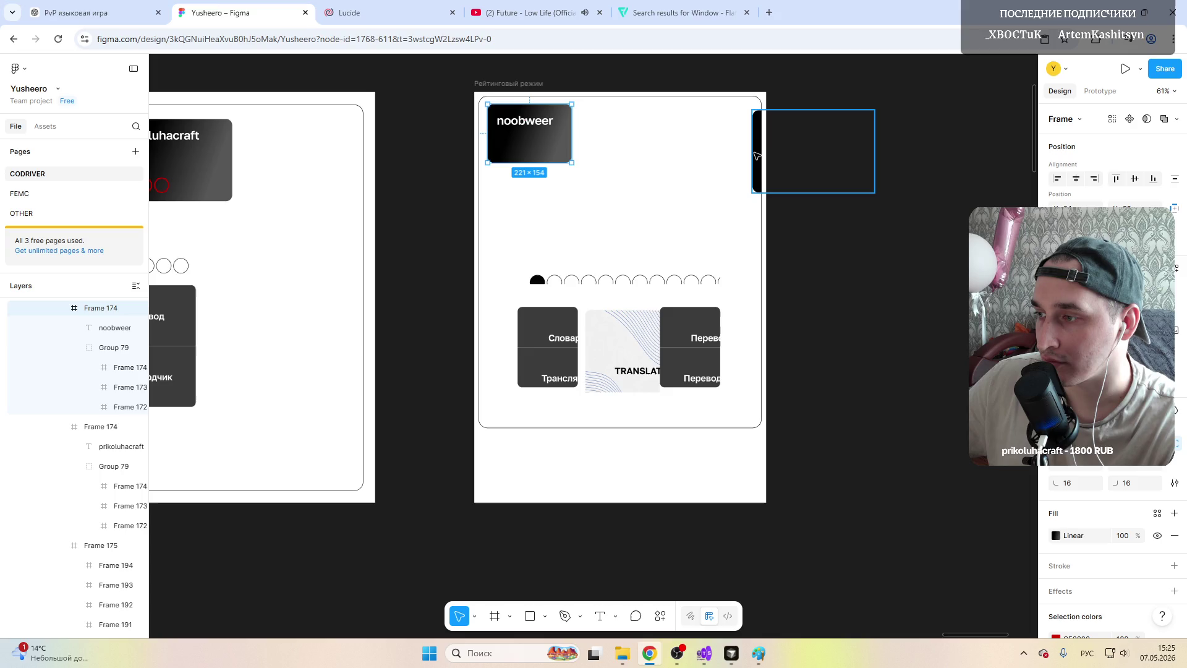
{"action": "left_click", "coordinate": [711, 196]}
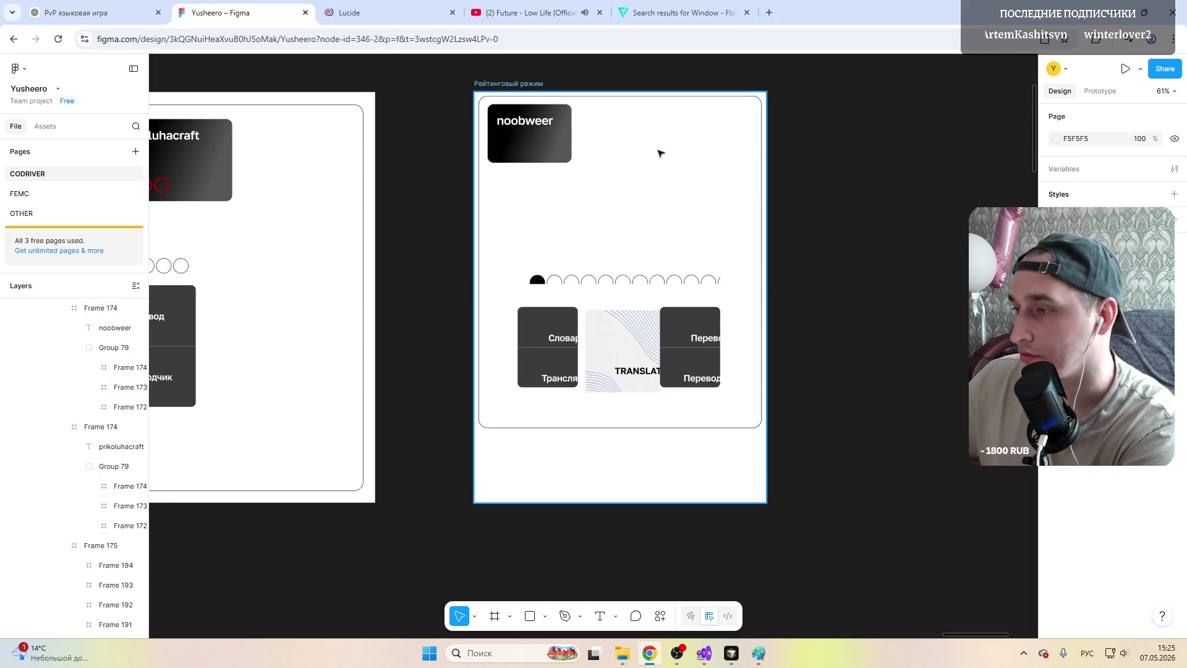
{"action": "left_click", "coordinate": [628, 190]}
{"action": "left_click", "coordinate": [631, 191]}
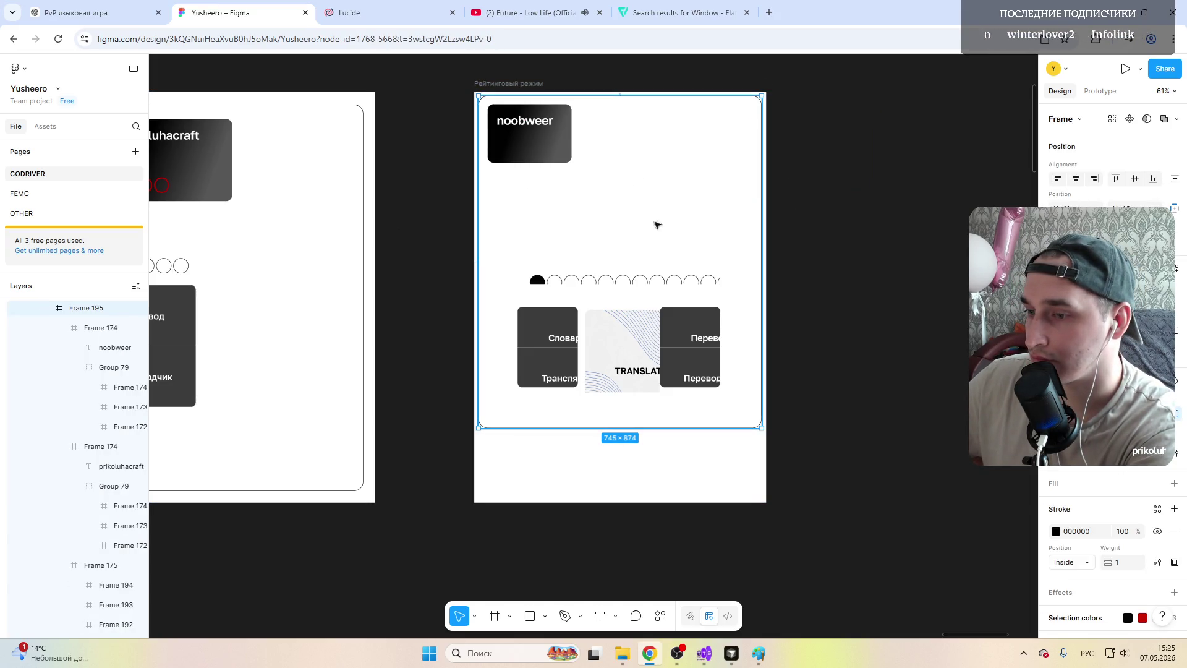
Step: Drag the outer frame's right edge left to narrow it to about 768 px
{"action": "scroll", "coordinate": [674, 322], "scroll_direction": "down", "scroll_amount": 5}
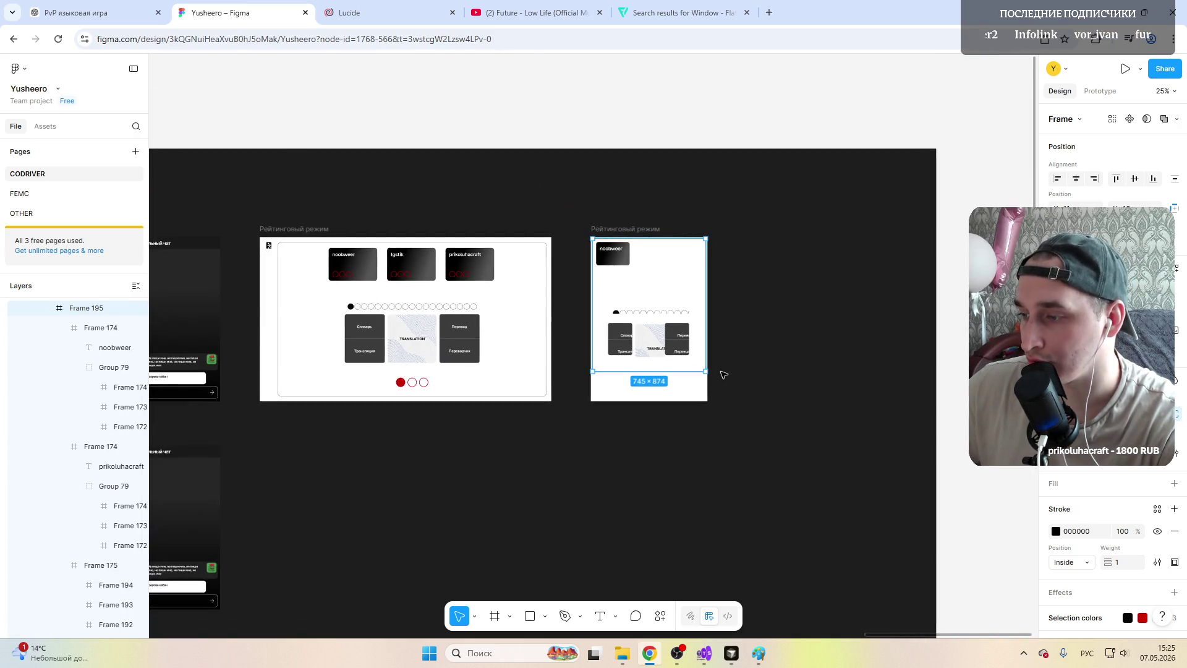
{"action": "left_click", "coordinate": [750, 269]}
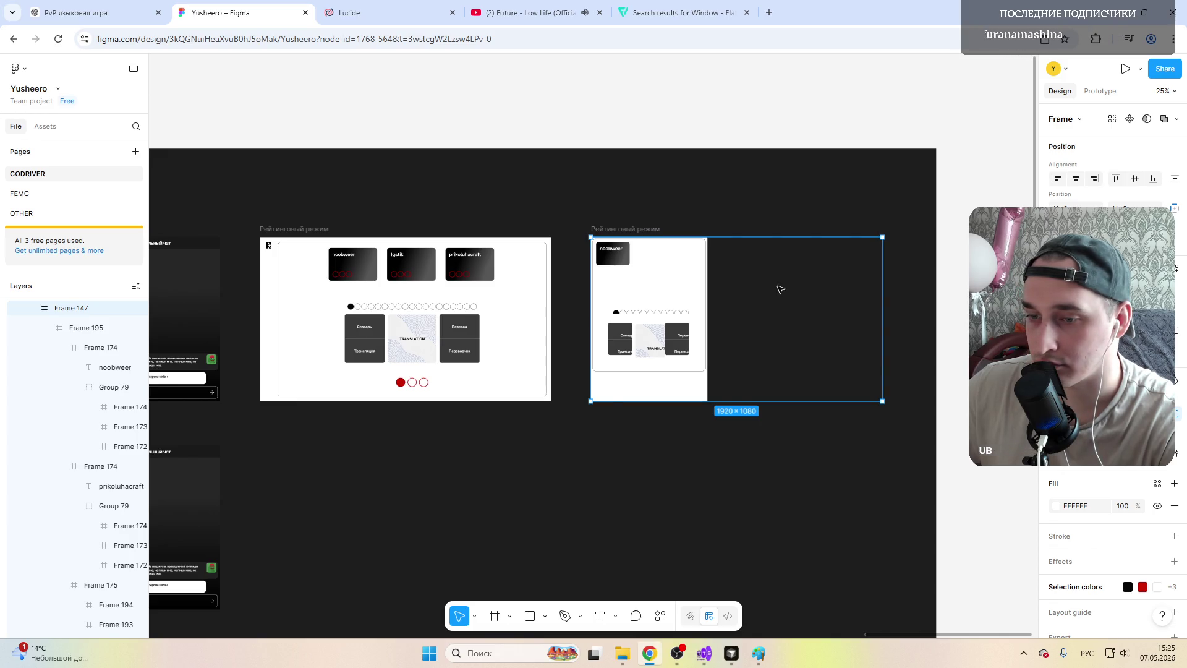
{"action": "left_click_drag", "start_coordinate": [883, 318], "coordinate": [707, 313]}
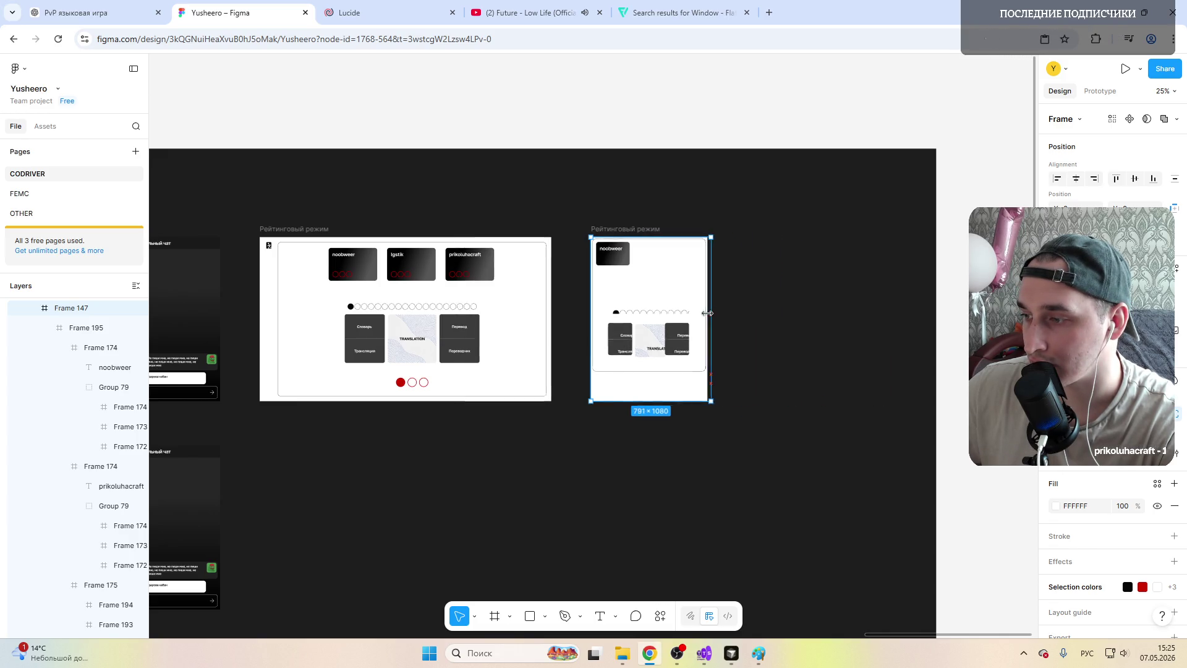
Step: Zoom to the frame and set the noobweer name text to font size 24
{"action": "key", "text": "shift+2"}
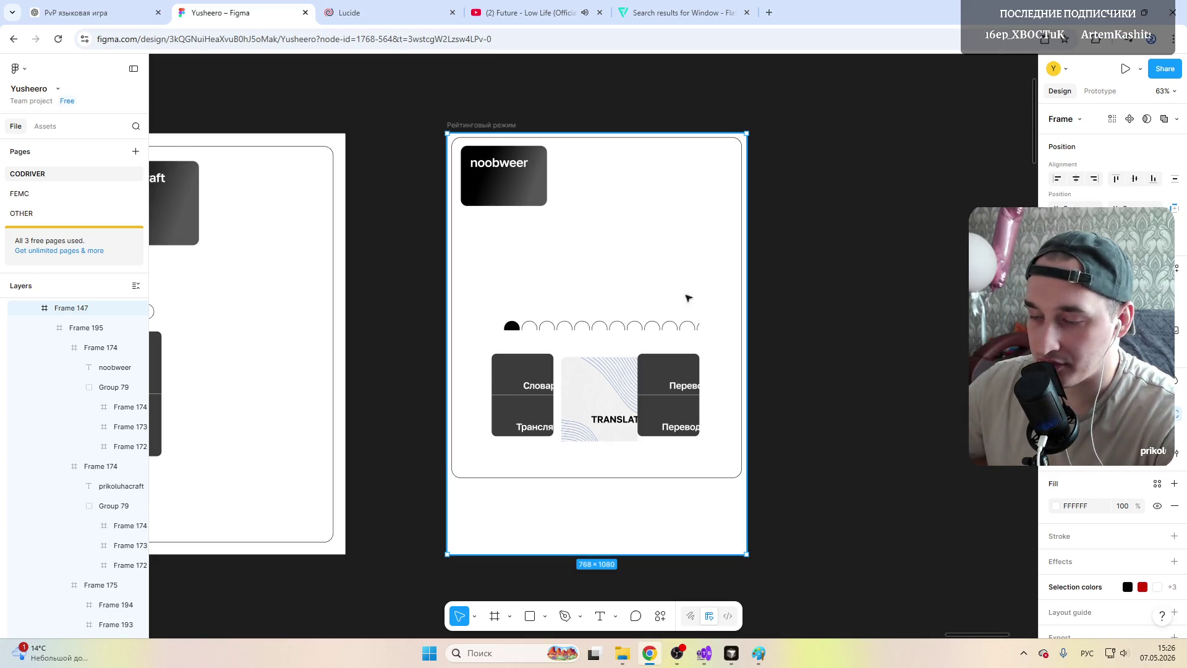
{"action": "left_click", "coordinate": [509, 178]}
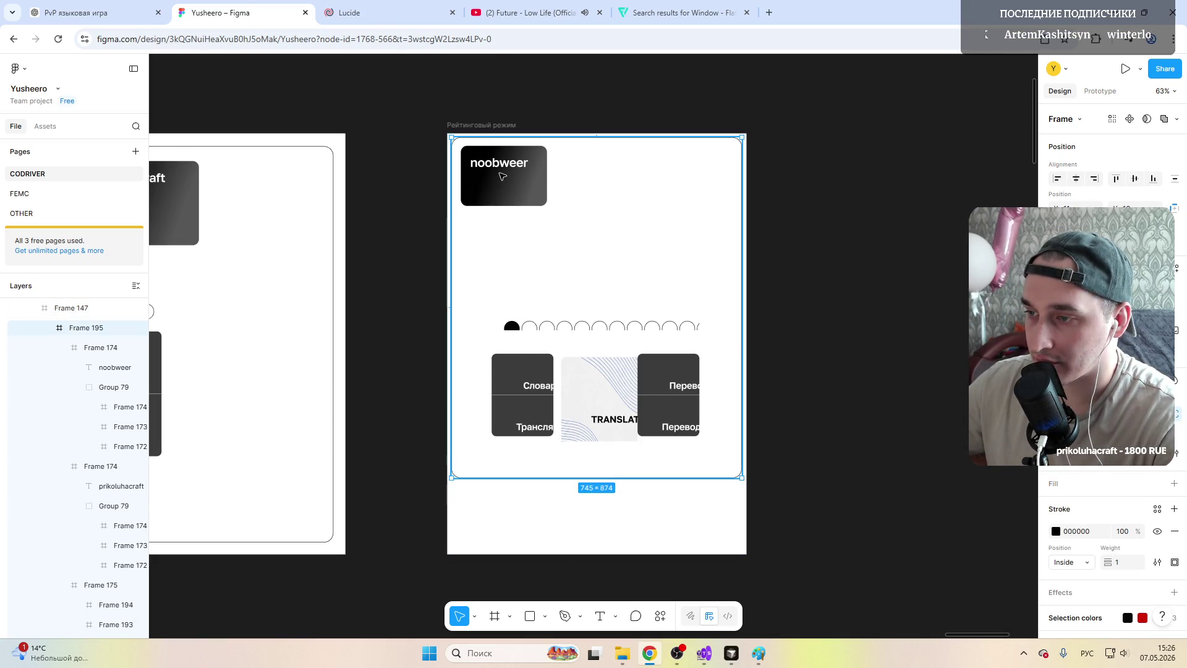
{"action": "left_click", "coordinate": [502, 176]}
{"action": "left_click", "coordinate": [501, 164]}
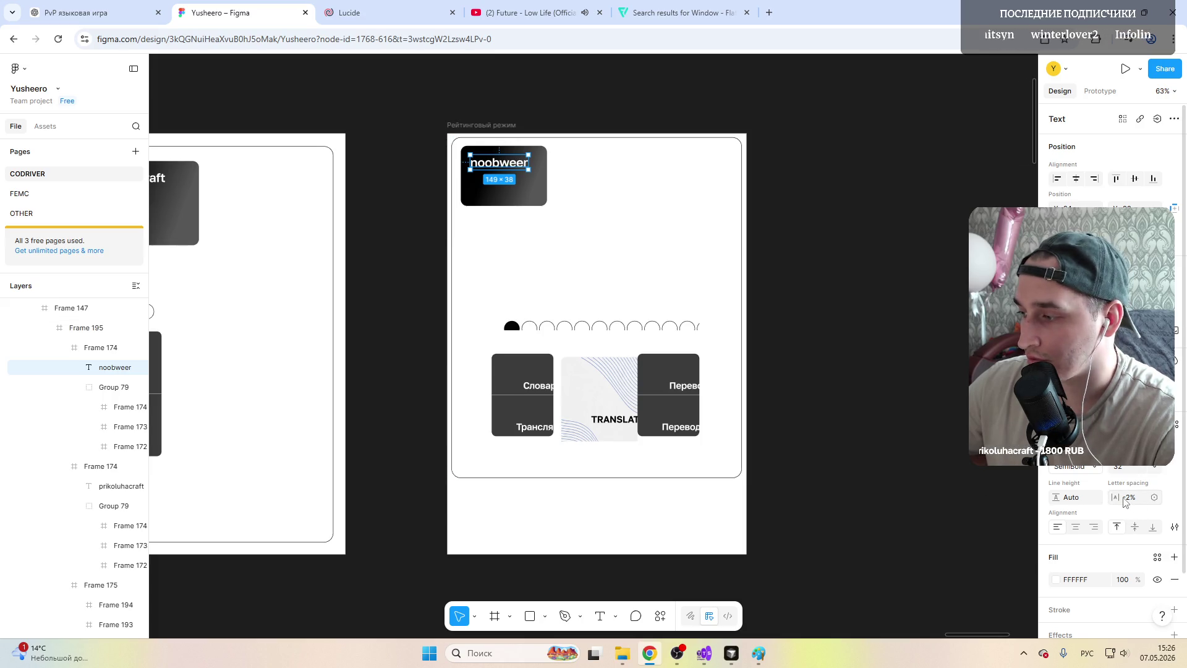
{"action": "left_click", "coordinate": [1154, 471]}
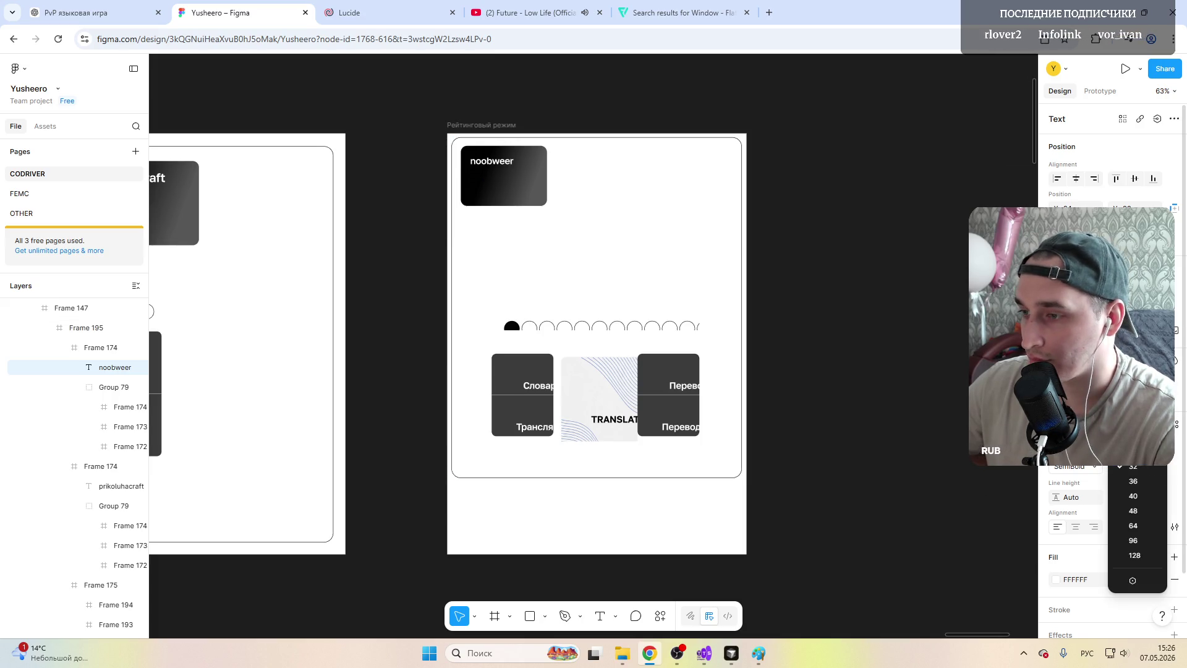
{"action": "left_click", "coordinate": [1135, 485]}
{"action": "left_click", "coordinate": [507, 197]}
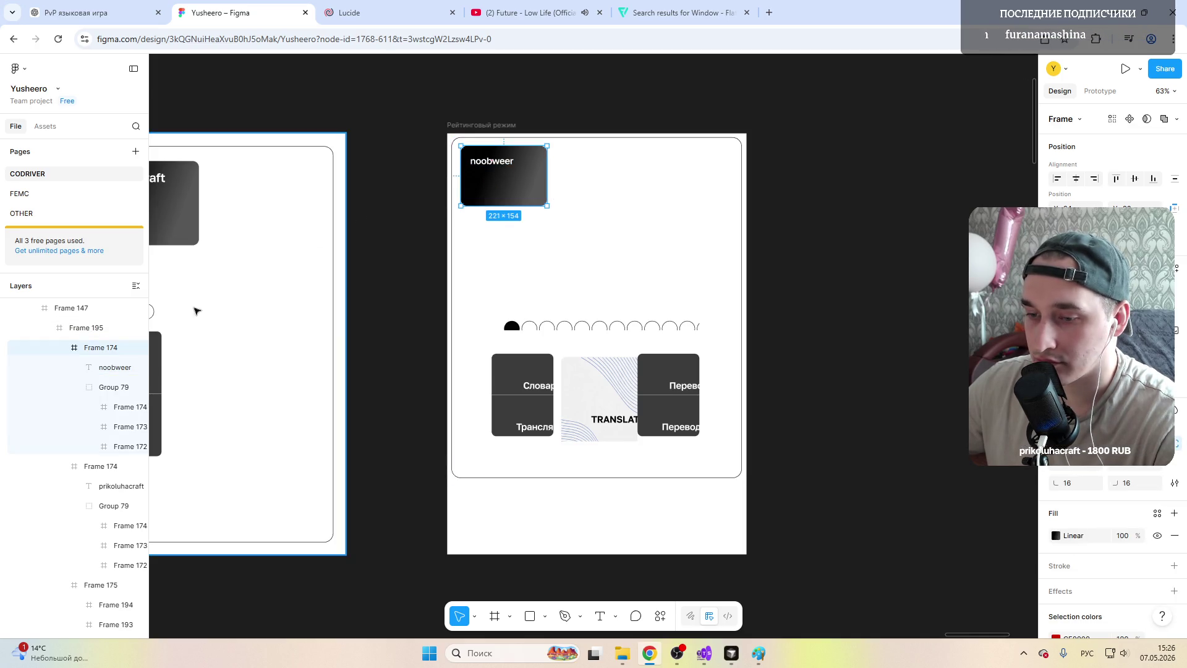
{"action": "left_click", "coordinate": [109, 387]}
{"action": "scroll", "coordinate": [480, 188], "scroll_direction": "up", "scroll_amount": 5}
Step: Move the red circles onto the card and resize the first circle to 24 px high
{"action": "left_click_drag", "start_coordinate": [501, 248], "coordinate": [488, 198]}
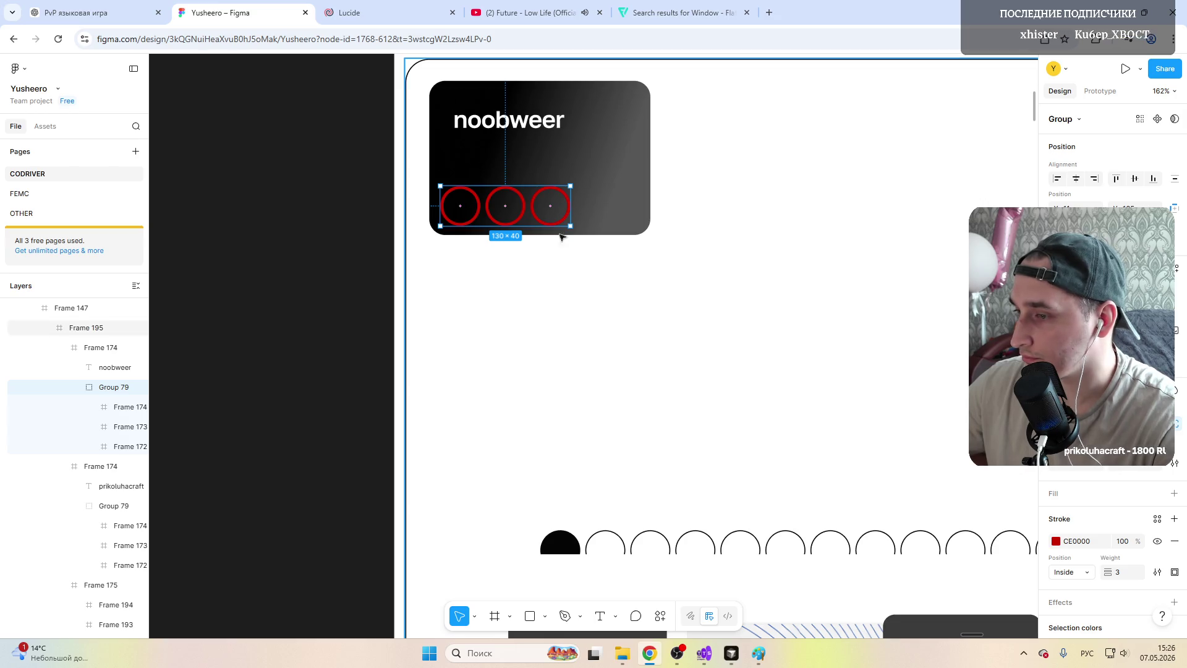
{"action": "double_click", "coordinate": [465, 203]}
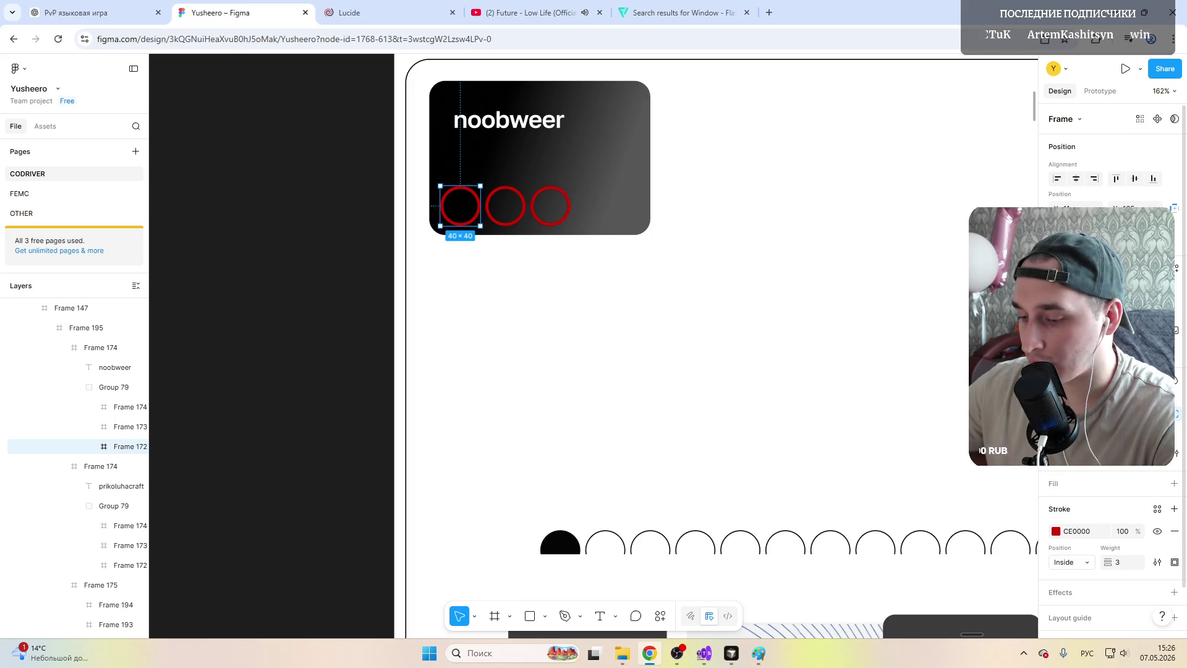
{"action": "left_click_drag", "start_coordinate": [481, 205], "coordinate": [465, 205]}
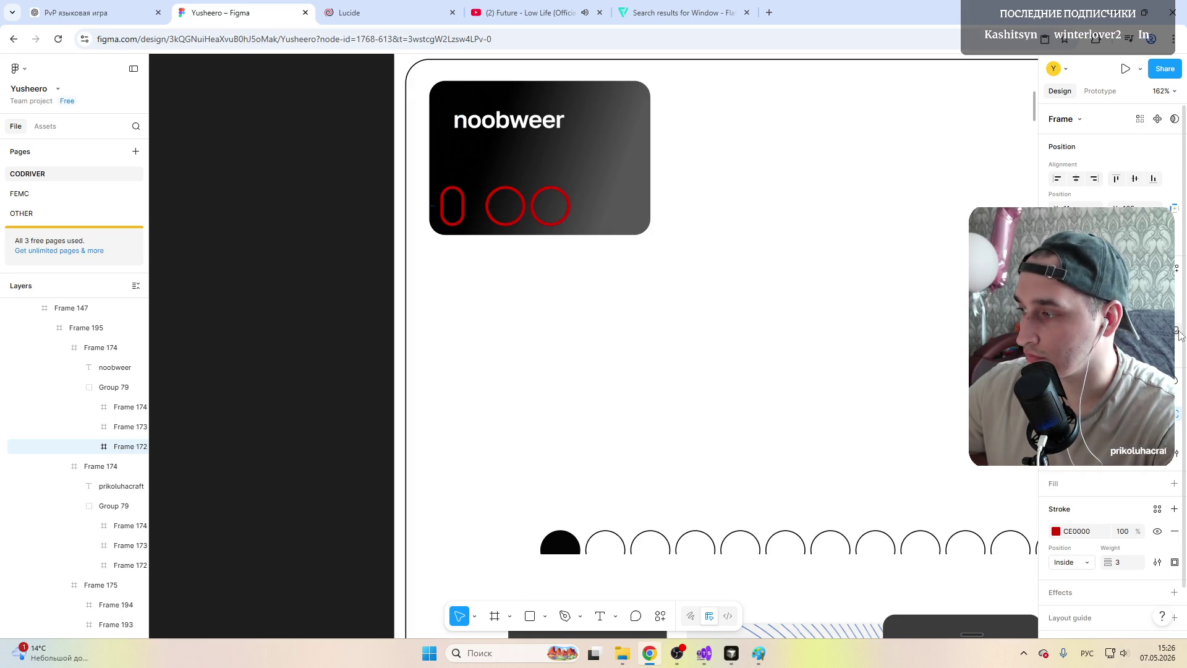
{"action": "type", "text": "24"}
{"action": "key", "text": "Return"}
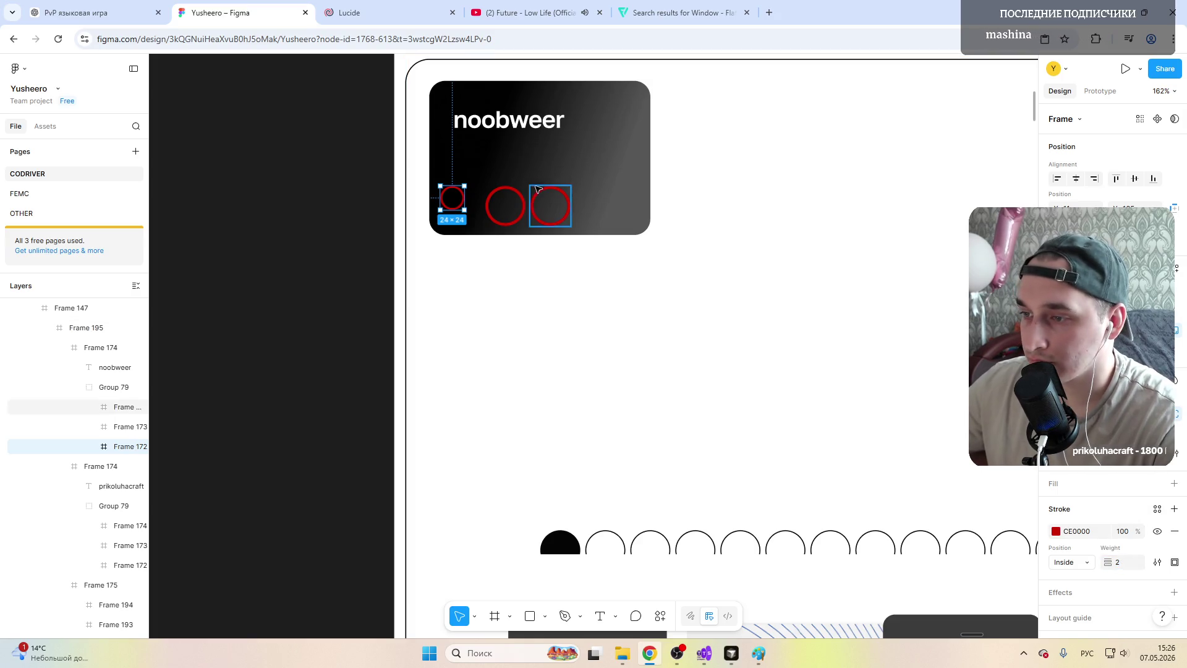
Step: Delete the middle and large red circles, leaving one 24×24 circle
{"action": "left_click", "coordinate": [516, 199]}
{"action": "key", "text": "Delete"}
{"action": "left_click", "coordinate": [552, 208]}
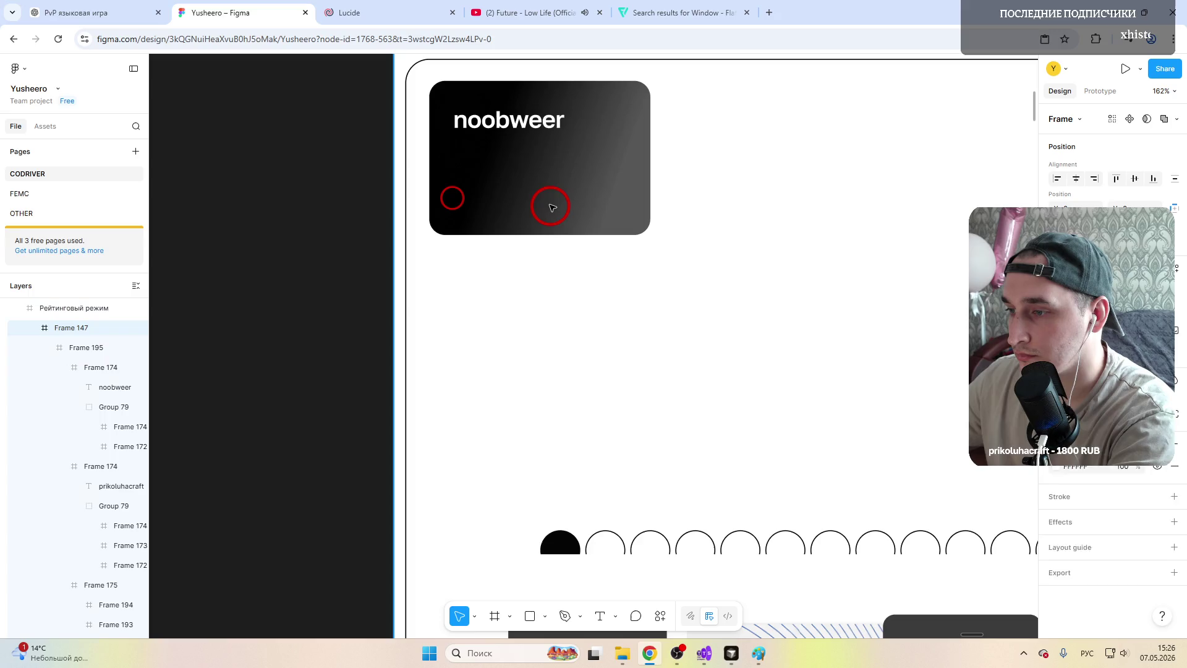
{"action": "double_click", "coordinate": [552, 208]}
{"action": "double_click", "coordinate": [552, 208]}
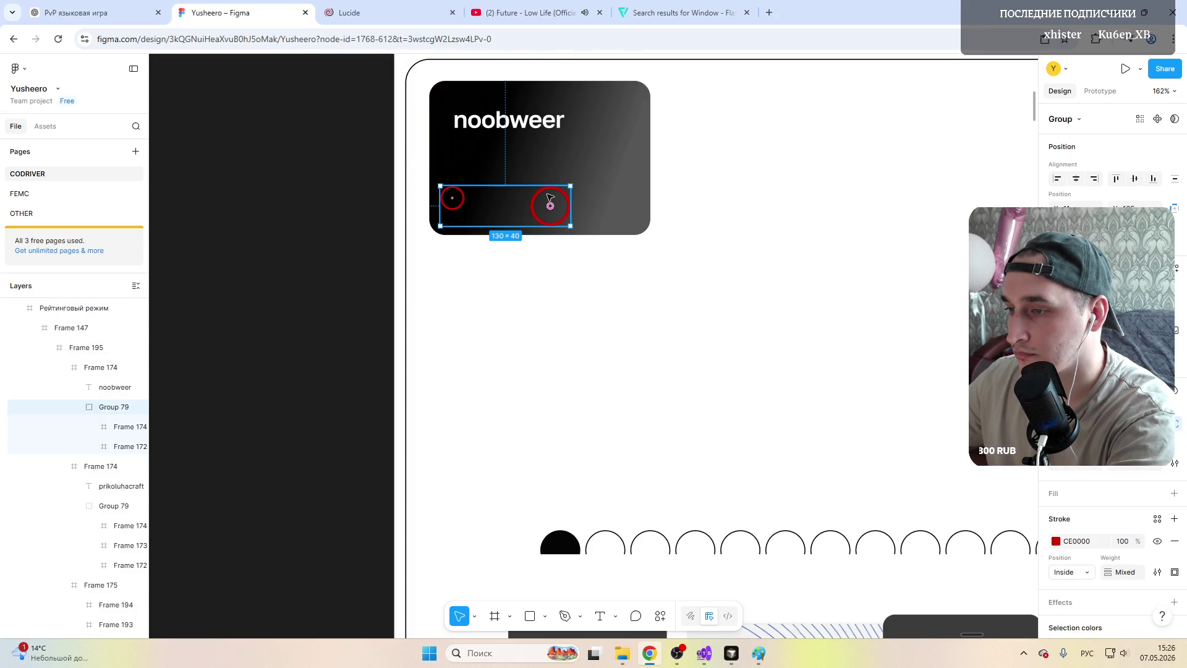
{"action": "double_click", "coordinate": [550, 198]}
{"action": "key", "text": "Delete"}
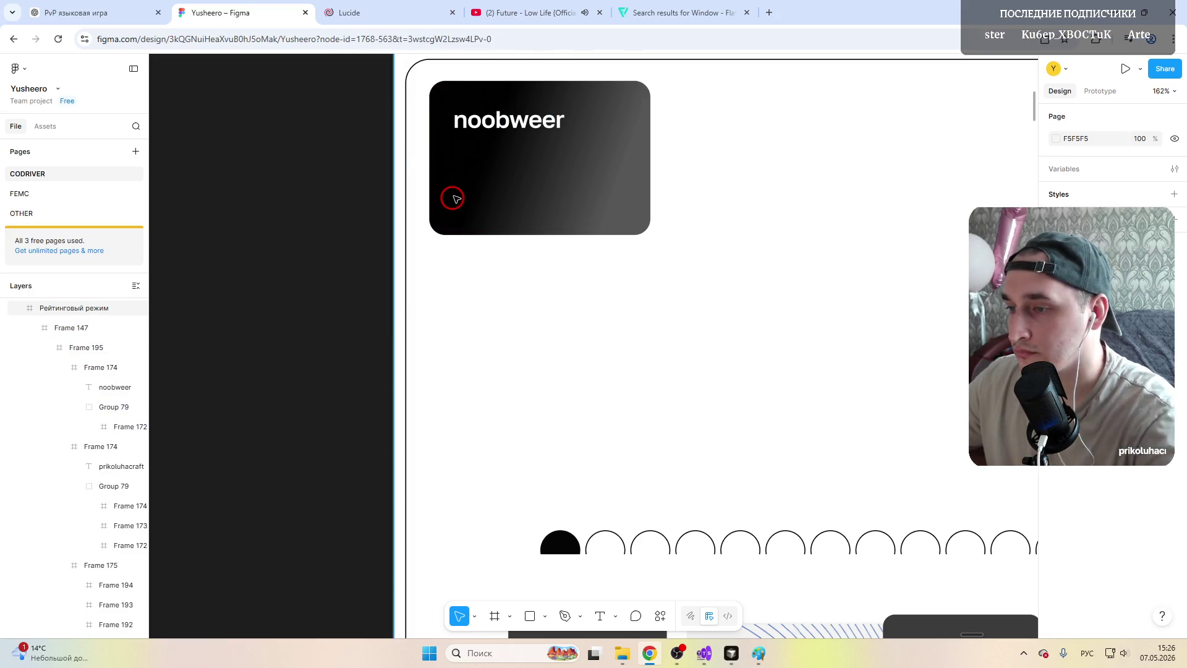
Step: Move the circle to the card's lower-left and align the noobweer name with its left edge
{"action": "left_click", "coordinate": [454, 199]}
{"action": "left_click", "coordinate": [454, 199]}
{"action": "double_click", "coordinate": [454, 198]}
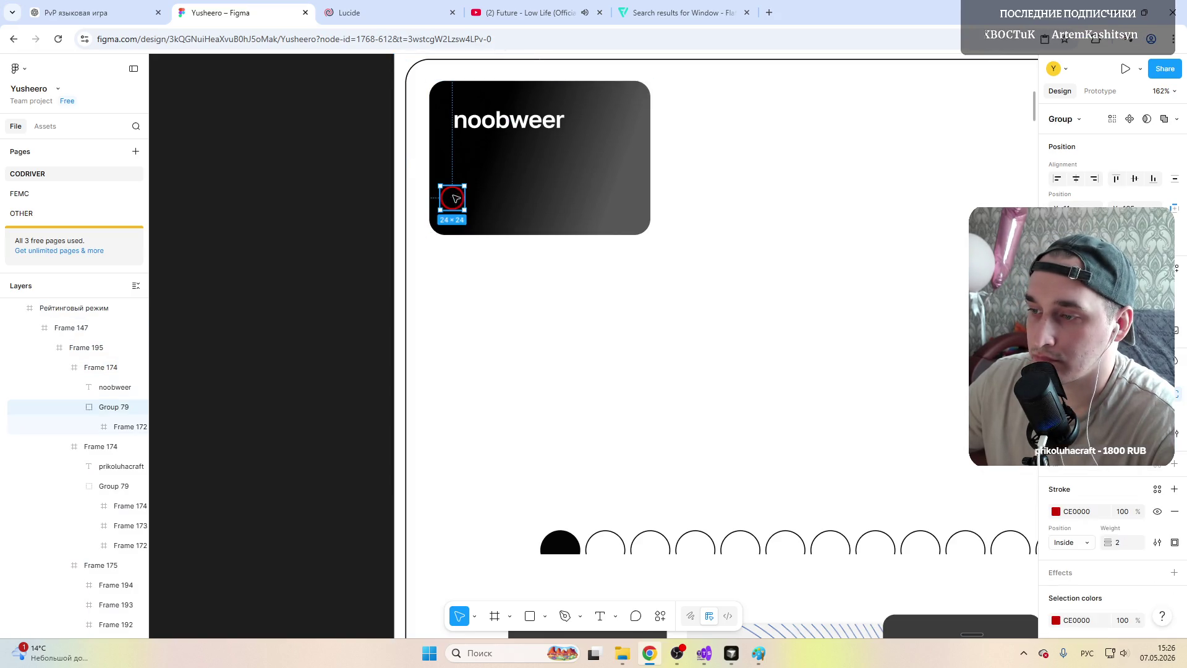
{"action": "left_click_drag", "start_coordinate": [457, 201], "coordinate": [465, 213]}
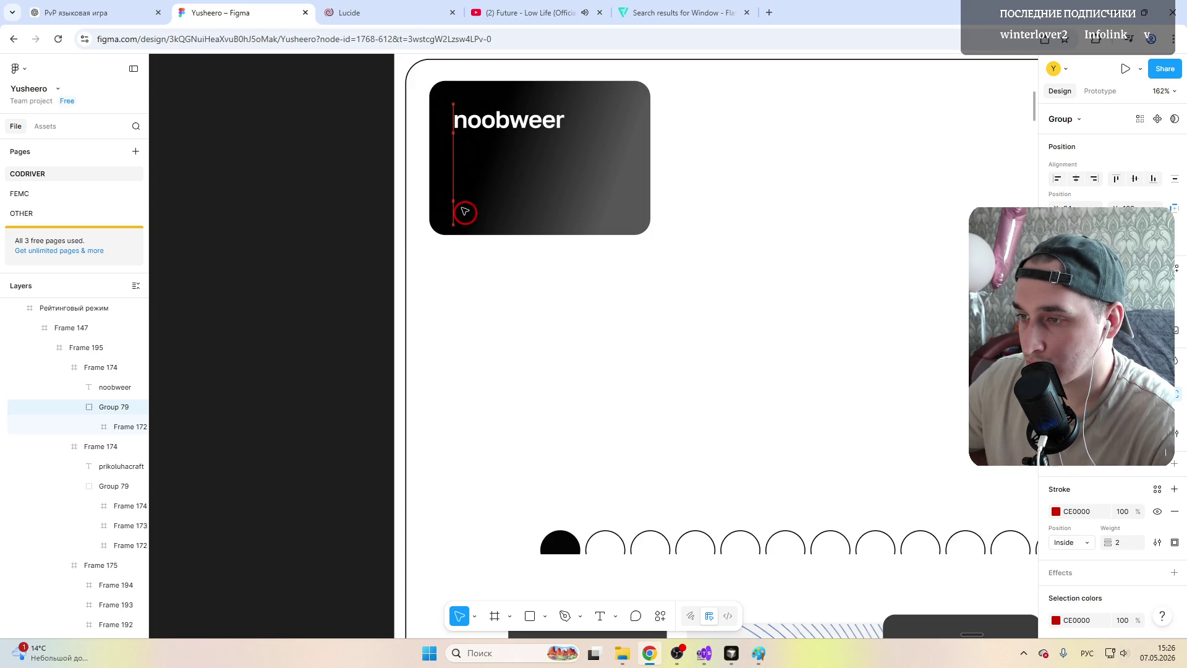
{"action": "left_click_drag", "start_coordinate": [465, 201], "coordinate": [465, 210]}
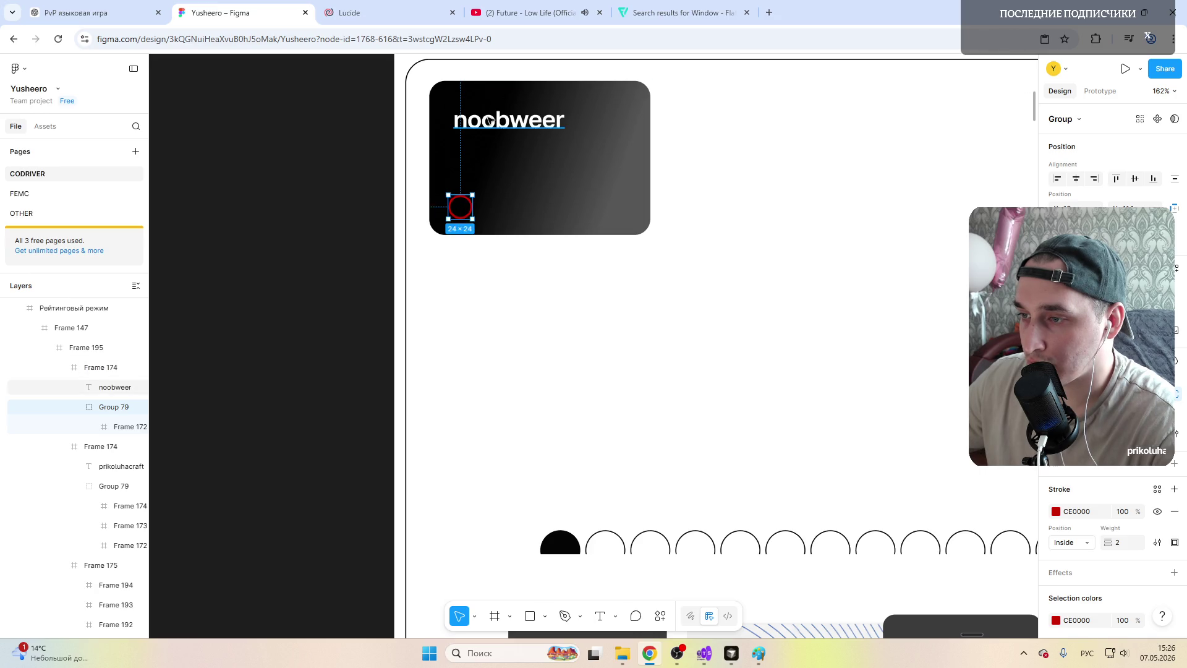
{"action": "left_click_drag", "start_coordinate": [498, 122], "coordinate": [492, 115]}
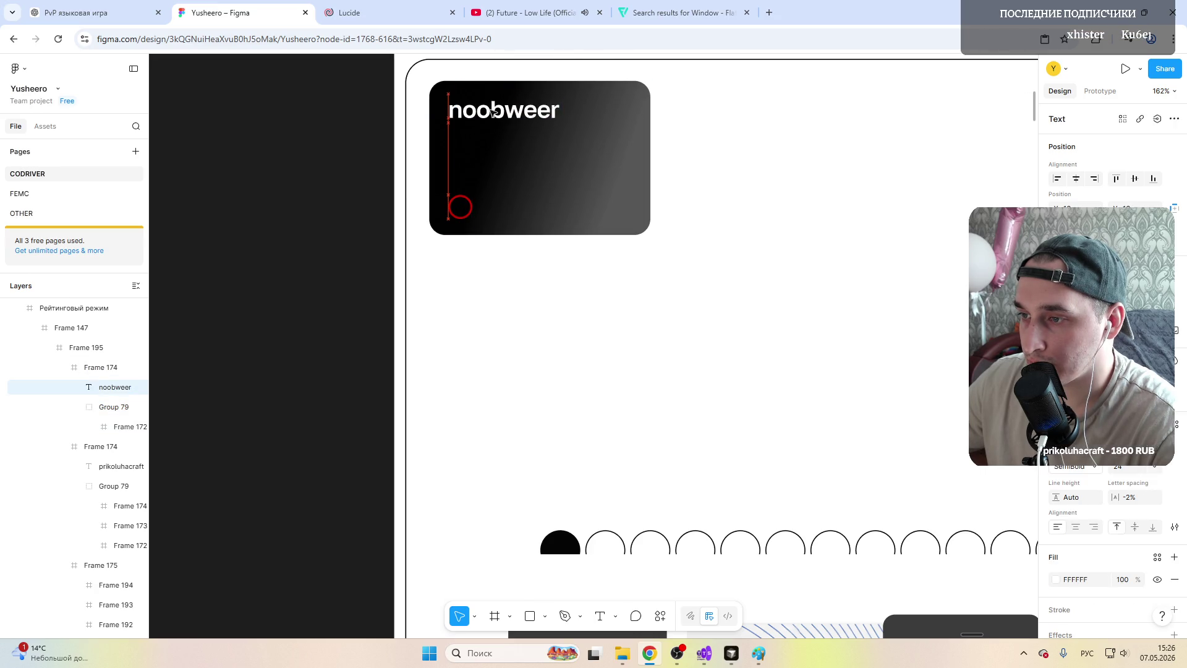
Step: Edit the card's name text layer so it reads 'Jaxx22'
{"action": "left_click", "coordinate": [461, 207]}
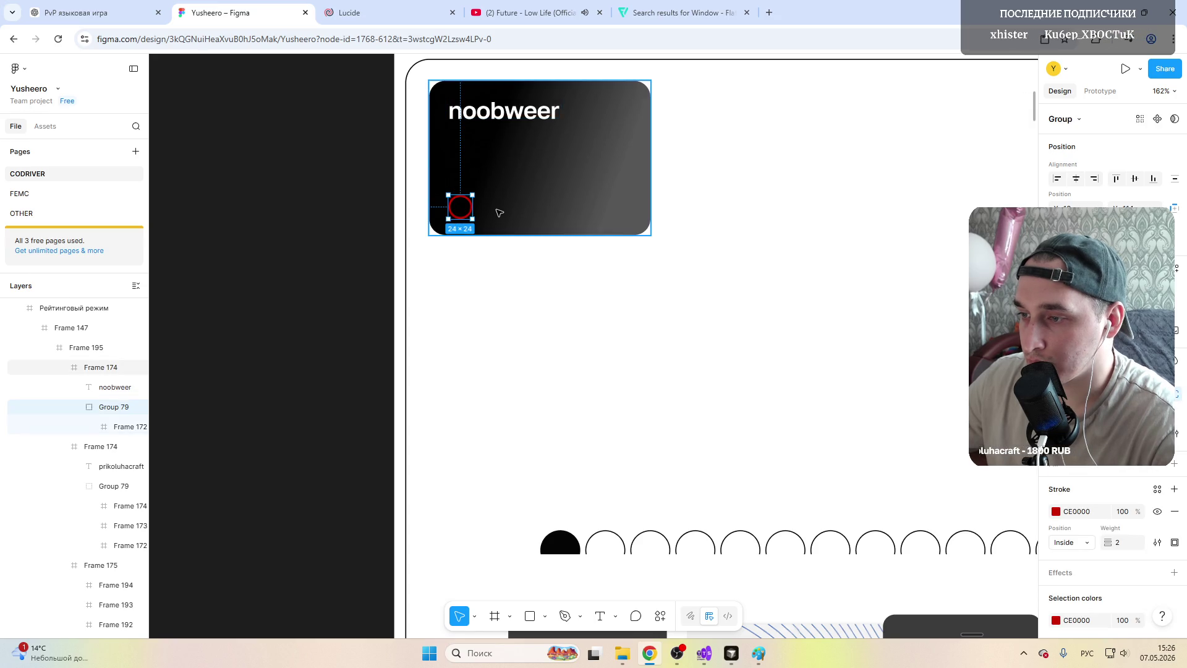
{"action": "left_click", "coordinate": [500, 212]}
{"action": "left_click", "coordinate": [483, 112]}
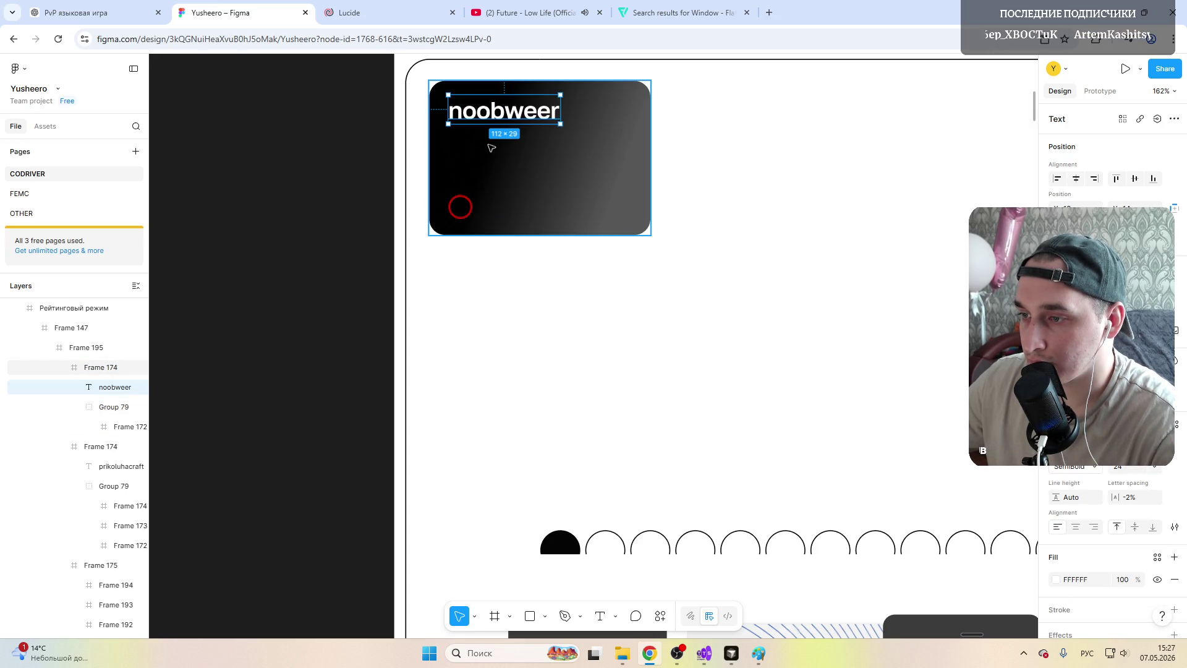
{"action": "double_click", "coordinate": [490, 109]}
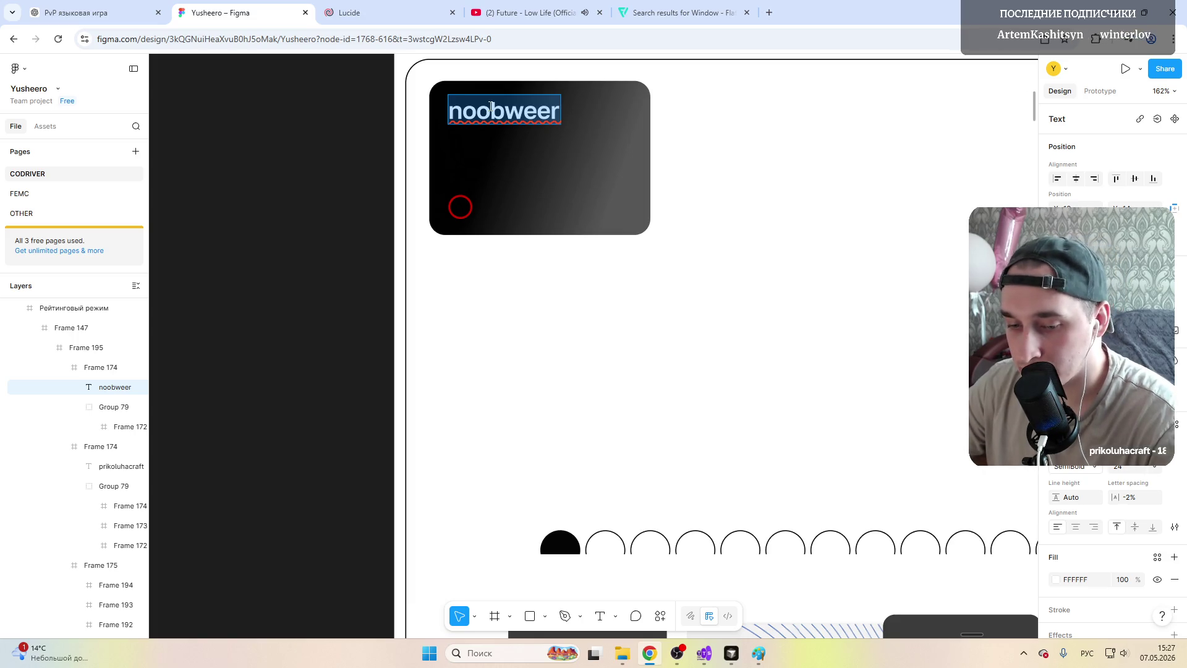
{"action": "type", "text": "Офчч"}
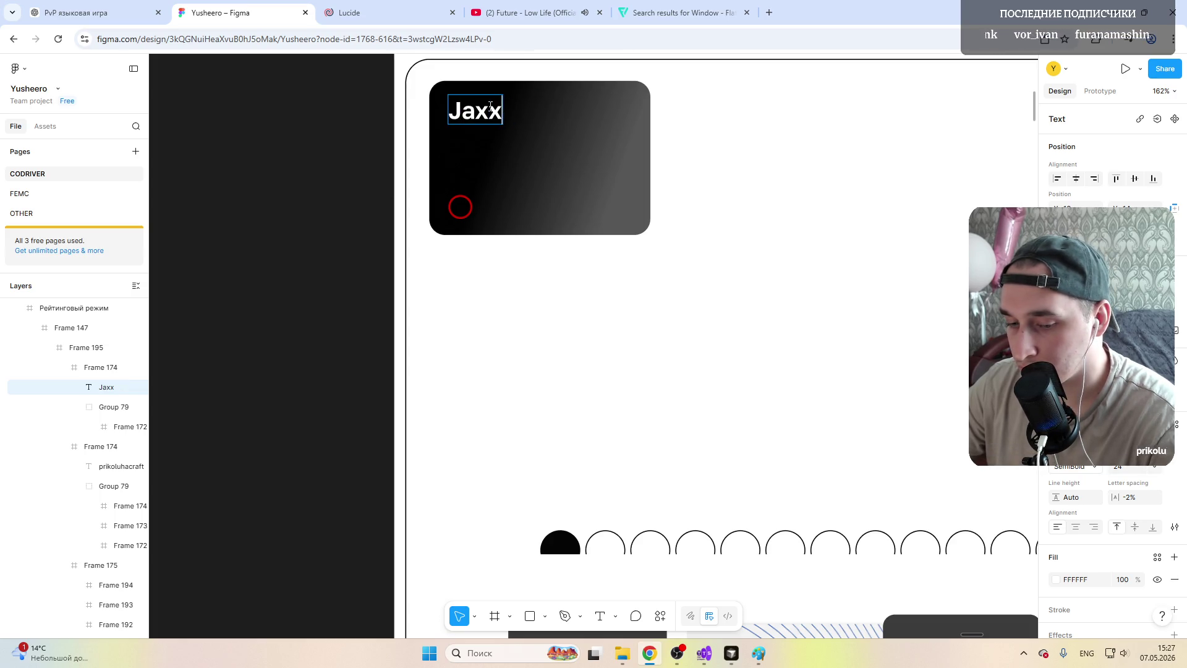
{"action": "type", "text": "22"}
{"action": "key", "text": "Escape"}
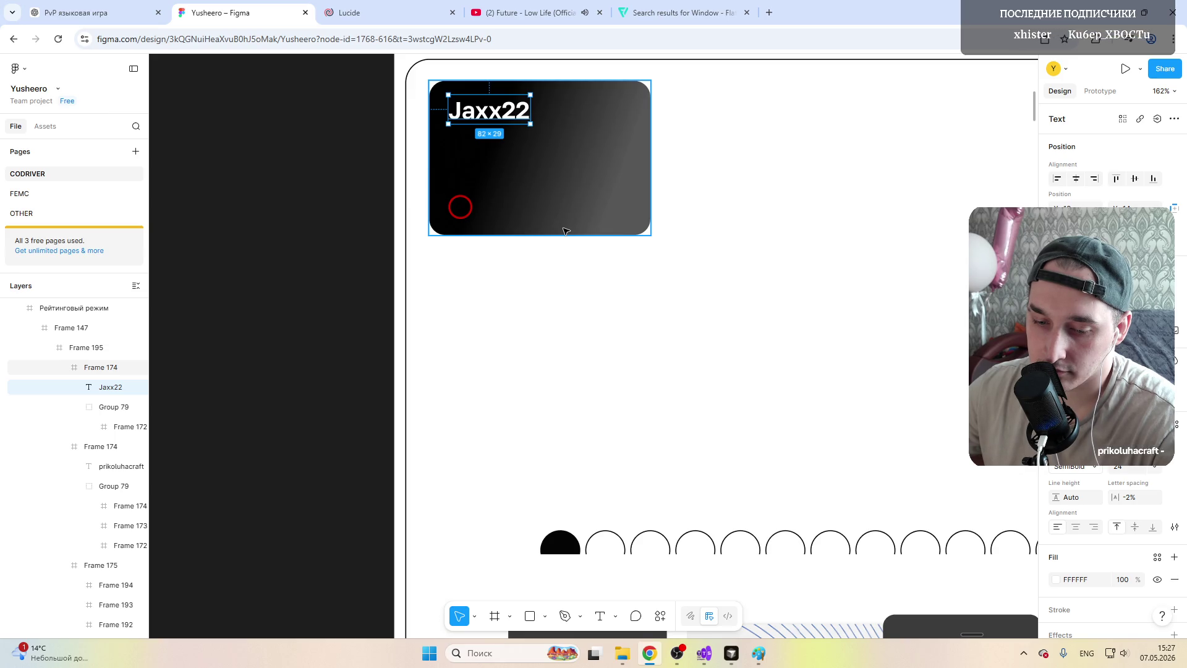
{"action": "left_click", "coordinate": [467, 211]}
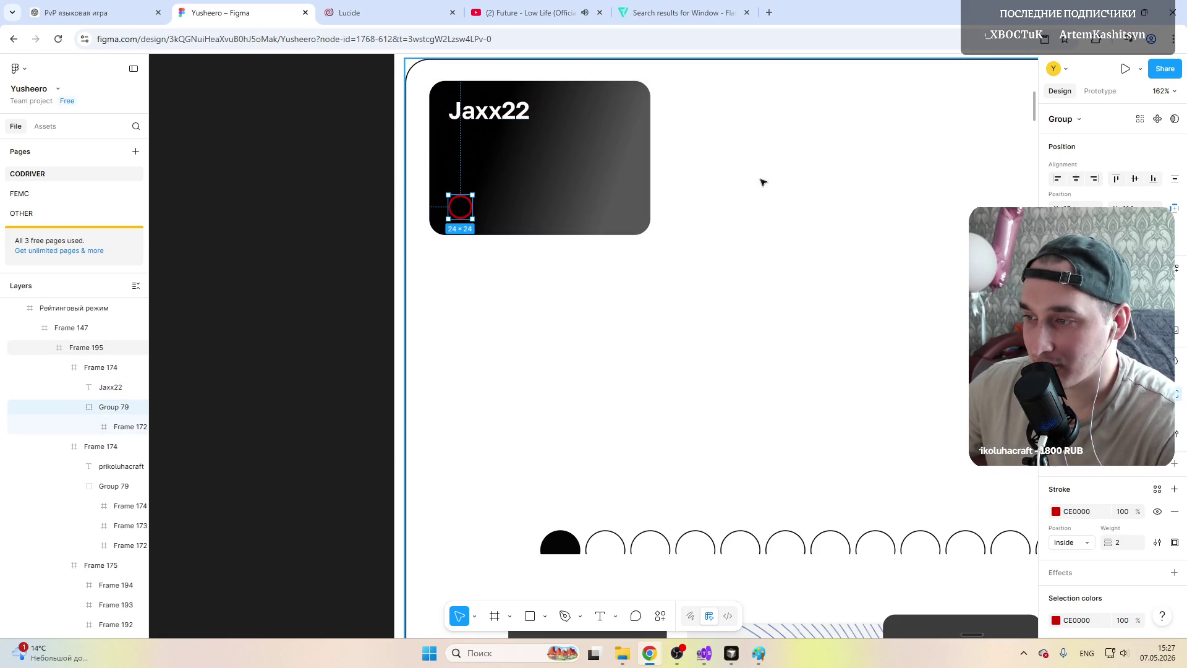
Step: Copy the red circle and place the duplicate just right of the first
{"action": "left_click", "coordinate": [466, 207]}
{"action": "key", "text": "ctrl+c"}
{"action": "key", "text": "Escape"}
{"action": "key", "text": "ctrl+v"}
{"action": "left_click_drag", "start_coordinate": [466, 207], "coordinate": [484, 207]}
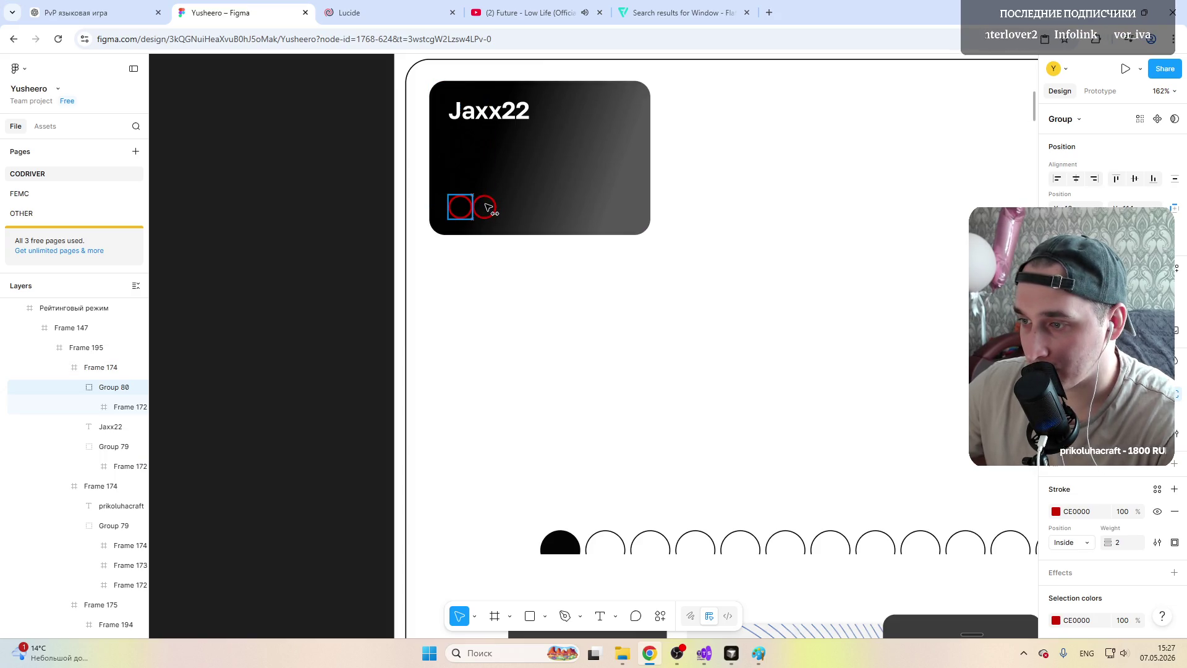
{"action": "scroll", "coordinate": [487, 208], "scroll_direction": "up", "scroll_amount": 5, "text": "ctrl"}
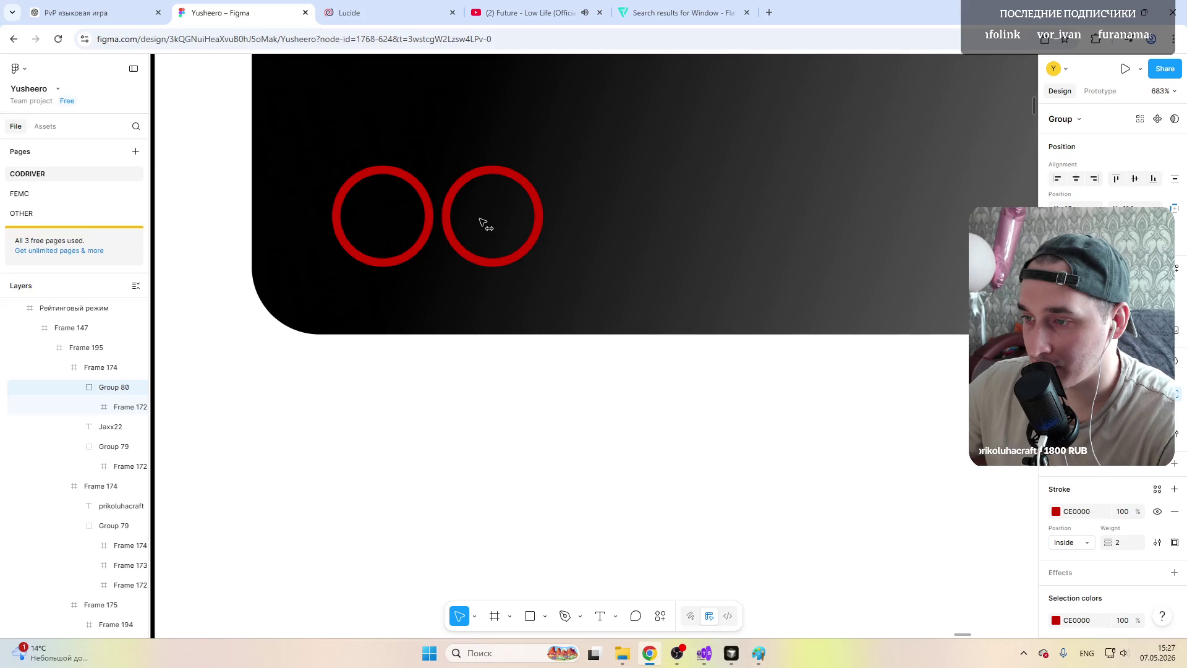
{"action": "left_click_drag", "start_coordinate": [486, 224], "coordinate": [491, 222]}
Step: Paste a third circle to the right of the second, completing the row of three
{"action": "key", "text": "Escape"}
{"action": "key", "text": "ctrl+v"}
{"action": "left_click_drag", "start_coordinate": [379, 211], "coordinate": [613, 214]}
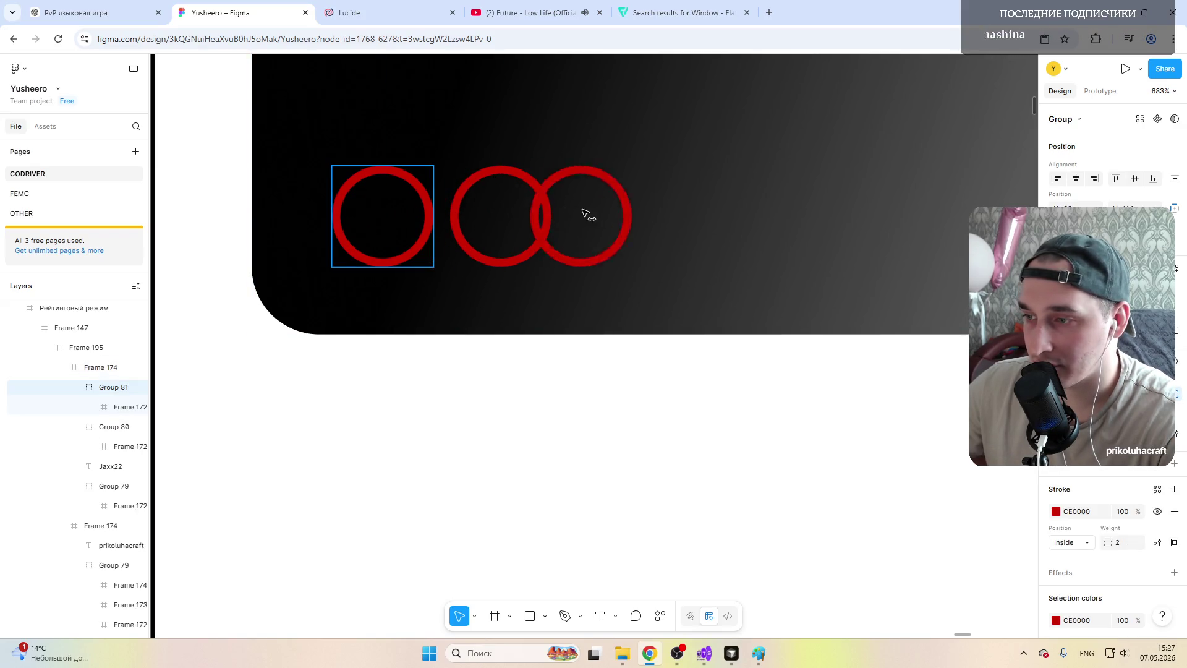
{"action": "scroll", "coordinate": [612, 214], "scroll_direction": "down", "scroll_amount": 4, "text": "ctrl"}
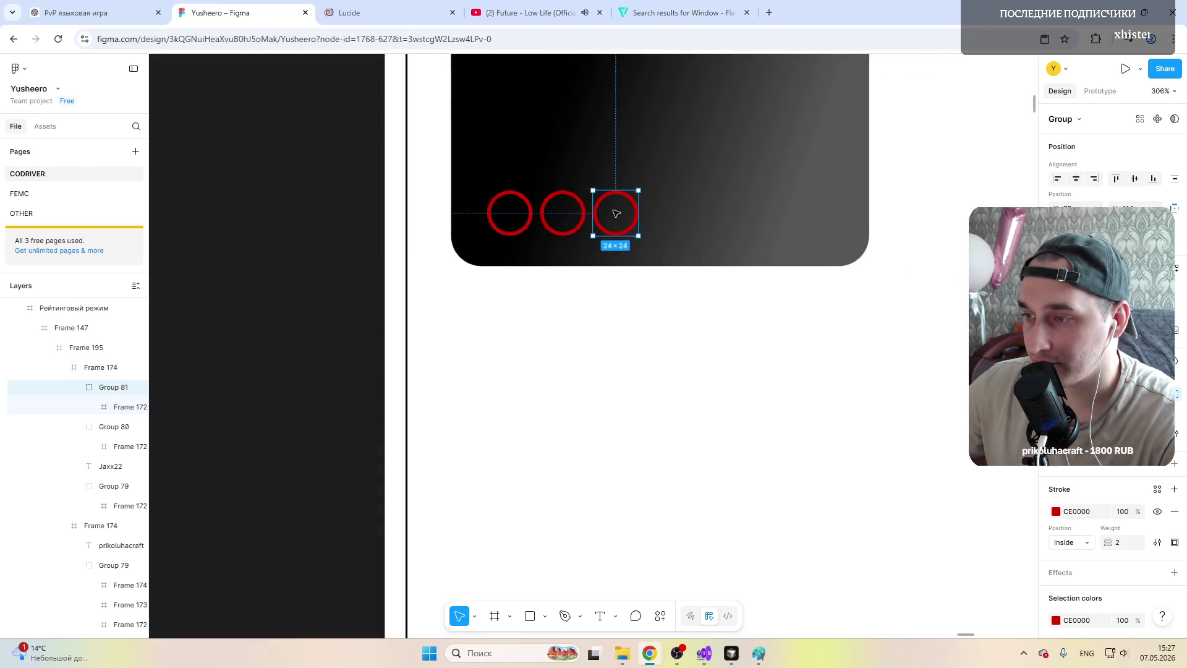
{"action": "scroll", "coordinate": [612, 214], "scroll_direction": "down", "scroll_amount": 3, "text": "ctrl"}
{"action": "scroll", "coordinate": [726, 221], "scroll_direction": "down", "scroll_amount": 2, "text": "ctrl"}
{"action": "left_click", "coordinate": [544, 489]}
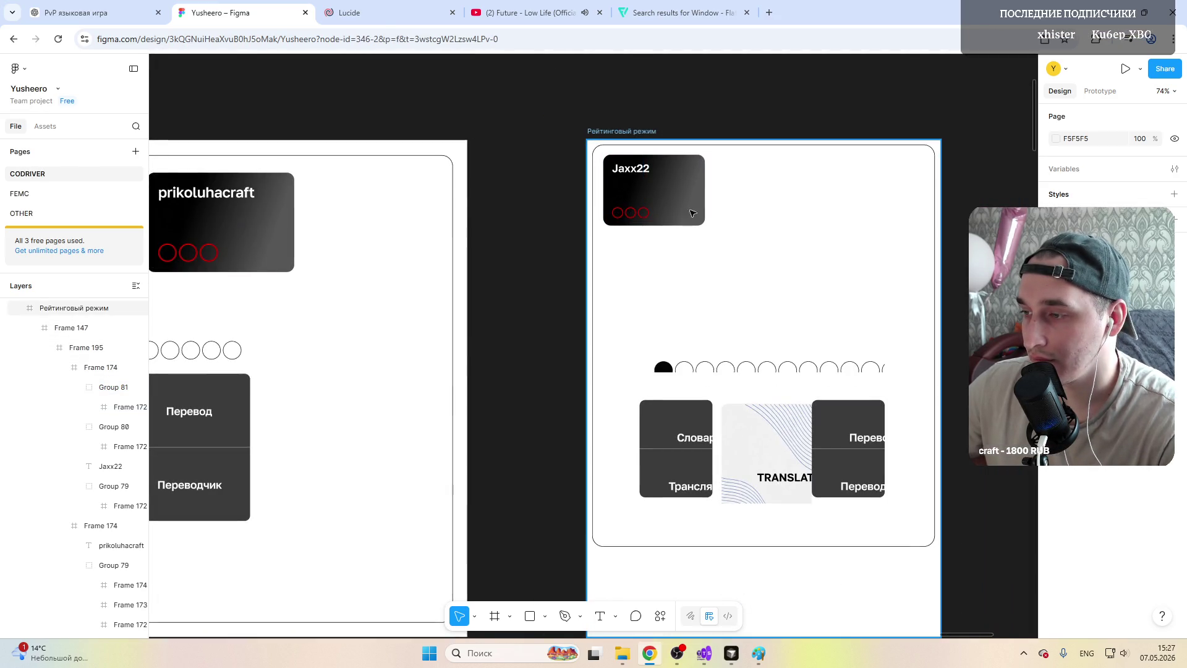
{"action": "scroll", "coordinate": [932, 294], "scroll_direction": "up", "scroll_amount": 1, "text": "ctrl"}
{"action": "scroll", "coordinate": [933, 295], "scroll_direction": "up", "scroll_amount": 3, "text": "ctrl"}
{"action": "scroll", "coordinate": [872, 281], "scroll_direction": "down", "scroll_amount": 1, "text": "ctrl"}
{"action": "scroll", "coordinate": [872, 281], "scroll_direction": "down", "scroll_amount": 2, "text": "ctrl"}
{"action": "scroll", "coordinate": [580, 273], "scroll_direction": "right", "scroll_amount": 2}
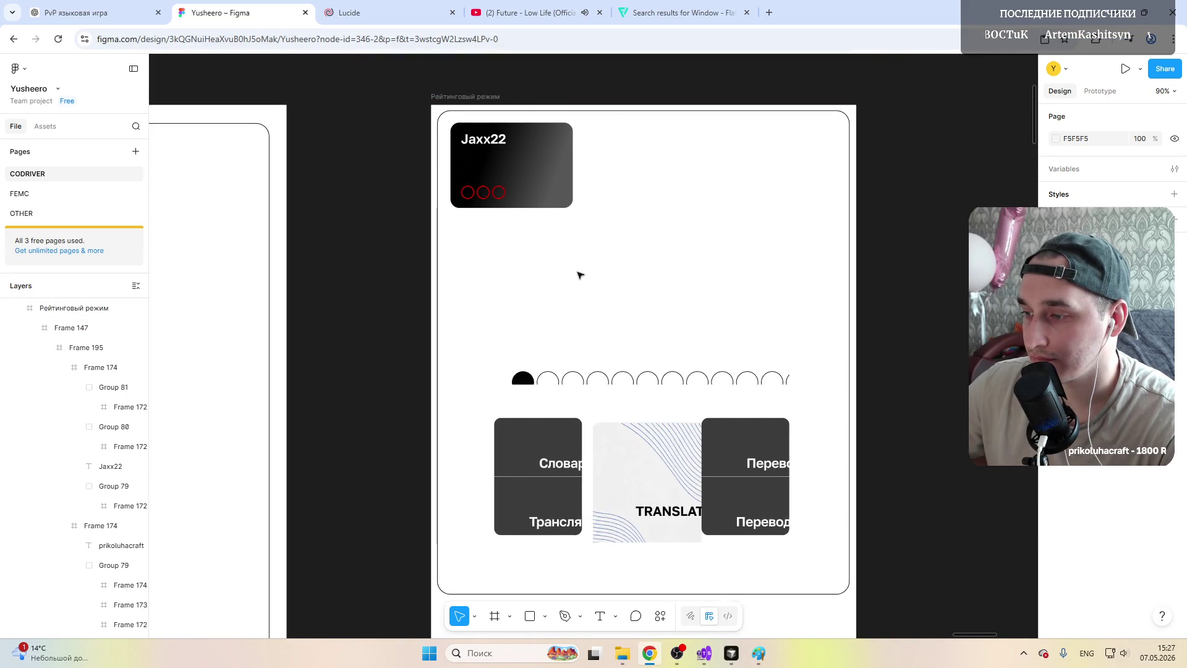
{"action": "scroll", "coordinate": [581, 273], "scroll_direction": "right", "scroll_amount": 2}
{"action": "left_click", "coordinate": [475, 172]}
Step: Place a copy of the Jaxx22 card at the top-right of the Рейтинговый режим frame
{"action": "left_click", "coordinate": [475, 171]}
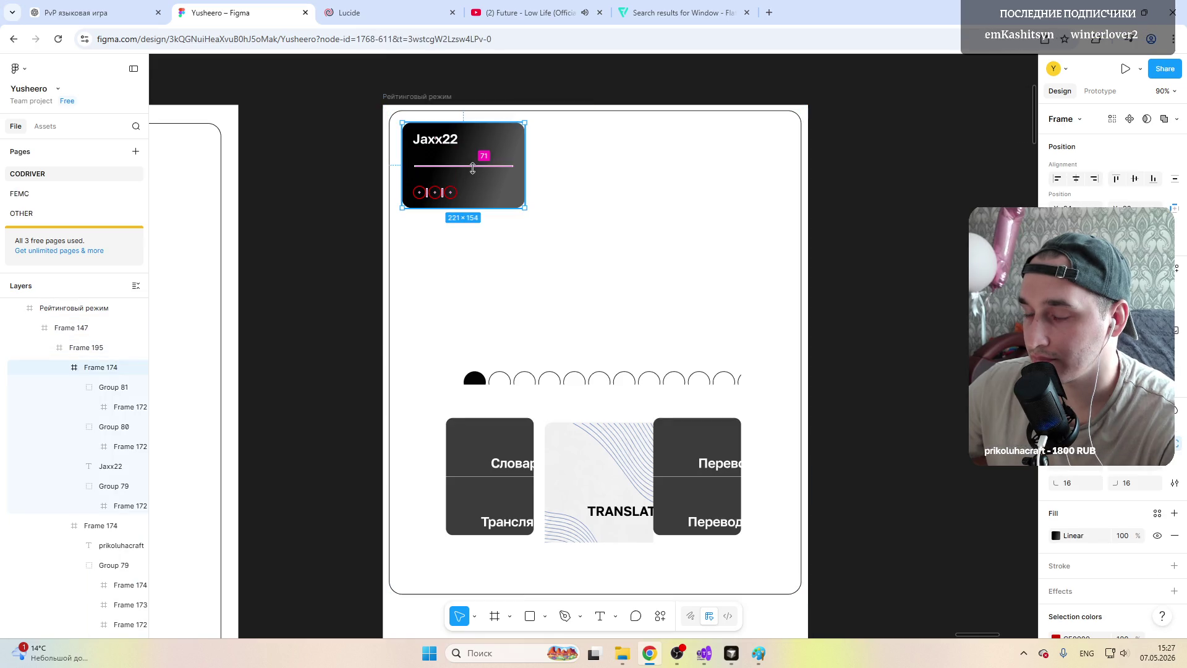
{"action": "left_click", "coordinate": [586, 180]}
{"action": "left_click", "coordinate": [494, 153]}
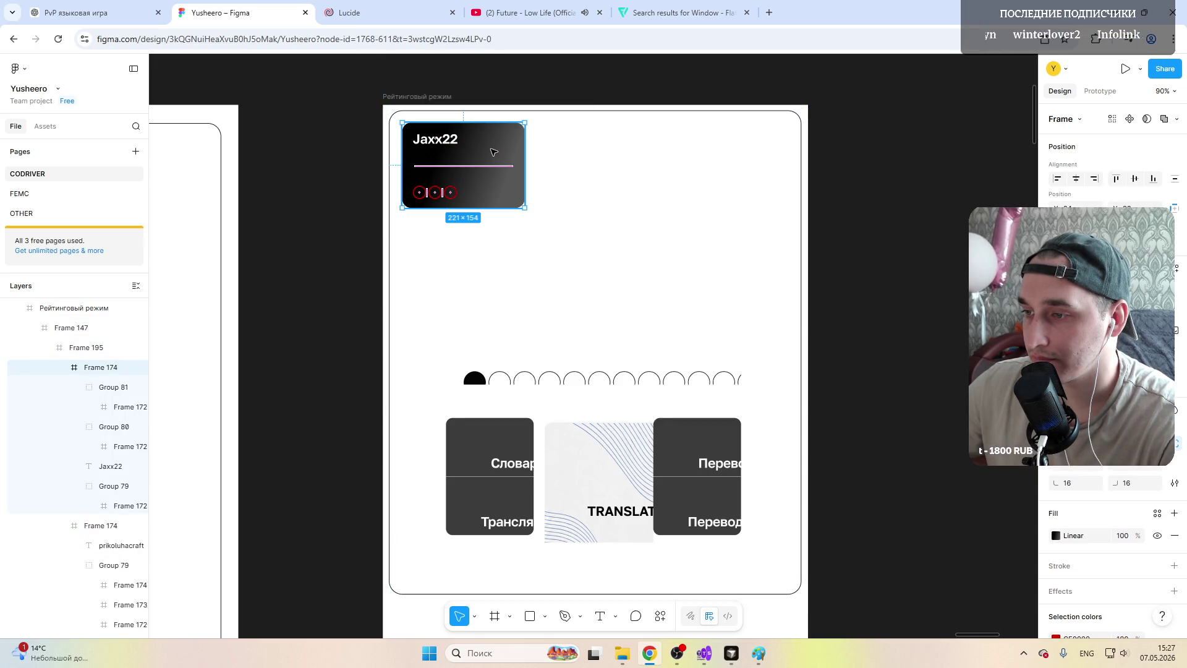
{"action": "left_click", "coordinate": [601, 164]}
{"action": "left_click", "coordinate": [495, 164]}
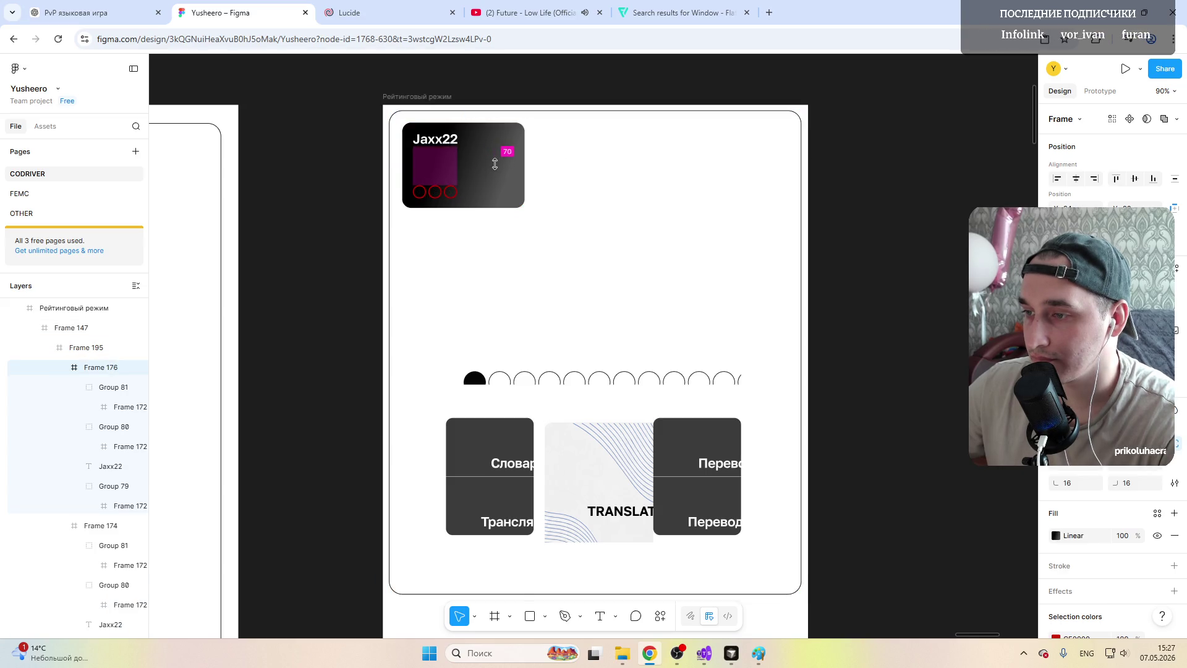
{"action": "left_click_drag", "start_coordinate": [470, 152], "coordinate": [737, 149]}
Step: Nudge the left Jaxx22 card slightly left to align it with the row
{"action": "scroll", "coordinate": [816, 155], "scroll_direction": "up", "scroll_amount": 5, "text": "ctrl"}
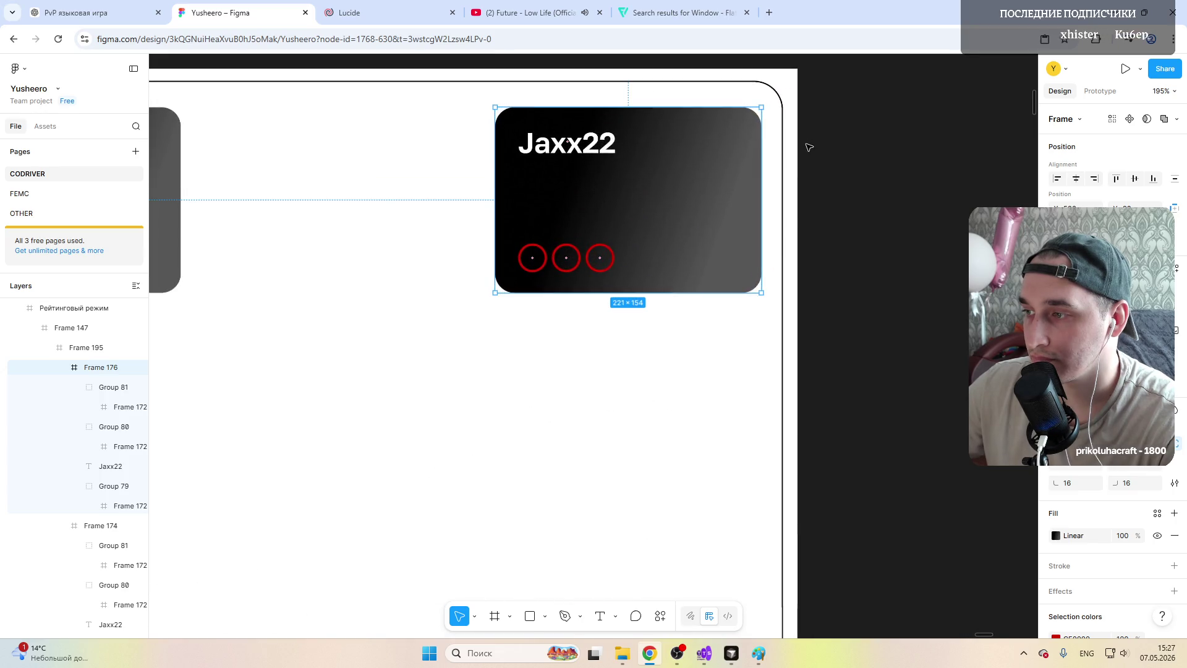
{"action": "scroll", "coordinate": [676, 283], "scroll_direction": "up", "scroll_amount": 2}
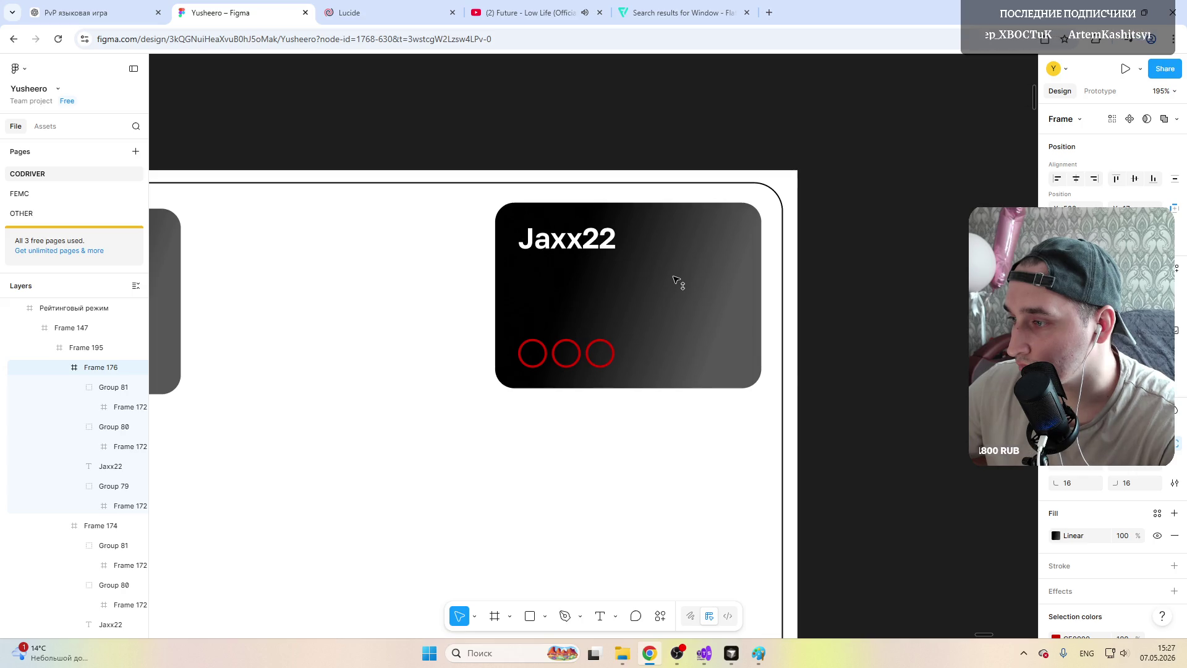
{"action": "scroll", "coordinate": [336, 411], "scroll_direction": "right", "scroll_amount": 2}
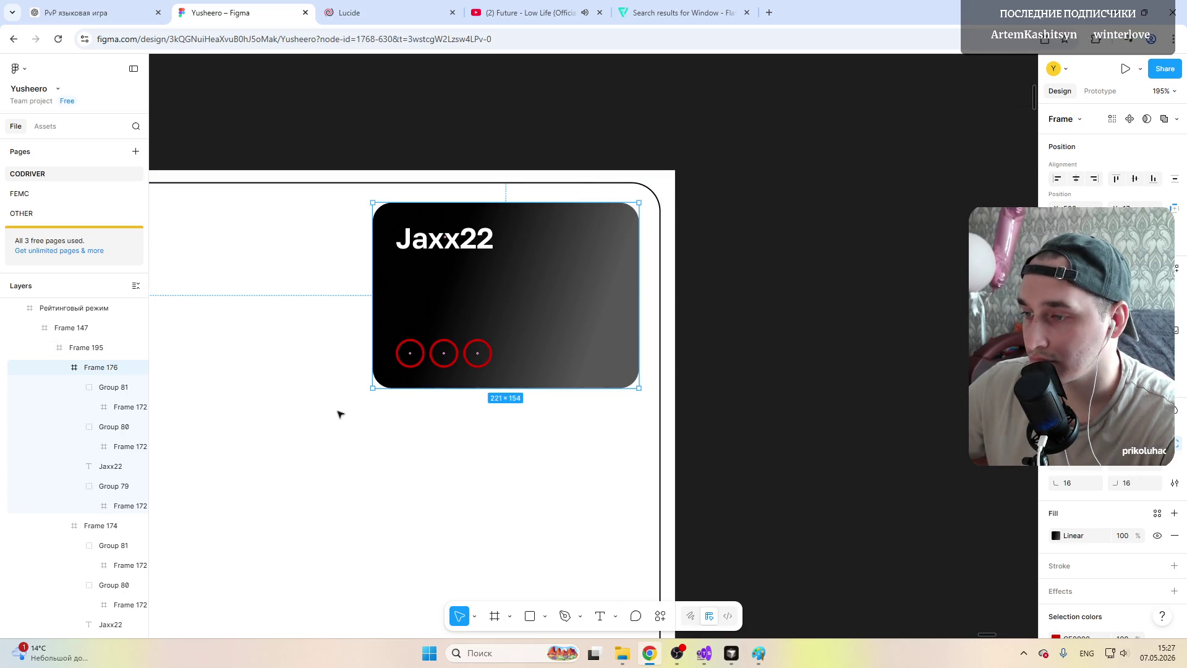
{"action": "scroll", "coordinate": [341, 413], "scroll_direction": "left", "scroll_amount": 6}
{"action": "scroll", "coordinate": [340, 414], "scroll_direction": "left", "scroll_amount": 1}
{"action": "left_click", "coordinate": [441, 291]}
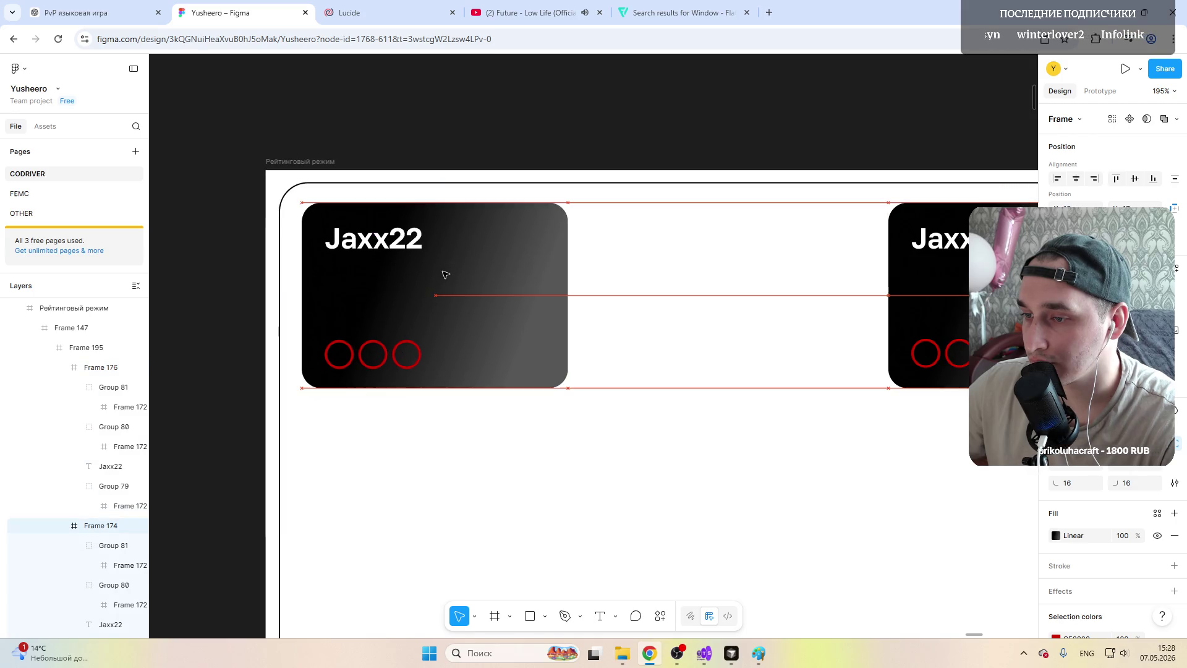
{"action": "left_click_drag", "start_coordinate": [446, 273], "coordinate": [444, 272]}
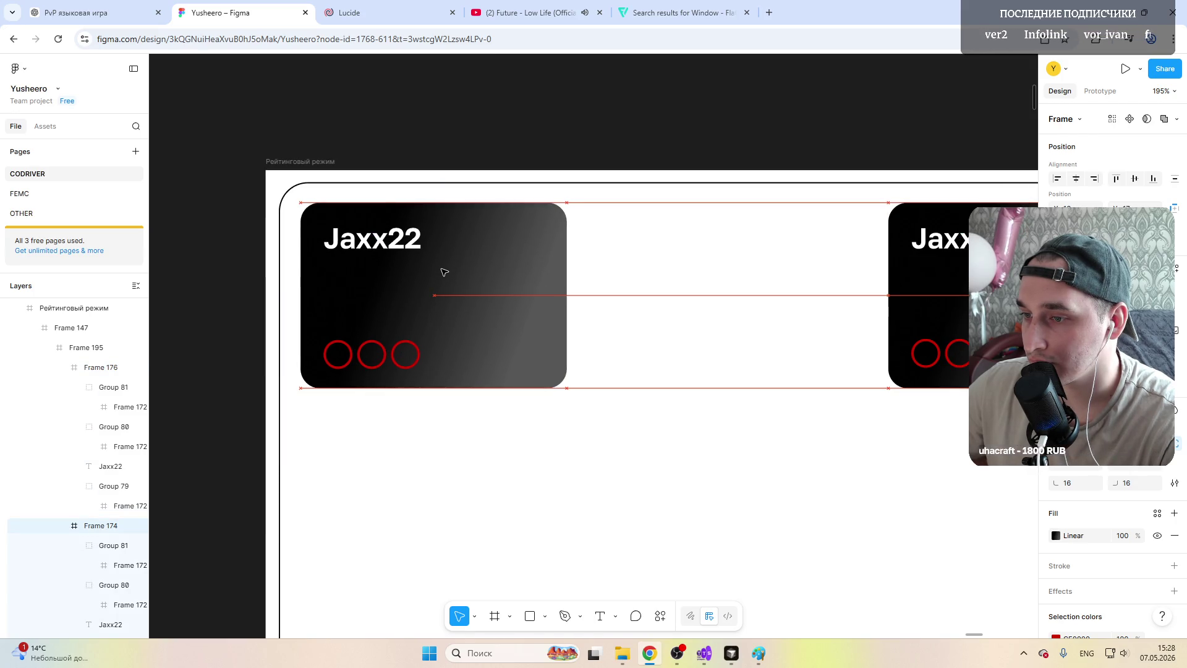
Step: Duplicate the left Jaxx22 card and move the copy into the middle slot
{"action": "scroll", "coordinate": [444, 272], "scroll_direction": "down", "scroll_amount": 5}
{"action": "key", "text": "ctrl+d"}
{"action": "left_click_drag", "start_coordinate": [444, 272], "coordinate": [559, 273]}
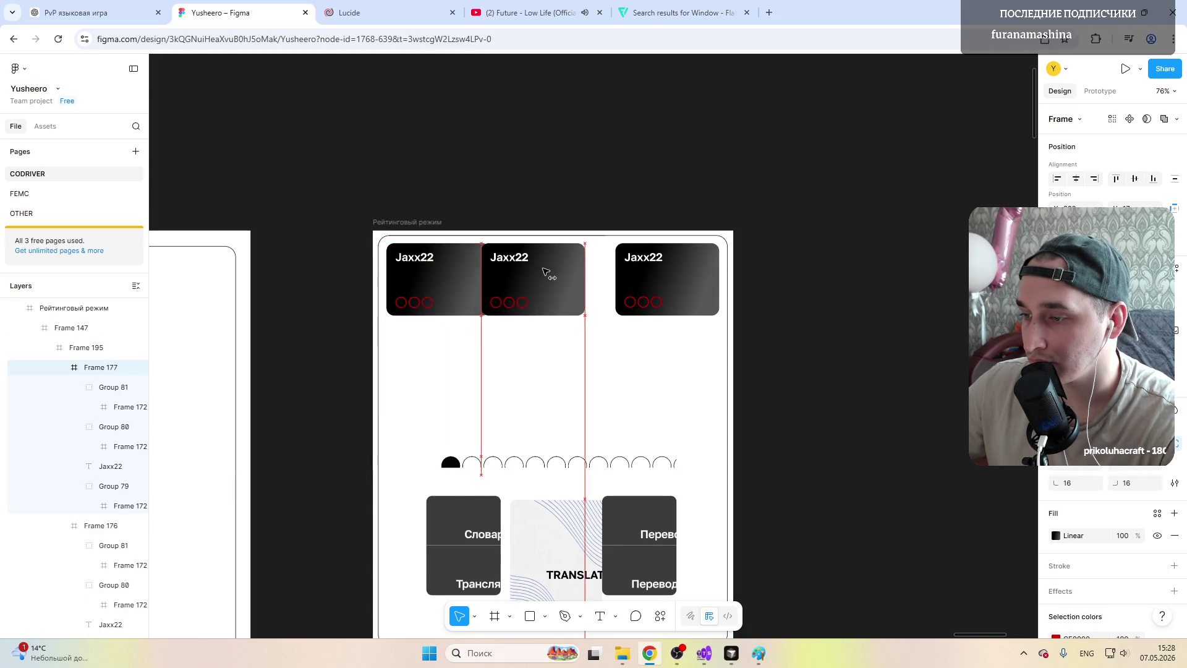
{"action": "left_click", "coordinate": [837, 291]}
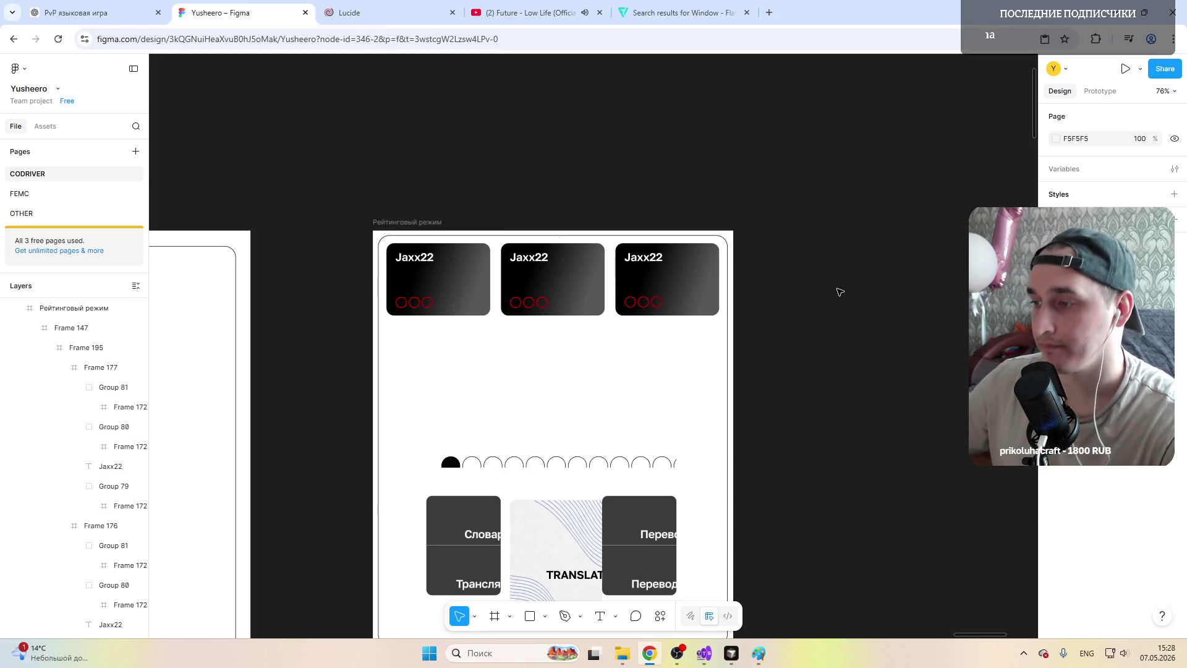